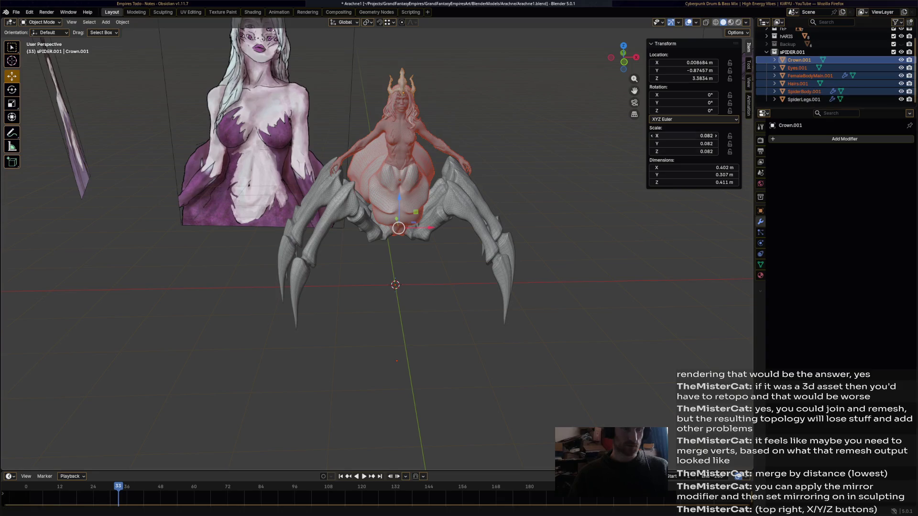
- Select the spider legs and body copies and bring up their object actions
{"action": "left_click", "coordinate": [803, 100], "text": "ctrl"}
{"action": "left_click", "coordinate": [803, 91], "text": "ctrl"}
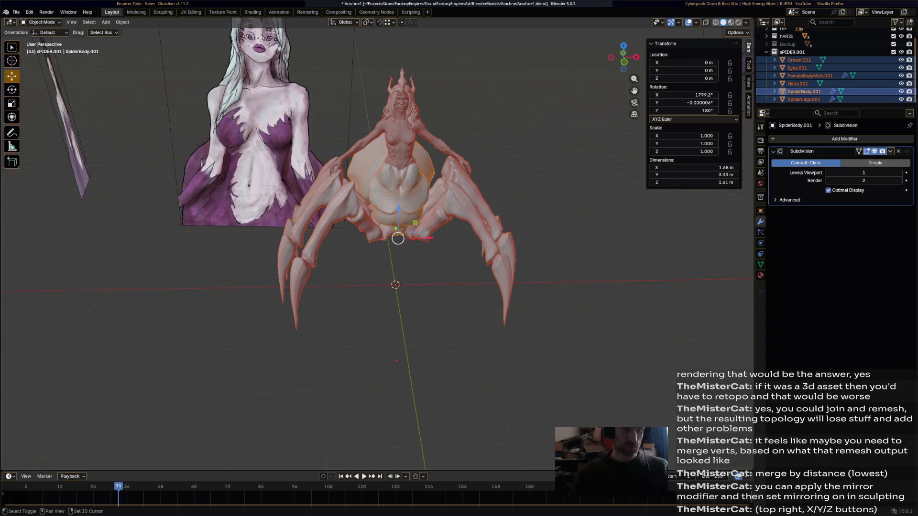
{"action": "right_click", "coordinate": [339, 188]}
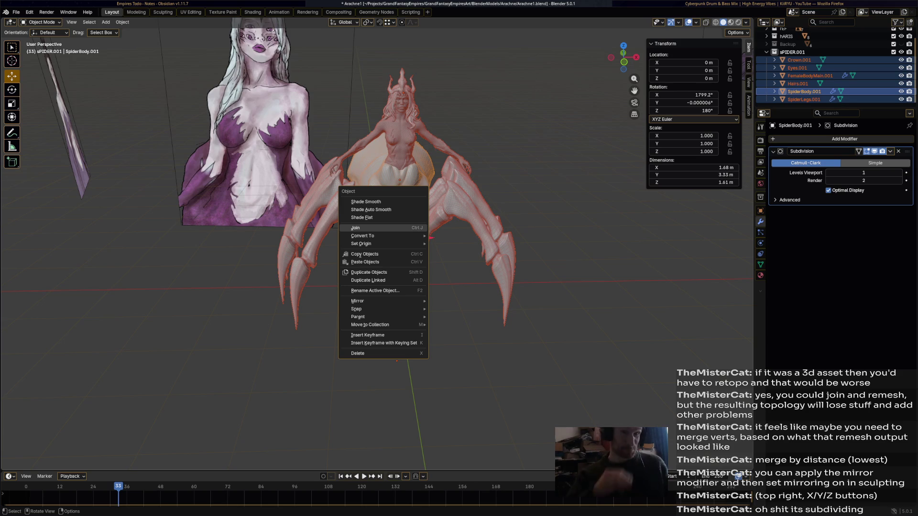
- Switch to the terminal and force-quit Blender with pkill
{"action": "key", "text": "alt+Tab"}
{"action": "key", "text": "alt+Tab"}
{"action": "key", "text": "super+Return"}
{"action": "type", "text": "pk"}
{"action": "key", "text": "Tab"}
{"action": "type", "text": "ill bl"}
{"action": "key", "text": "Tab"}
{"action": "key", "text": "Return"}
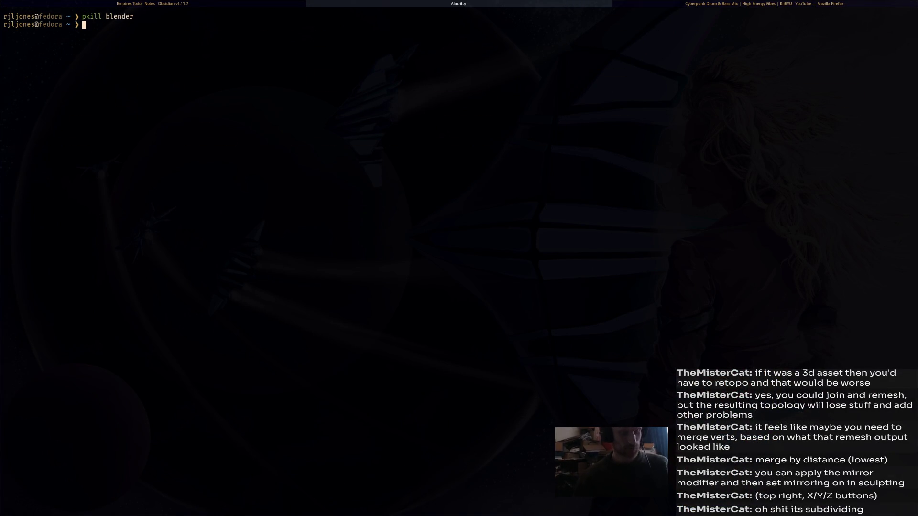
{"action": "type", "text": "blender"}
- Relaunch Blender from the terminal into a fresh default scene and show the recent-files list
{"action": "key", "text": "Return"}
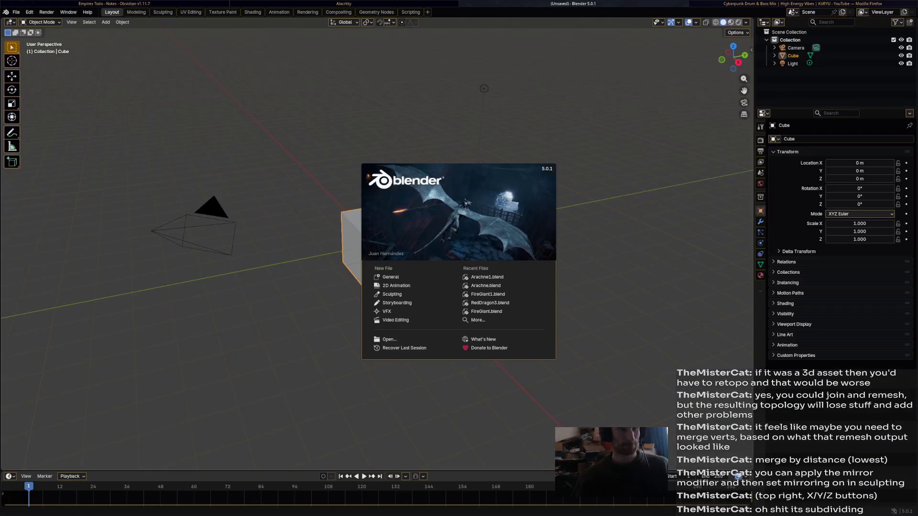
{"action": "key", "text": "Escape"}
{"action": "left_click", "coordinate": [16, 13]}
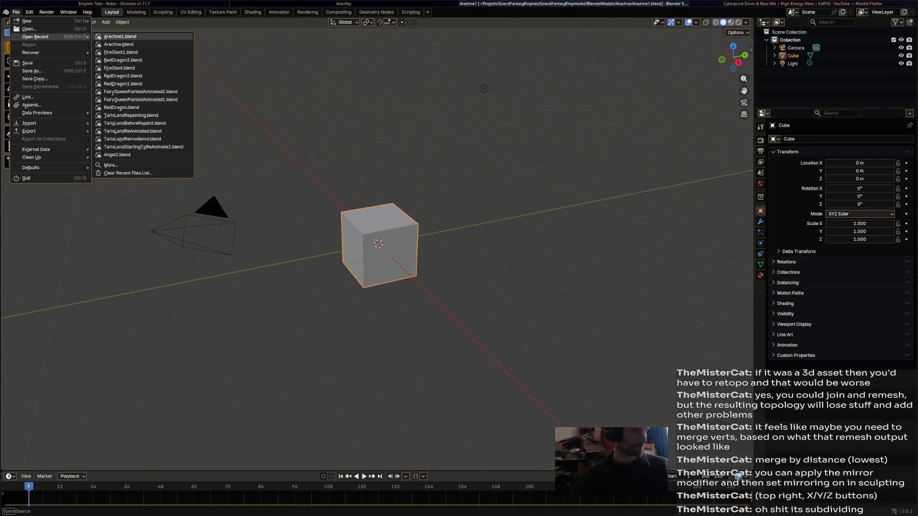
- Reopen Arachne1.blend and duplicate the sPIDER collection
{"action": "left_click", "coordinate": [119, 36]}
{"action": "scroll", "coordinate": [387, 215], "scroll_direction": "up", "scroll_amount": 3}
{"action": "scroll", "coordinate": [387, 216], "scroll_direction": "up", "scroll_amount": 2}
{"action": "scroll", "coordinate": [832, 64], "scroll_direction": "up", "scroll_amount": 3}
{"action": "scroll", "coordinate": [832, 64], "scroll_direction": "down", "scroll_amount": 3}
{"action": "right_click", "coordinate": [790, 58]}
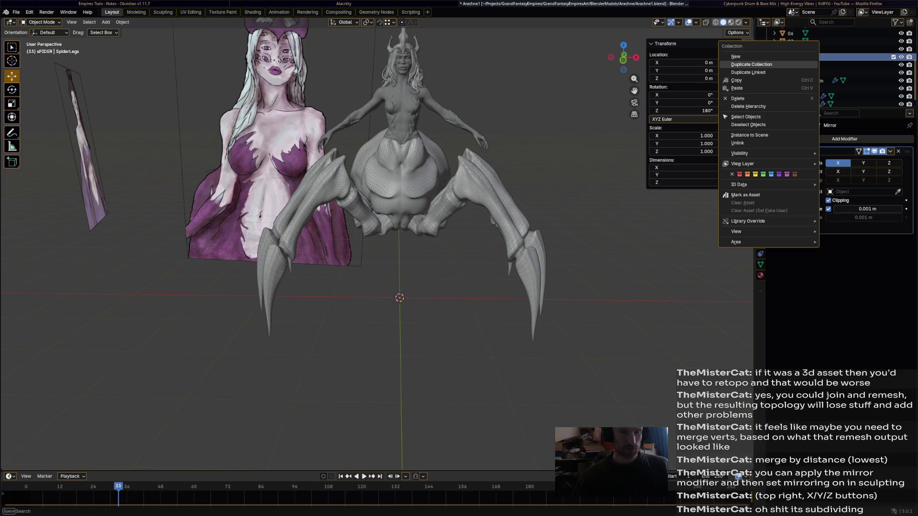
{"action": "key", "text": "Escape"}
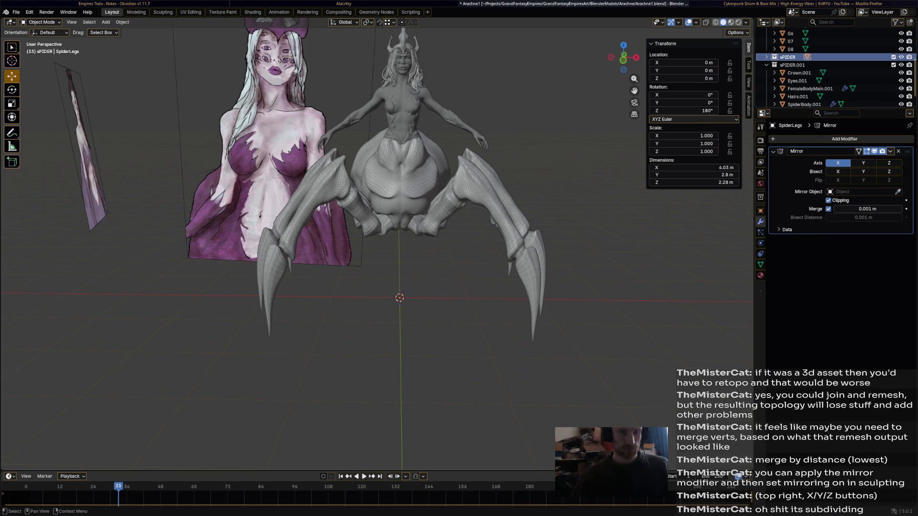
- Rename the original collection to Backup, exclude it from the scene, and save the file
{"action": "key", "text": "F2"}
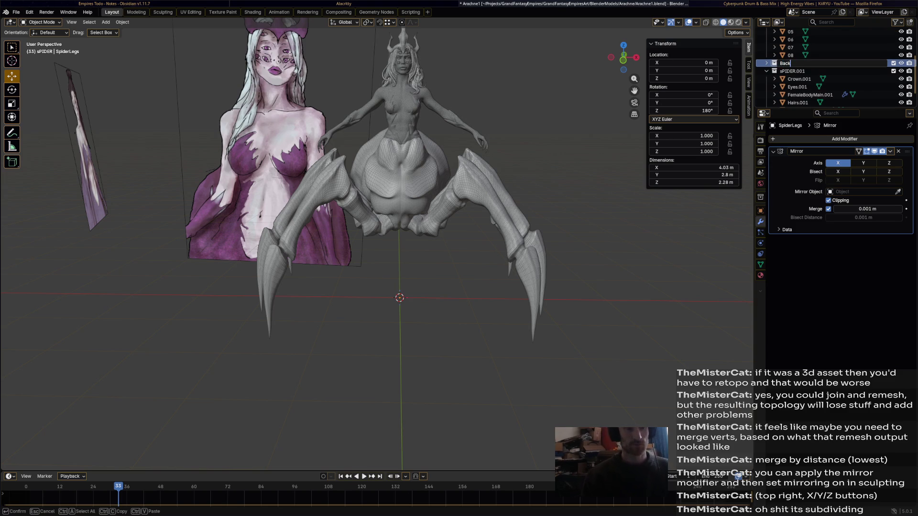
{"action": "type", "text": "Backup"}
{"action": "key", "text": "Return"}
{"action": "left_click", "coordinate": [893, 62]}
{"action": "left_click", "coordinate": [793, 71]}
{"action": "scroll", "coordinate": [359, 215], "scroll_direction": "down", "scroll_amount": 3}
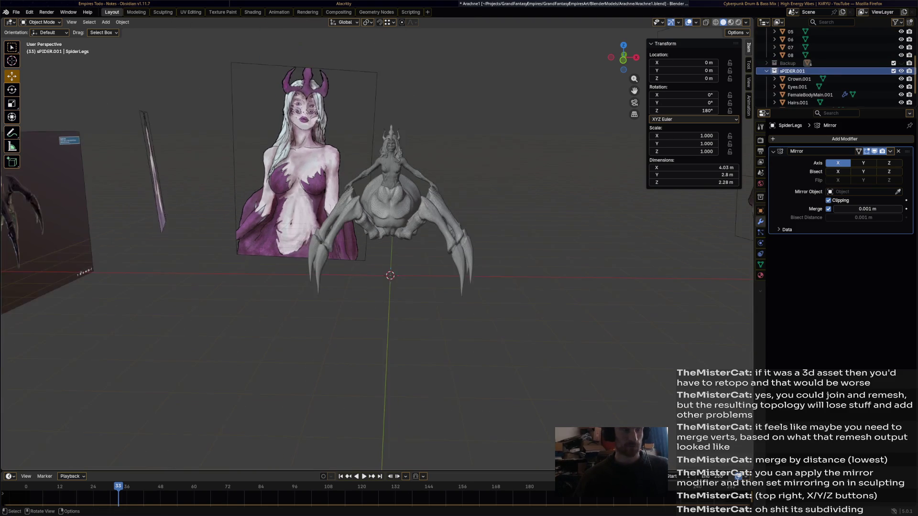
{"action": "key", "text": "ctrl+s"}
{"action": "middle_click_drag", "start_coordinate": [395, 216], "coordinate": [373, 223], "text": "shift"}
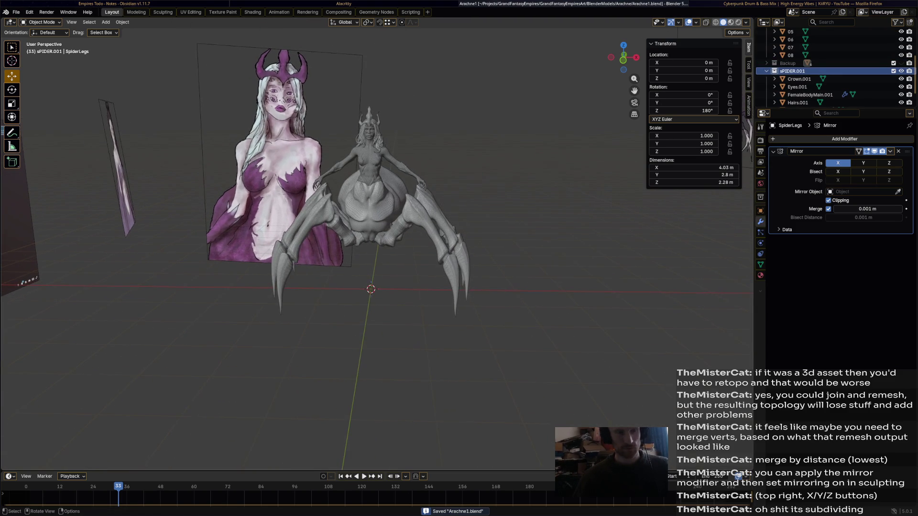
- Apply the Decimate modifier on FemaleBodyMain.001 and save the file
{"action": "left_click", "coordinate": [799, 78]}
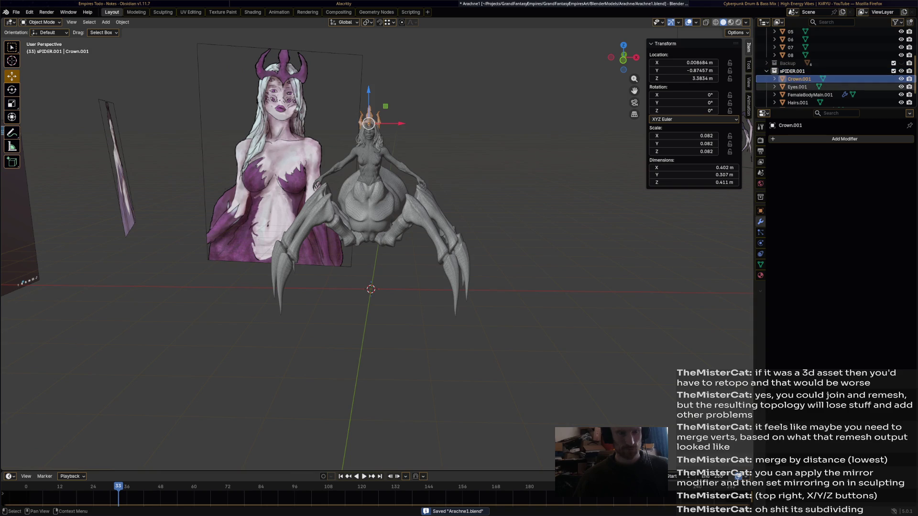
{"action": "left_click", "coordinate": [809, 95]}
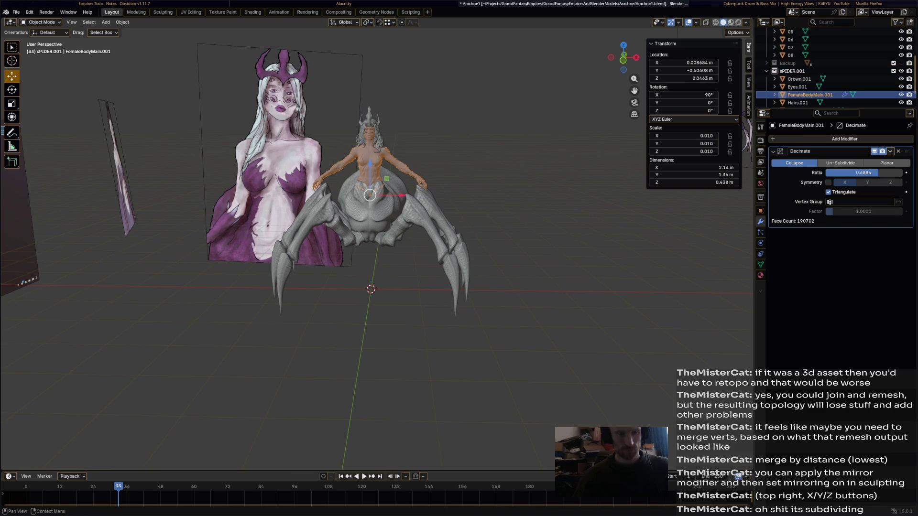
{"action": "left_click", "coordinate": [892, 152]}
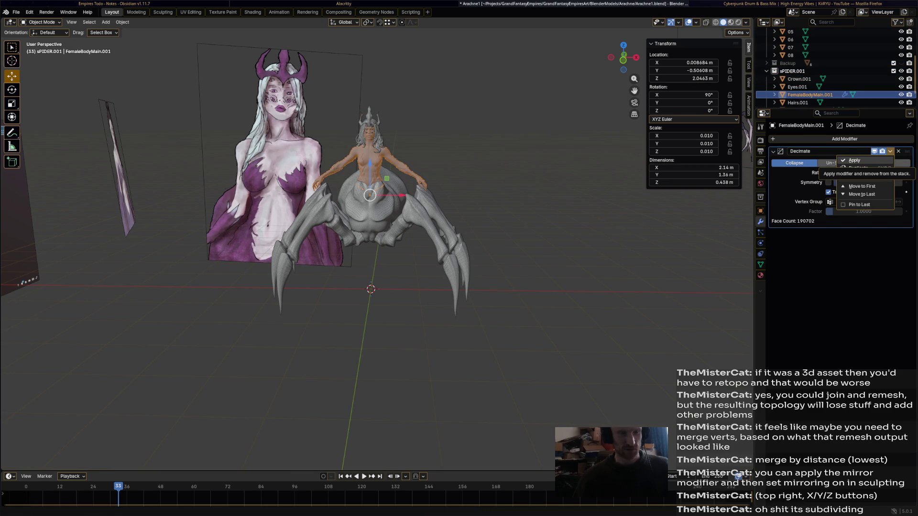
{"action": "scroll", "coordinate": [359, 187], "scroll_direction": "up", "scroll_amount": 3}
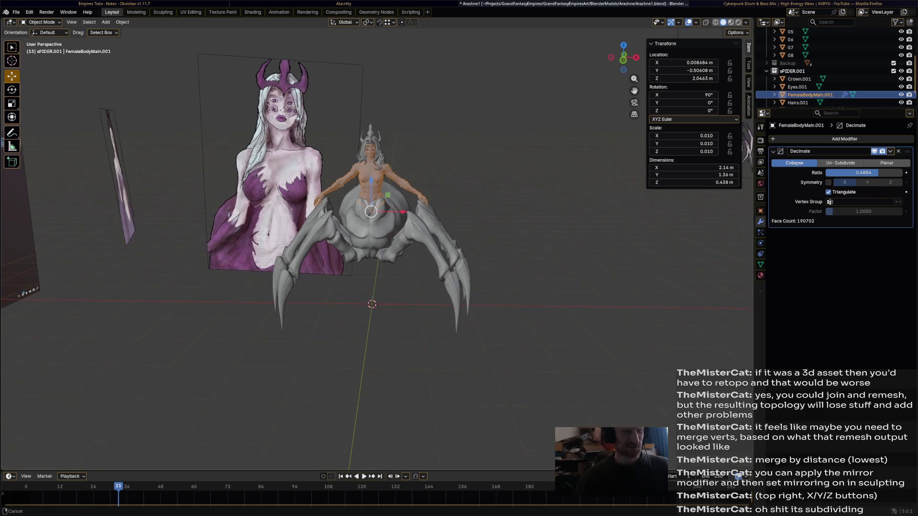
{"action": "scroll", "coordinate": [359, 187], "scroll_direction": "up", "scroll_amount": 4}
{"action": "middle_click_drag", "start_coordinate": [360, 216], "coordinate": [359, 143]}
{"action": "scroll", "coordinate": [358, 216], "scroll_direction": "up", "scroll_amount": 3}
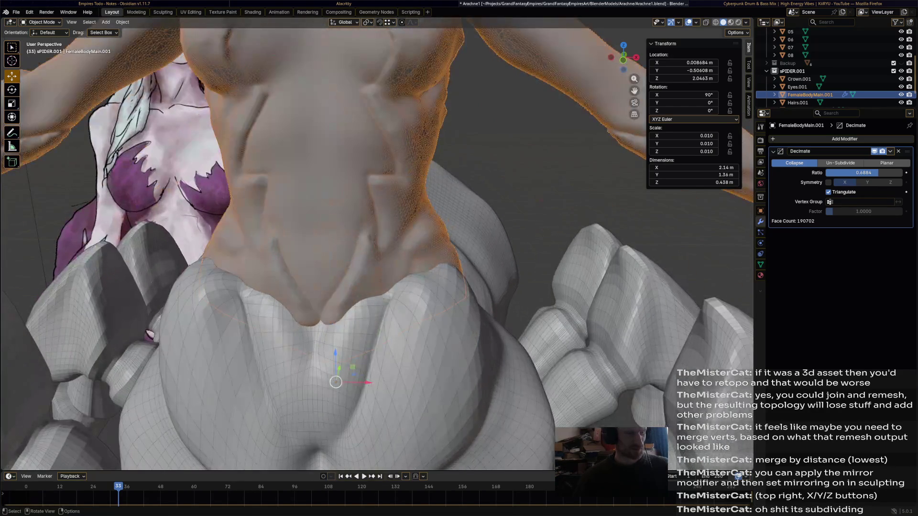
{"action": "scroll", "coordinate": [359, 215], "scroll_direction": "down", "scroll_amount": 2}
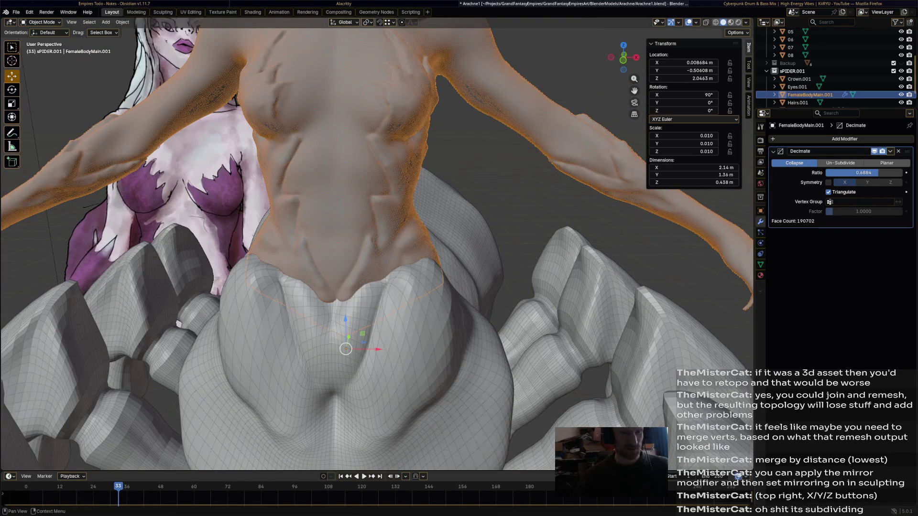
{"action": "key", "text": "ctrl+a"}
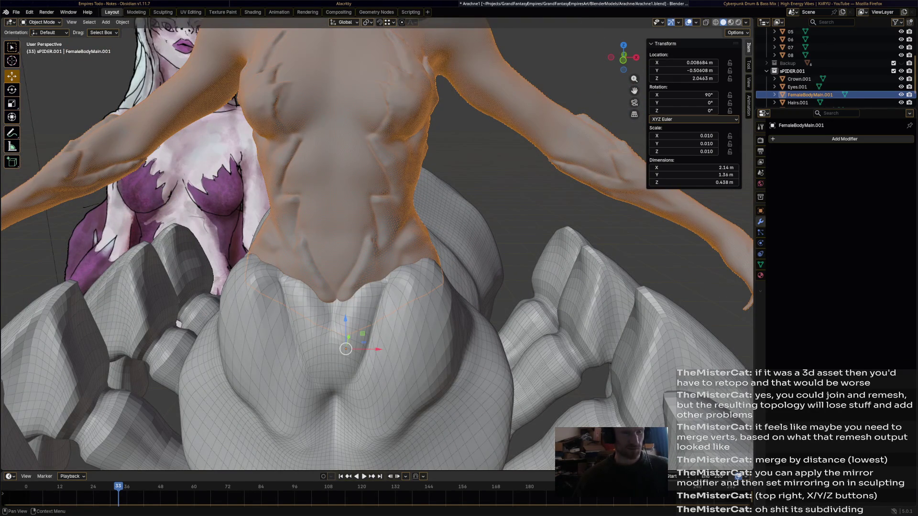
{"action": "key", "text": "ctrl+s"}
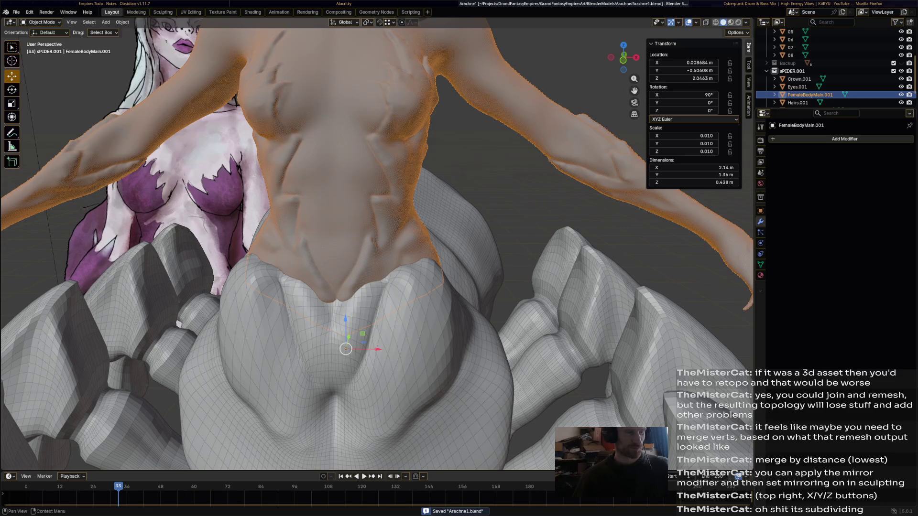
- Apply the Subdivision modifier on SpiderBody.001 and the Mirror modifier on SpiderLegs.001
{"action": "left_click", "coordinate": [798, 103]}
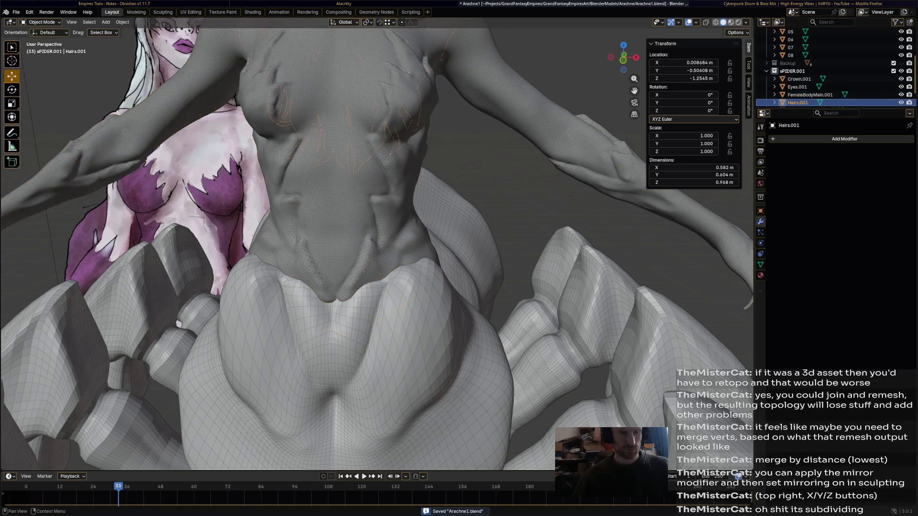
{"action": "scroll", "coordinate": [797, 102], "scroll_direction": "down", "scroll_amount": 2}
{"action": "left_click", "coordinate": [804, 92]}
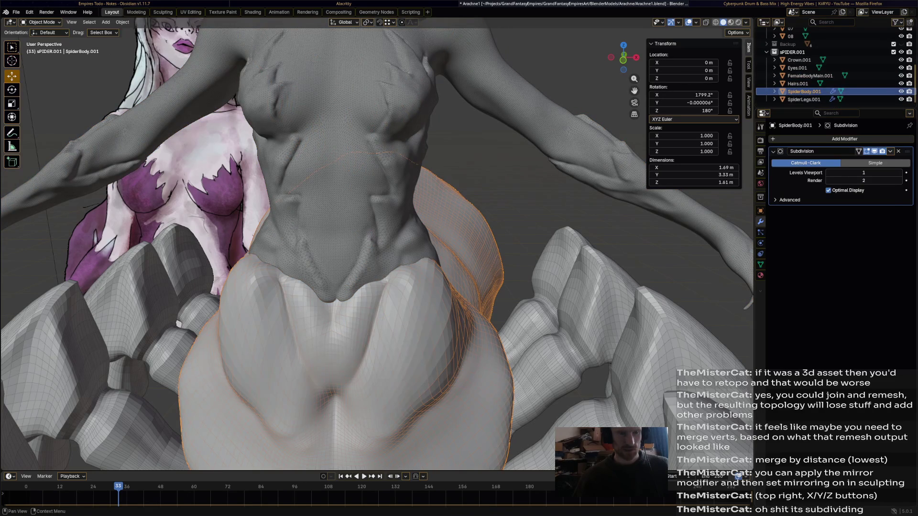
{"action": "left_click", "coordinate": [890, 151]}
{"action": "left_click", "coordinate": [854, 160]}
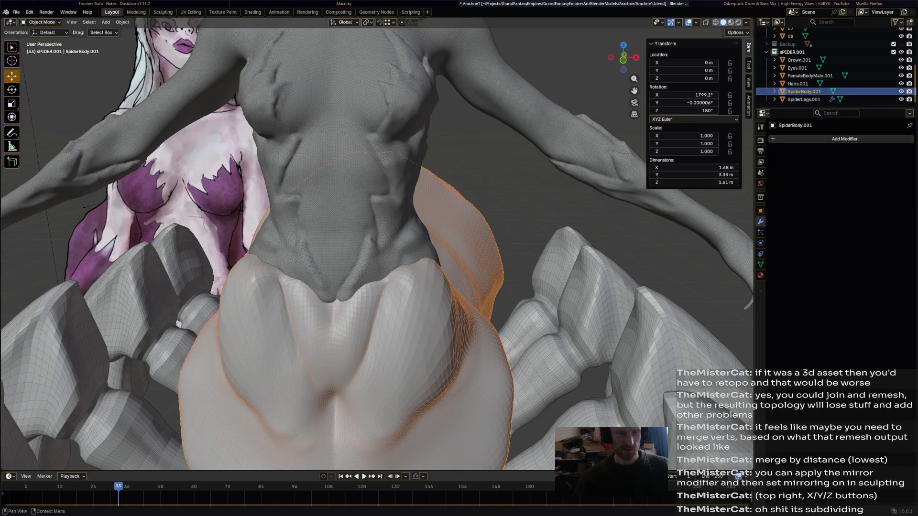
{"action": "left_click", "coordinate": [804, 99]}
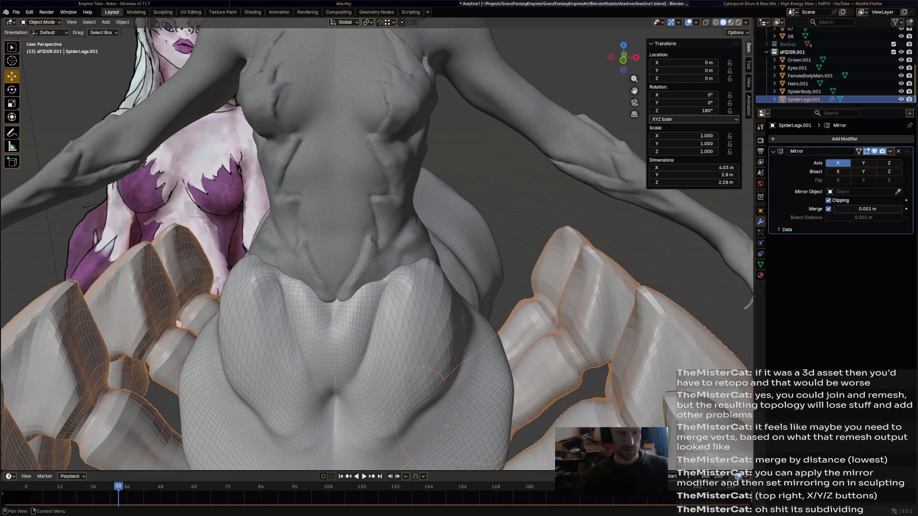
{"action": "left_click", "coordinate": [890, 151]}
{"action": "left_click", "coordinate": [854, 160]}
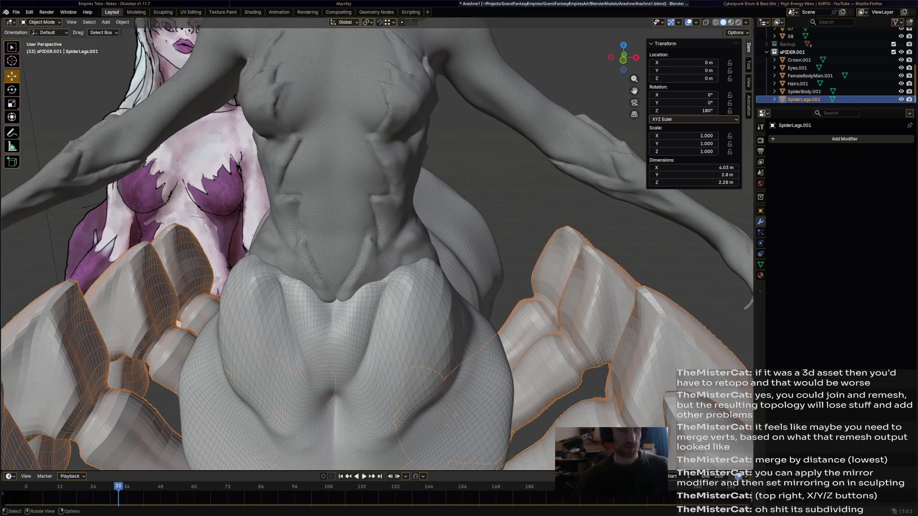
{"action": "scroll", "coordinate": [360, 251], "scroll_direction": "down", "scroll_amount": 8}
{"action": "scroll", "coordinate": [358, 251], "scroll_direction": "down", "scroll_amount": 2}
{"action": "middle_click_drag", "start_coordinate": [359, 251], "coordinate": [380, 244]}
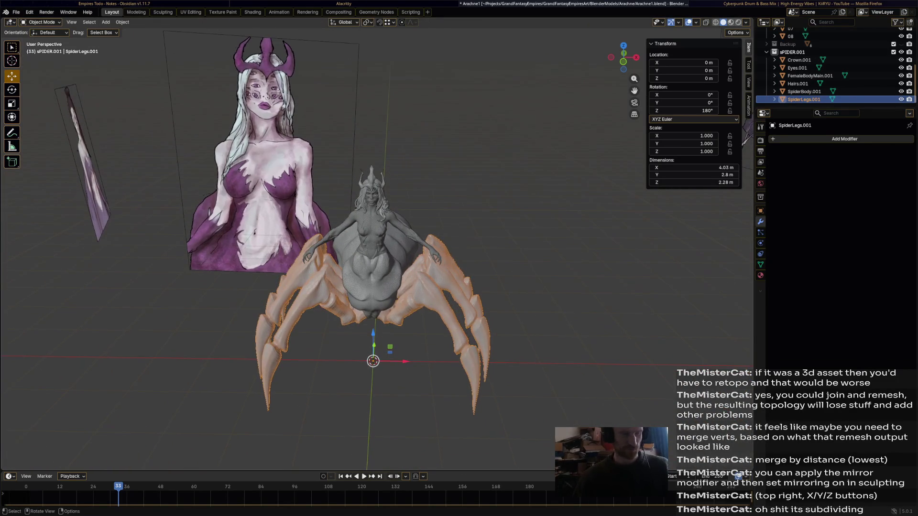
- Deselect all, pick SpiderBody.001 and move its origin to the 3D cursor
{"action": "key", "text": "alt+a"}
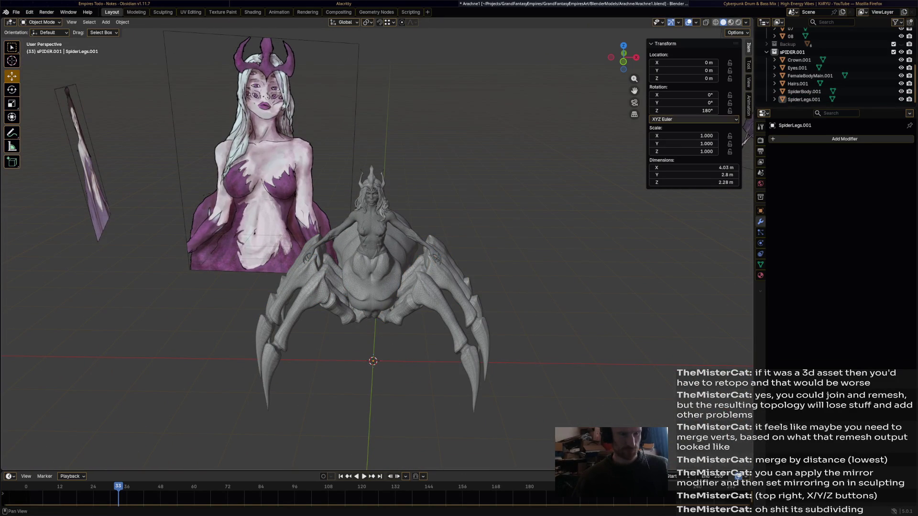
{"action": "left_click", "coordinate": [800, 59]}
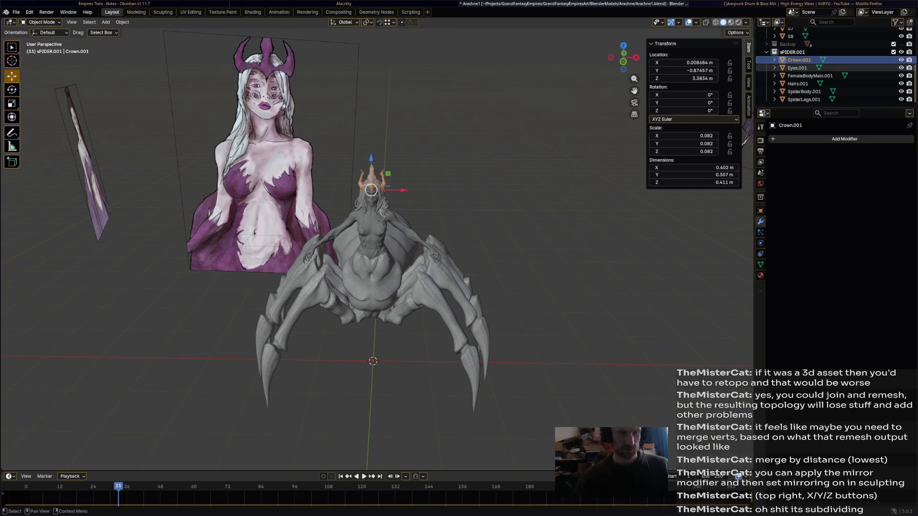
{"action": "scroll", "coordinate": [373, 215], "scroll_direction": "up", "scroll_amount": 4}
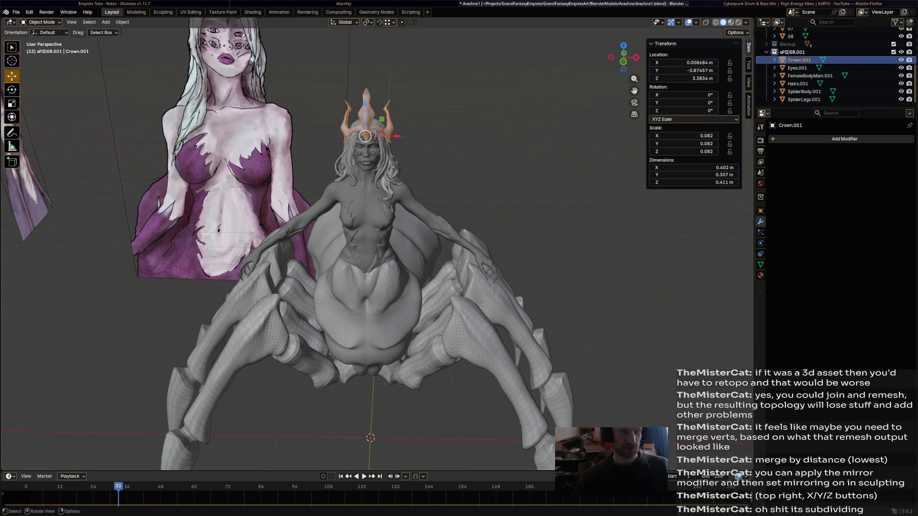
{"action": "left_click", "coordinate": [371, 315]}
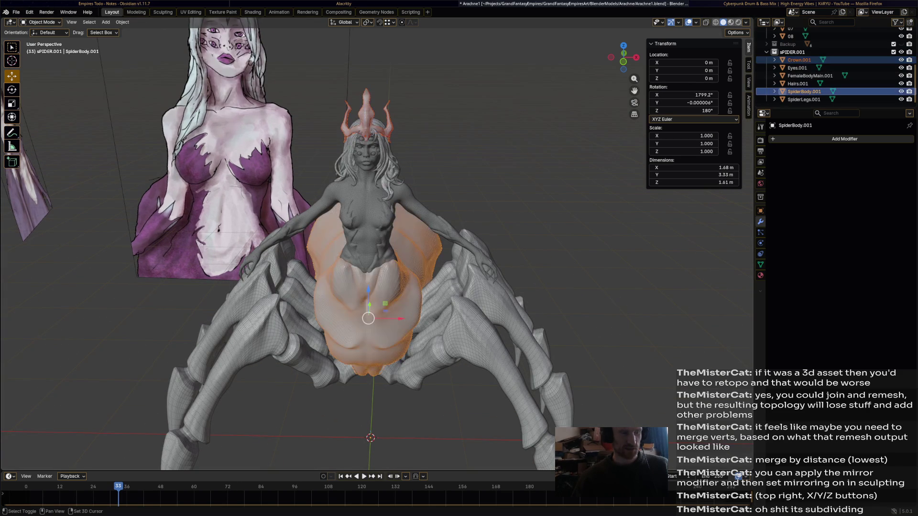
{"action": "right_click", "coordinate": [308, 305]}
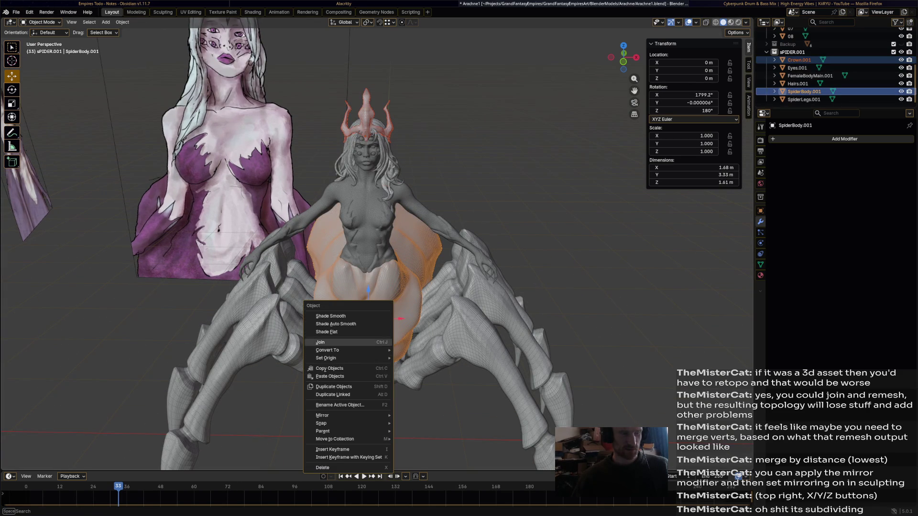
{"action": "left_click", "coordinate": [431, 373]}
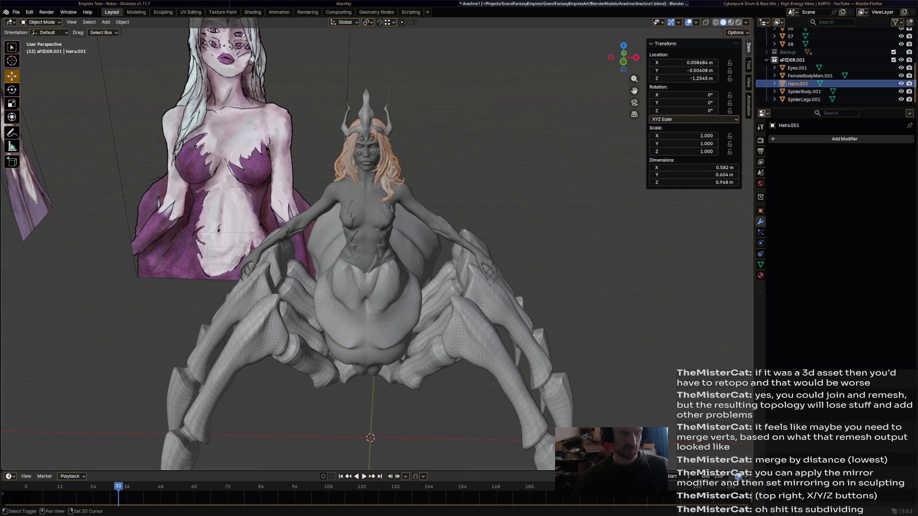
- Join the hair and then the female body into SpiderBody.001
{"action": "left_click", "coordinate": [377, 172], "text": "shift"}
{"action": "right_click", "coordinate": [310, 264]}
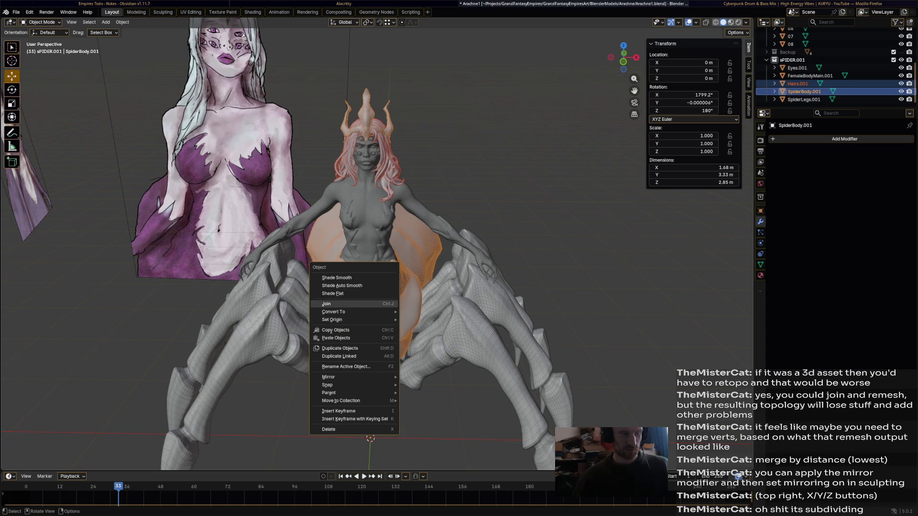
{"action": "left_click", "coordinate": [326, 303]}
{"action": "left_click", "coordinate": [367, 215], "text": "shift"}
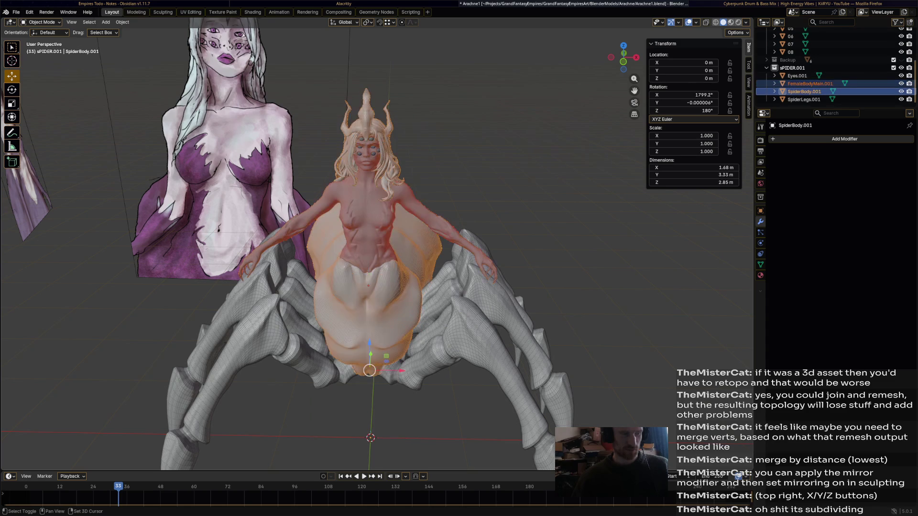
{"action": "right_click", "coordinate": [309, 255]}
{"action": "left_click", "coordinate": [317, 291]}
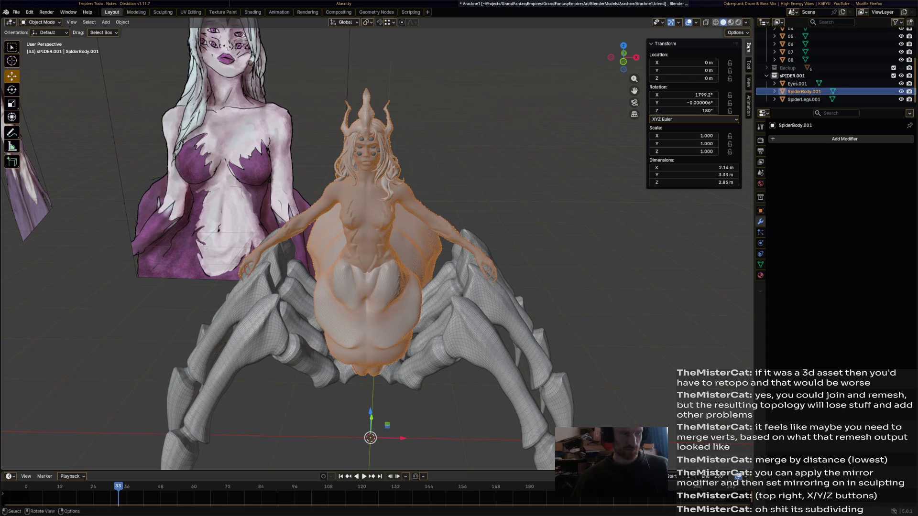
- Join the eyes and then the spider legs into SpiderBody.001
{"action": "left_click", "coordinate": [366, 152]}
{"action": "left_click", "coordinate": [366, 229], "text": "shift"}
{"action": "right_click", "coordinate": [327, 263]}
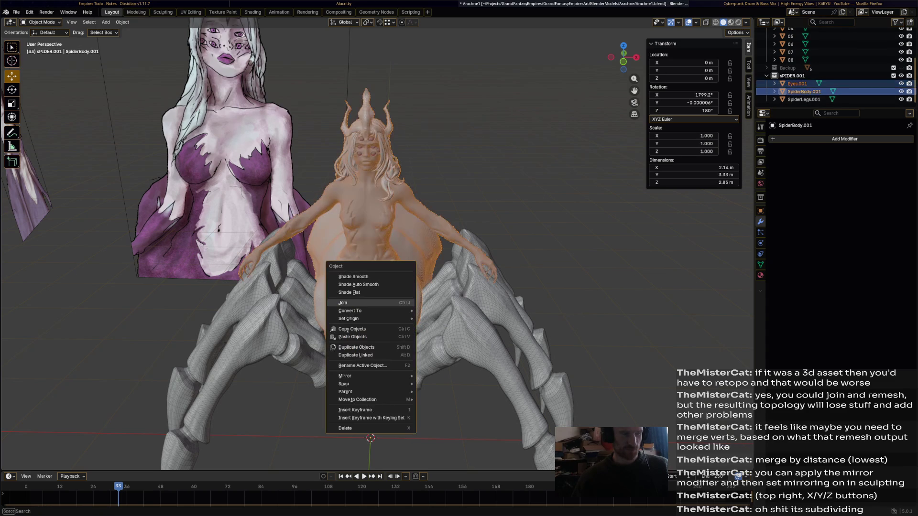
{"action": "left_click", "coordinate": [342, 302]}
{"action": "left_click", "coordinate": [467, 301]}
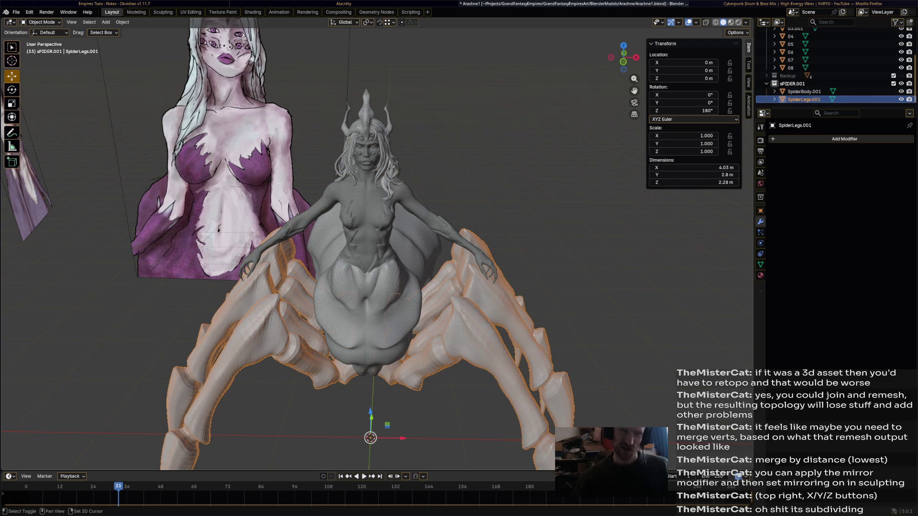
{"action": "left_click", "coordinate": [365, 230], "text": "shift"}
{"action": "right_click", "coordinate": [314, 260]}
{"action": "left_click", "coordinate": [331, 301]}
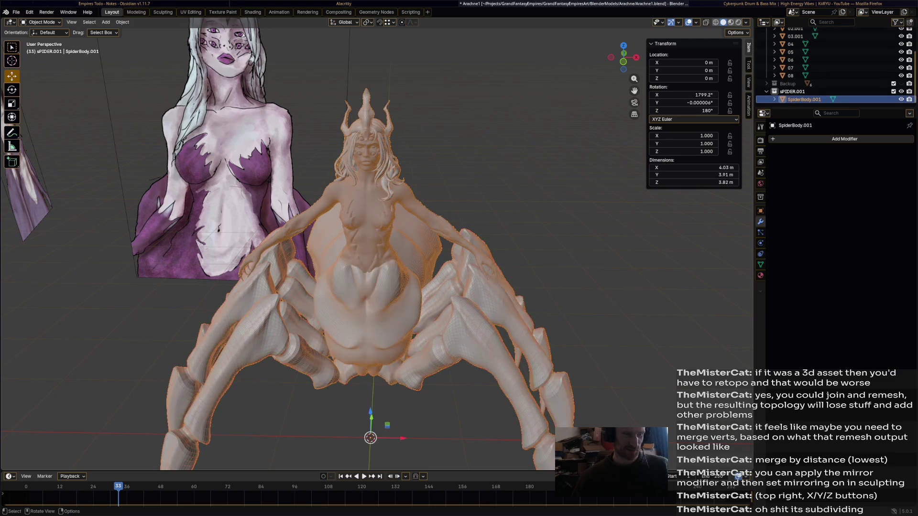
{"action": "scroll", "coordinate": [373, 288], "scroll_direction": "down", "scroll_amount": 3}
{"action": "middle_click_drag", "start_coordinate": [373, 287], "coordinate": [431, 273]}
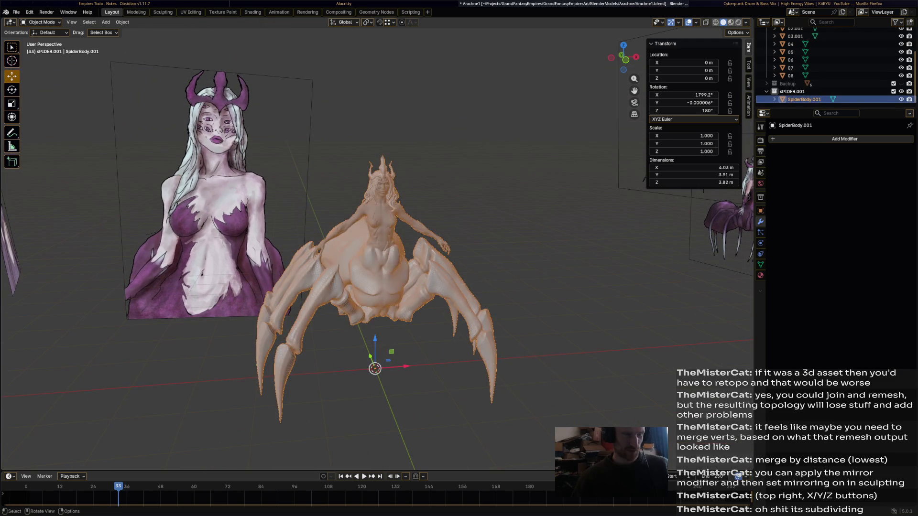
{"action": "left_click", "coordinate": [122, 22]}
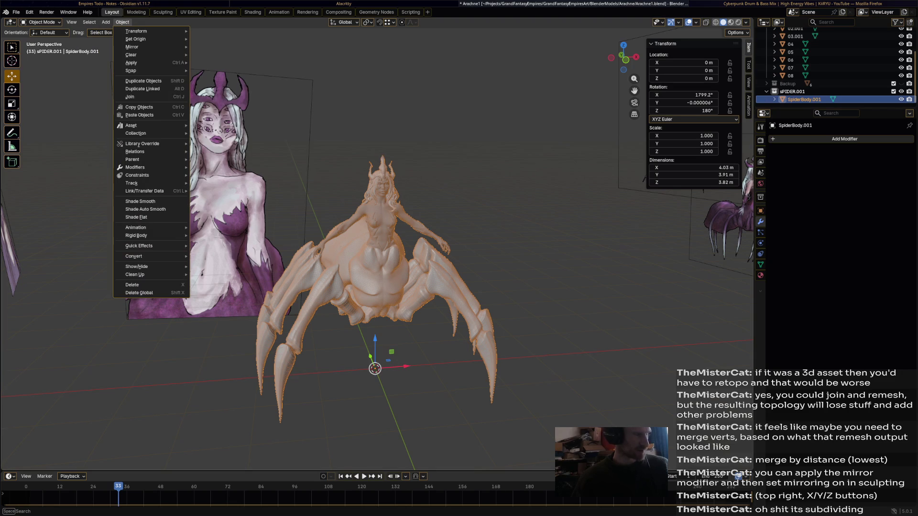
- Shade the combined SpiderBody.001 mesh smooth, then orbit around to inspect it from several angles
{"action": "left_click", "coordinate": [140, 201]}
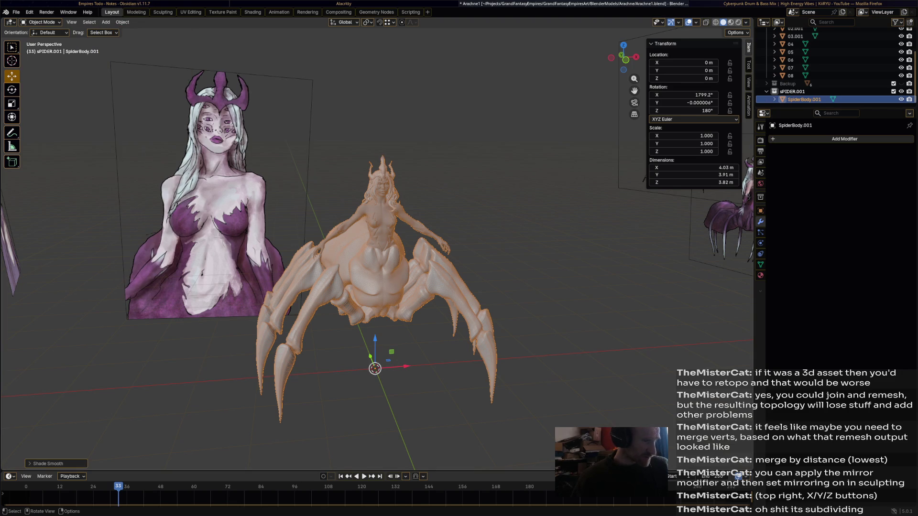
{"action": "left_click", "coordinate": [545, 273]}
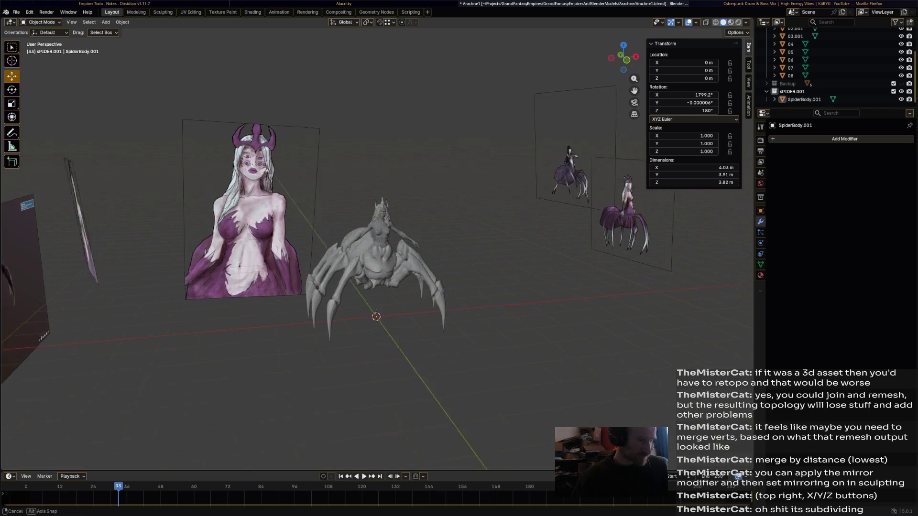
{"action": "mouse_move", "coordinate": [430, 288]}
{"action": "middle_mouse_down"}
{"action": "mouse_move", "coordinate": [287, 251]}
{"action": "mouse_move", "coordinate": [251, 273]}
{"action": "middle_mouse_up"}
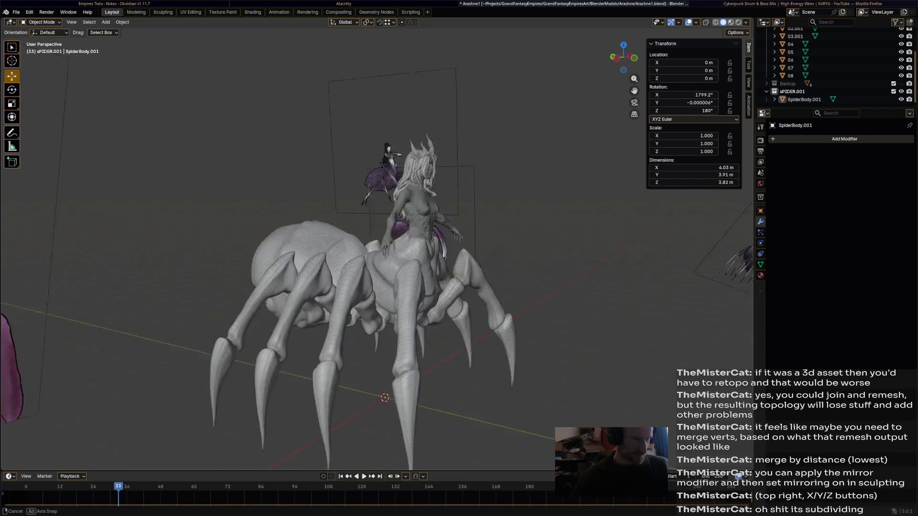
{"action": "middle_click_drag", "start_coordinate": [431, 288], "coordinate": [215, 252]}
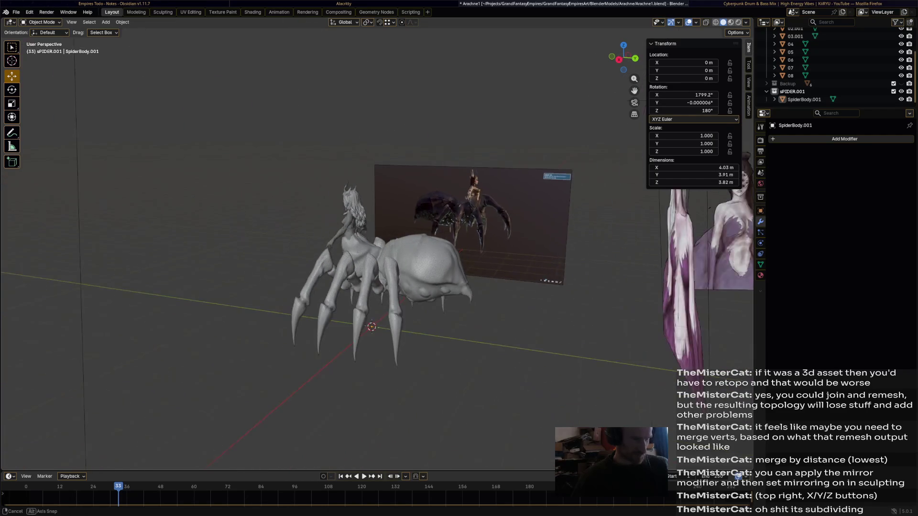
{"action": "scroll", "coordinate": [373, 272], "scroll_direction": "up", "scroll_amount": 4}
{"action": "middle_click_drag", "start_coordinate": [373, 272], "coordinate": [252, 215]}
{"action": "scroll", "coordinate": [359, 272], "scroll_direction": "down", "scroll_amount": 5}
{"action": "middle_click_drag", "start_coordinate": [359, 273], "coordinate": [215, 237]}
{"action": "middle_click_drag", "start_coordinate": [395, 251], "coordinate": [323, 230]}
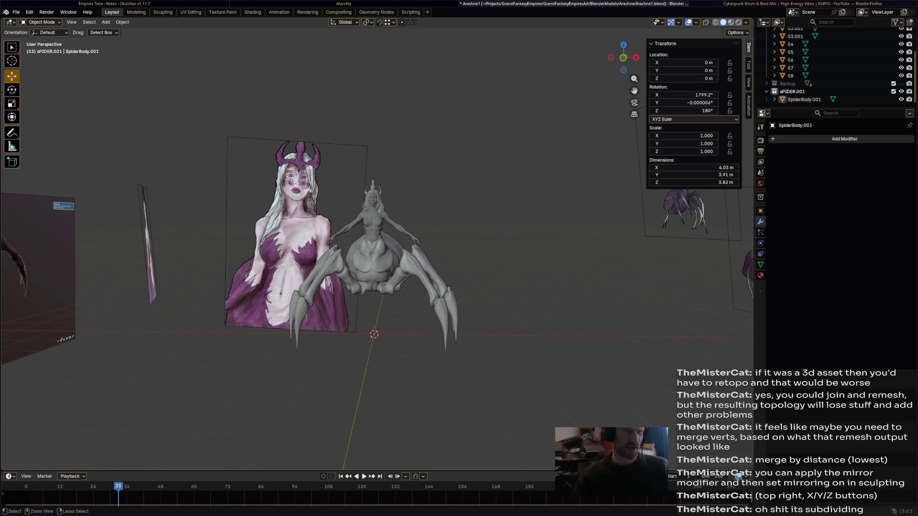
{"action": "left_click", "coordinate": [388, 258]}
- Undo the joins so the hair and crown come back as separate objects
{"action": "left_click", "coordinate": [388, 259], "text": "shift"}
{"action": "left_click", "coordinate": [374, 251]}
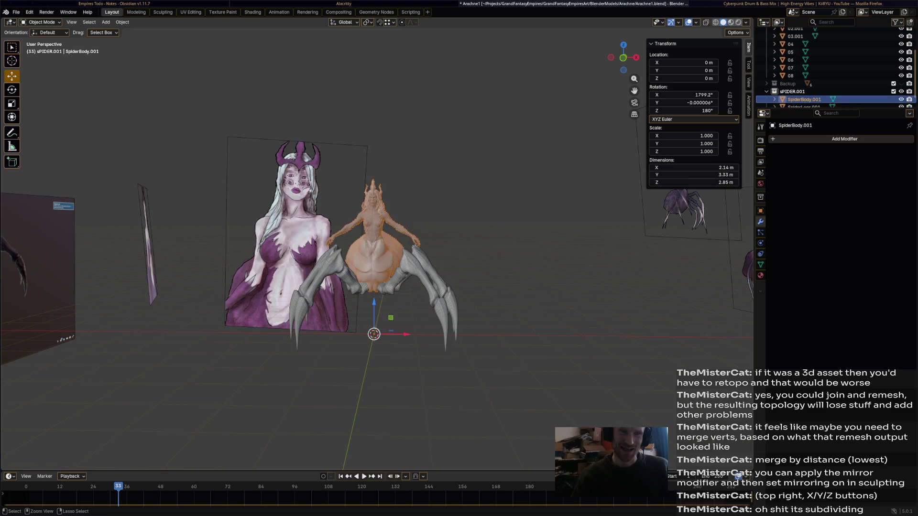
{"action": "middle_click_drag", "start_coordinate": [387, 259], "coordinate": [388, 259], "text": "shift"}
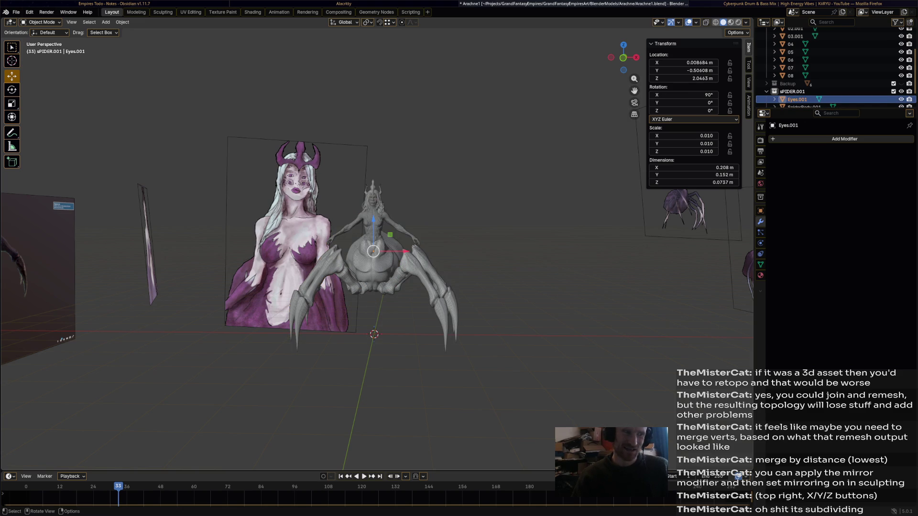
{"action": "left_click", "coordinate": [804, 92]}
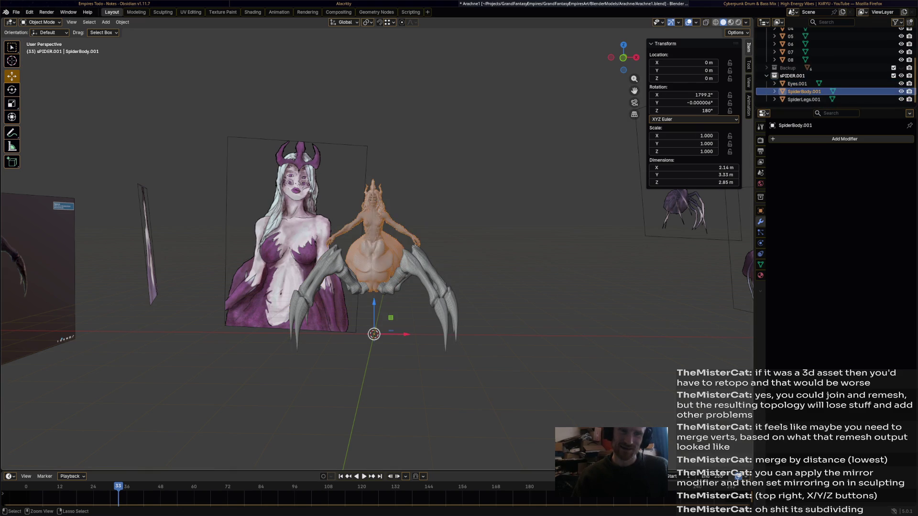
{"action": "left_click", "coordinate": [804, 99]}
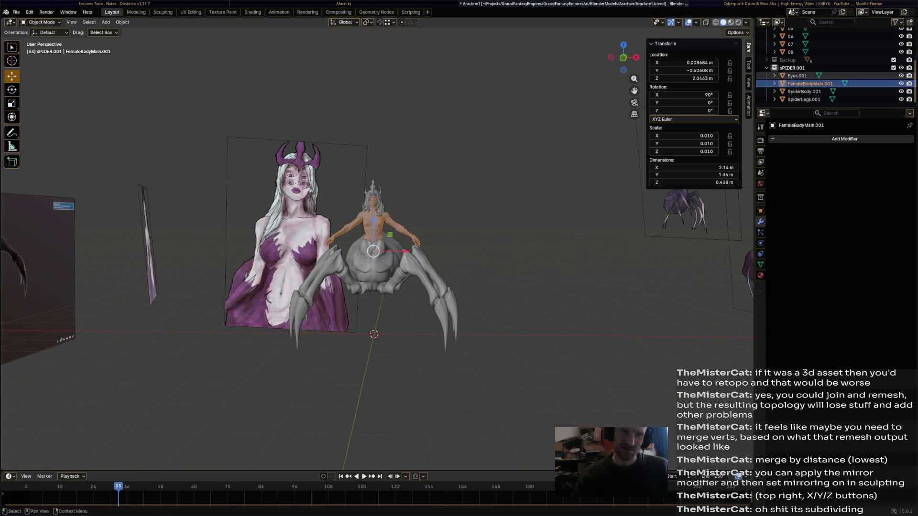
{"action": "key", "text": "ctrl+v"}
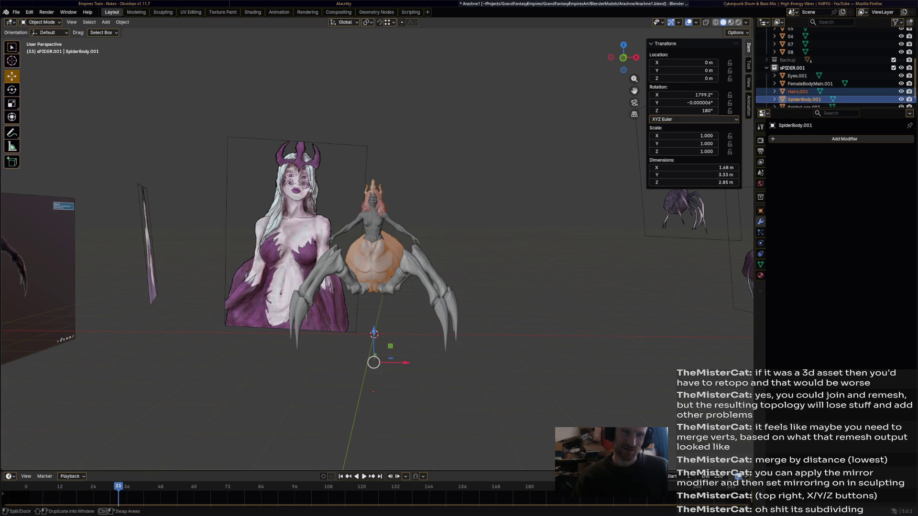
{"action": "scroll", "coordinate": [832, 86], "scroll_direction": "down", "scroll_amount": 1}
{"action": "left_click", "coordinate": [803, 91]}
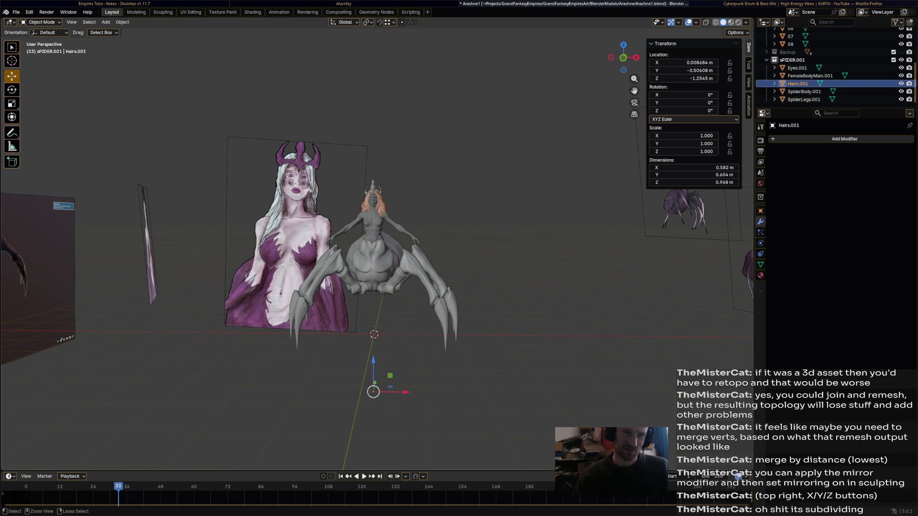
{"action": "key", "text": "ctrl+v"}
- Inspect the crown on the figure's head up close, then select the spider legs
{"action": "left_click", "coordinate": [502, 215]}
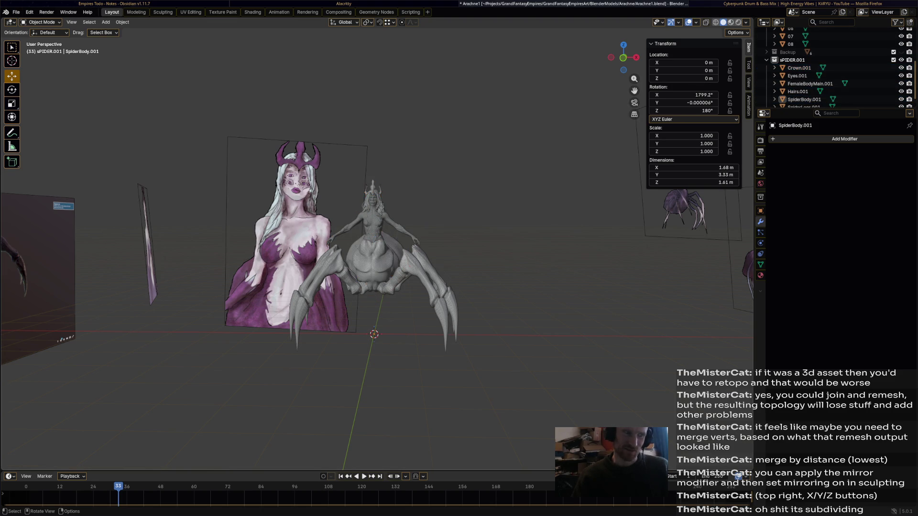
{"action": "scroll", "coordinate": [373, 265], "scroll_direction": "down", "scroll_amount": 2}
{"action": "scroll", "coordinate": [373, 265], "scroll_direction": "up", "scroll_amount": 4}
{"action": "scroll", "coordinate": [373, 252], "scroll_direction": "up", "scroll_amount": 2}
{"action": "left_click", "coordinate": [366, 137]}
{"action": "scroll", "coordinate": [373, 251], "scroll_direction": "up", "scroll_amount": 2}
{"action": "scroll", "coordinate": [373, 251], "scroll_direction": "down", "scroll_amount": 1}
{"action": "scroll", "coordinate": [373, 251], "scroll_direction": "up", "scroll_amount": 4}
{"action": "mouse_move", "coordinate": [373, 251]}
{"action": "middle_mouse_down"}
{"action": "mouse_move", "coordinate": [288, 216]}
{"action": "mouse_move", "coordinate": [251, 229]}
{"action": "mouse_move", "coordinate": [230, 258]}
{"action": "middle_mouse_up"}
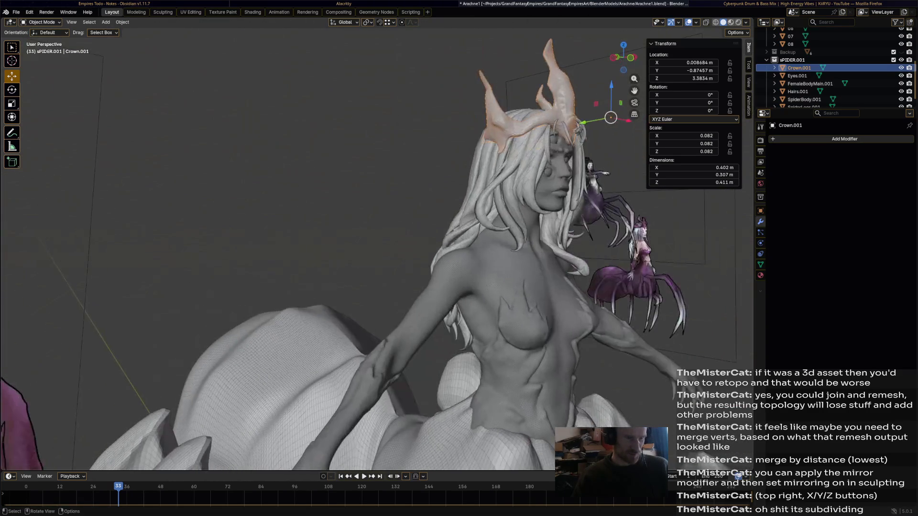
{"action": "mouse_move", "coordinate": [373, 251]}
{"action": "middle_mouse_down"}
{"action": "mouse_move", "coordinate": [302, 237]}
{"action": "mouse_move", "coordinate": [258, 245]}
{"action": "middle_mouse_up"}
{"action": "scroll", "coordinate": [324, 252], "scroll_direction": "down", "scroll_amount": 3}
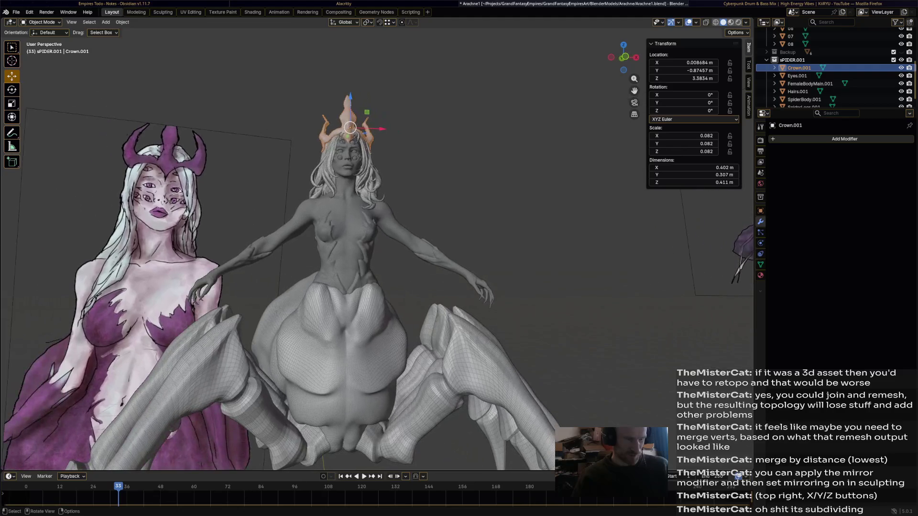
{"action": "scroll", "coordinate": [323, 251], "scroll_direction": "down", "scroll_amount": 1}
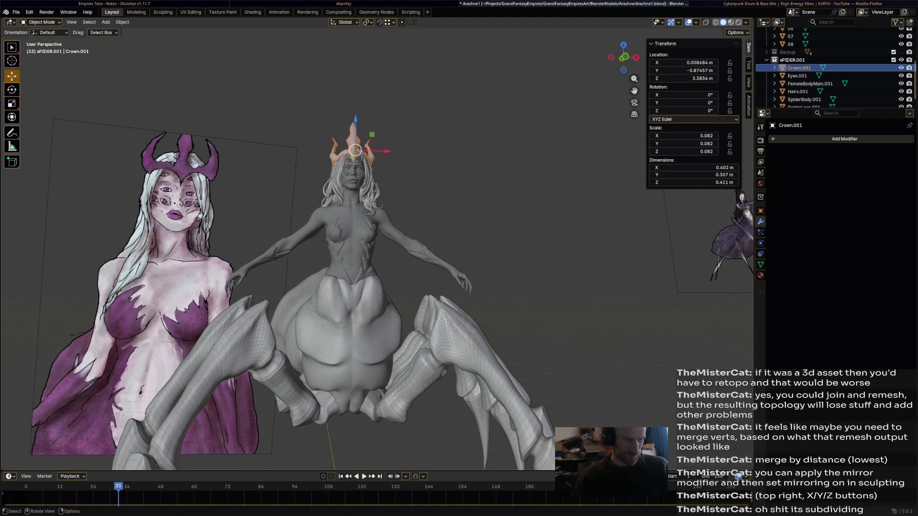
{"action": "scroll", "coordinate": [323, 251], "scroll_direction": "down", "scroll_amount": 2}
{"action": "scroll", "coordinate": [323, 251], "scroll_direction": "down", "scroll_amount": 1}
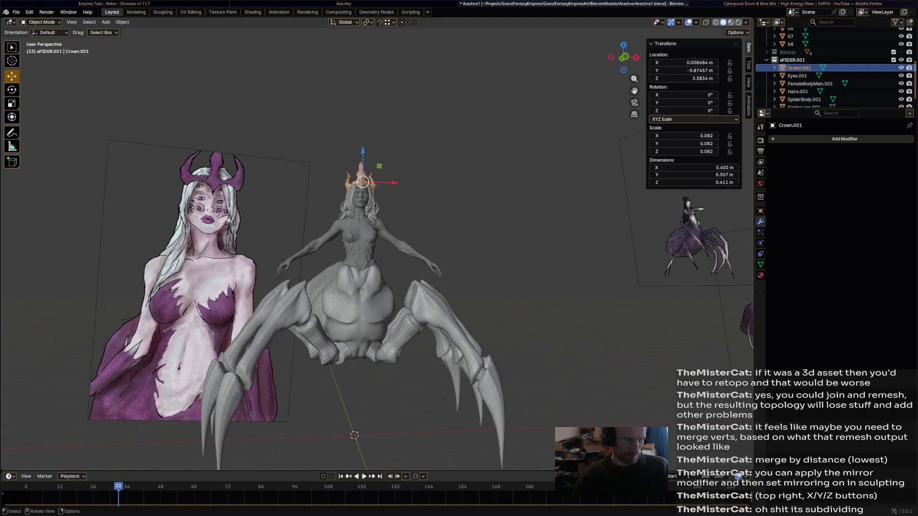
{"action": "left_click", "coordinate": [281, 323]}
{"action": "left_click", "coordinate": [89, 22]}
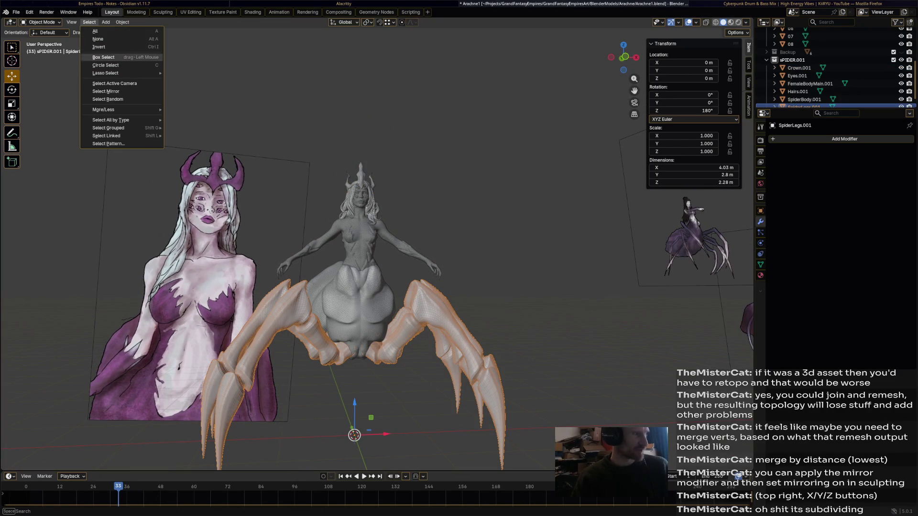
- Try rectangle and select-all selections, then clear the selection again
{"action": "left_click", "coordinate": [90, 22]}
{"action": "left_click_drag", "start_coordinate": [518, 136], "coordinate": [89, 469]}
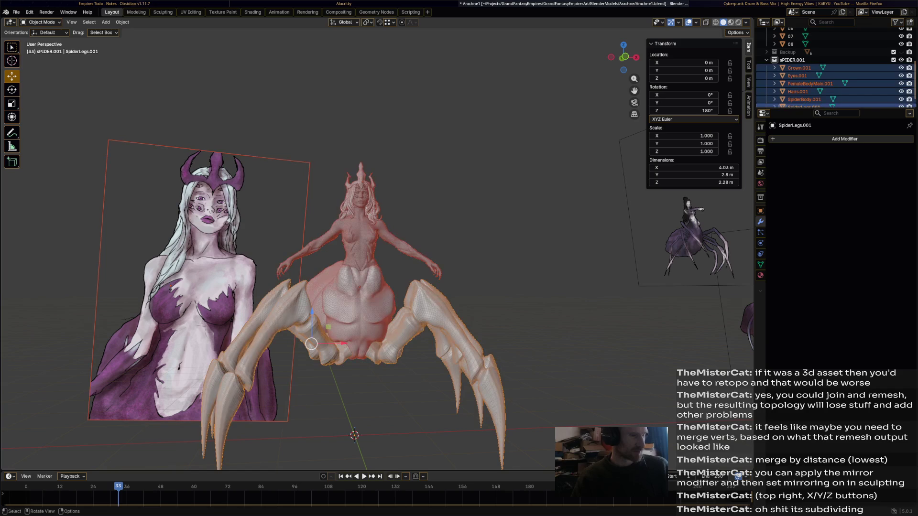
{"action": "left_click", "coordinate": [337, 316]}
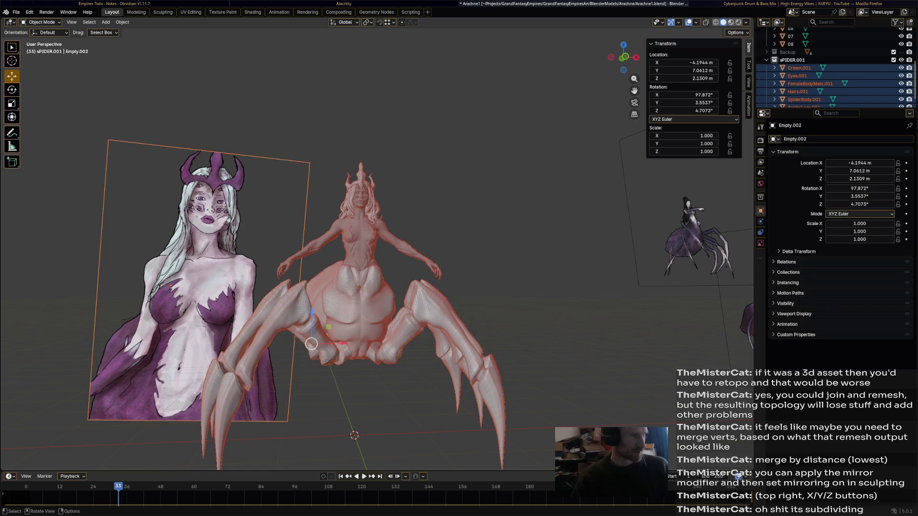
{"action": "left_click", "coordinate": [363, 202]}
{"action": "key", "text": "a"}
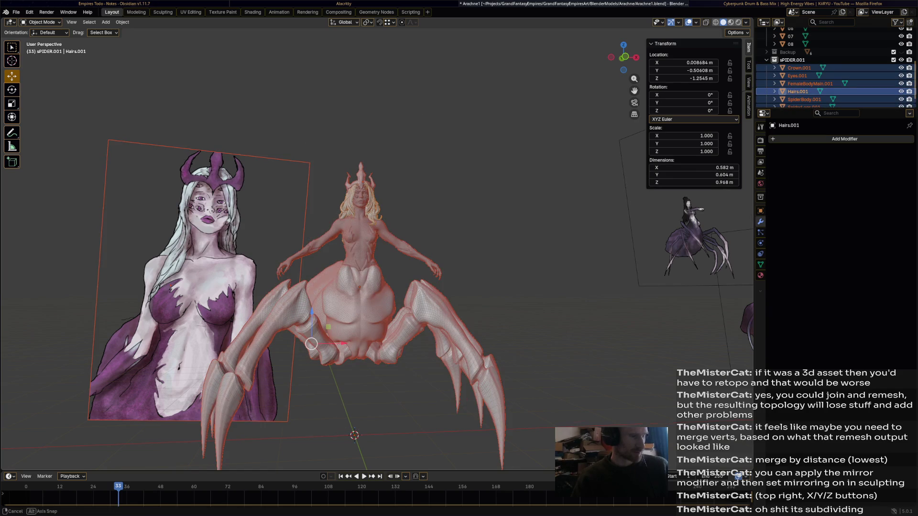
{"action": "key", "text": "Home"}
{"action": "left_click", "coordinate": [355, 431]}
- Box-select just the spider model, shade it smooth, and deselect
{"action": "left_click_drag", "start_coordinate": [215, 115], "coordinate": [466, 322]}
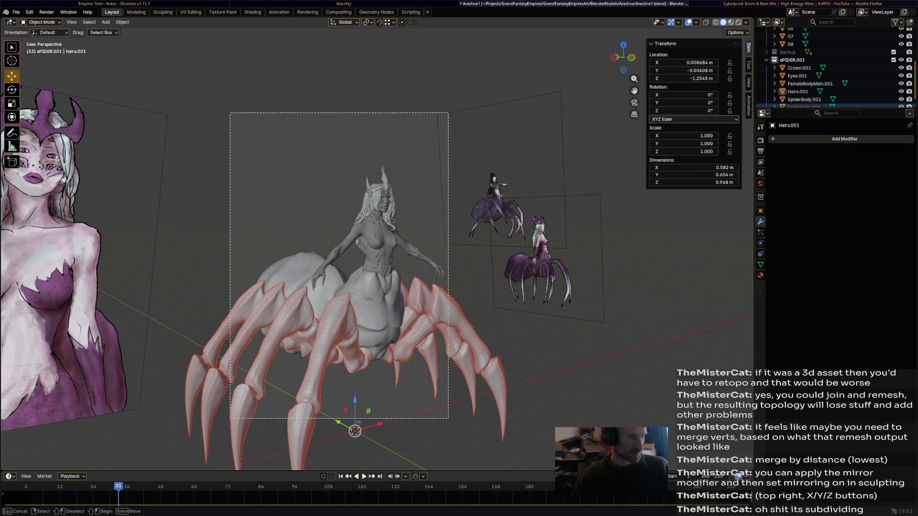
{"action": "left_click_drag", "start_coordinate": [243, 72], "coordinate": [308, 294]}
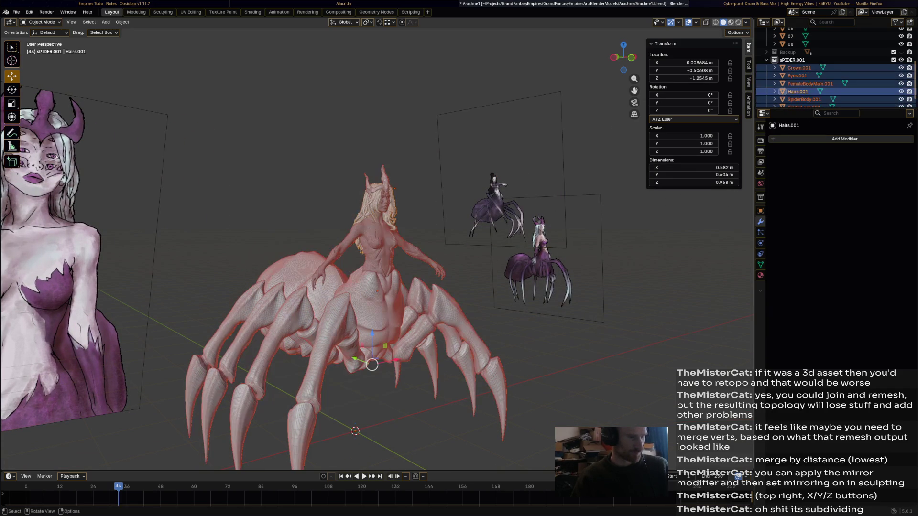
{"action": "left_click", "coordinate": [123, 22]}
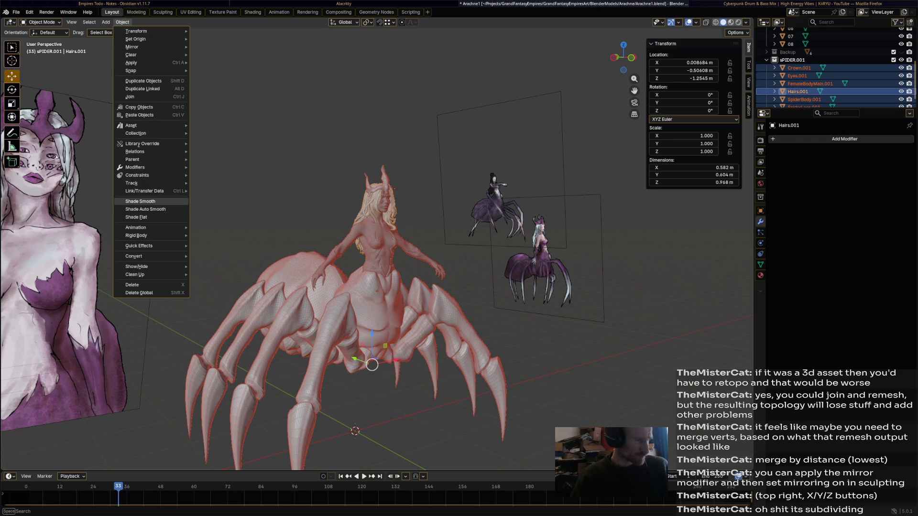
{"action": "left_click", "coordinate": [140, 202]}
{"action": "left_click", "coordinate": [545, 358]}
{"action": "middle_click_drag", "start_coordinate": [503, 324], "coordinate": [323, 287]}
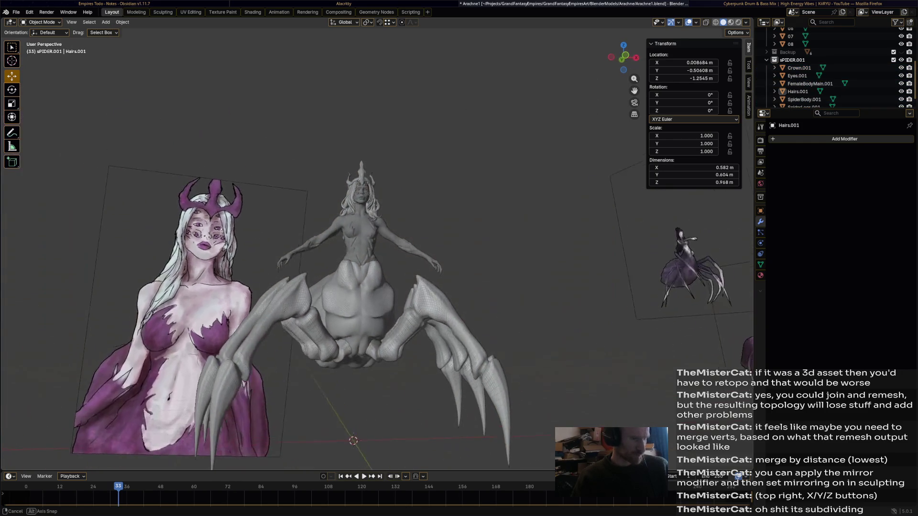
{"action": "scroll", "coordinate": [358, 286], "scroll_direction": "up", "scroll_amount": 4}
- Select the hair and switch viewport shading so it shows in magenta
{"action": "middle_click_drag", "start_coordinate": [395, 288], "coordinate": [323, 251]}
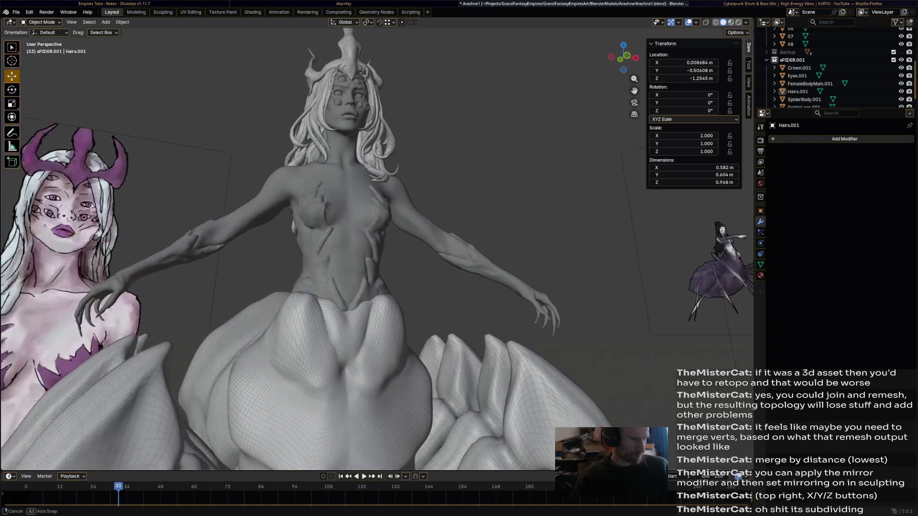
{"action": "left_click", "coordinate": [381, 130]}
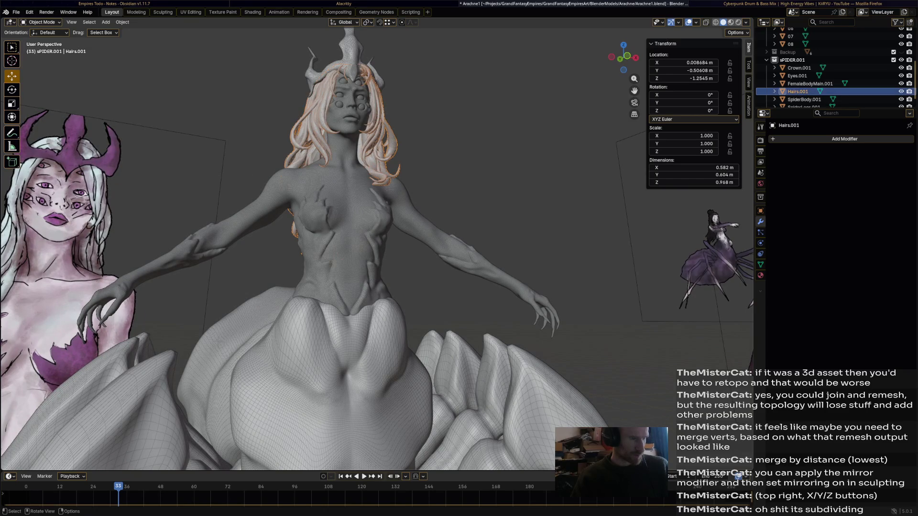
{"action": "key", "text": "z"}
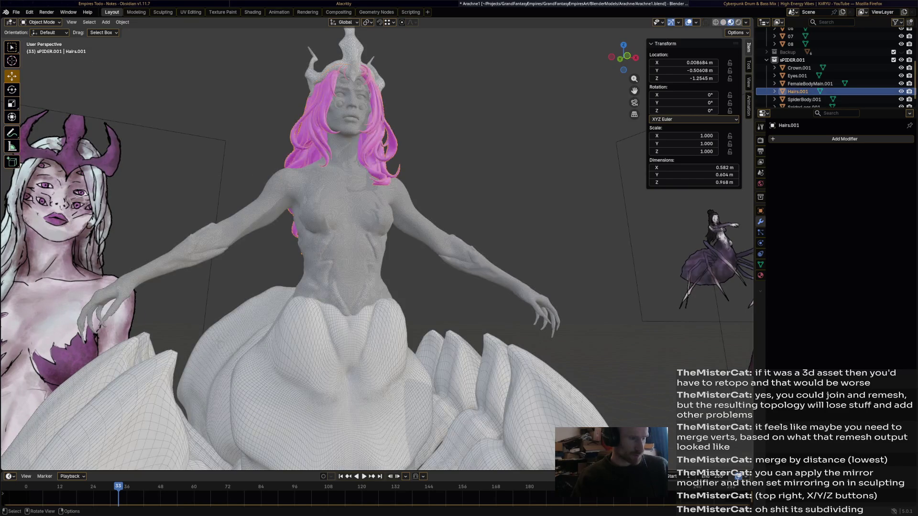
{"action": "scroll", "coordinate": [359, 287], "scroll_direction": "down", "scroll_amount": 5}
{"action": "middle_click_drag", "start_coordinate": [358, 323], "coordinate": [358, 180]}
{"action": "scroll", "coordinate": [359, 251], "scroll_direction": "up", "scroll_amount": 5}
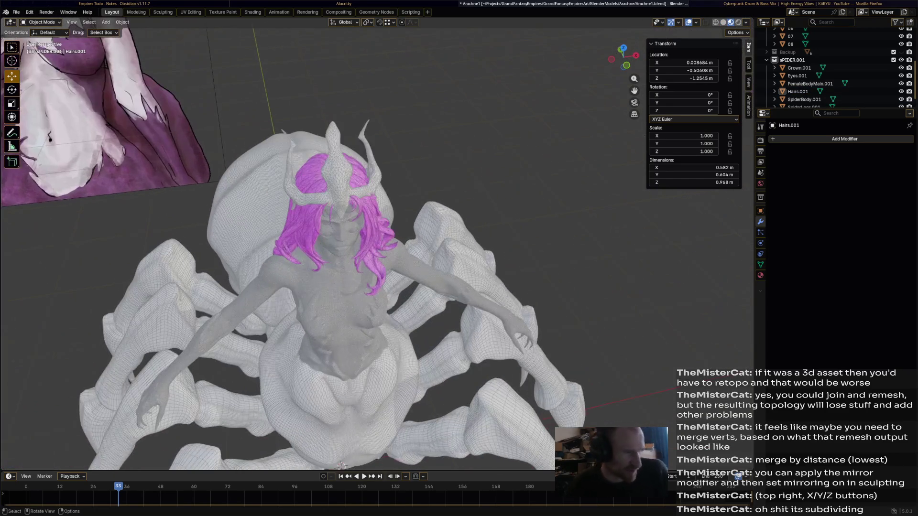
{"action": "middle_click_drag", "start_coordinate": [359, 215], "coordinate": [359, 323]}
{"action": "scroll", "coordinate": [323, 215], "scroll_direction": "up", "scroll_amount": 3}
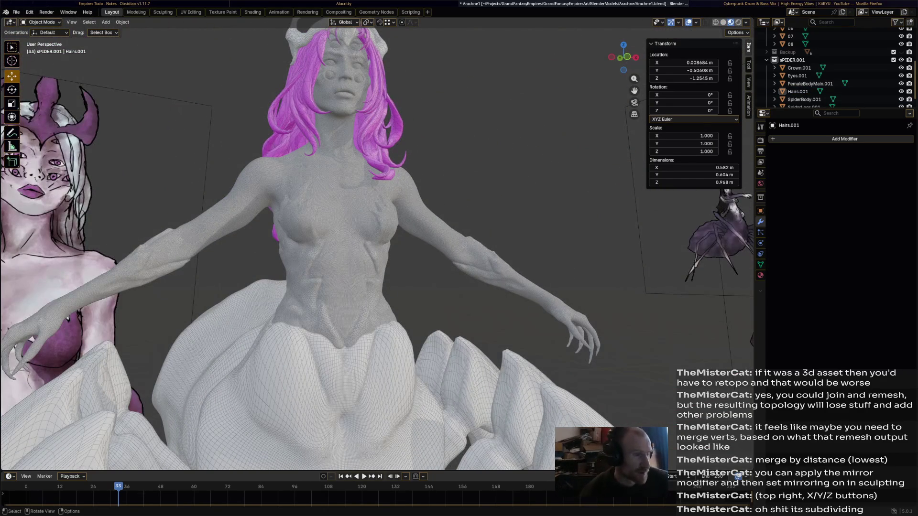
- With the hair selected, switch to the UV Editing workspace to see its UV layout
{"action": "left_click", "coordinate": [301, 108]}
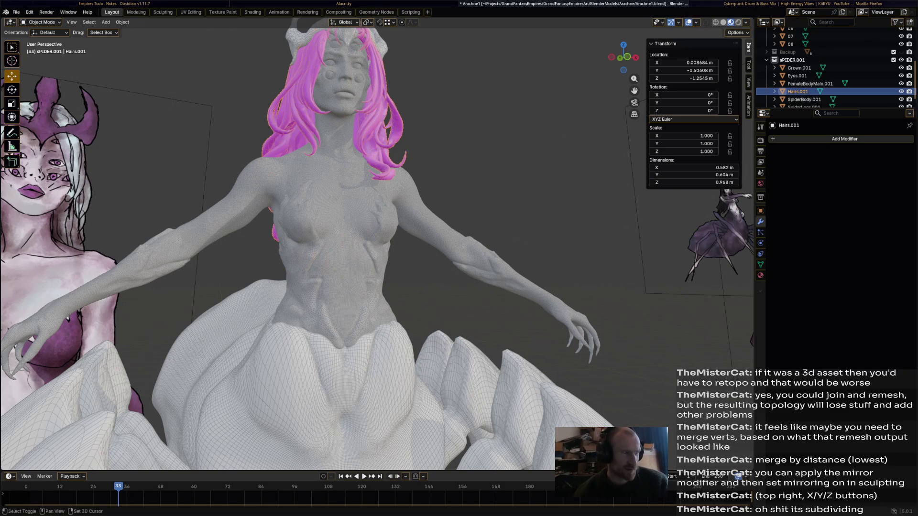
{"action": "middle_click_drag", "start_coordinate": [359, 180], "coordinate": [358, 288], "text": "shift"}
{"action": "scroll", "coordinate": [359, 215], "scroll_direction": "up", "scroll_amount": 1}
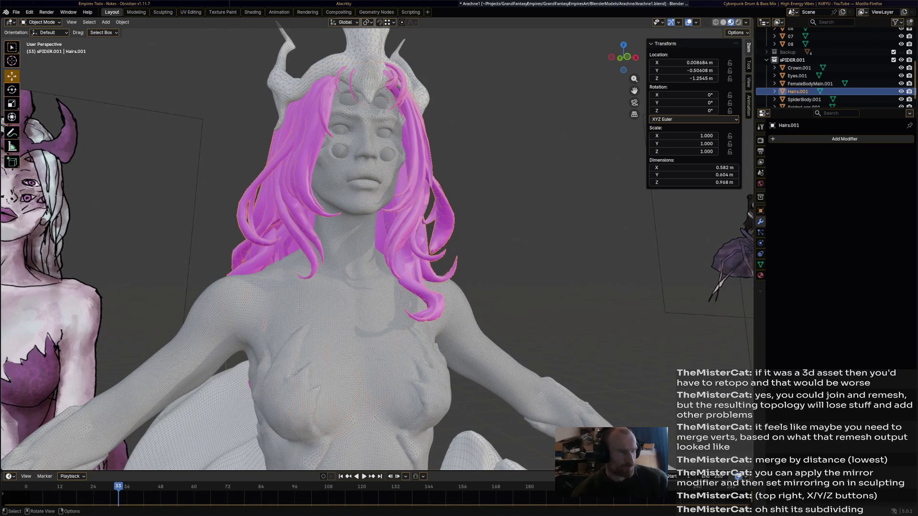
{"action": "mouse_move", "coordinate": [323, 251]}
{"action": "middle_mouse_down"}
{"action": "mouse_move", "coordinate": [430, 216]}
{"action": "mouse_move", "coordinate": [438, 230]}
{"action": "mouse_move", "coordinate": [273, 245]}
{"action": "middle_mouse_up"}
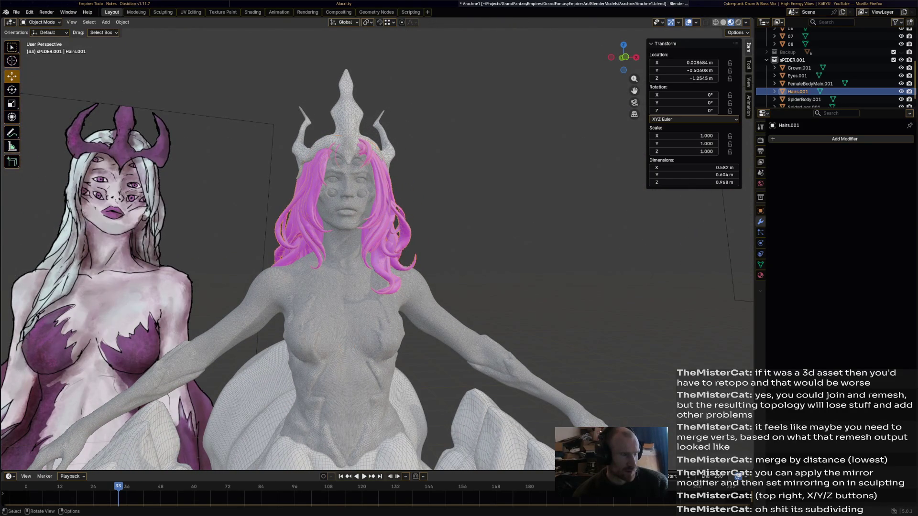
{"action": "left_click", "coordinate": [190, 12]}
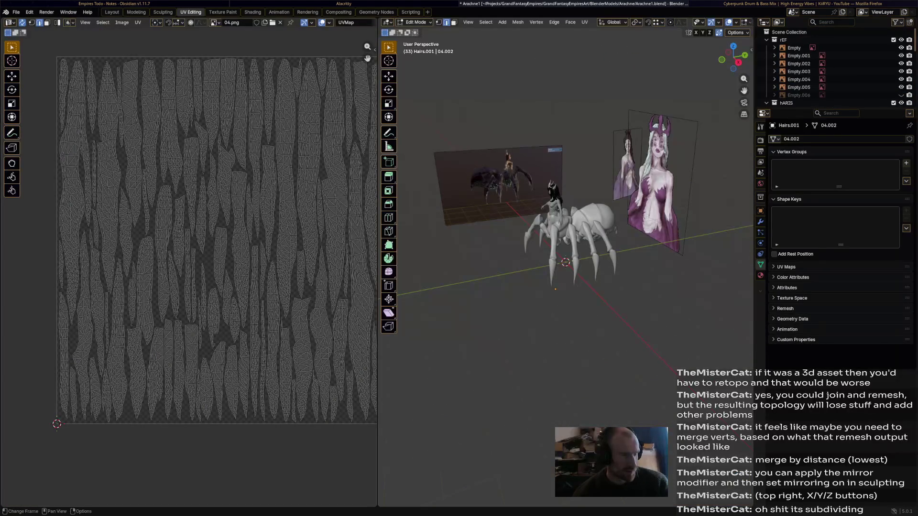
- Look over the hair UVs and the figure's head, then return to the Layout workspace
{"action": "middle_click_drag", "start_coordinate": [215, 237], "coordinate": [194, 233]}
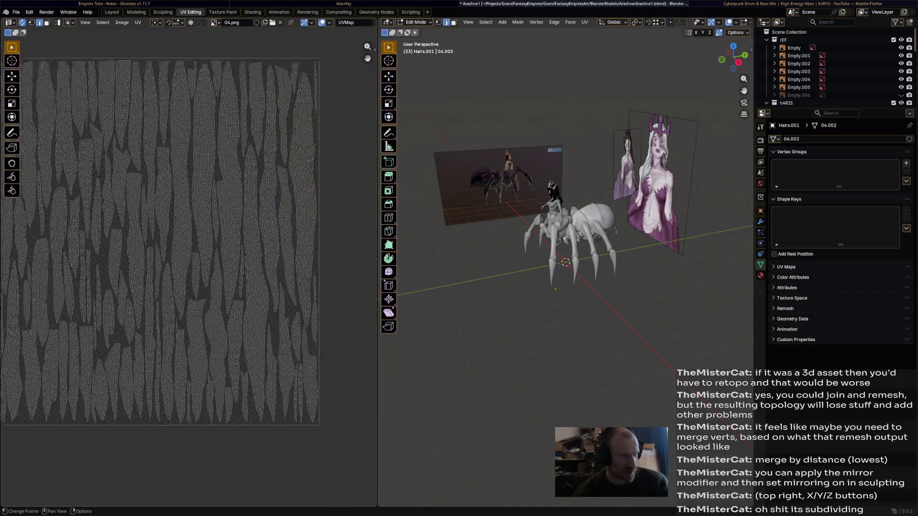
{"action": "scroll", "coordinate": [201, 237], "scroll_direction": "up", "scroll_amount": 1}
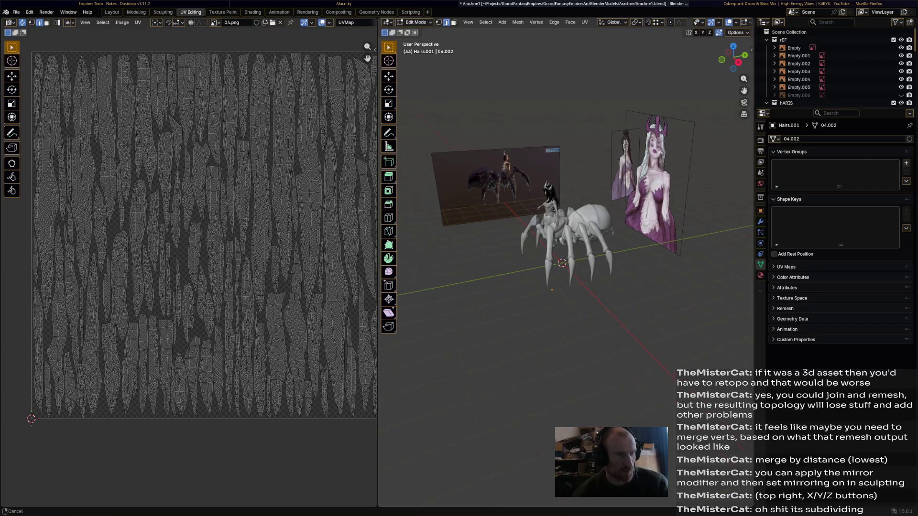
{"action": "scroll", "coordinate": [566, 215], "scroll_direction": "up", "scroll_amount": 5}
{"action": "scroll", "coordinate": [567, 215], "scroll_direction": "up", "scroll_amount": 5}
{"action": "middle_click_drag", "start_coordinate": [566, 215], "coordinate": [502, 230]}
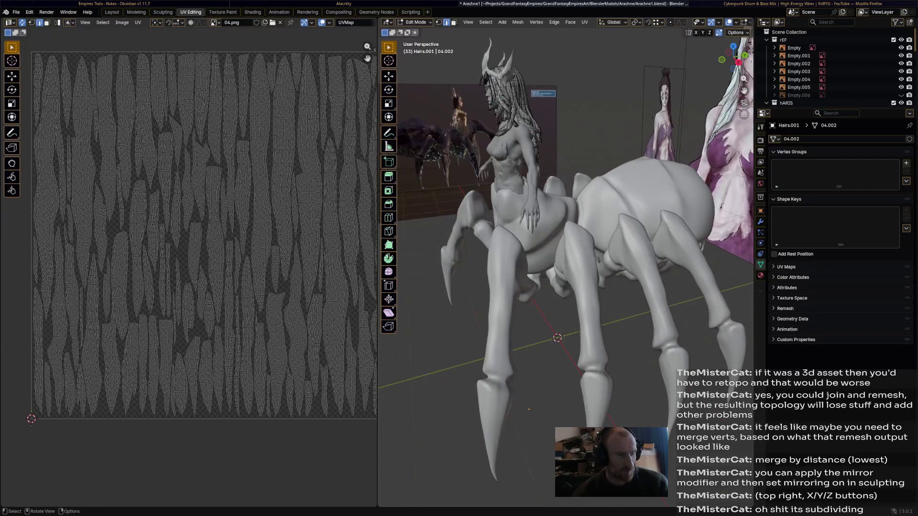
{"action": "middle_click_drag", "start_coordinate": [574, 216], "coordinate": [545, 301]}
{"action": "scroll", "coordinate": [559, 215], "scroll_direction": "up", "scroll_amount": 4}
{"action": "middle_click_drag", "start_coordinate": [560, 229], "coordinate": [553, 234]}
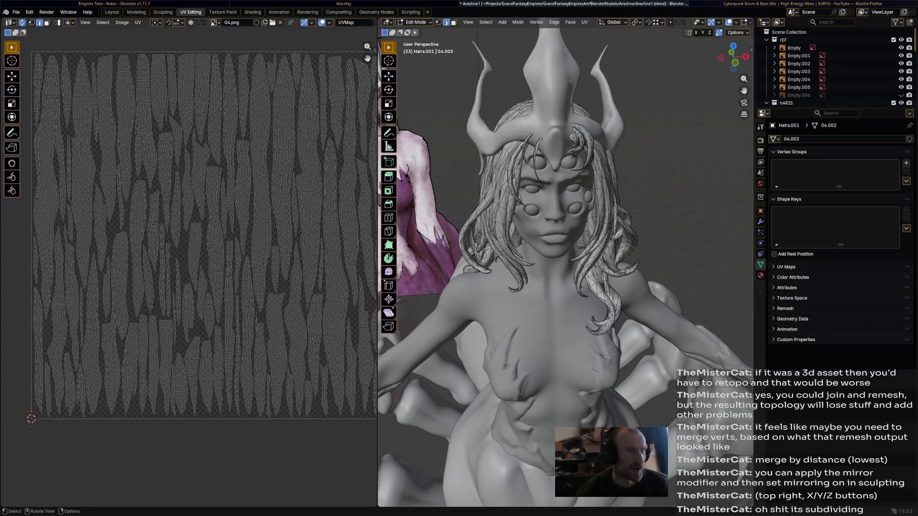
{"action": "mouse_move", "coordinate": [567, 251]}
{"action": "middle_mouse_down"}
{"action": "mouse_move", "coordinate": [502, 215]}
{"action": "mouse_move", "coordinate": [589, 222]}
{"action": "middle_mouse_up"}
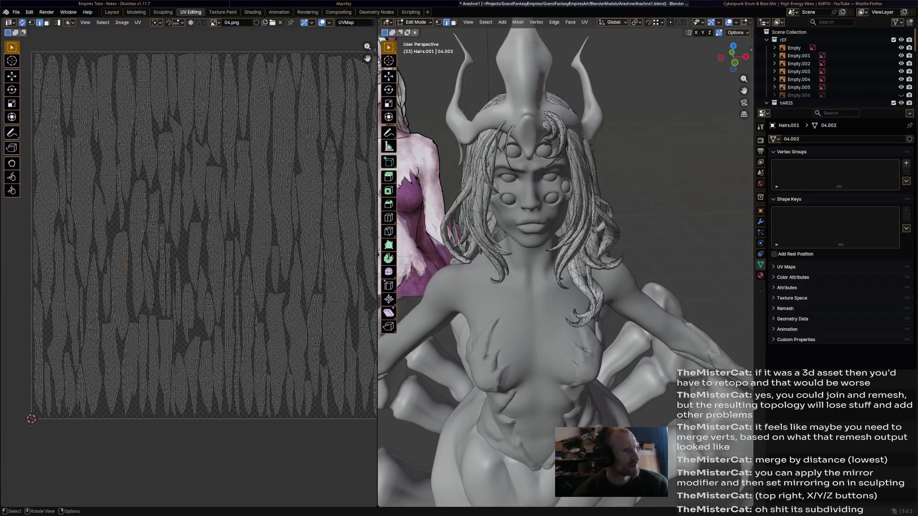
{"action": "left_click", "coordinate": [12, 22]}
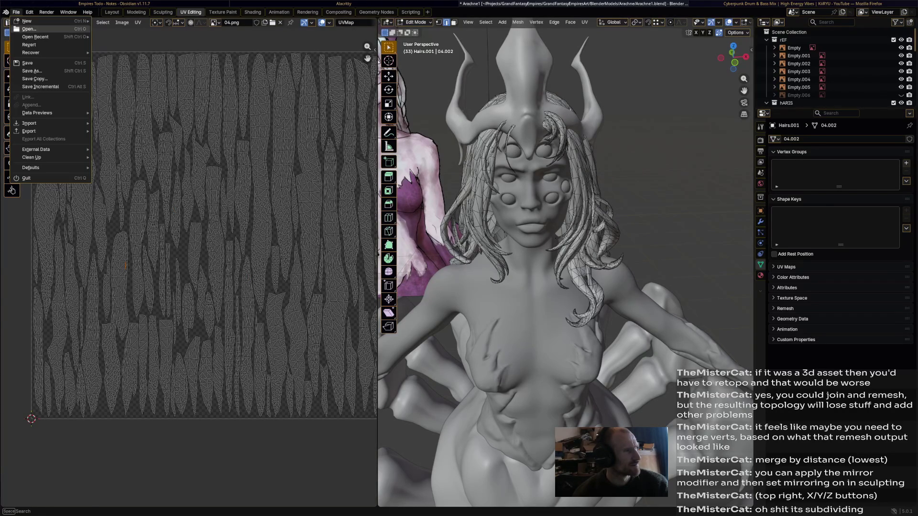
{"action": "key", "text": "Escape"}
{"action": "left_click", "coordinate": [112, 12]}
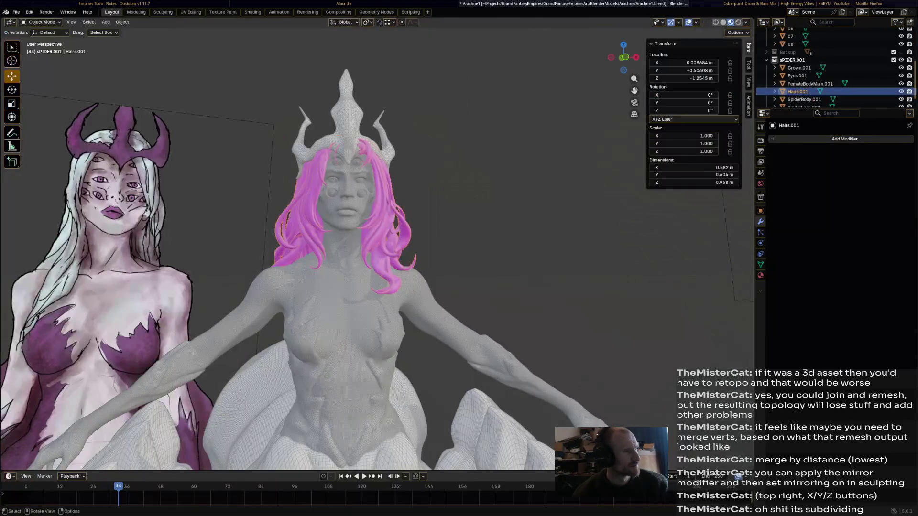
{"action": "middle_click_drag", "start_coordinate": [359, 287], "coordinate": [251, 272]}
{"action": "mouse_move", "coordinate": [358, 251]}
{"action": "middle_mouse_down"}
{"action": "mouse_move", "coordinate": [287, 237]}
{"action": "mouse_move", "coordinate": [394, 237]}
{"action": "middle_mouse_up"}
{"action": "left_click", "coordinate": [798, 68]}
{"action": "middle_click_drag", "start_coordinate": [323, 251], "coordinate": [373, 244]}
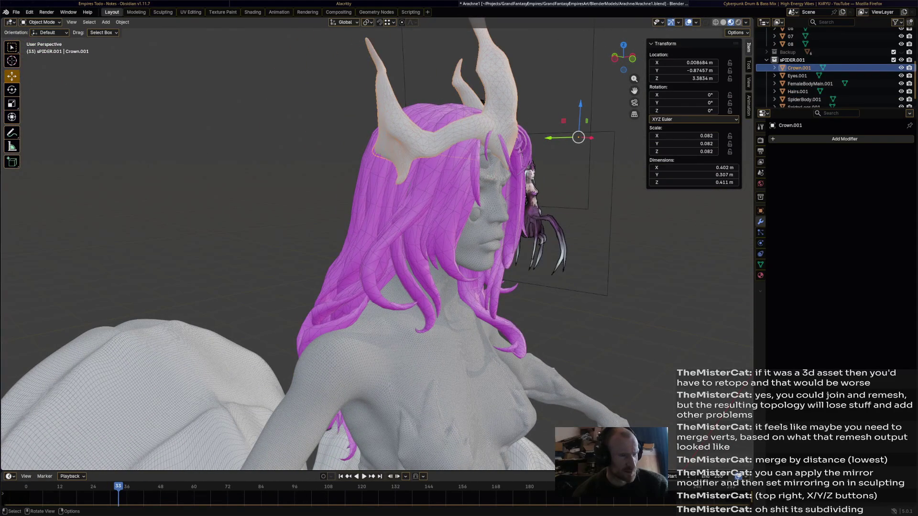
{"action": "key", "text": "g"}
{"action": "key", "text": "y"}
{"action": "left_click", "coordinate": [430, 107]}
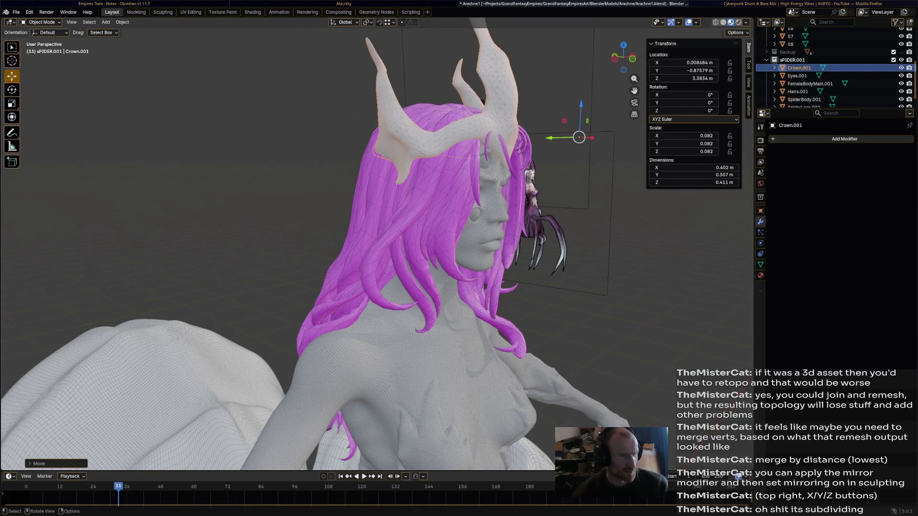
{"action": "left_click", "coordinate": [39, 22]}
{"action": "left_click", "coordinate": [43, 40]}
{"action": "middle_click_drag", "start_coordinate": [430, 251], "coordinate": [322, 251]}
{"action": "key", "text": "Tab"}
{"action": "left_click", "coordinate": [395, 287]}
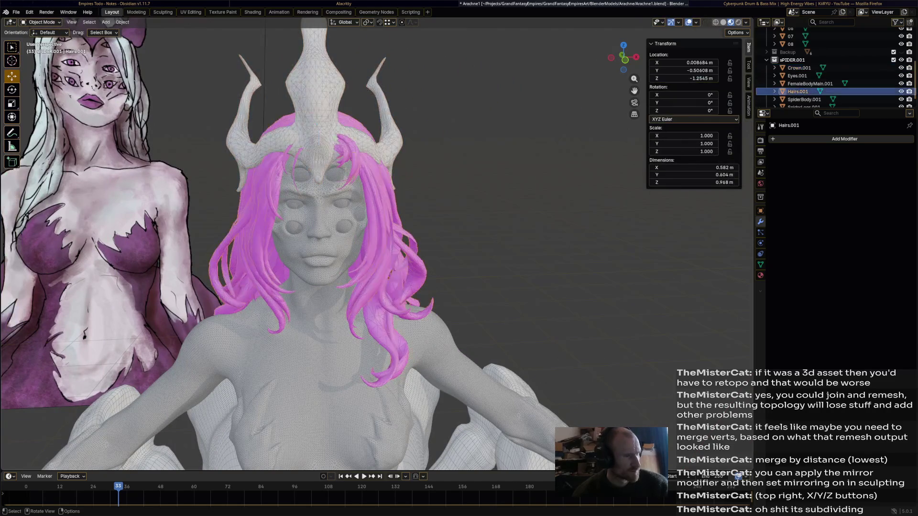
{"action": "key", "text": "Tab"}
{"action": "scroll", "coordinate": [323, 216], "scroll_direction": "up", "scroll_amount": 3}
{"action": "scroll", "coordinate": [323, 216], "scroll_direction": "up", "scroll_amount": 3}
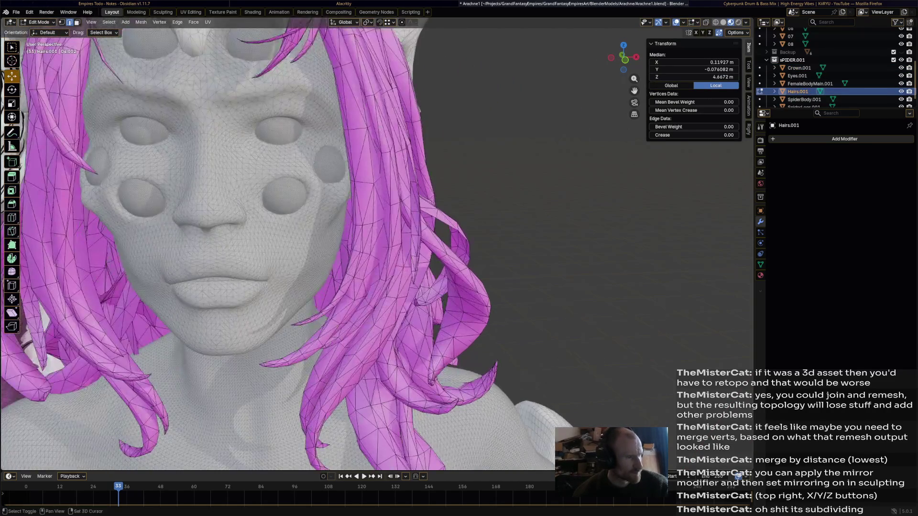
{"action": "scroll", "coordinate": [323, 215], "scroll_direction": "down", "scroll_amount": 4}
- Pull the first loose face strand back toward the crown and nudge it from behind
{"action": "left_click", "coordinate": [406, 144]}
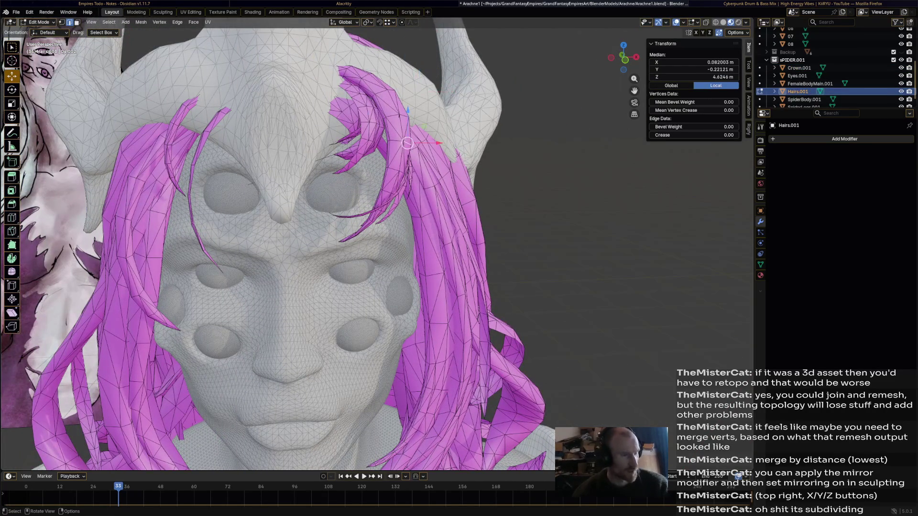
{"action": "key", "text": "l"}
{"action": "key", "text": "g"}
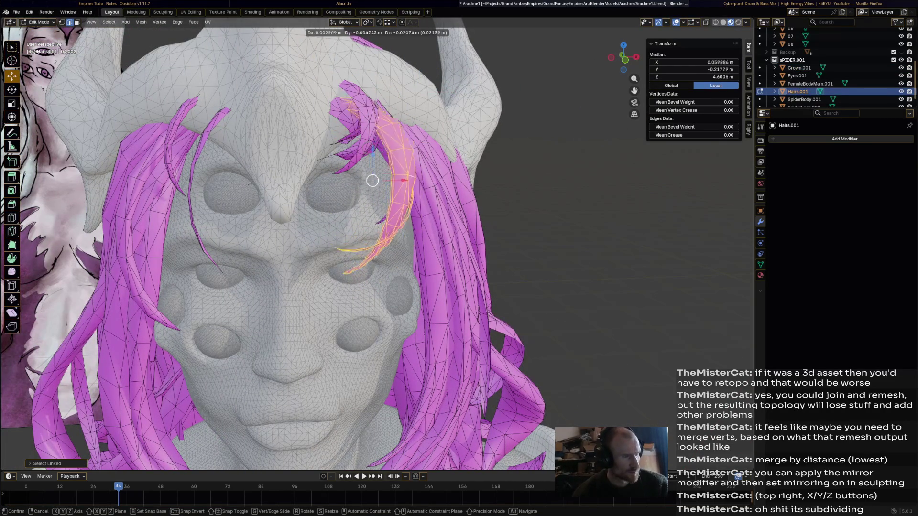
{"action": "left_click", "coordinate": [380, 158]}
{"action": "middle_click_drag", "start_coordinate": [381, 179], "coordinate": [287, 323]}
{"action": "middle_click_drag", "start_coordinate": [359, 251], "coordinate": [287, 216]}
{"action": "scroll", "coordinate": [323, 251], "scroll_direction": "down", "scroll_amount": 2}
{"action": "middle_click_drag", "start_coordinate": [323, 251], "coordinate": [395, 216]}
{"action": "key", "text": "g"}
{"action": "left_click", "coordinate": [240, 269]}
- Tuck the forehead strand under the crown with small shifts, the last constrained to X
{"action": "middle_click_drag", "start_coordinate": [237, 279], "coordinate": [337, 208]}
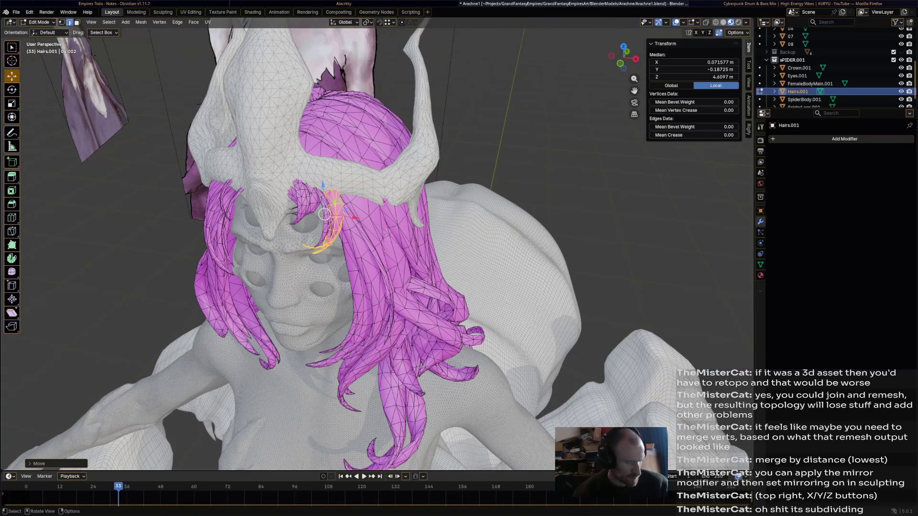
{"action": "left_click", "coordinate": [316, 208]}
{"action": "key", "text": "ctrl+l"}
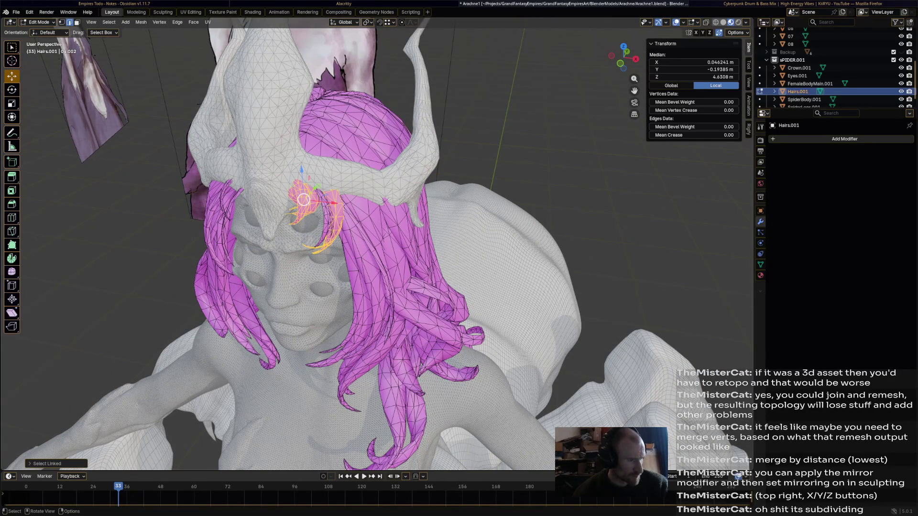
{"action": "key", "text": "g"}
{"action": "left_click", "coordinate": [315, 193]}
{"action": "key", "text": "g"}
{"action": "left_click", "coordinate": [314, 204]}
{"action": "key", "text": "g"}
{"action": "key", "text": "x"}
{"action": "left_click", "coordinate": [315, 208]}
- Rotate the strand slightly from the front and lift it with its linked hair upward
{"action": "middle_click_drag", "start_coordinate": [359, 251], "coordinate": [445, 216]}
{"action": "key", "text": "r"}
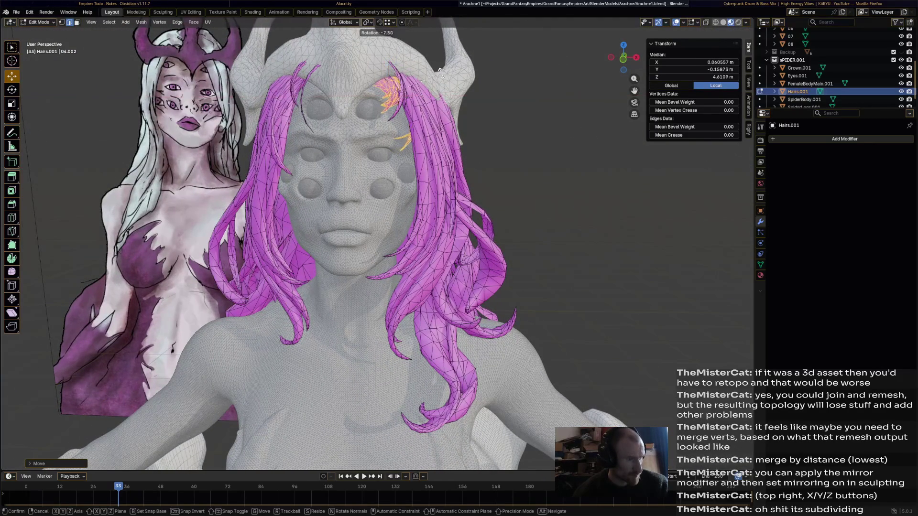
{"action": "left_click", "coordinate": [405, 140]}
{"action": "key", "text": "l"}
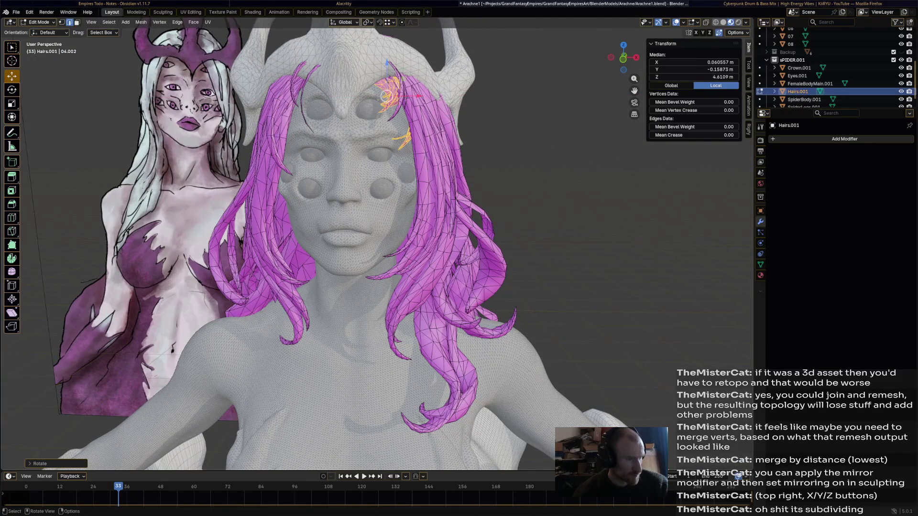
{"action": "key", "text": "g"}
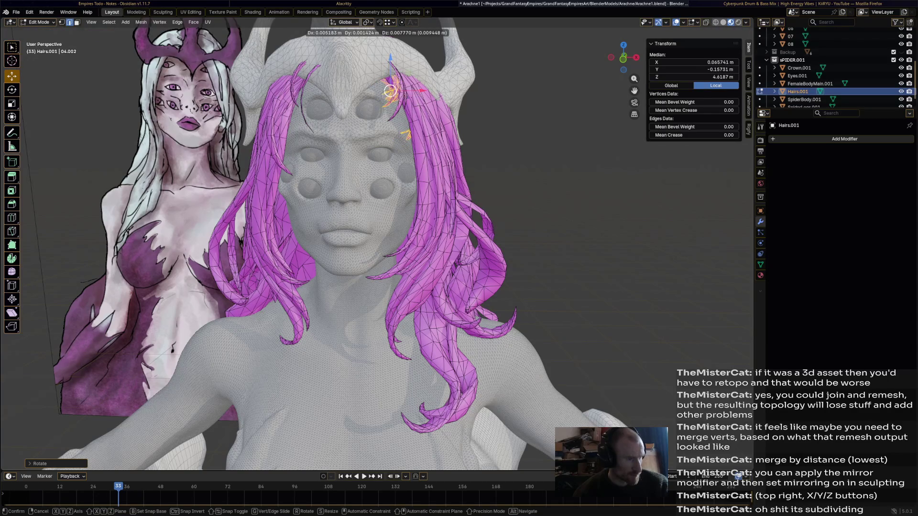
{"action": "left_click", "coordinate": [391, 90]}
- Lift another linked strand and settle it into place viewed from above
{"action": "key", "text": "l"}
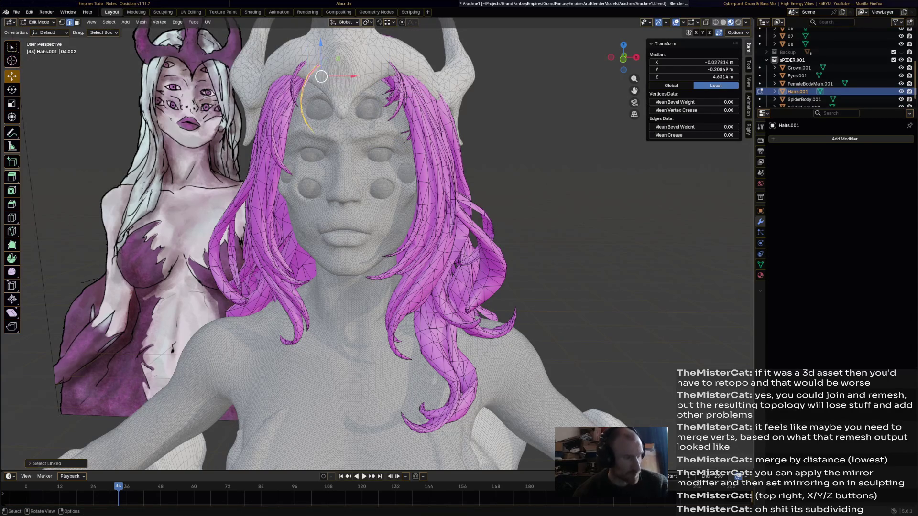
{"action": "middle_click_drag", "start_coordinate": [391, 144], "coordinate": [345, 215]}
{"action": "middle_click_drag", "start_coordinate": [342, 164], "coordinate": [330, 226]}
{"action": "key", "text": "g"}
{"action": "left_click", "coordinate": [333, 213]}
{"action": "key", "text": "g"}
{"action": "left_click", "coordinate": [332, 213]}
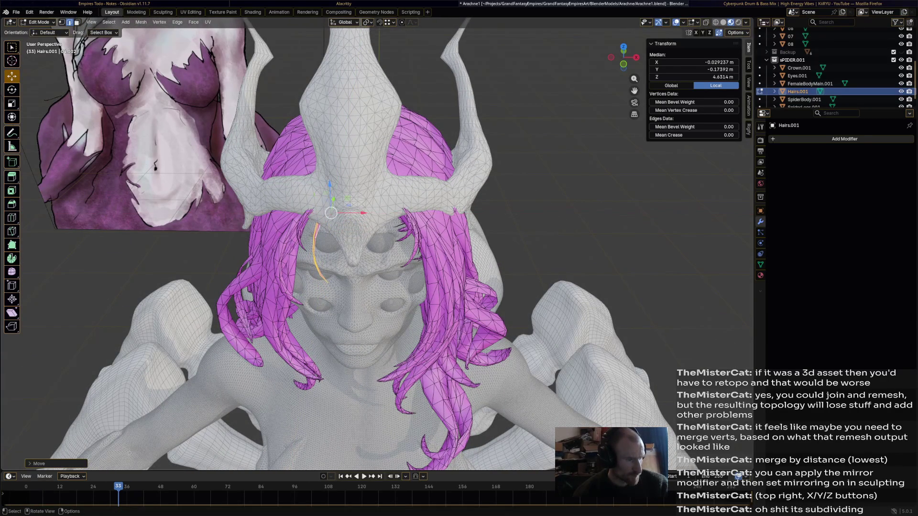
- Reposition a further forehead strand and nudge the right-side strand
{"action": "left_click", "coordinate": [307, 214]}
{"action": "key", "text": "l"}
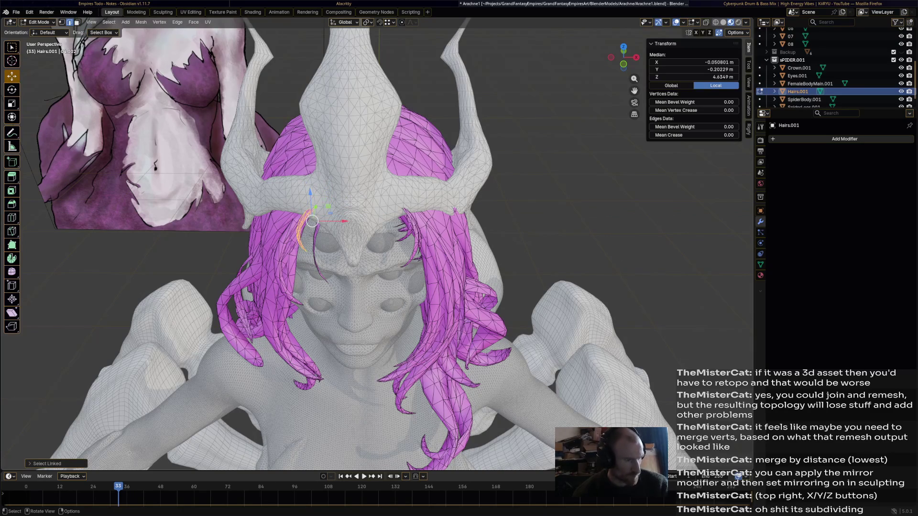
{"action": "key", "text": "g"}
{"action": "left_click", "coordinate": [316, 213]}
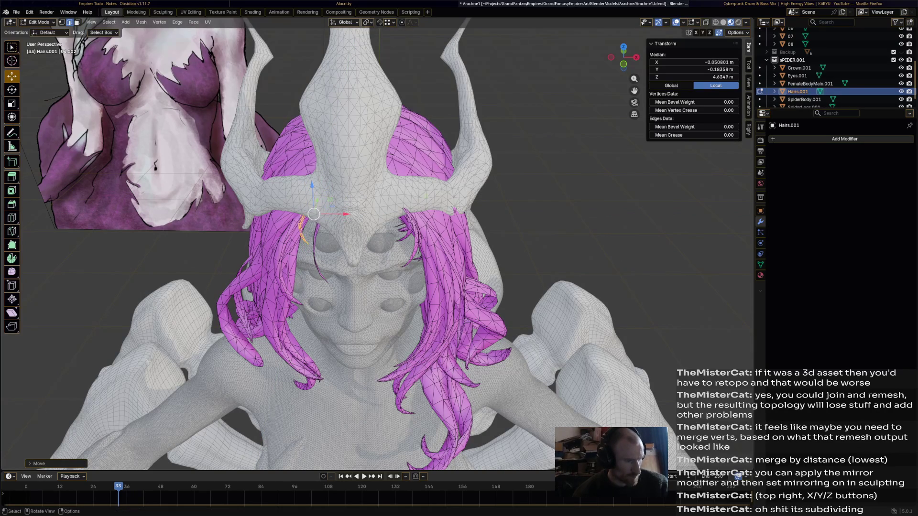
{"action": "key", "text": "l"}
{"action": "key", "text": "g"}
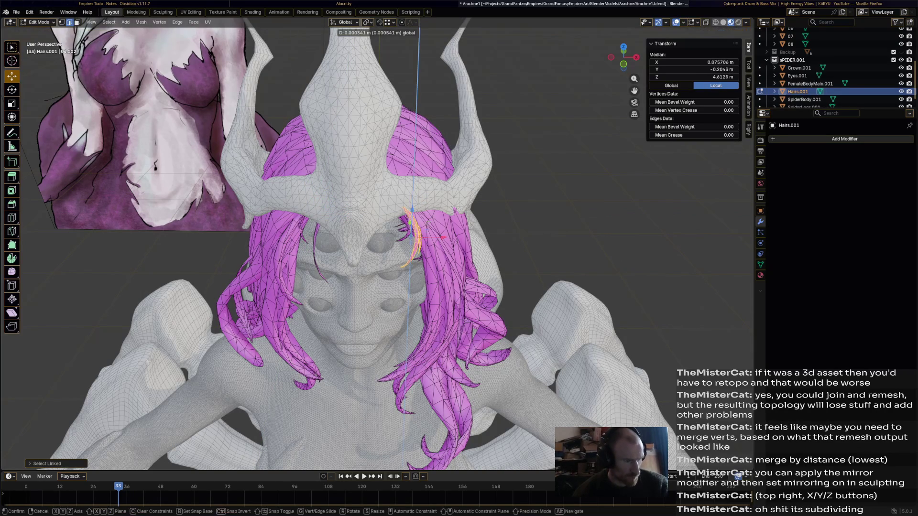
{"action": "left_click", "coordinate": [429, 222]}
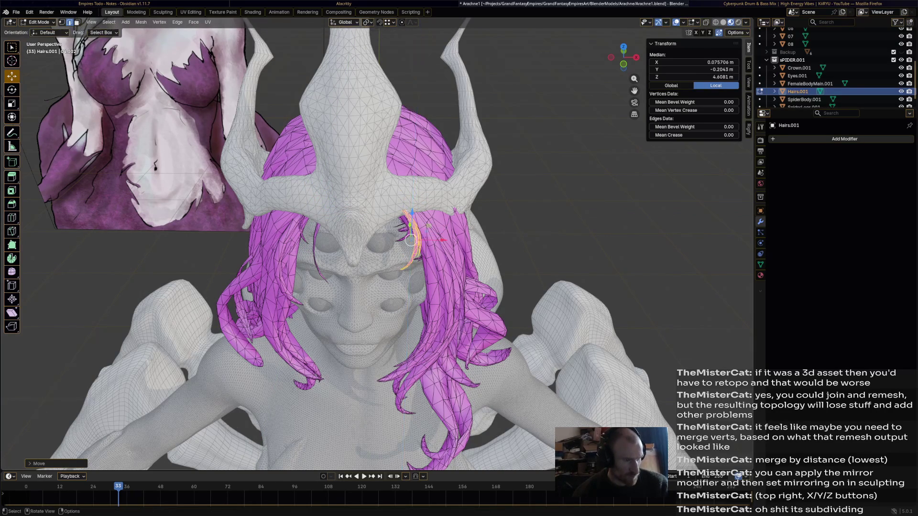
- Slide the strand along Y from a top view and clear the vertex selection
{"action": "middle_click_drag", "start_coordinate": [410, 238], "coordinate": [309, 323]}
{"action": "key", "text": "g"}
{"action": "key", "text": "y"}
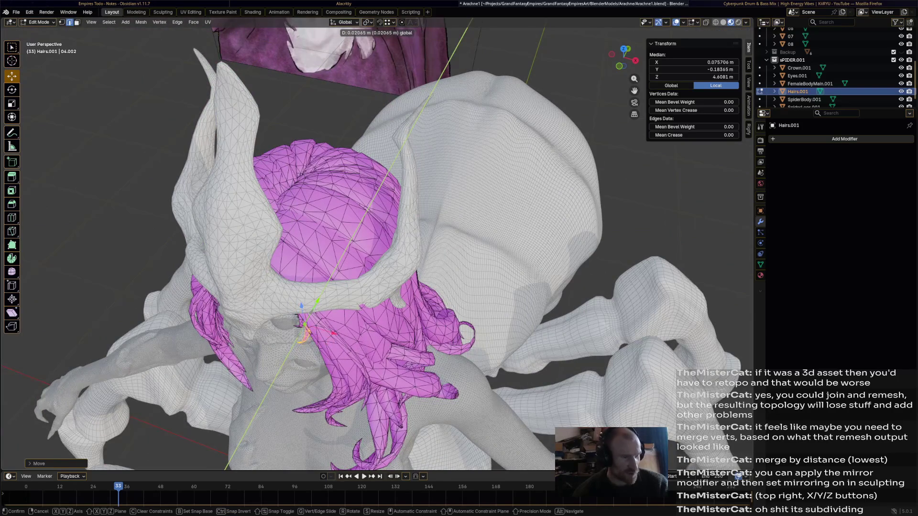
{"action": "left_click", "coordinate": [305, 326]}
{"action": "key", "text": "alt+a"}
{"action": "middle_click_drag", "start_coordinate": [360, 287], "coordinate": [431, 215]}
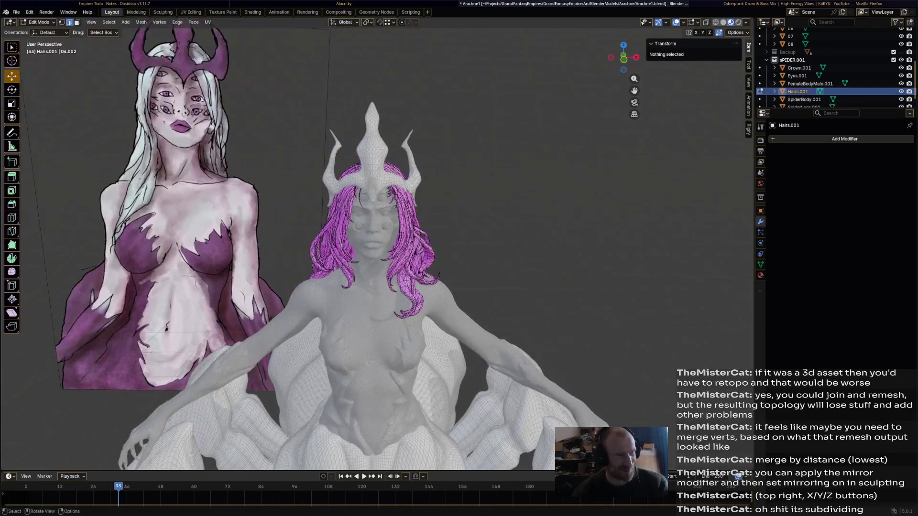
{"action": "scroll", "coordinate": [373, 216], "scroll_direction": "up", "scroll_amount": 4}
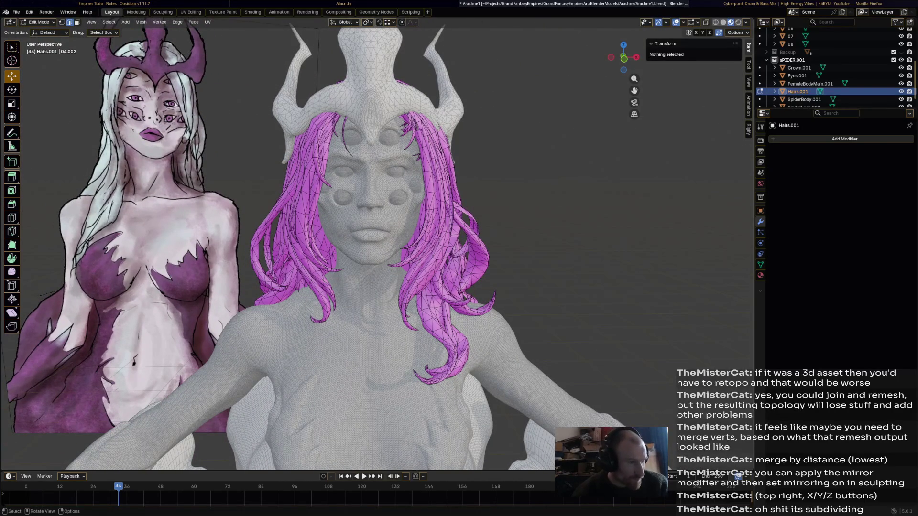
{"action": "scroll", "coordinate": [373, 216], "scroll_direction": "down", "scroll_amount": 3}
- Return the hair from Edit Mode to Object Mode
{"action": "middle_click_drag", "start_coordinate": [373, 215], "coordinate": [288, 251]}
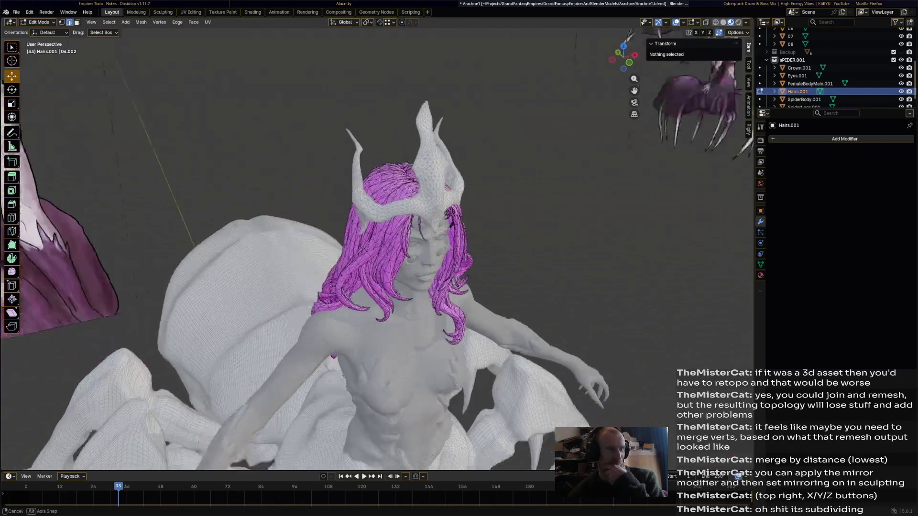
{"action": "mouse_move", "coordinate": [430, 251]}
{"action": "middle_mouse_down"}
{"action": "mouse_move", "coordinate": [287, 251]}
{"action": "mouse_move", "coordinate": [309, 258]}
{"action": "middle_mouse_up"}
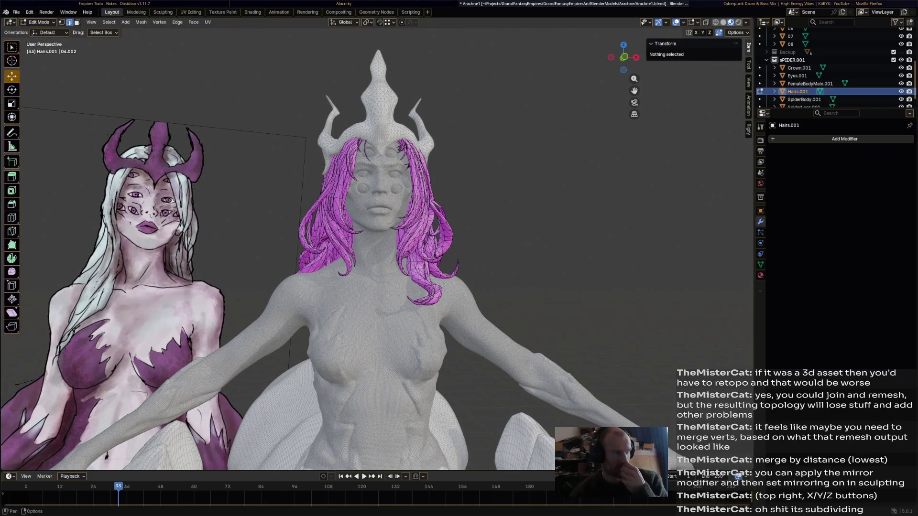
{"action": "left_click", "coordinate": [39, 21]}
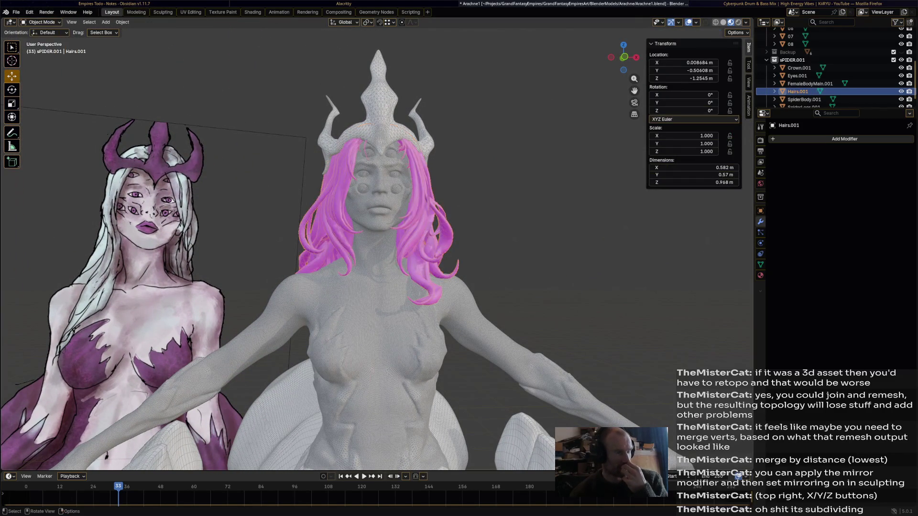
{"action": "scroll", "coordinate": [323, 251], "scroll_direction": "down", "scroll_amount": 3}
{"action": "middle_click_drag", "start_coordinate": [323, 252], "coordinate": [216, 216]}
{"action": "scroll", "coordinate": [387, 215], "scroll_direction": "up", "scroll_amount": 4}
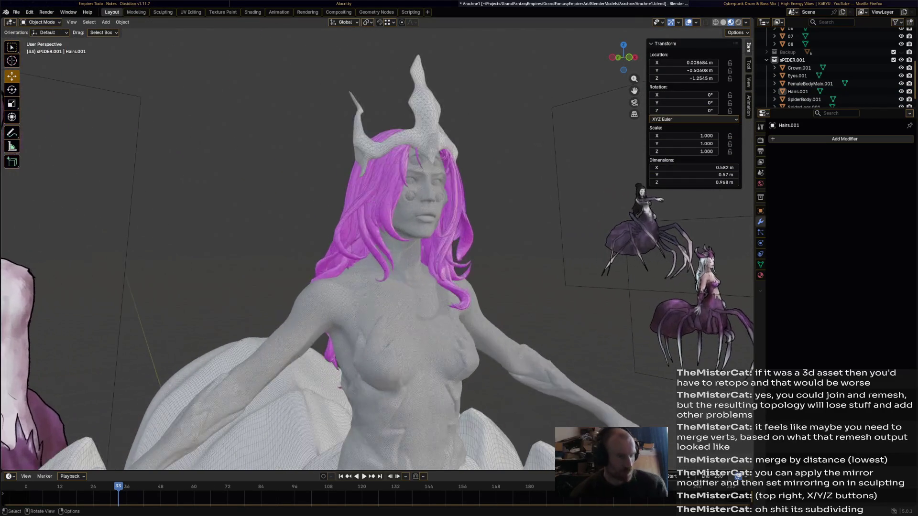
- Select the hair object and save Arachne1.blend
{"action": "left_click", "coordinate": [388, 215]}
{"action": "key", "text": "ctrl+s"}
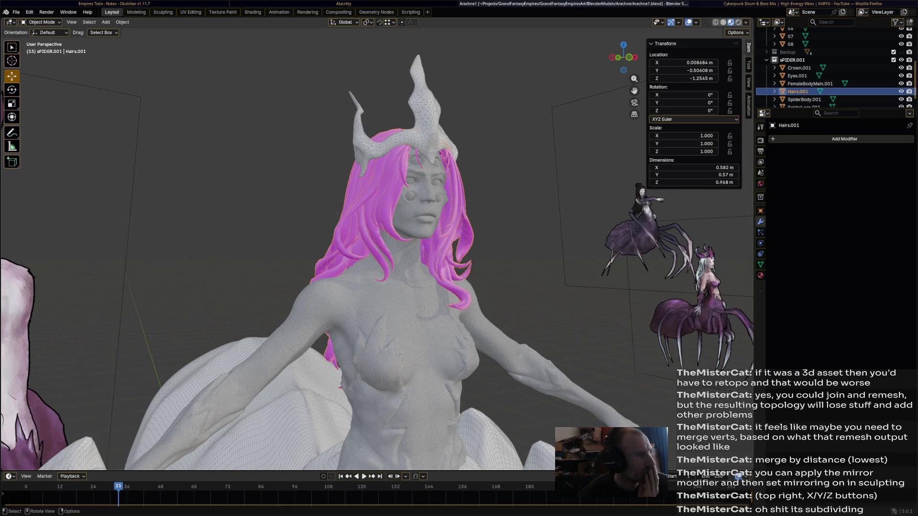
{"action": "left_click", "coordinate": [252, 13]}
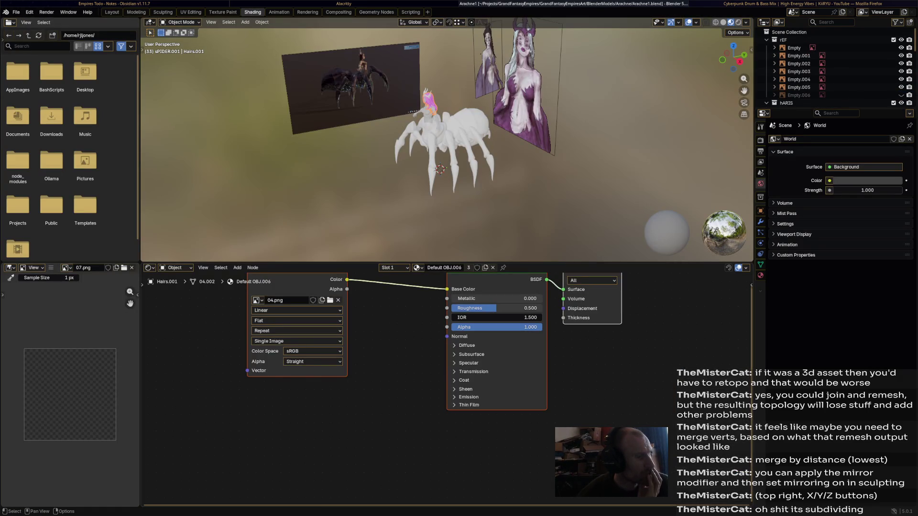
{"action": "scroll", "coordinate": [237, 331], "scroll_direction": "up", "scroll_amount": 1}
{"action": "scroll", "coordinate": [237, 330], "scroll_direction": "up", "scroll_amount": 2}
- Check the 04.png image name, then delete that Image Texture node from the hair material
{"action": "double_click", "coordinate": [326, 329]}
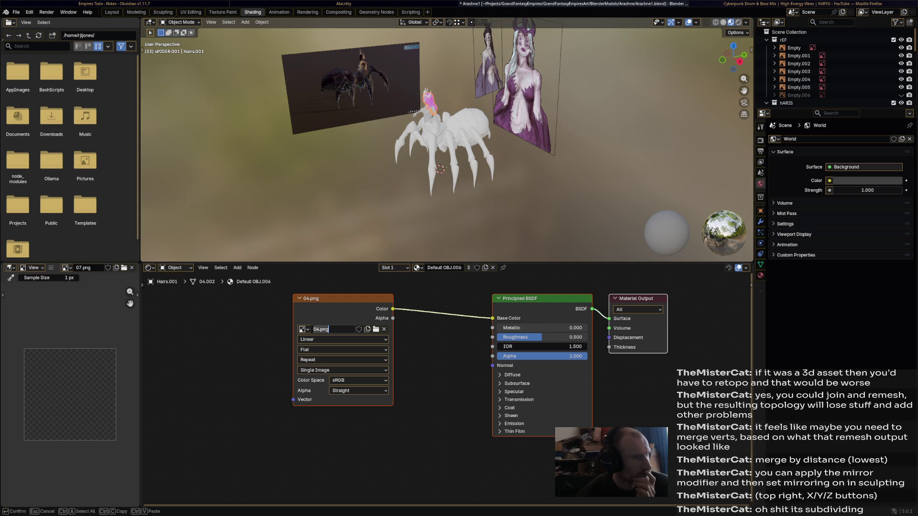
{"action": "key", "text": "Return"}
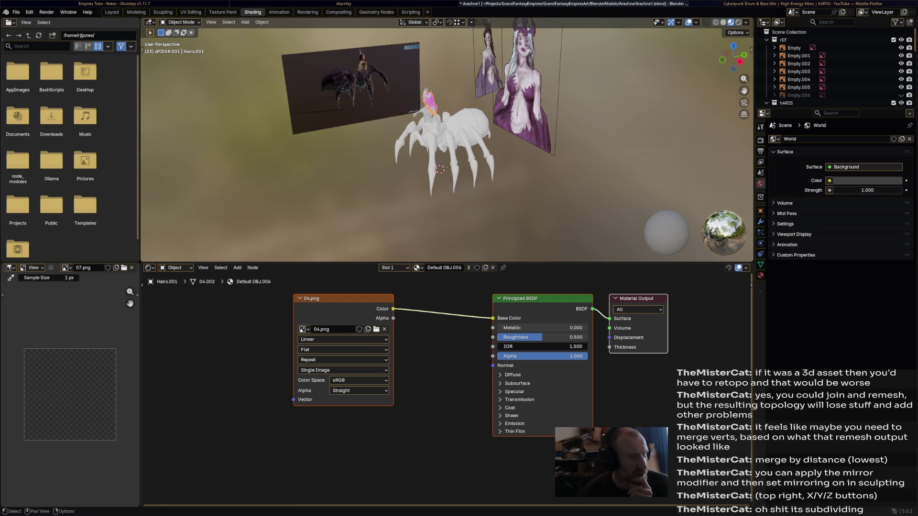
{"action": "left_click", "coordinate": [337, 315]}
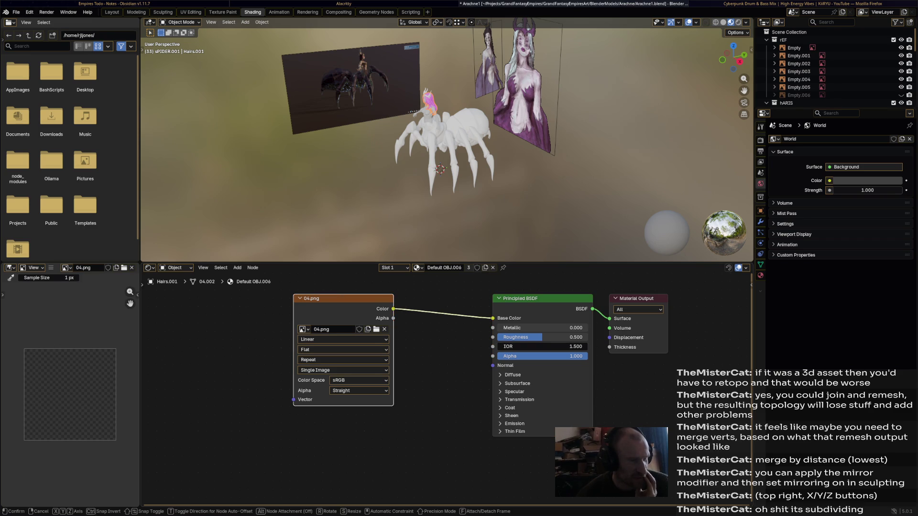
{"action": "left_click_drag", "start_coordinate": [337, 315], "coordinate": [352, 316]}
{"action": "right_click", "coordinate": [337, 287]}
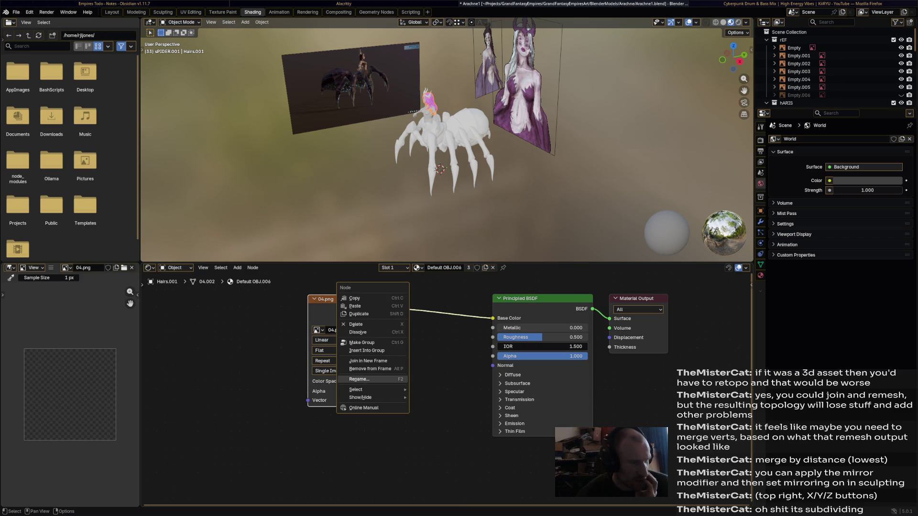
{"action": "left_click", "coordinate": [356, 324]}
{"action": "mouse_move", "coordinate": [431, 143]}
{"action": "middle_mouse_down"}
{"action": "mouse_move", "coordinate": [445, 151]}
{"action": "mouse_move", "coordinate": [409, 245]}
{"action": "mouse_move", "coordinate": [359, 179]}
{"action": "middle_mouse_up"}
{"action": "scroll", "coordinate": [409, 242], "scroll_direction": "up", "scroll_amount": 3}
{"action": "scroll", "coordinate": [410, 242], "scroll_direction": "up", "scroll_amount": 4}
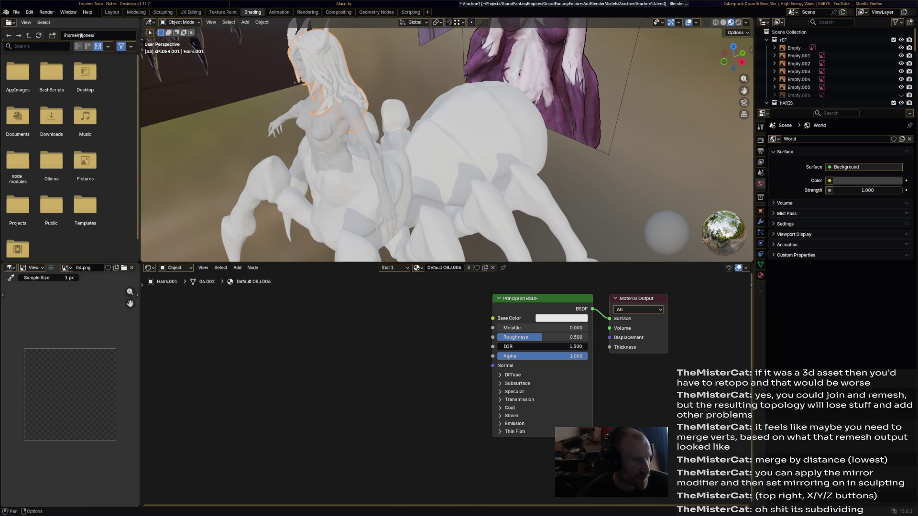
{"action": "mouse_move", "coordinate": [430, 144]}
{"action": "middle_mouse_down"}
{"action": "mouse_move", "coordinate": [538, 180]}
{"action": "mouse_move", "coordinate": [502, 179]}
{"action": "mouse_move", "coordinate": [538, 200]}
{"action": "middle_mouse_up"}
{"action": "left_click", "coordinate": [559, 318]}
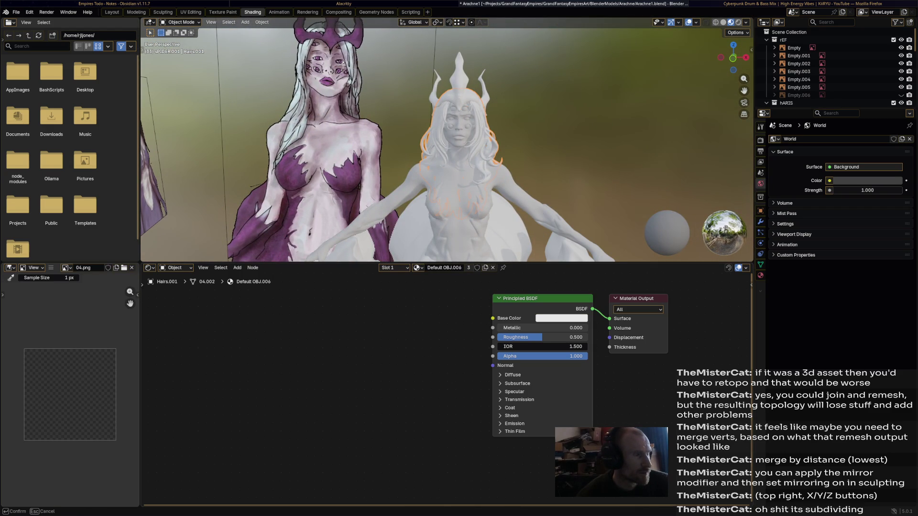
{"action": "key", "text": "Return"}
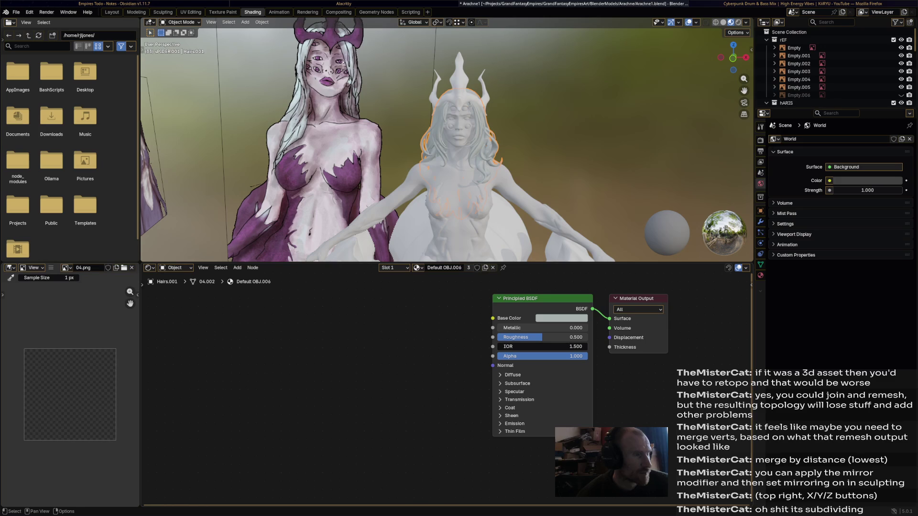
{"action": "left_click", "coordinate": [560, 318]}
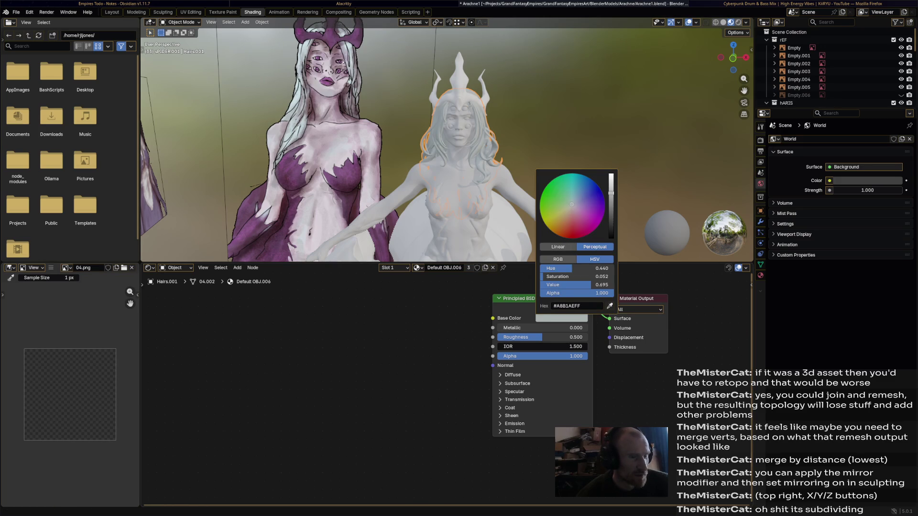
{"action": "left_click_drag", "start_coordinate": [571, 205], "coordinate": [570, 206]}
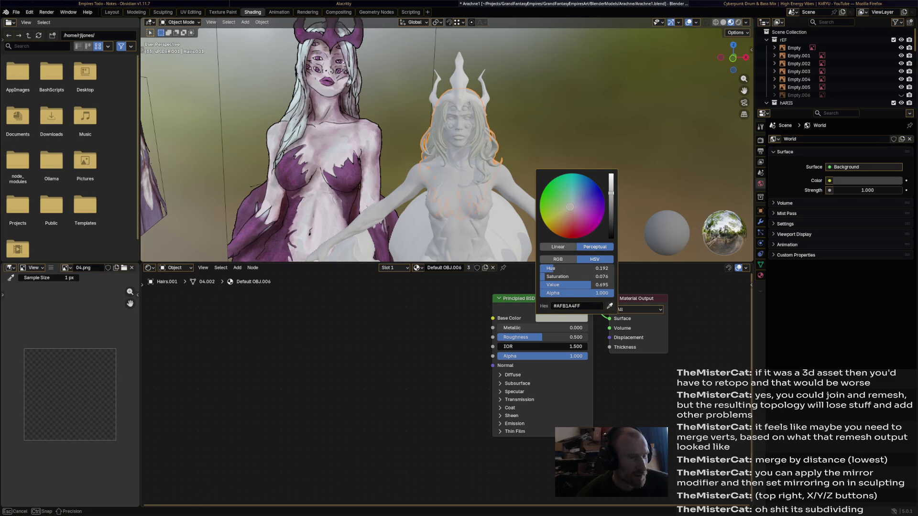
{"action": "key", "text": "Return"}
{"action": "scroll", "coordinate": [431, 359], "scroll_direction": "down", "scroll_amount": 2}
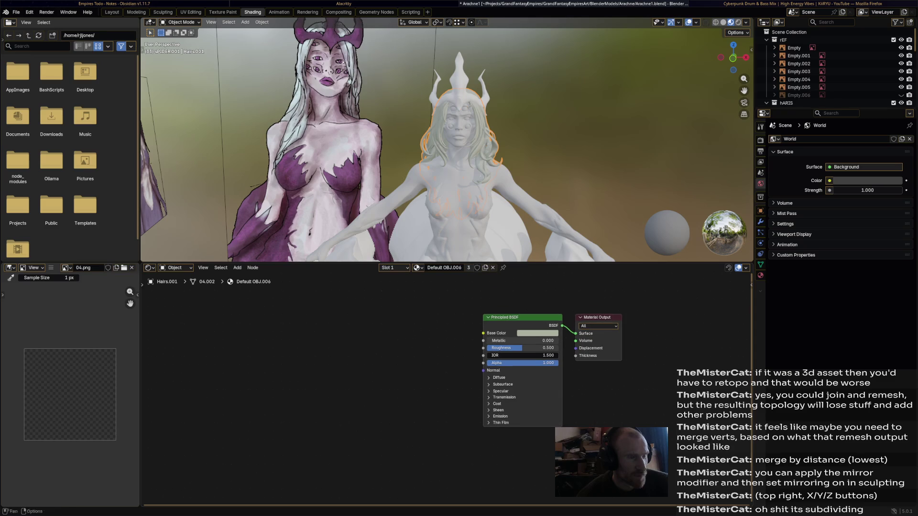
{"action": "middle_click_drag", "start_coordinate": [430, 144], "coordinate": [323, 158]}
{"action": "middle_click_drag", "start_coordinate": [431, 144], "coordinate": [324, 179]}
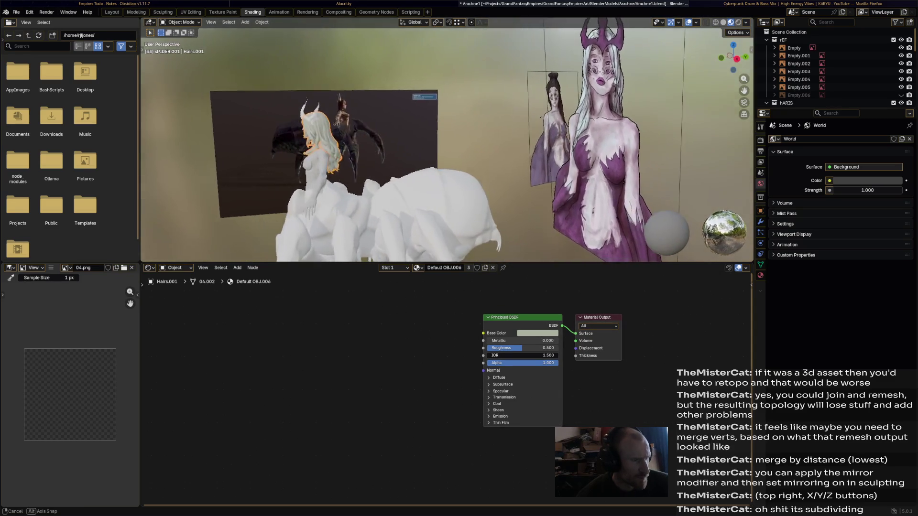
{"action": "scroll", "coordinate": [394, 144], "scroll_direction": "up", "scroll_amount": 3}
{"action": "middle_click_drag", "start_coordinate": [359, 108], "coordinate": [445, 186], "text": "shift"}
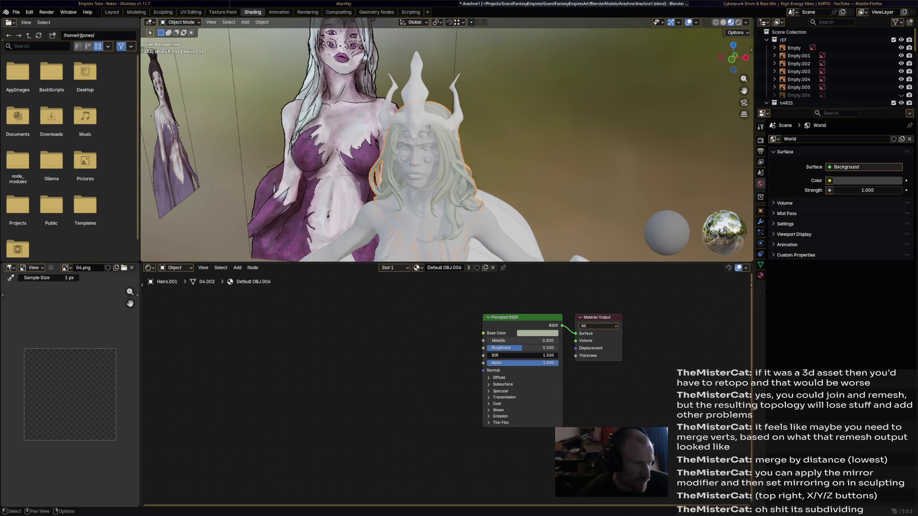
{"action": "right_click", "coordinate": [296, 372]}
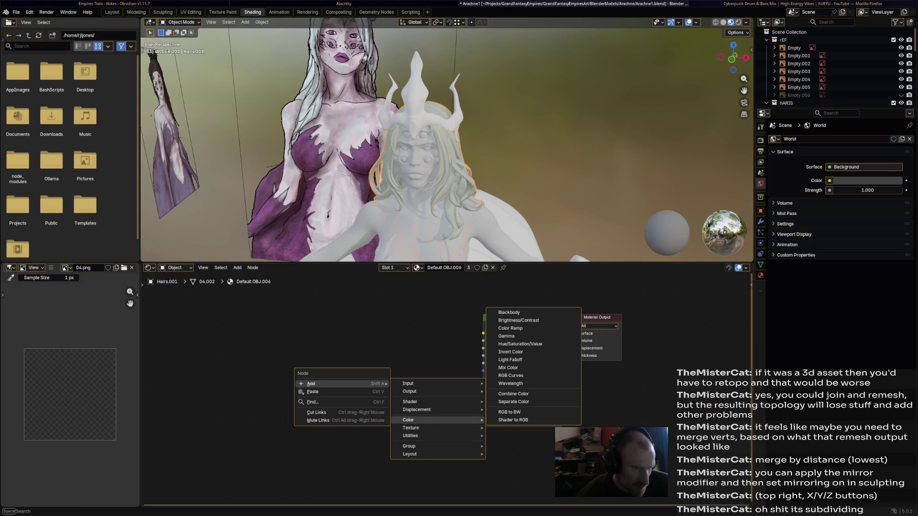
{"action": "mouse_move", "coordinate": [412, 428]}
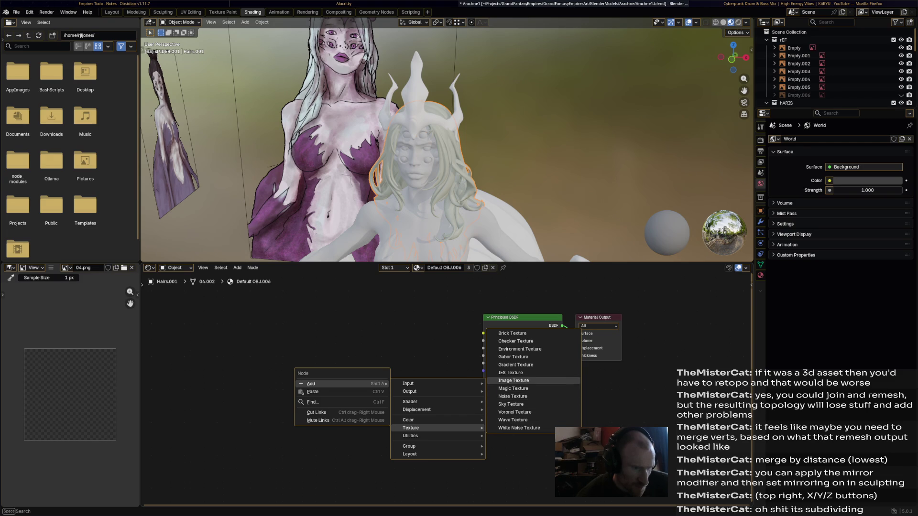
- Place a new empty Image Texture node and drag it left of the Principled BSDF
{"action": "left_click", "coordinate": [513, 380]}
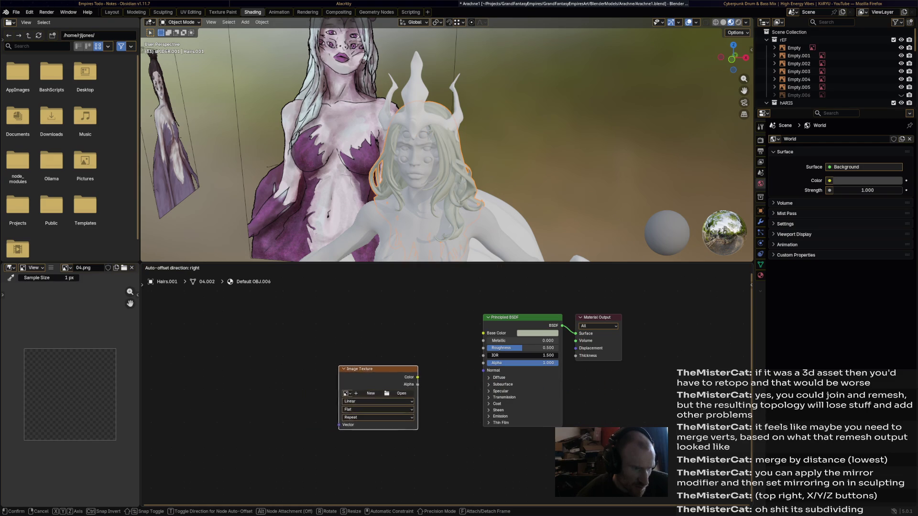
{"action": "left_click", "coordinate": [321, 383]}
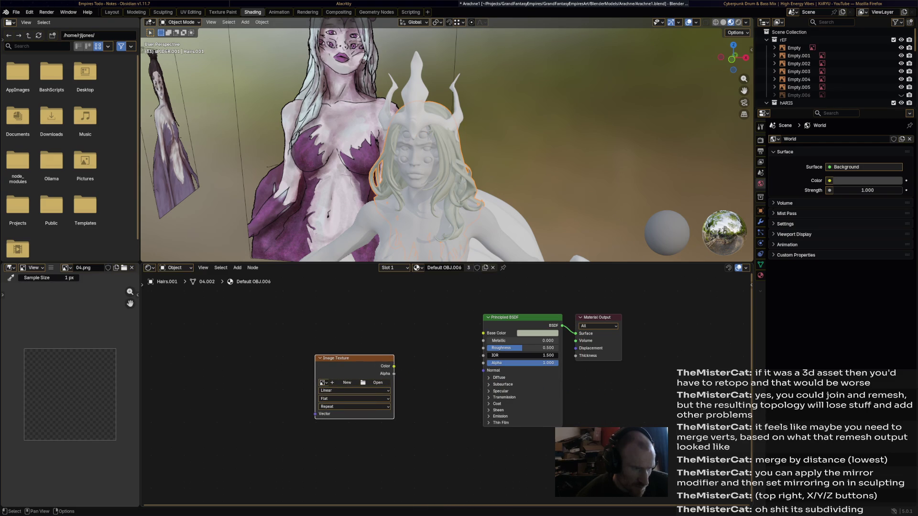
{"action": "left_click_drag", "start_coordinate": [334, 358], "coordinate": [308, 367]}
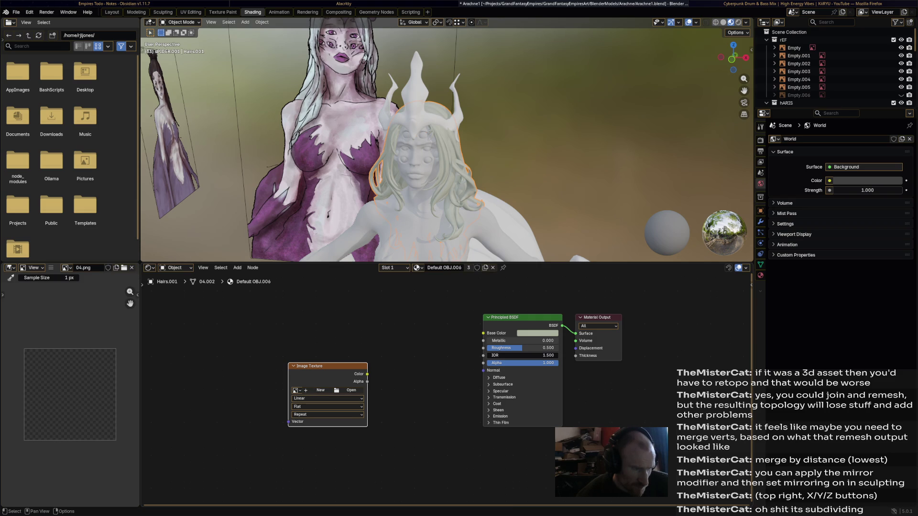
{"action": "right_click", "coordinate": [378, 358]}
{"action": "key", "text": "Escape"}
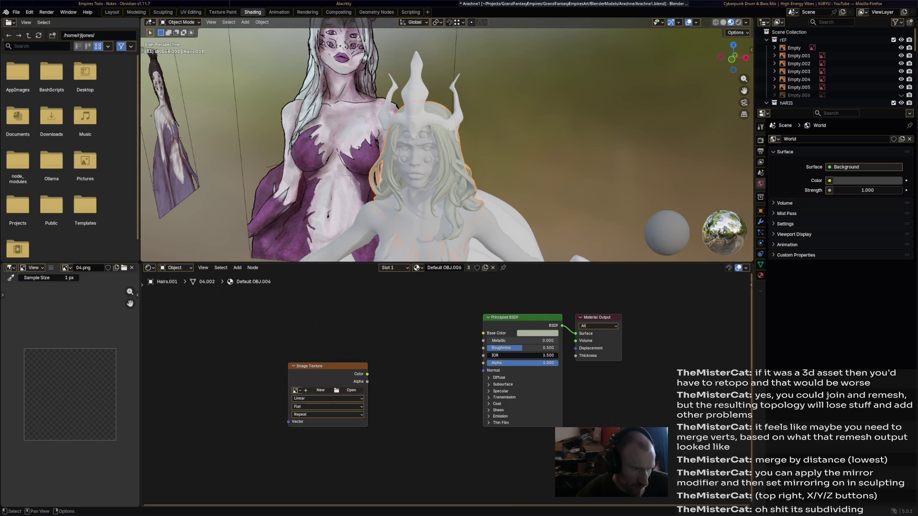
{"action": "right_click", "coordinate": [348, 359]}
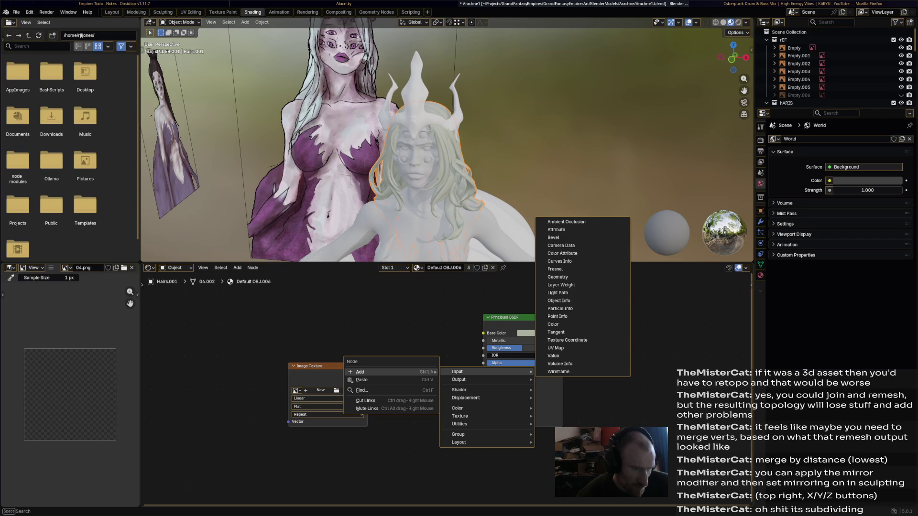
{"action": "mouse_move", "coordinate": [466, 397]}
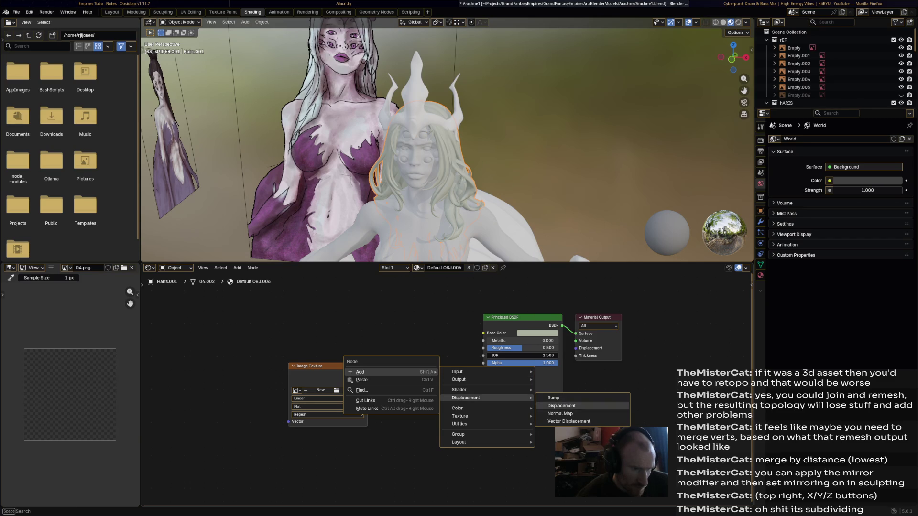
- Place a Normal Map node linking Image Texture Color through it to the BSDF Normal input
{"action": "left_click", "coordinate": [560, 413]}
{"action": "left_click", "coordinate": [425, 367]}
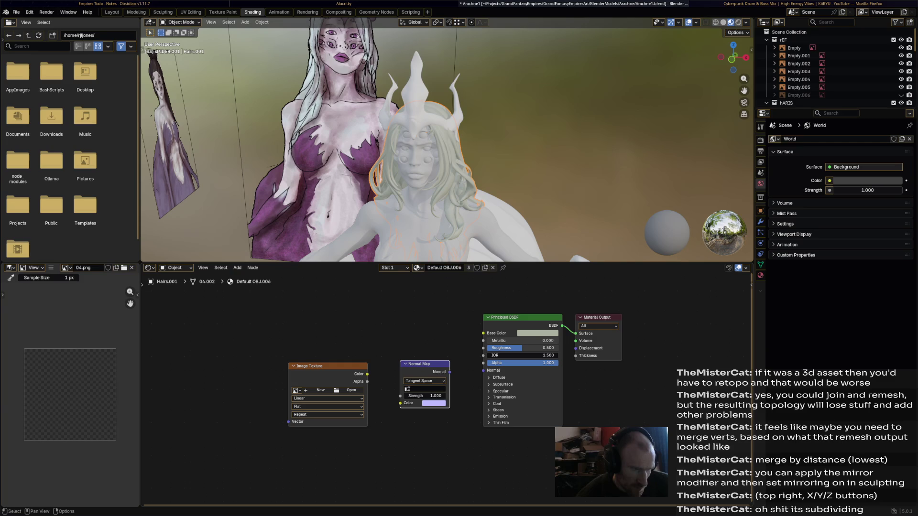
{"action": "left_click_drag", "start_coordinate": [367, 374], "coordinate": [402, 403]}
{"action": "left_click_drag", "start_coordinate": [449, 372], "coordinate": [485, 370]}
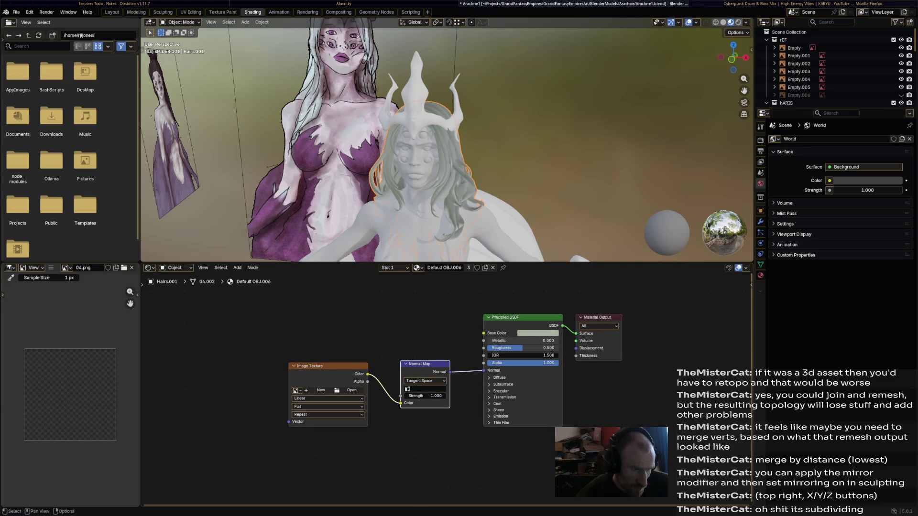
{"action": "left_click_drag", "start_coordinate": [322, 367], "coordinate": [322, 388]}
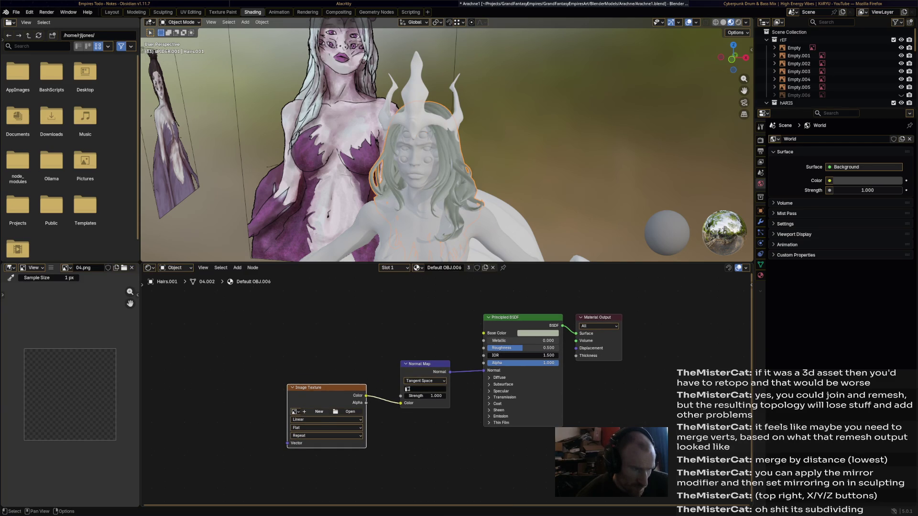
{"action": "left_click", "coordinate": [319, 412]}
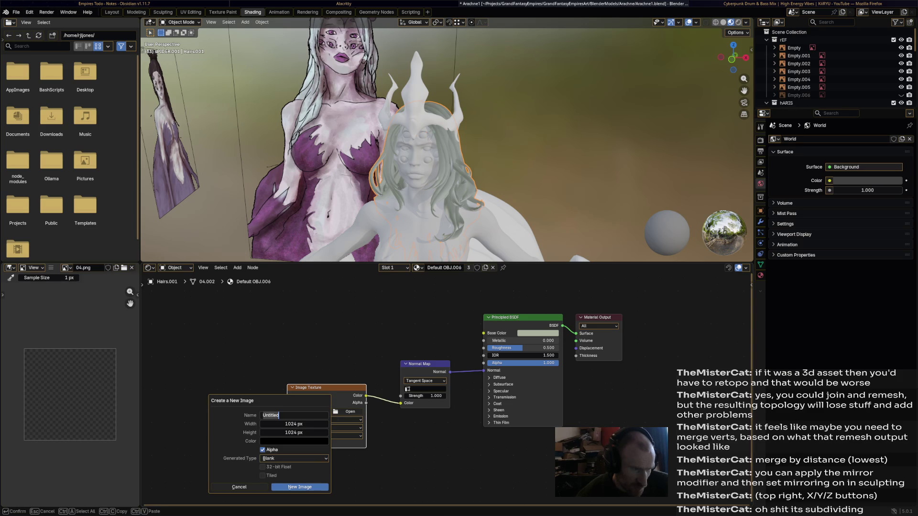
{"action": "type", "text": "HairNormals"}
- Create a new 2048 × 2048 image named HairNormals in the Image Texture node
{"action": "key", "text": "Return"}
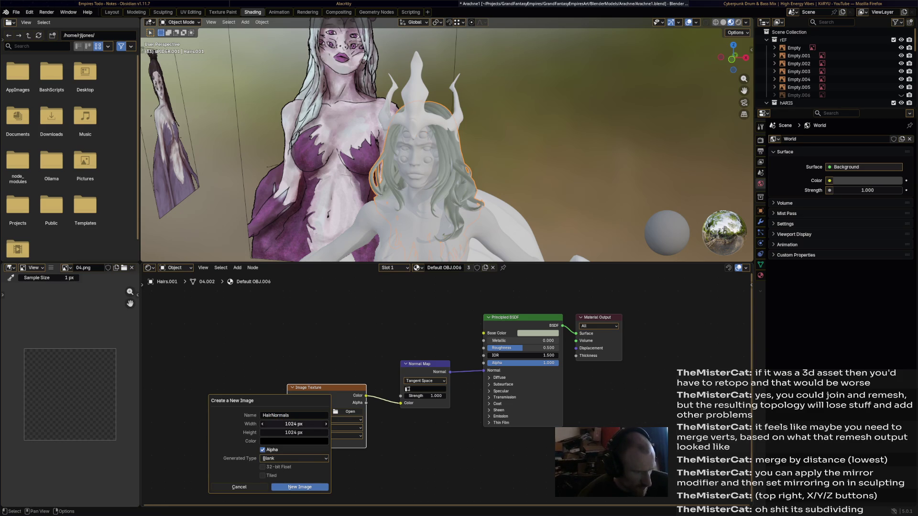
{"action": "double_click", "coordinate": [294, 424]}
{"action": "type", "text": "2048"}
{"action": "key", "text": "Tab"}
{"action": "type", "text": "2048"}
{"action": "key", "text": "Return"}
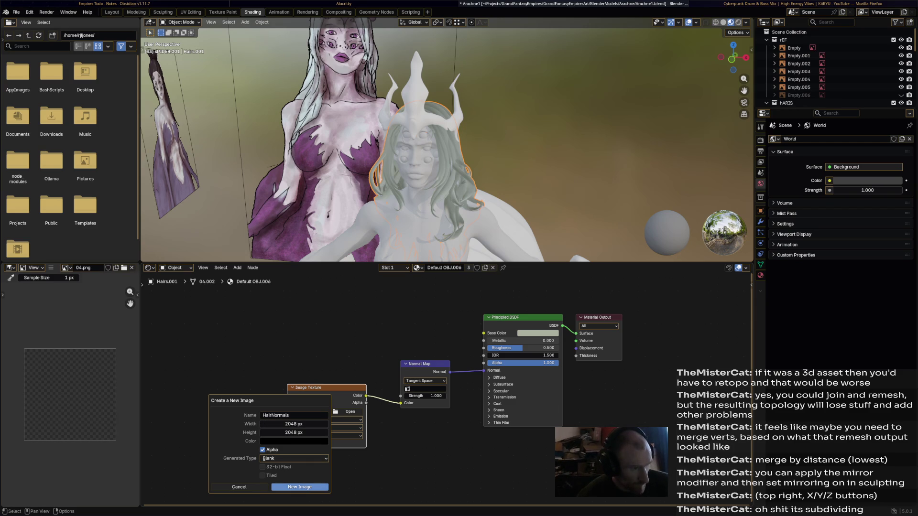
{"action": "left_click", "coordinate": [300, 487]}
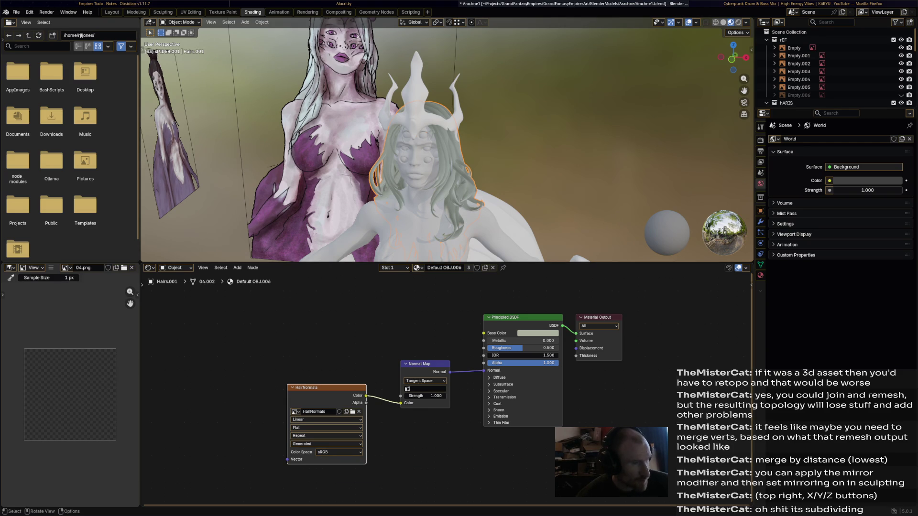
{"action": "scroll", "coordinate": [796, 65], "scroll_direction": "down", "scroll_amount": 5}
{"action": "scroll", "coordinate": [796, 65], "scroll_direction": "down", "scroll_amount": 5}
{"action": "scroll", "coordinate": [796, 65], "scroll_direction": "down", "scroll_amount": 4}
- Select Hairs.001 and show the Render Properties with the engine list
{"action": "left_click", "coordinate": [799, 84]}
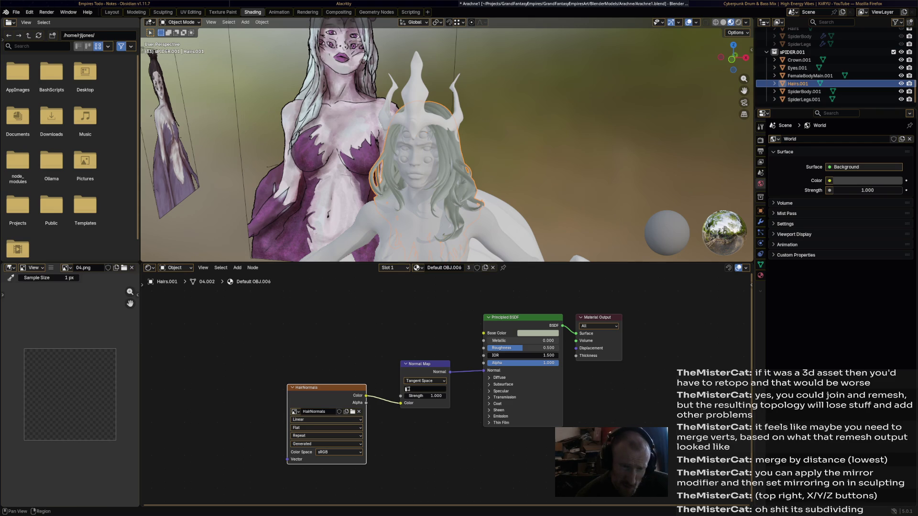
{"action": "left_click", "coordinate": [761, 151]}
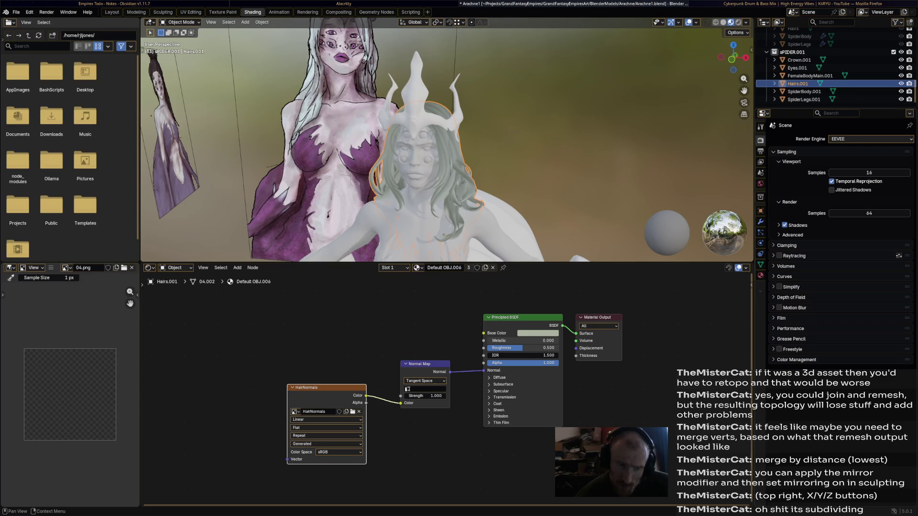
{"action": "left_click", "coordinate": [870, 139]}
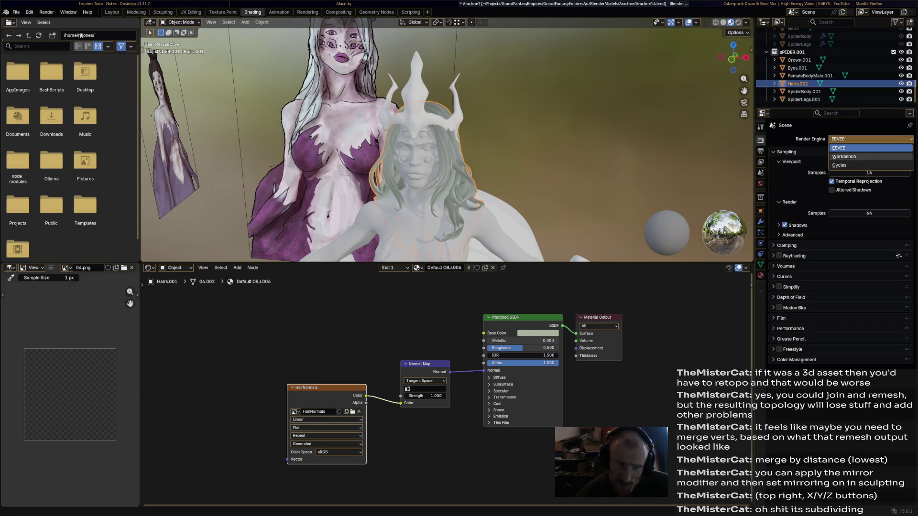
- Set the render engine to Cycles on GPU Compute and the bake type to Normal
{"action": "left_click", "coordinate": [839, 165]}
{"action": "left_click", "coordinate": [870, 149]}
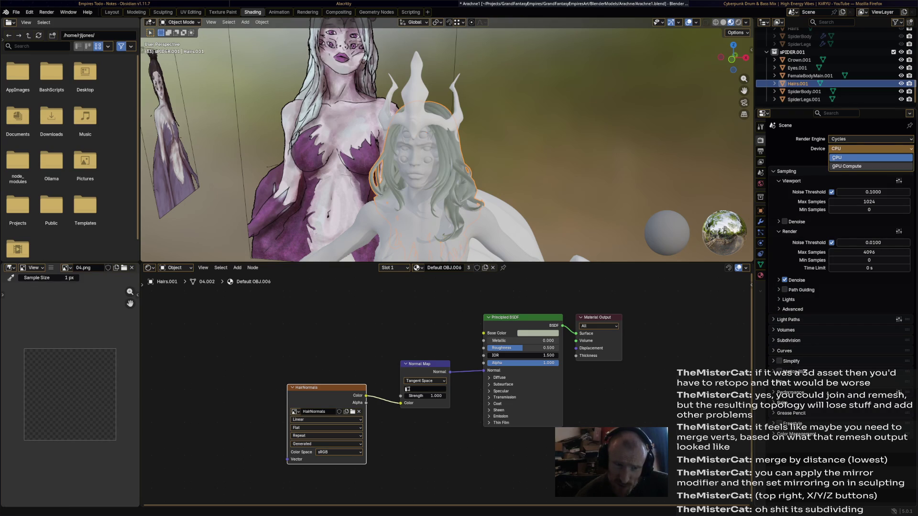
{"action": "left_click", "coordinate": [850, 166]}
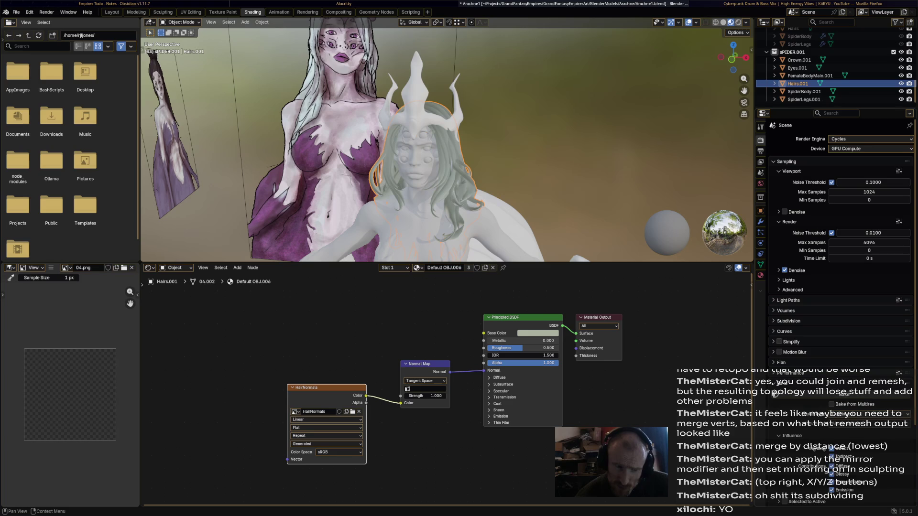
{"action": "scroll", "coordinate": [836, 252], "scroll_direction": "down", "scroll_amount": 3}
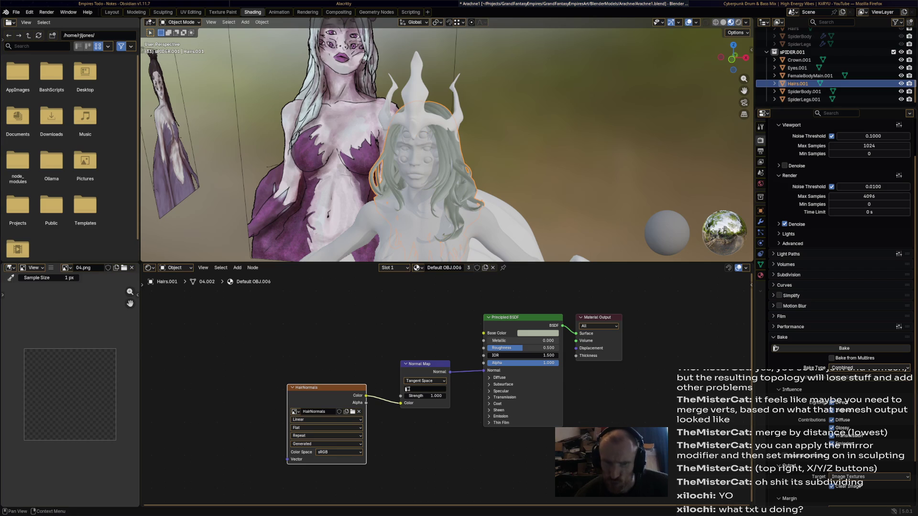
{"action": "scroll", "coordinate": [836, 287], "scroll_direction": "down", "scroll_amount": 3}
{"action": "scroll", "coordinate": [835, 288], "scroll_direction": "down", "scroll_amount": 2}
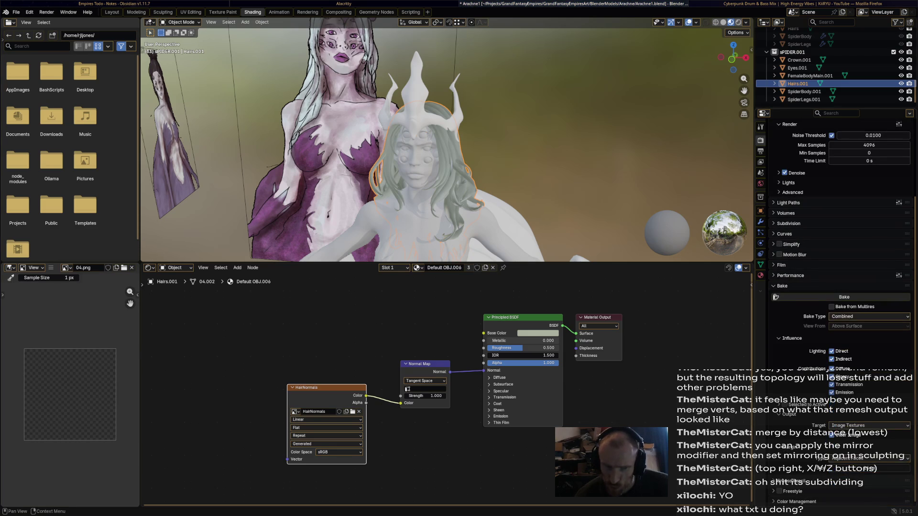
{"action": "left_click", "coordinate": [868, 317]}
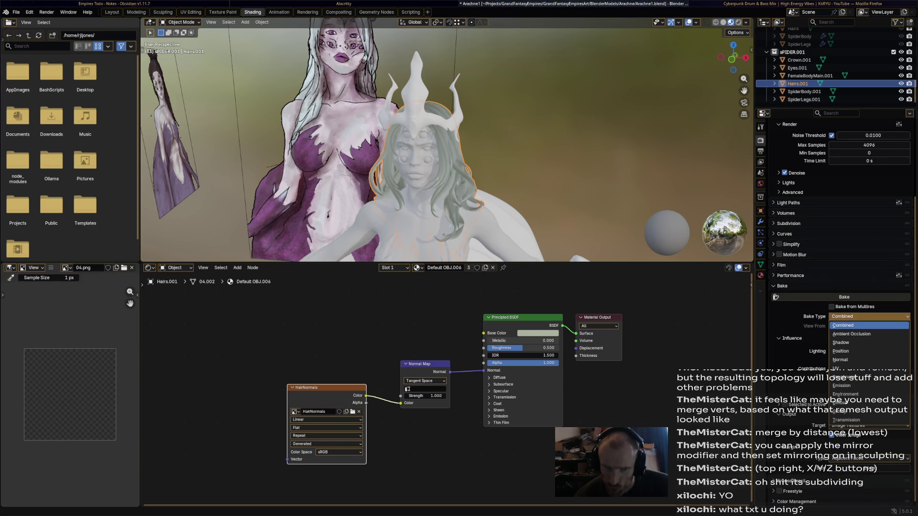
{"action": "left_click", "coordinate": [841, 359]}
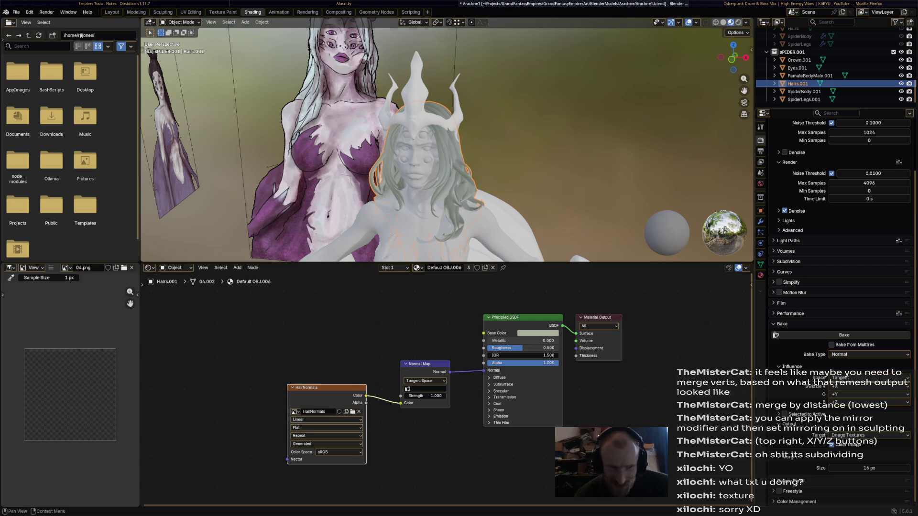
- Move the HairNormals and Normal Map nodes, try a bake that fails, then activate HairNormals
{"action": "key", "text": "g"}
{"action": "left_click", "coordinate": [323, 430]}
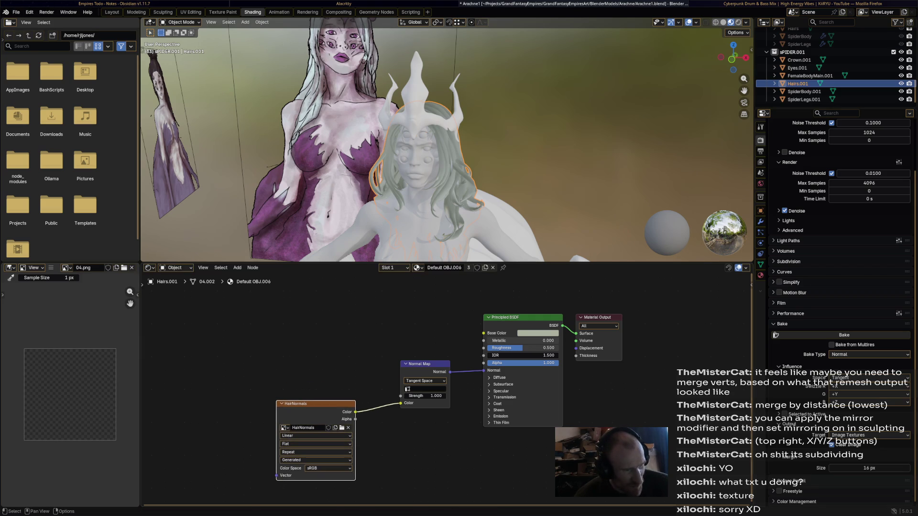
{"action": "key", "text": "g"}
{"action": "left_click", "coordinate": [416, 373]}
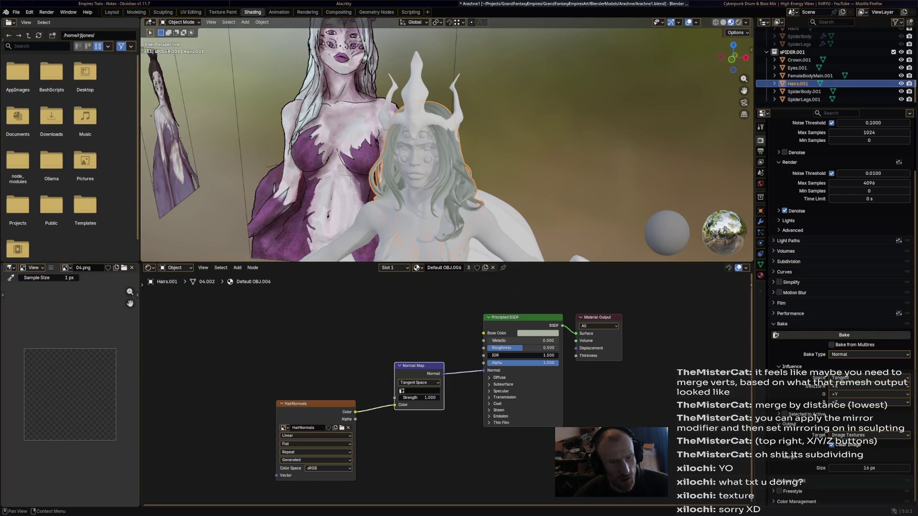
{"action": "left_click", "coordinate": [845, 335]}
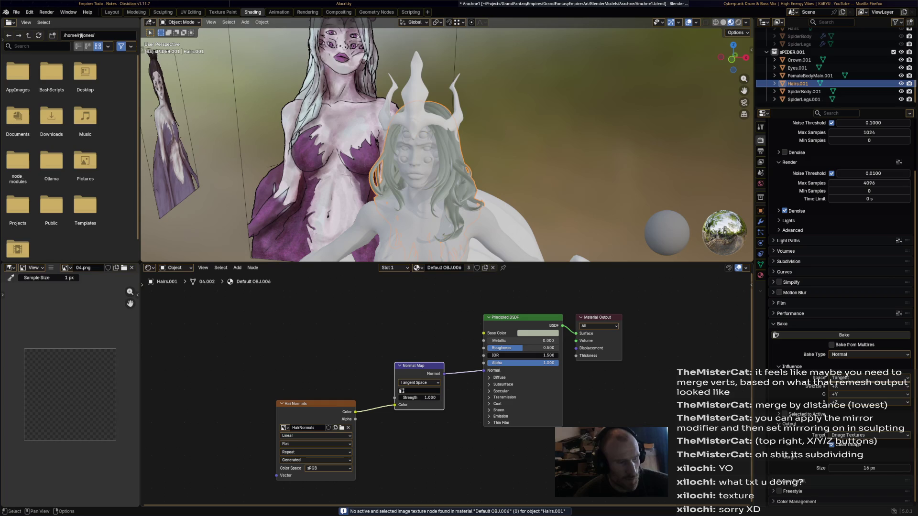
{"action": "left_click", "coordinate": [315, 416]}
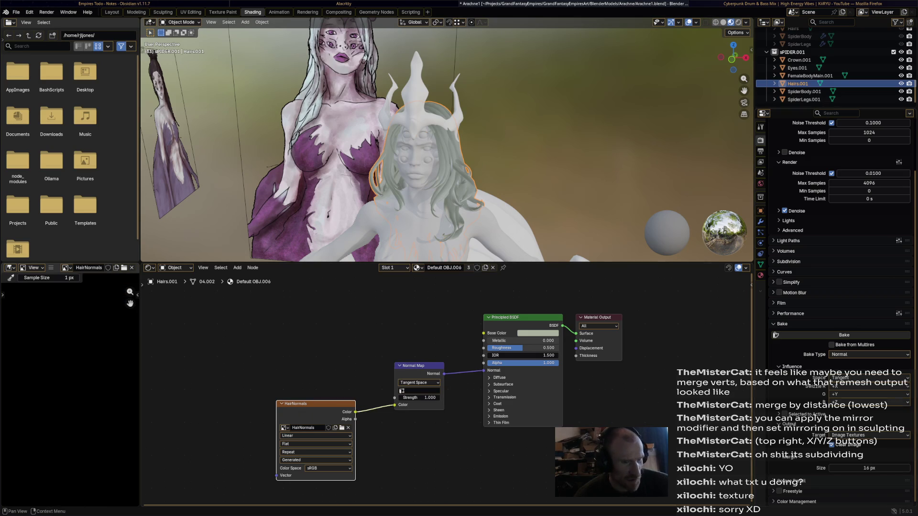
{"action": "left_click", "coordinate": [844, 335]}
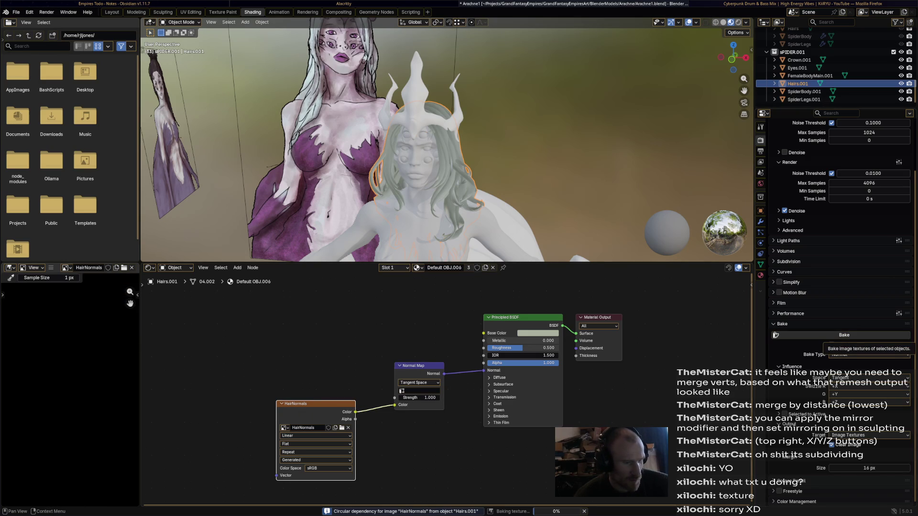
{"action": "double_click", "coordinate": [303, 428]}
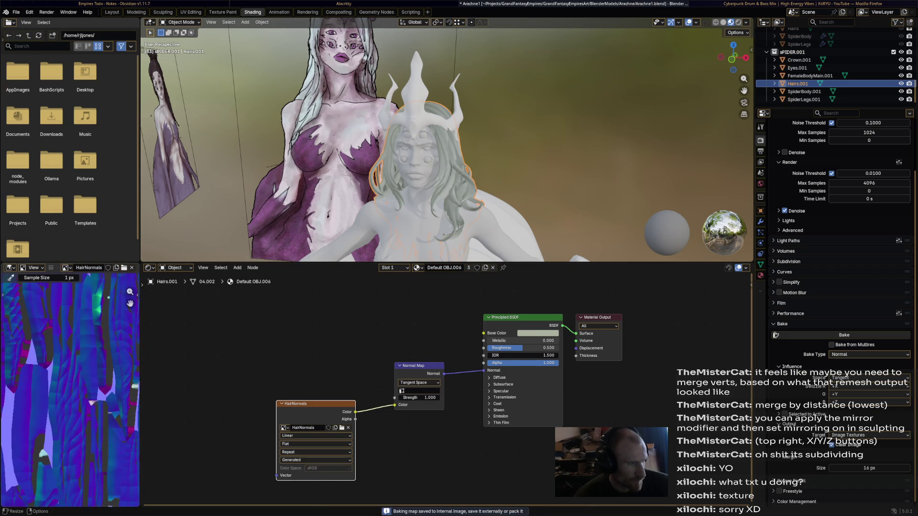
{"action": "left_click_drag", "start_coordinate": [141, 267], "coordinate": [352, 268]}
{"action": "scroll", "coordinate": [180, 388], "scroll_direction": "down", "scroll_amount": 4}
{"action": "scroll", "coordinate": [208, 387], "scroll_direction": "down", "scroll_amount": 1}
{"action": "scroll", "coordinate": [215, 373], "scroll_direction": "up", "scroll_amount": 2}
{"action": "scroll", "coordinate": [215, 373], "scroll_direction": "up", "scroll_amount": 2}
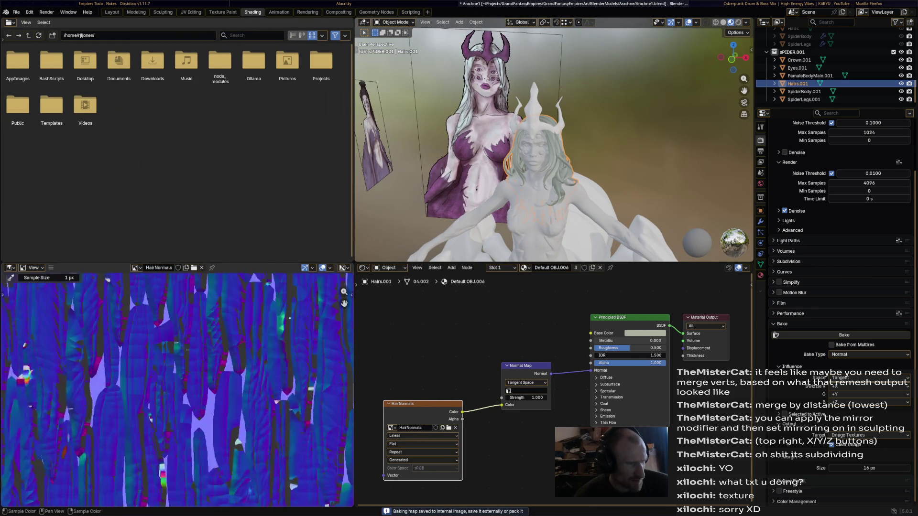
{"action": "scroll", "coordinate": [216, 374], "scroll_direction": "up", "scroll_amount": 1}
{"action": "scroll", "coordinate": [216, 373], "scroll_direction": "up", "scroll_amount": 2}
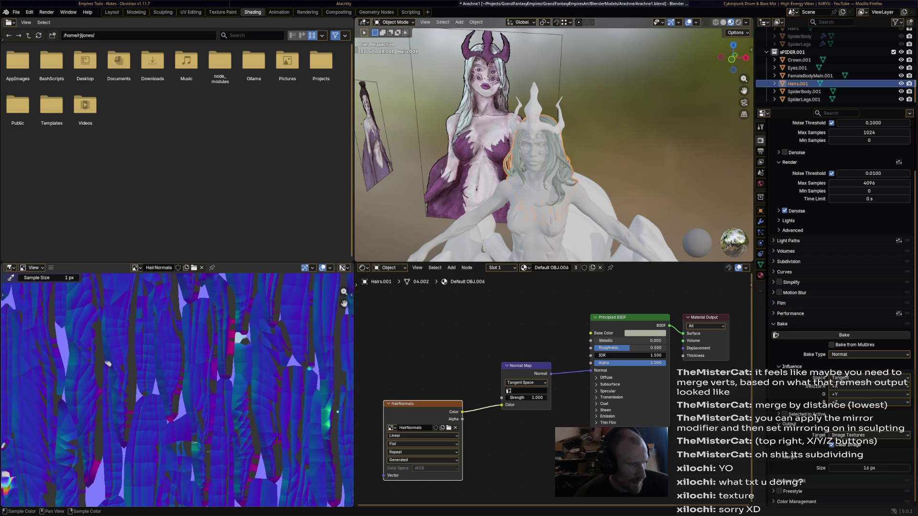
{"action": "middle_click_drag", "start_coordinate": [179, 388], "coordinate": [237, 359]}
{"action": "middle_click_drag", "start_coordinate": [215, 387], "coordinate": [258, 373]}
{"action": "middle_click_drag", "start_coordinate": [236, 330], "coordinate": [274, 411]}
{"action": "mouse_move", "coordinate": [244, 359]}
{"action": "middle_mouse_down"}
{"action": "mouse_move", "coordinate": [279, 415]}
{"action": "mouse_move", "coordinate": [177, 413]}
{"action": "middle_mouse_up"}
{"action": "scroll", "coordinate": [216, 395], "scroll_direction": "down", "scroll_amount": 2}
{"action": "scroll", "coordinate": [215, 394], "scroll_direction": "down", "scroll_amount": 2}
{"action": "scroll", "coordinate": [553, 144], "scroll_direction": "up", "scroll_amount": 3}
{"action": "mouse_move", "coordinate": [553, 144]}
{"action": "middle_mouse_down"}
{"action": "mouse_move", "coordinate": [503, 179]}
{"action": "mouse_move", "coordinate": [559, 129]}
{"action": "mouse_move", "coordinate": [516, 151]}
{"action": "mouse_move", "coordinate": [588, 144]}
{"action": "middle_mouse_up"}
{"action": "right_click", "coordinate": [495, 167]}
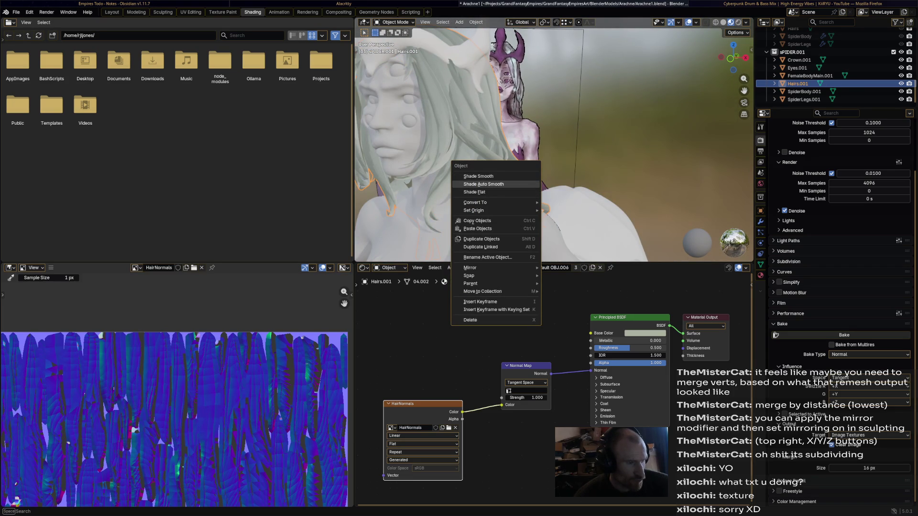
- Apply Shade Smooth to the hair and re-bake its normal map into HairNormals
{"action": "left_click", "coordinate": [477, 176]}
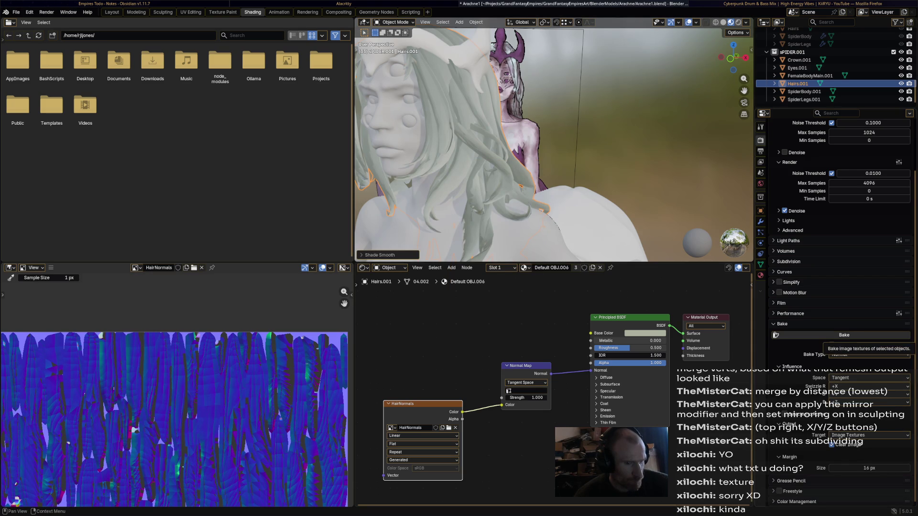
{"action": "left_click", "coordinate": [844, 335]}
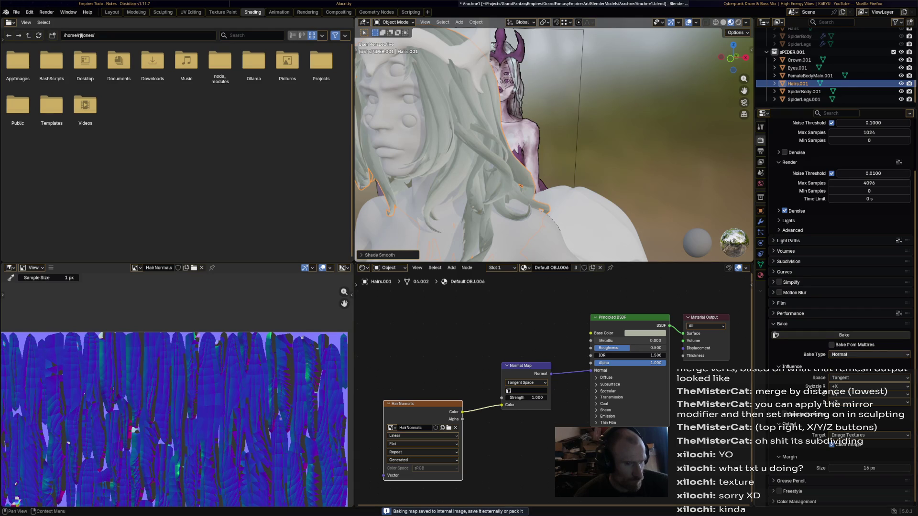
- Rebake the Normal pass with its space set to Object, producing a rainbow object-space map
{"action": "left_click", "coordinate": [868, 354]}
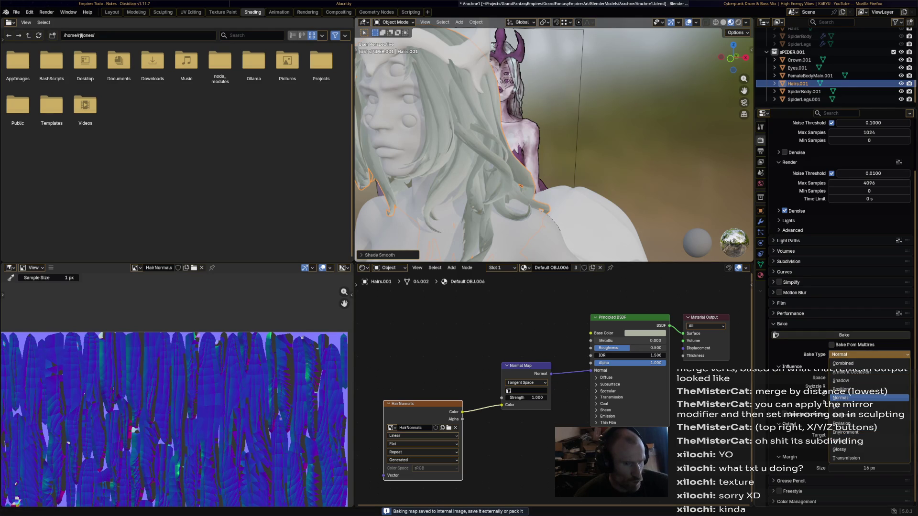
{"action": "left_click", "coordinate": [841, 398]}
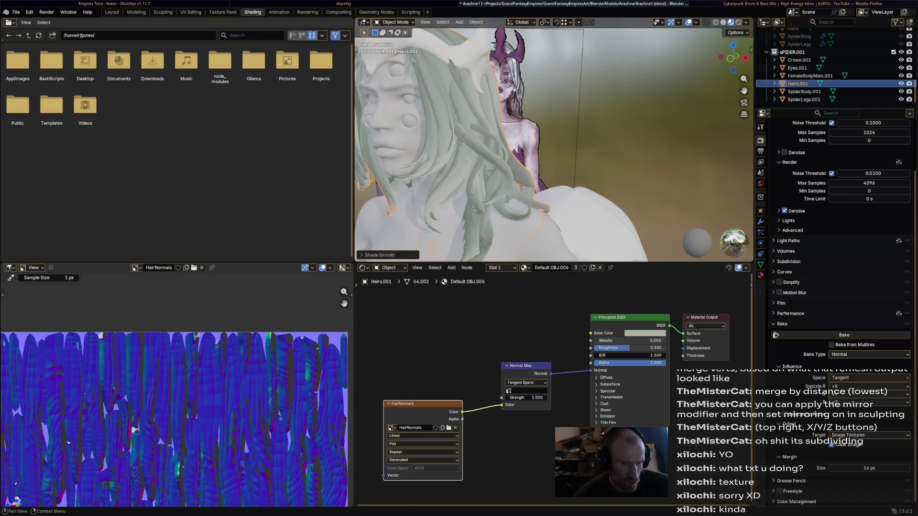
{"action": "left_click", "coordinate": [868, 378]}
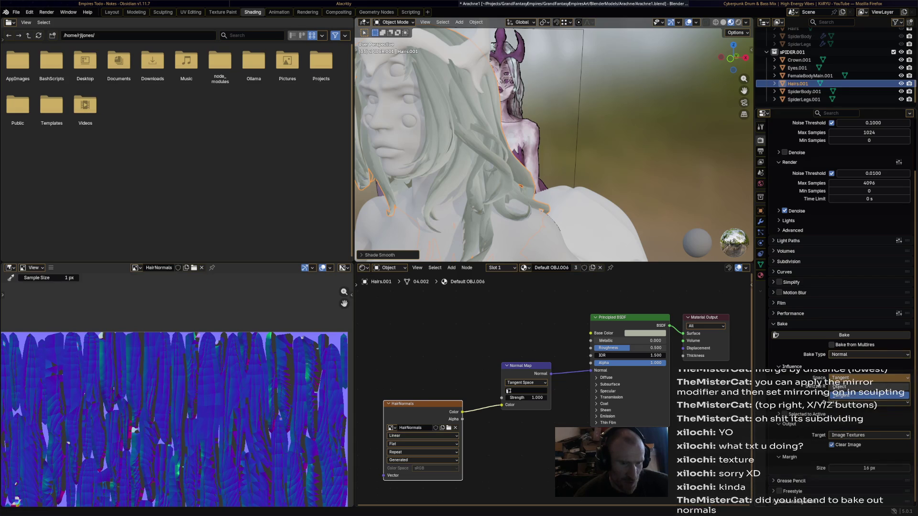
{"action": "left_click", "coordinate": [836, 392]}
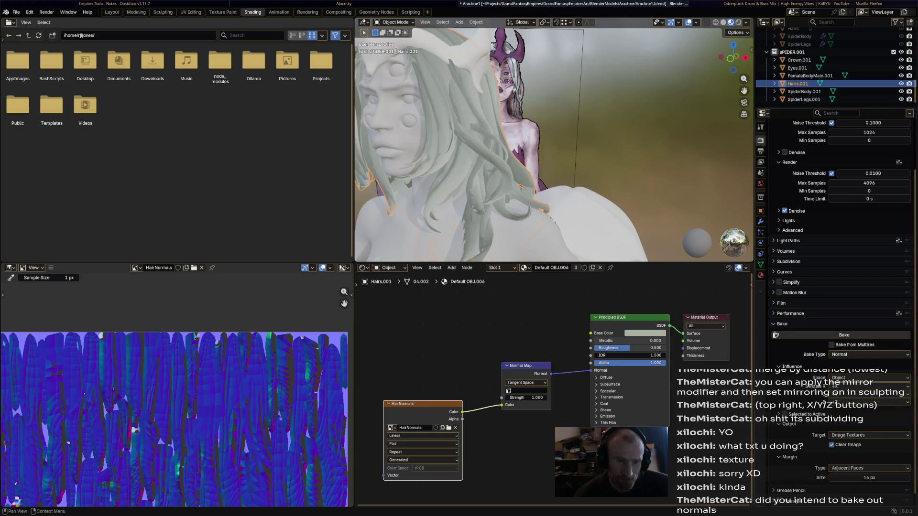
{"action": "left_click", "coordinate": [844, 335]}
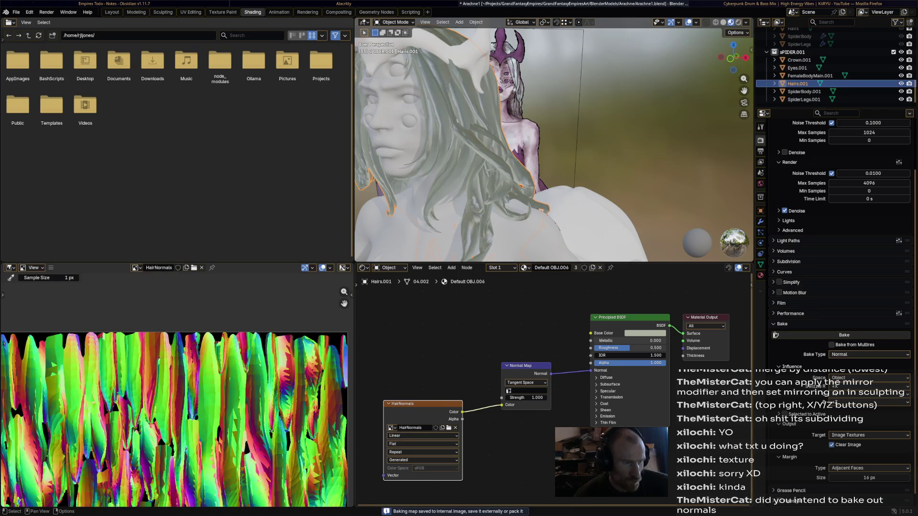
{"action": "scroll", "coordinate": [502, 358], "scroll_direction": "down", "scroll_amount": 3}
{"action": "scroll", "coordinate": [180, 394], "scroll_direction": "up", "scroll_amount": 2}
{"action": "scroll", "coordinate": [215, 394], "scroll_direction": "down", "scroll_amount": 3}
{"action": "scroll", "coordinate": [216, 394], "scroll_direction": "up", "scroll_amount": 3}
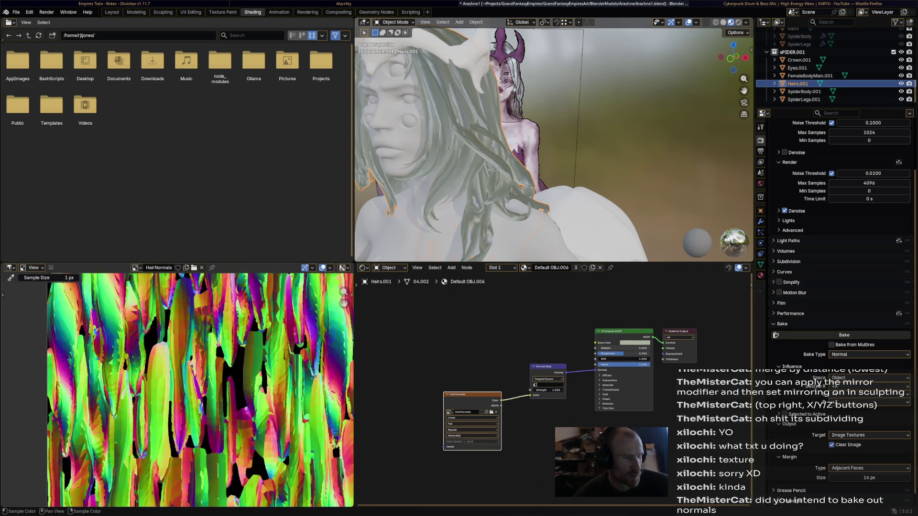
{"action": "middle_click_drag", "start_coordinate": [237, 373], "coordinate": [125, 391]}
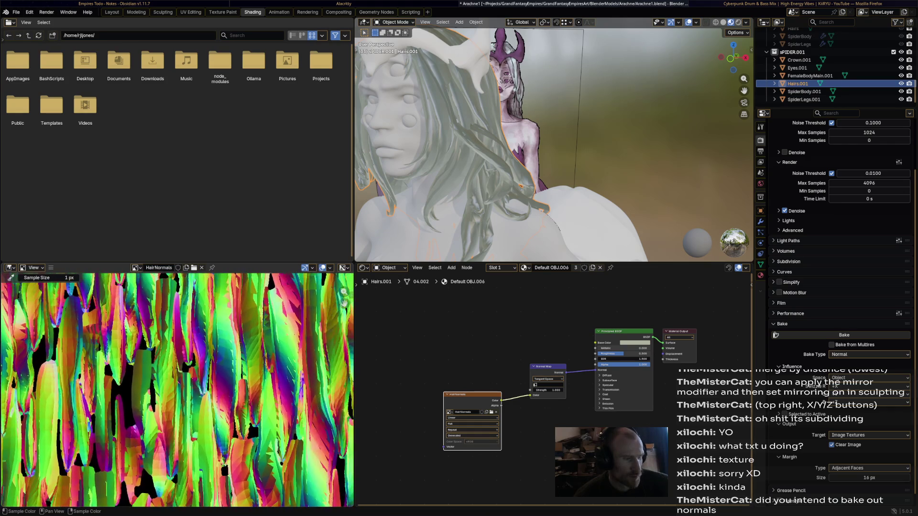
{"action": "scroll", "coordinate": [180, 387], "scroll_direction": "up", "scroll_amount": 2}
{"action": "middle_click_drag", "start_coordinate": [237, 344], "coordinate": [135, 394]}
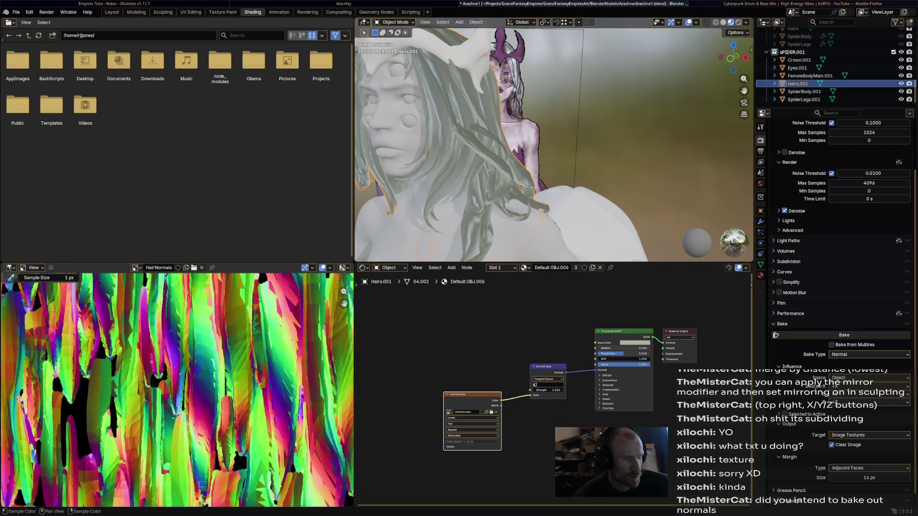
{"action": "scroll", "coordinate": [144, 388], "scroll_direction": "down", "scroll_amount": 3}
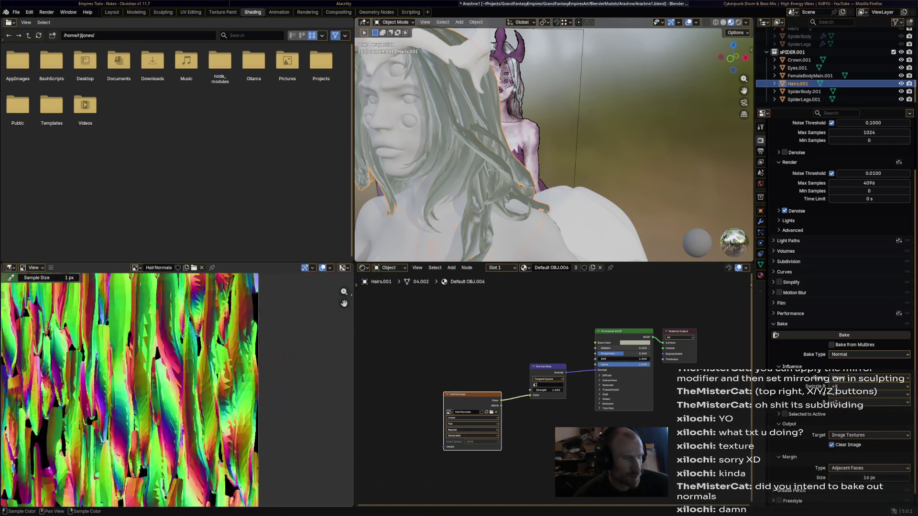
{"action": "scroll", "coordinate": [180, 387], "scroll_direction": "down", "scroll_amount": 2}
{"action": "middle_click_drag", "start_coordinate": [107, 401], "coordinate": [201, 359]}
{"action": "scroll", "coordinate": [193, 360], "scroll_direction": "down", "scroll_amount": 3}
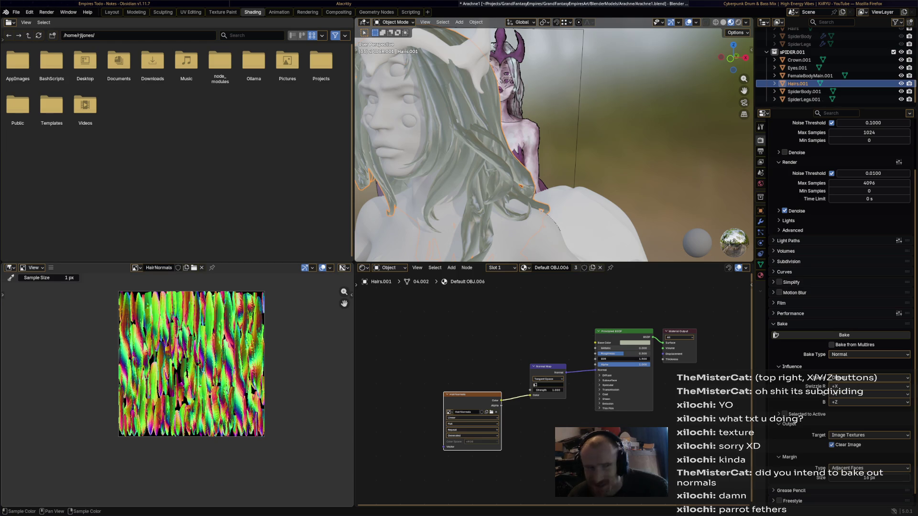
{"action": "mouse_move", "coordinate": [503, 144]}
{"action": "middle_mouse_down"}
{"action": "mouse_move", "coordinate": [588, 144]}
{"action": "mouse_move", "coordinate": [502, 158]}
{"action": "mouse_move", "coordinate": [545, 129]}
{"action": "mouse_move", "coordinate": [502, 158]}
{"action": "mouse_move", "coordinate": [466, 144]}
{"action": "mouse_move", "coordinate": [545, 151]}
{"action": "mouse_move", "coordinate": [517, 151]}
{"action": "mouse_move", "coordinate": [502, 165]}
{"action": "mouse_move", "coordinate": [545, 144]}
{"action": "mouse_move", "coordinate": [517, 158]}
{"action": "mouse_move", "coordinate": [646, 158]}
{"action": "middle_mouse_up"}
{"action": "scroll", "coordinate": [552, 143], "scroll_direction": "up", "scroll_amount": 3}
{"action": "mouse_move", "coordinate": [546, 144]}
{"action": "middle_mouse_down"}
{"action": "mouse_move", "coordinate": [488, 155]}
{"action": "mouse_move", "coordinate": [574, 151]}
{"action": "mouse_move", "coordinate": [430, 150]}
{"action": "mouse_move", "coordinate": [531, 151]}
{"action": "mouse_move", "coordinate": [510, 150]}
{"action": "middle_mouse_up"}
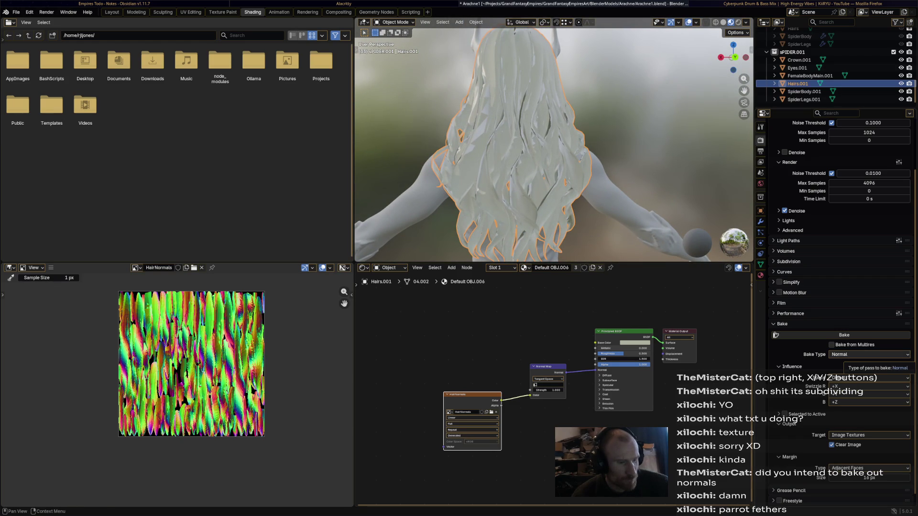
{"action": "scroll", "coordinate": [545, 373], "scroll_direction": "up", "scroll_amount": 4}
{"action": "left_click", "coordinate": [543, 369]}
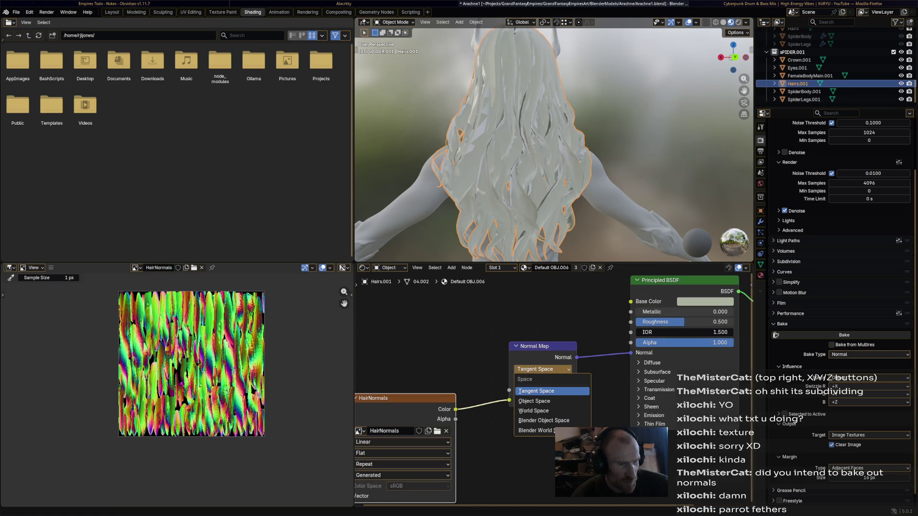
{"action": "left_click", "coordinate": [535, 401]}
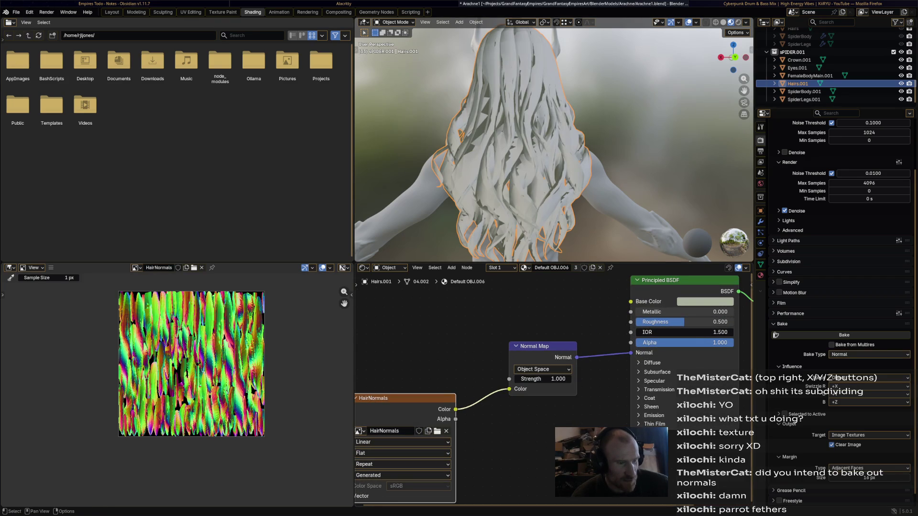
{"action": "left_click", "coordinate": [543, 370]}
{"action": "left_click", "coordinate": [534, 410]}
{"action": "left_click", "coordinate": [543, 369]}
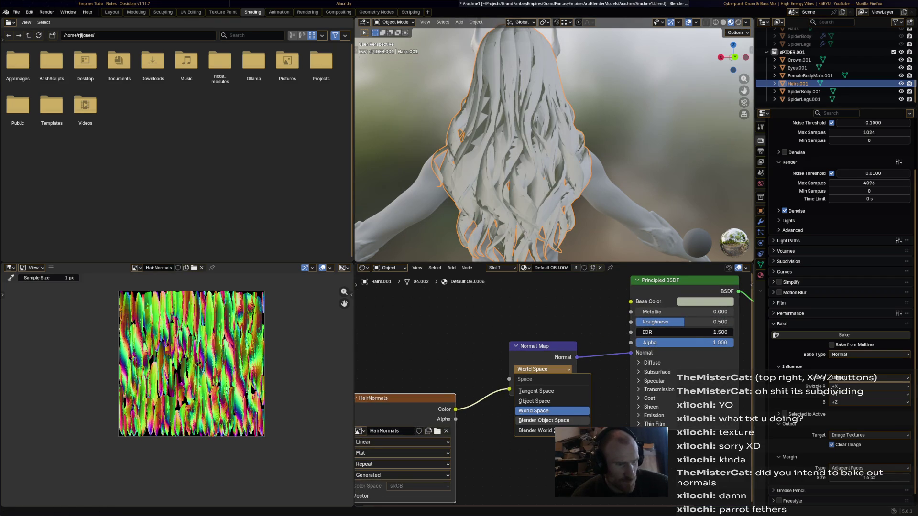
{"action": "left_click", "coordinate": [544, 421]}
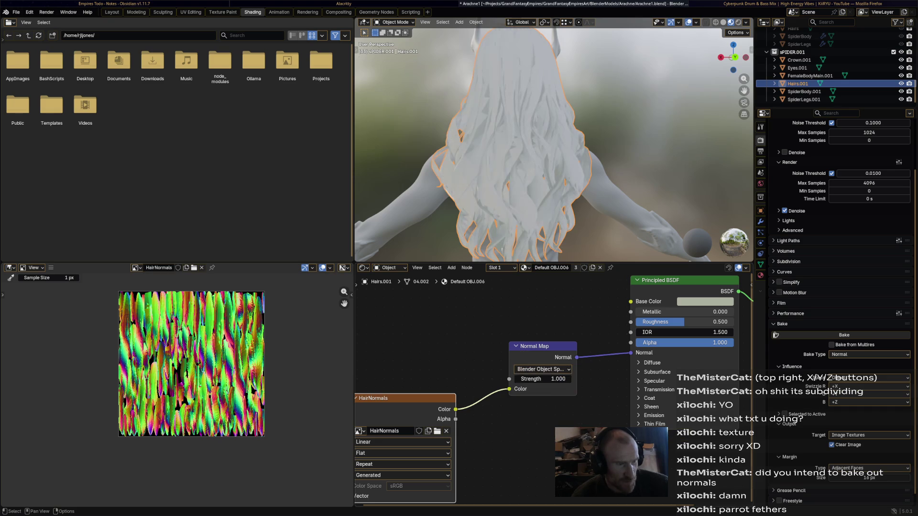
{"action": "left_click", "coordinate": [544, 369]}
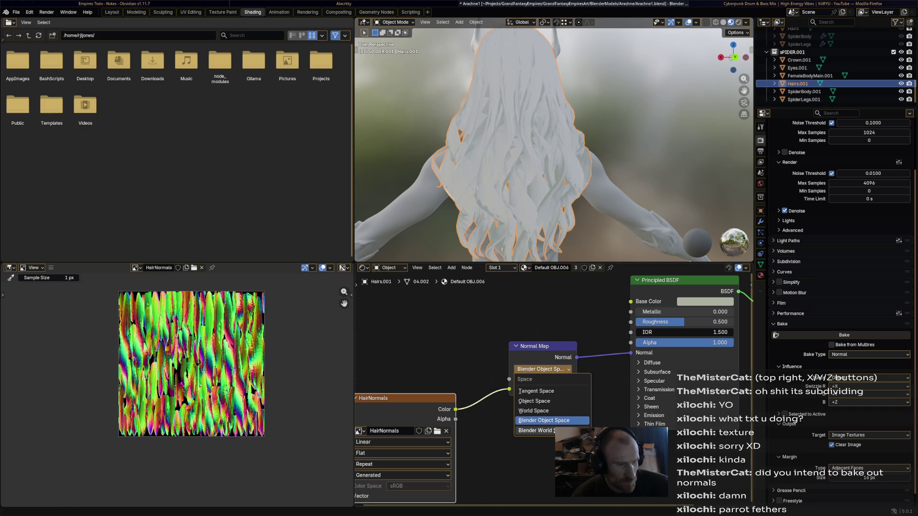
{"action": "left_click", "coordinate": [543, 430]}
{"action": "left_click", "coordinate": [542, 369]}
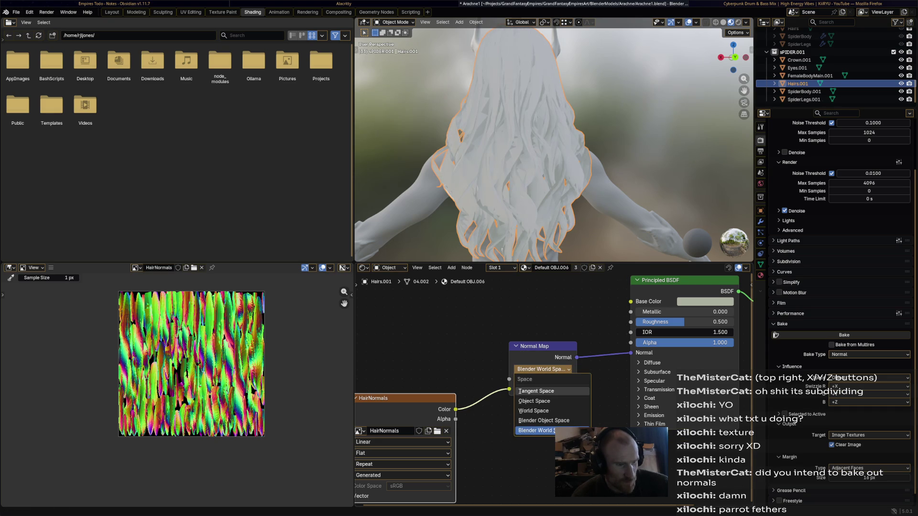
{"action": "left_click", "coordinate": [544, 391]}
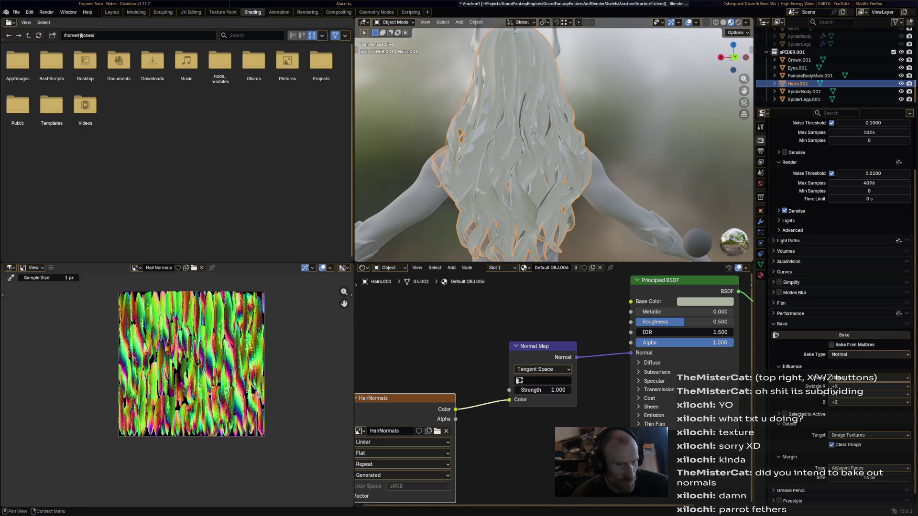
{"action": "left_click", "coordinate": [870, 378]}
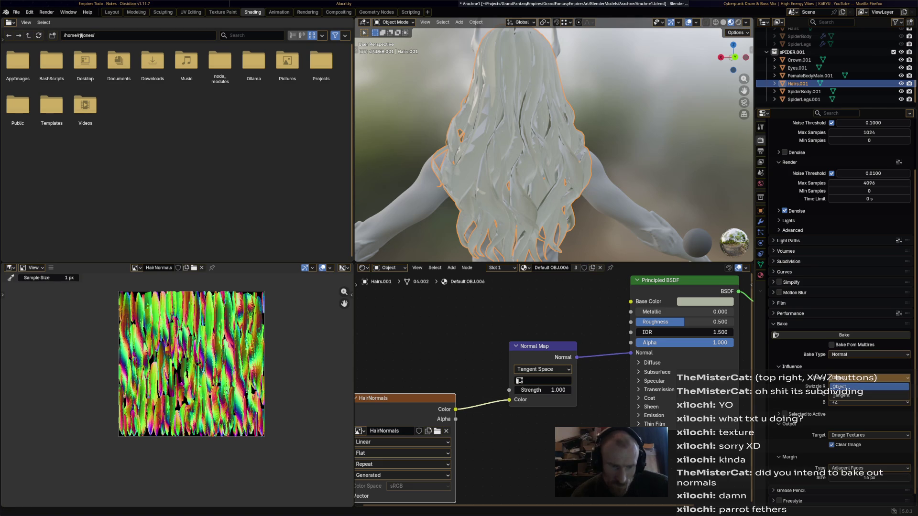
{"action": "left_click", "coordinate": [847, 388]}
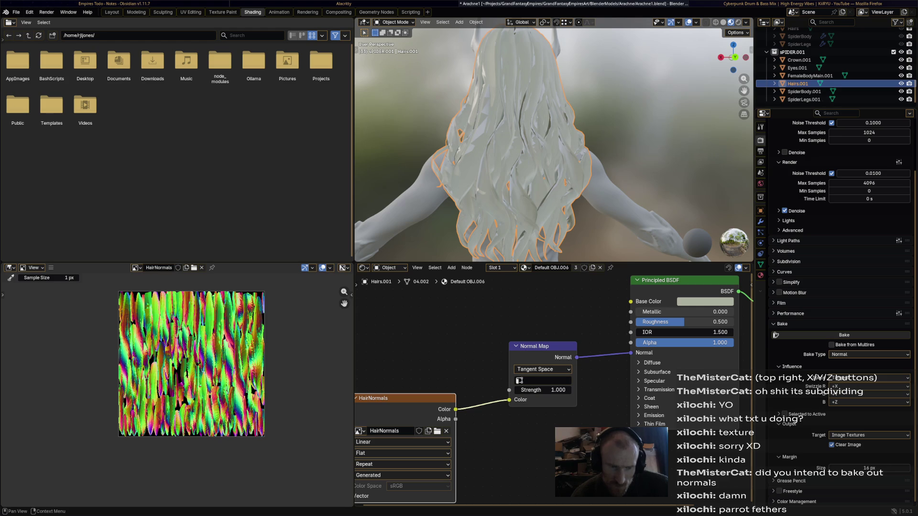
- Review the swizzle axis channels and Bake Type, leaving everything at Normal unchanged
{"action": "left_click", "coordinate": [868, 387]}
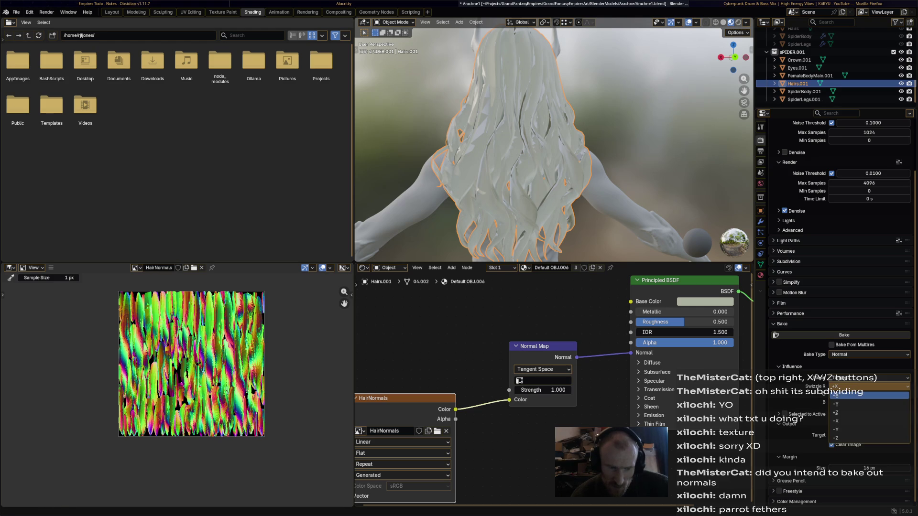
{"action": "left_click", "coordinate": [868, 395]}
{"action": "left_click", "coordinate": [868, 403]}
{"action": "left_click", "coordinate": [868, 403]}
{"action": "left_click", "coordinate": [868, 354]}
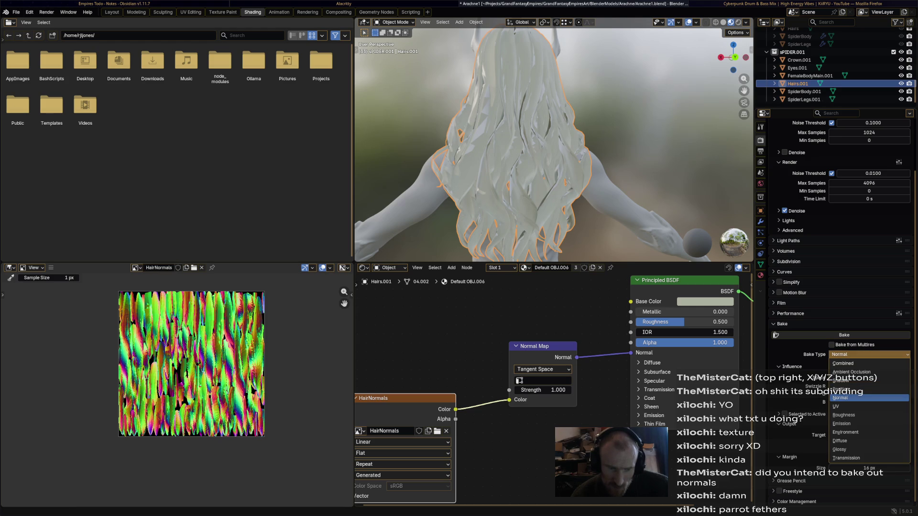
{"action": "left_click", "coordinate": [868, 398]}
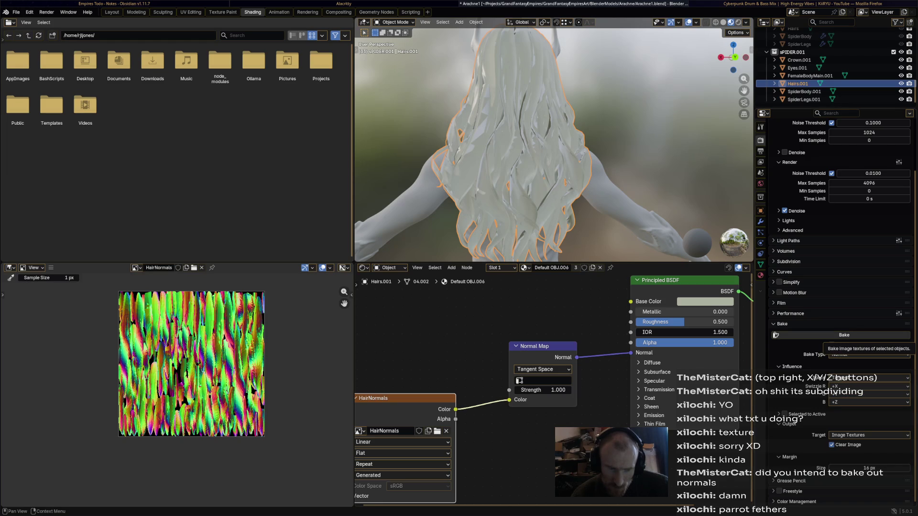
{"action": "scroll", "coordinate": [839, 323], "scroll_direction": "down", "scroll_amount": 1}
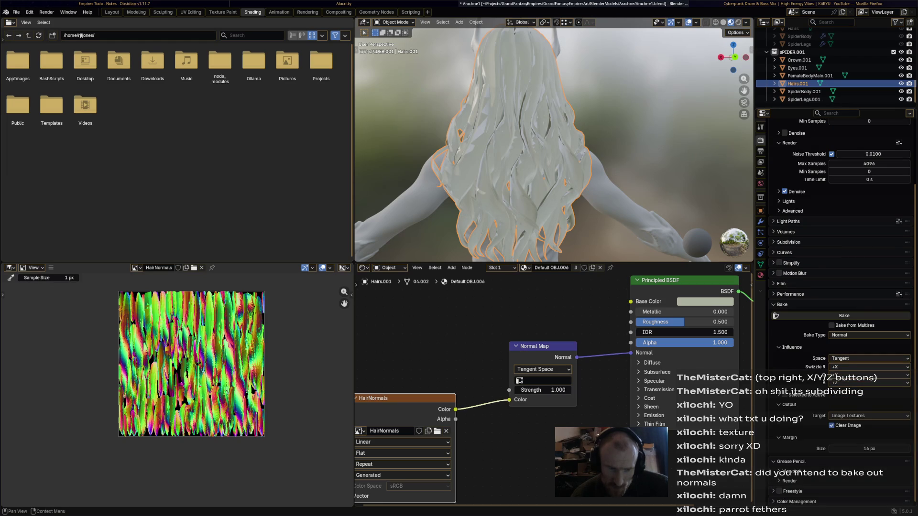
{"action": "scroll", "coordinate": [777, 316], "scroll_direction": "down", "scroll_amount": 1}
- Bake the hair normals into the HairNormals image and orbit to check the strands
{"action": "left_click", "coordinate": [789, 481]}
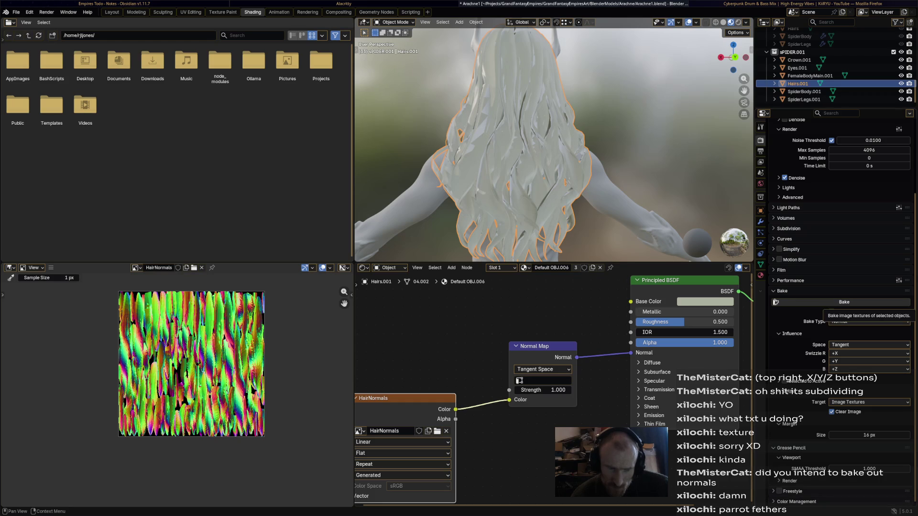
{"action": "left_click", "coordinate": [844, 302]}
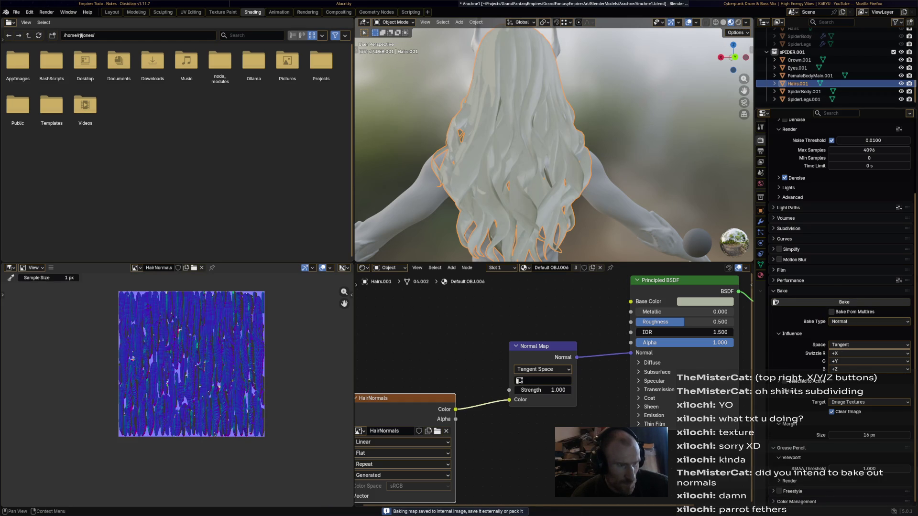
{"action": "middle_click_drag", "start_coordinate": [610, 143], "coordinate": [503, 143]}
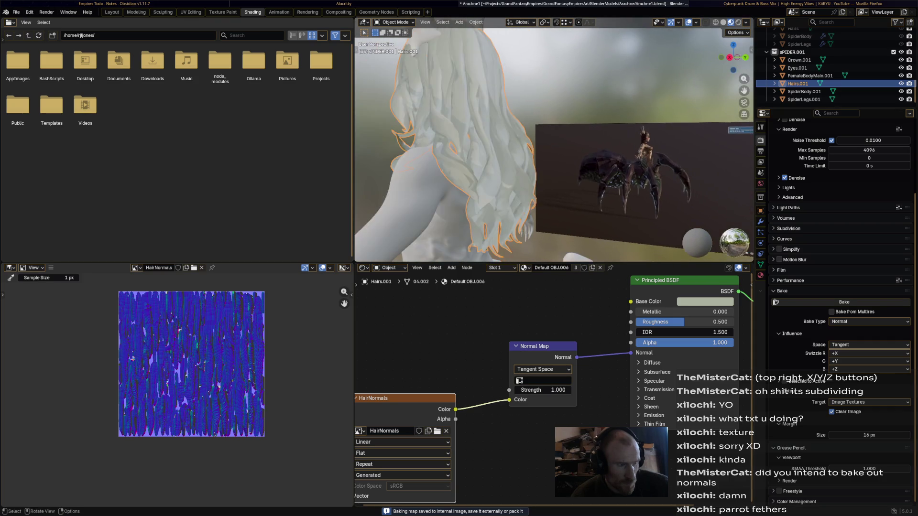
{"action": "middle_click_drag", "start_coordinate": [574, 180], "coordinate": [502, 107]}
{"action": "middle_click_drag", "start_coordinate": [560, 157], "coordinate": [488, 108]}
{"action": "middle_click_drag", "start_coordinate": [560, 143], "coordinate": [467, 144]}
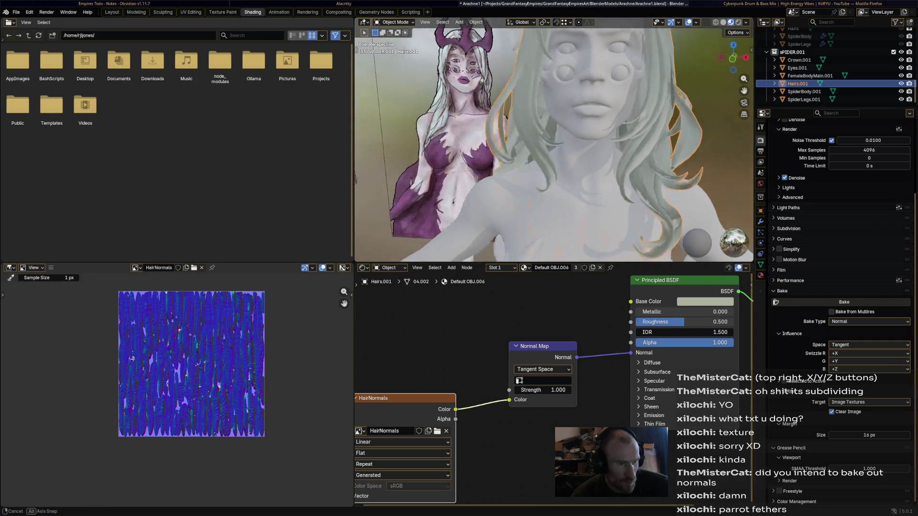
{"action": "middle_click_drag", "start_coordinate": [560, 144], "coordinate": [617, 151]}
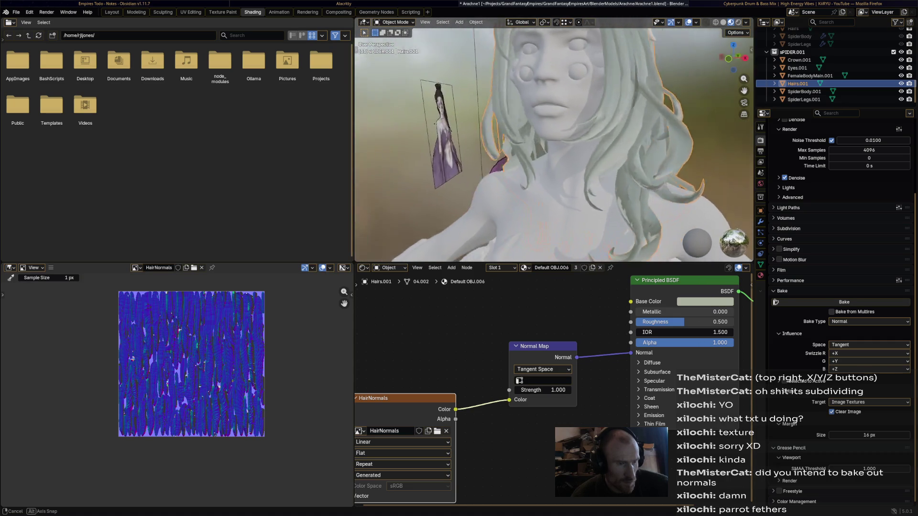
{"action": "middle_click_drag", "start_coordinate": [560, 144], "coordinate": [466, 158]}
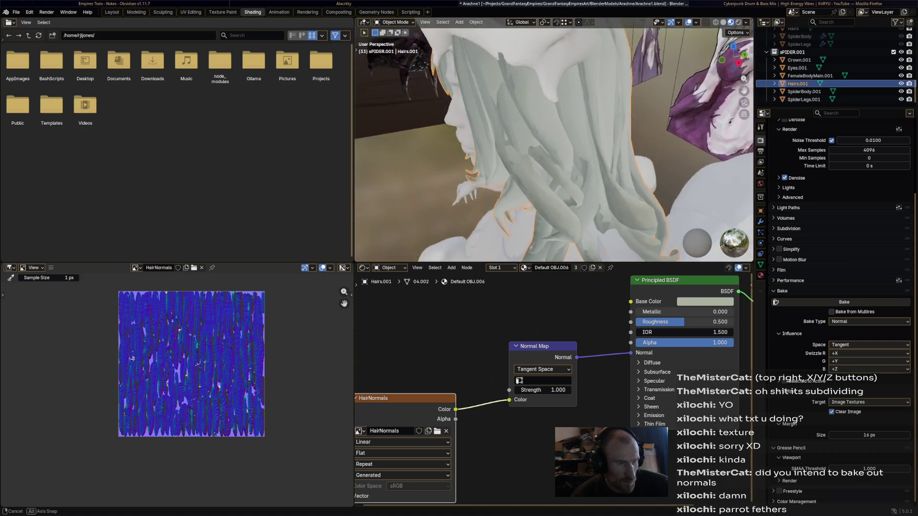
{"action": "middle_click_drag", "start_coordinate": [560, 144], "coordinate": [467, 144]}
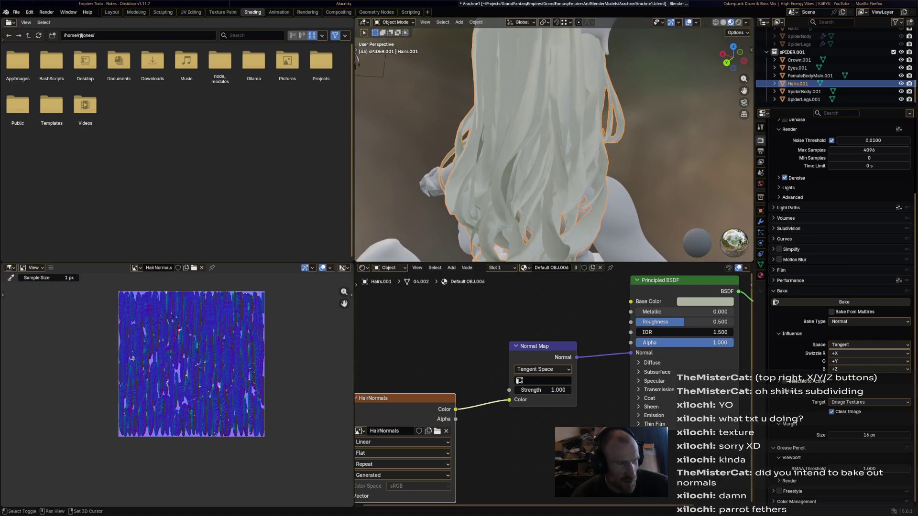
{"action": "scroll", "coordinate": [193, 359], "scroll_direction": "up", "scroll_amount": 6}
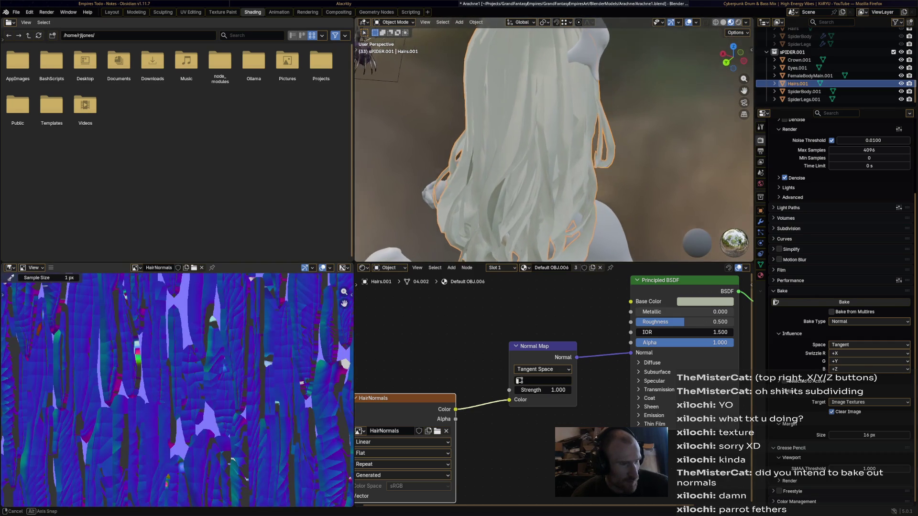
{"action": "middle_click_drag", "start_coordinate": [560, 144], "coordinate": [503, 86]}
{"action": "scroll", "coordinate": [553, 143], "scroll_direction": "up", "scroll_amount": 3}
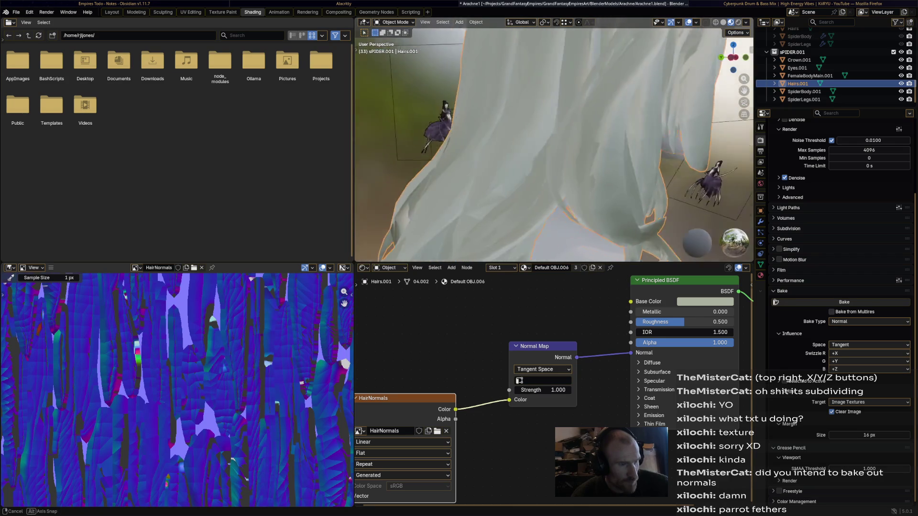
{"action": "middle_click_drag", "start_coordinate": [560, 144], "coordinate": [466, 158]}
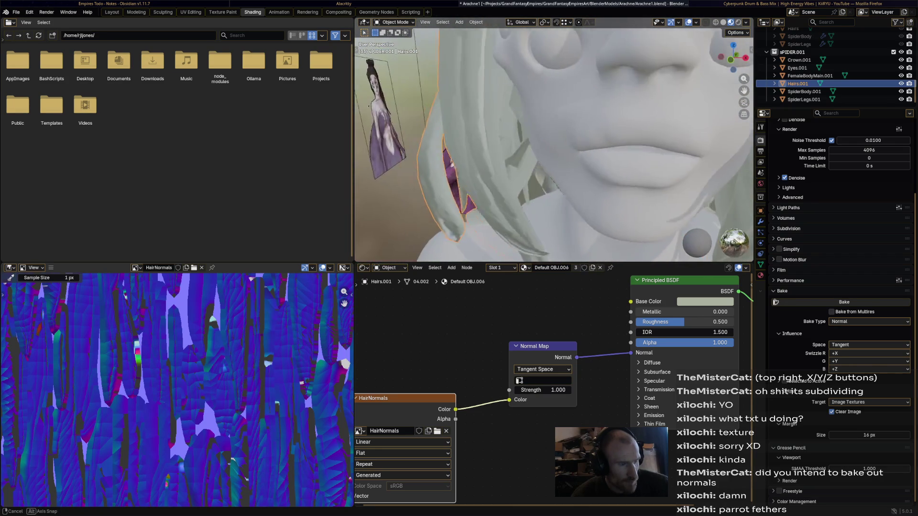
{"action": "middle_click_drag", "start_coordinate": [560, 144], "coordinate": [502, 108]}
{"action": "scroll", "coordinate": [553, 144], "scroll_direction": "up", "scroll_amount": 4}
{"action": "mouse_move", "coordinate": [553, 144]}
{"action": "middle_mouse_down"}
{"action": "mouse_move", "coordinate": [589, 166]}
{"action": "mouse_move", "coordinate": [516, 115]}
{"action": "middle_mouse_up"}
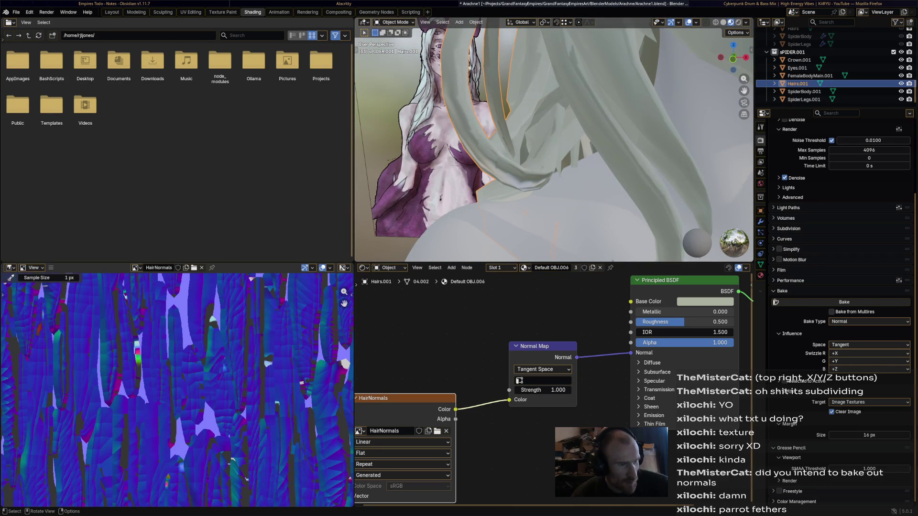
{"action": "middle_click_drag", "start_coordinate": [552, 144], "coordinate": [532, 158]}
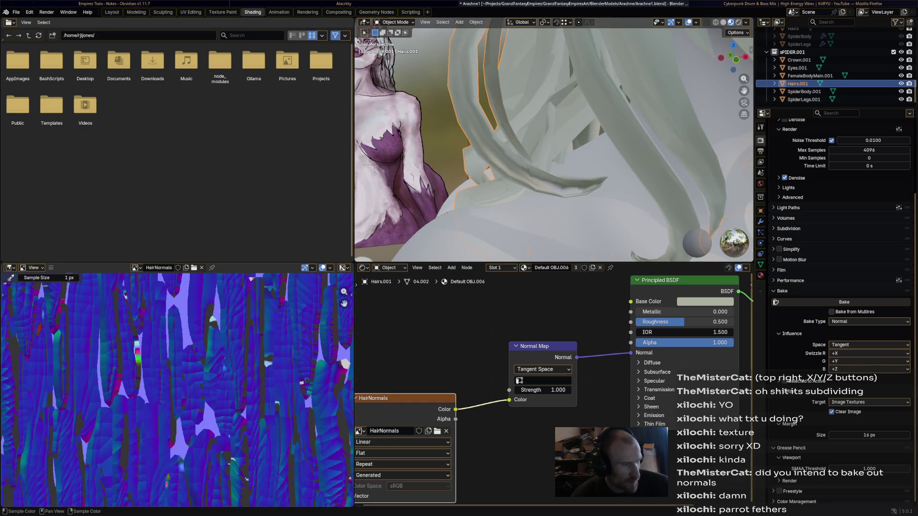
{"action": "scroll", "coordinate": [202, 359], "scroll_direction": "down", "scroll_amount": 3}
{"action": "scroll", "coordinate": [200, 359], "scroll_direction": "down", "scroll_amount": 1}
{"action": "scroll", "coordinate": [345, 303], "scroll_direction": "up", "scroll_amount": 2}
{"action": "scroll", "coordinate": [345, 303], "scroll_direction": "up", "scroll_amount": 2}
{"action": "scroll", "coordinate": [344, 303], "scroll_direction": "up", "scroll_amount": 1}
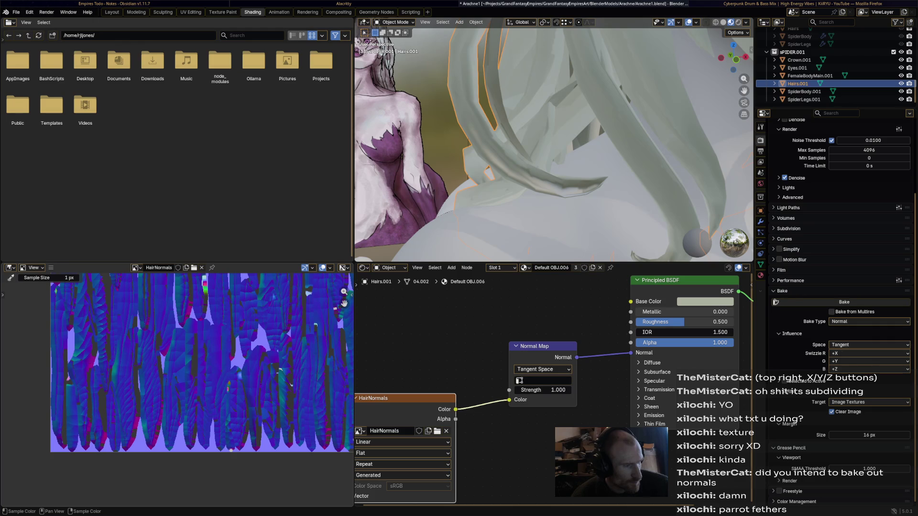
{"action": "scroll", "coordinate": [345, 303], "scroll_direction": "down", "scroll_amount": 2}
{"action": "scroll", "coordinate": [344, 303], "scroll_direction": "up", "scroll_amount": 2}
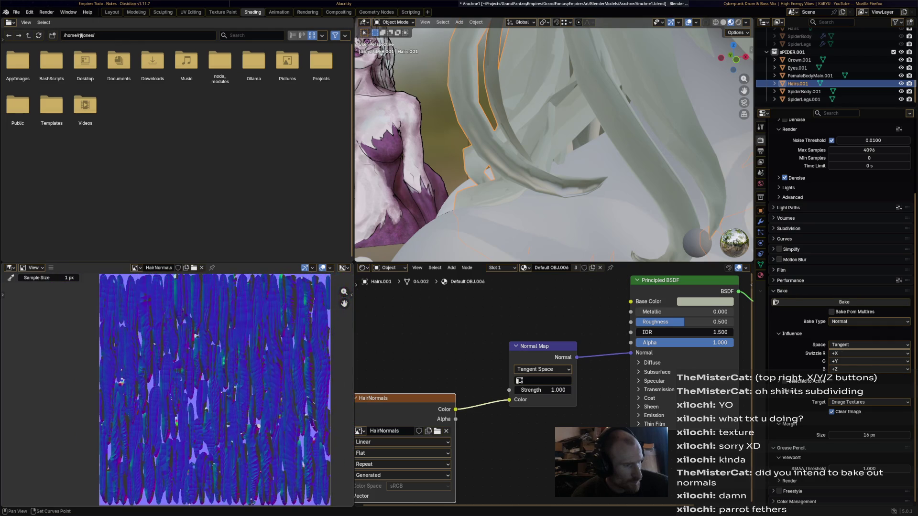
{"action": "scroll", "coordinate": [345, 302], "scroll_direction": "up", "scroll_amount": 2}
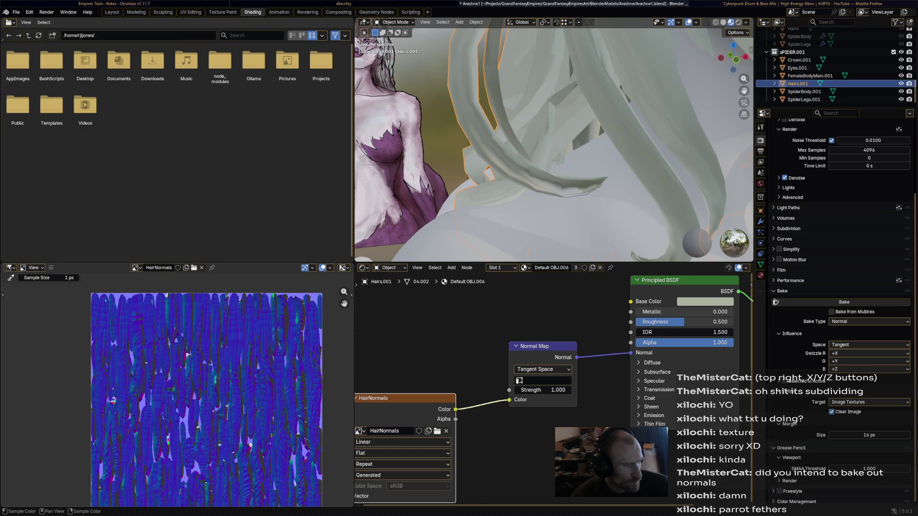
{"action": "scroll", "coordinate": [201, 398], "scroll_direction": "down", "scroll_amount": 2}
{"action": "scroll", "coordinate": [201, 399], "scroll_direction": "down", "scroll_amount": 1}
{"action": "scroll", "coordinate": [200, 399], "scroll_direction": "up", "scroll_amount": 3}
{"action": "scroll", "coordinate": [200, 398], "scroll_direction": "up", "scroll_amount": 1}
{"action": "scroll", "coordinate": [201, 399], "scroll_direction": "up", "scroll_amount": 2}
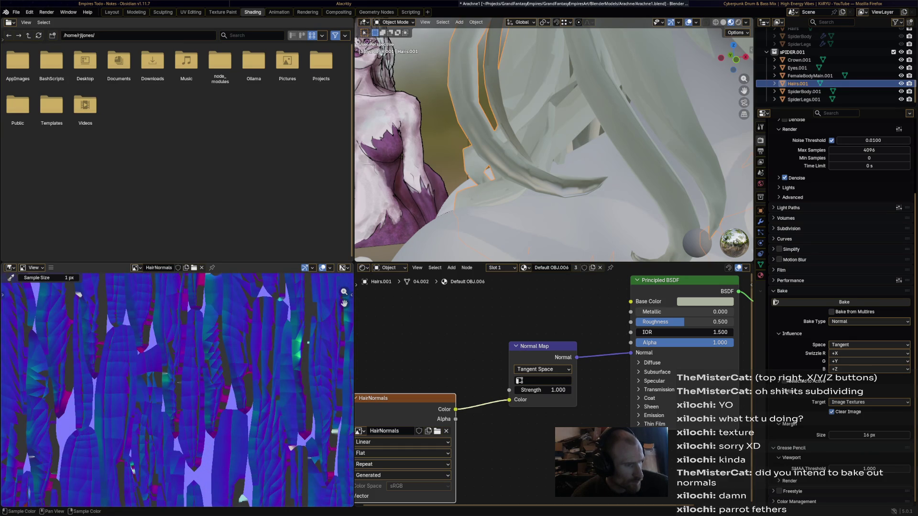
{"action": "scroll", "coordinate": [208, 397], "scroll_direction": "down", "scroll_amount": 2}
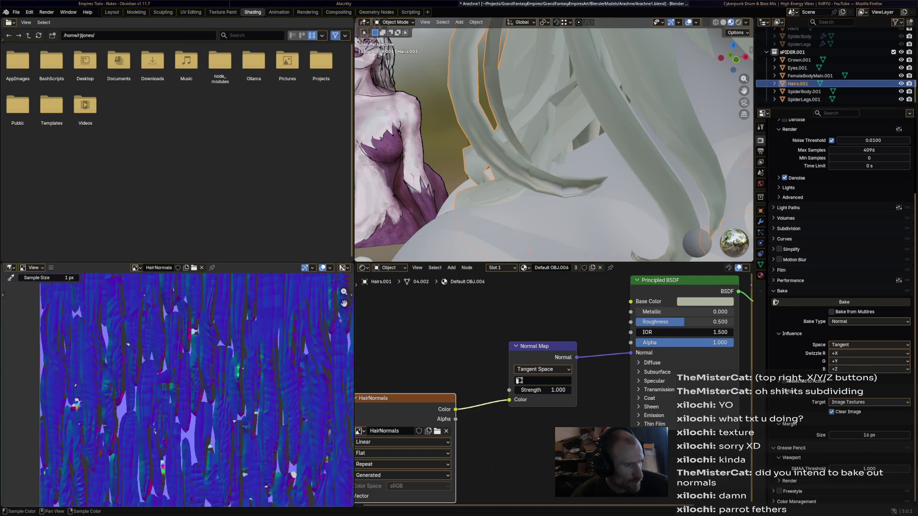
{"action": "scroll", "coordinate": [208, 398], "scroll_direction": "down", "scroll_amount": 2}
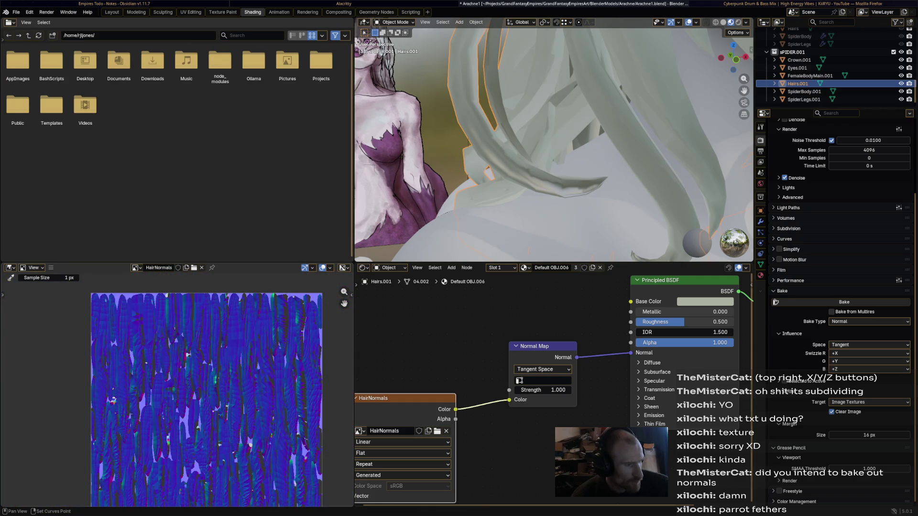
- Save Arachne1.blend after checking the baked HairNormals map
{"action": "key", "text": "ctrl+s"}
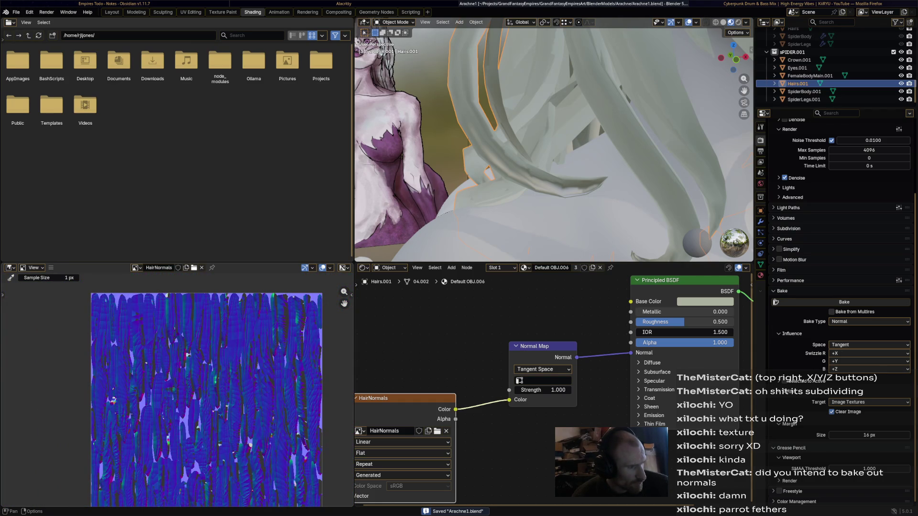
- Save the baked HairNormals image as a PNG, save Arachne1.blend, and switch to the file manager
{"action": "left_click", "coordinate": [137, 267]}
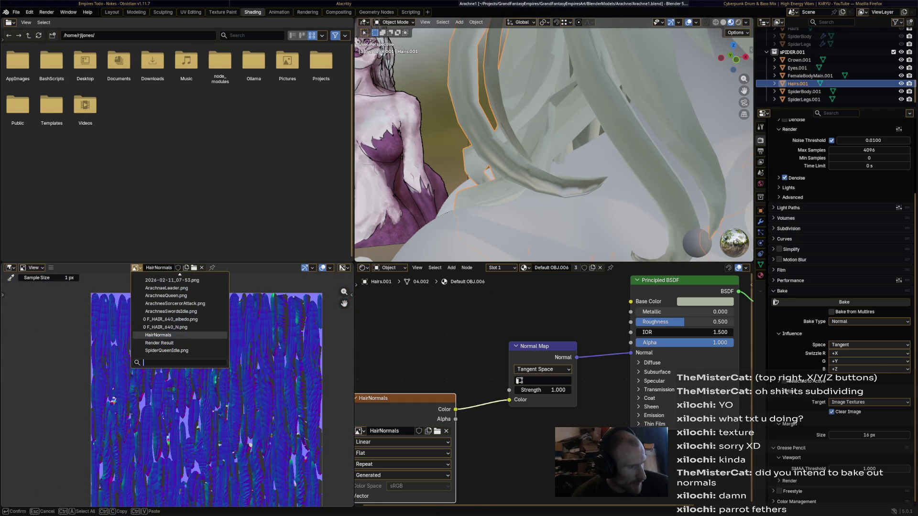
{"action": "key", "text": "Escape"}
{"action": "left_click", "coordinate": [51, 268]}
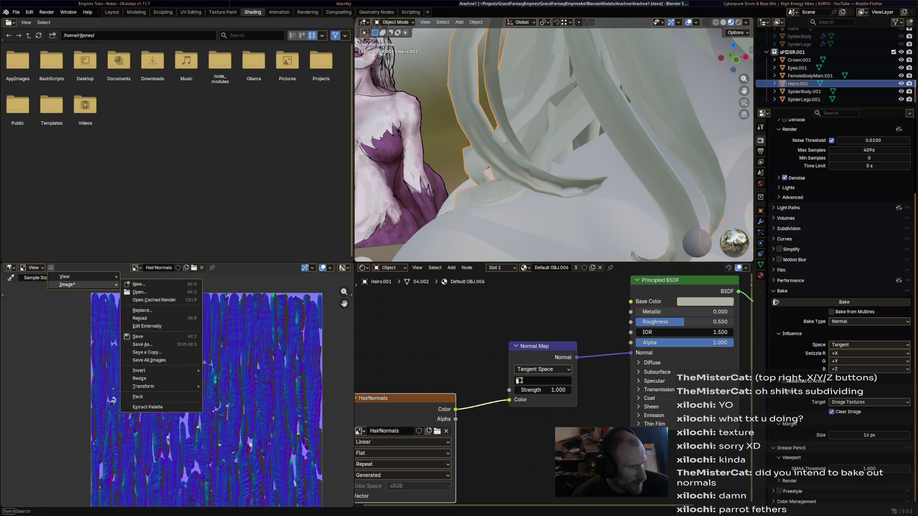
{"action": "left_click", "coordinate": [142, 344]}
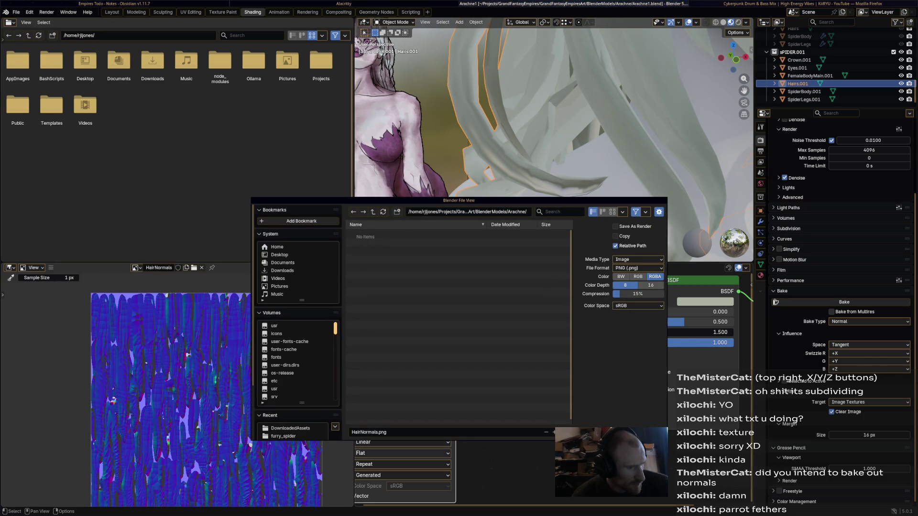
{"action": "left_click", "coordinate": [378, 432]}
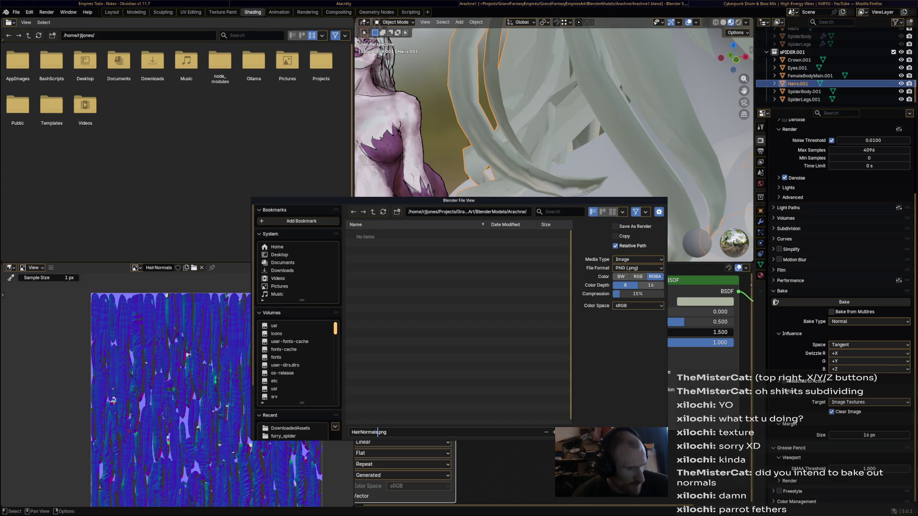
{"action": "type", "text": "1"}
{"action": "key", "text": "Return"}
{"action": "key", "text": "Return"}
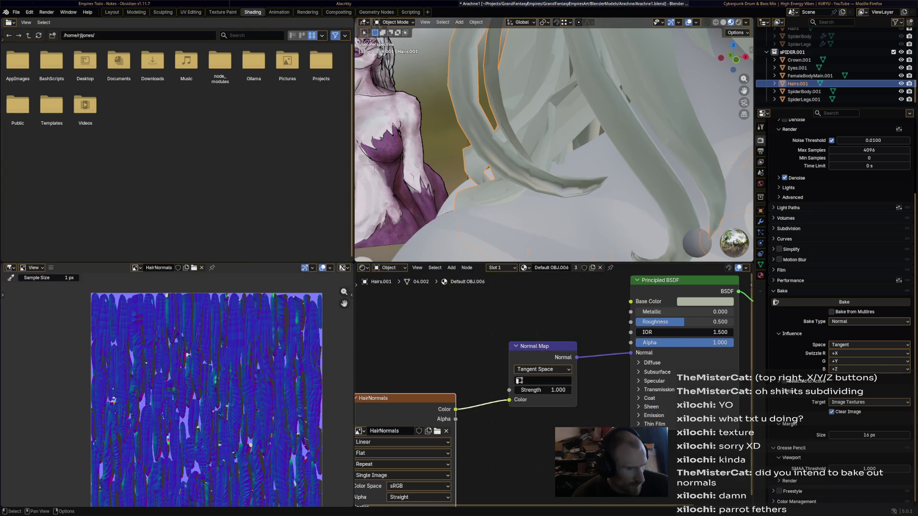
{"action": "key", "text": "ctrl+s"}
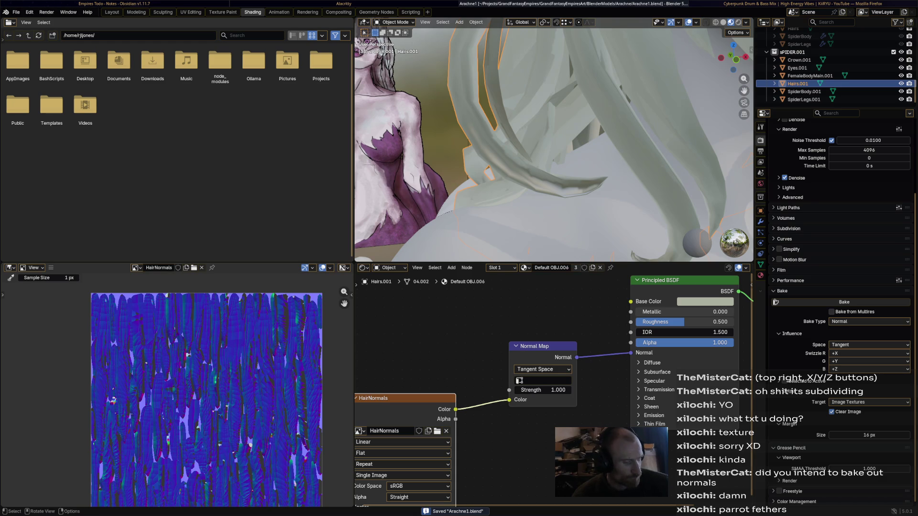
{"action": "key", "text": "super+e"}
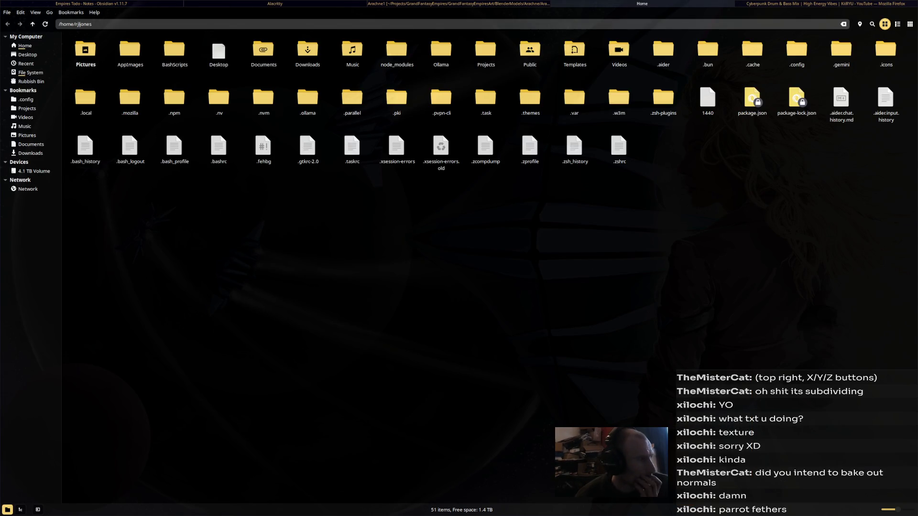
- Navigate through Projects into the Arachne folder under BlenderModels
{"action": "left_click", "coordinate": [27, 108]}
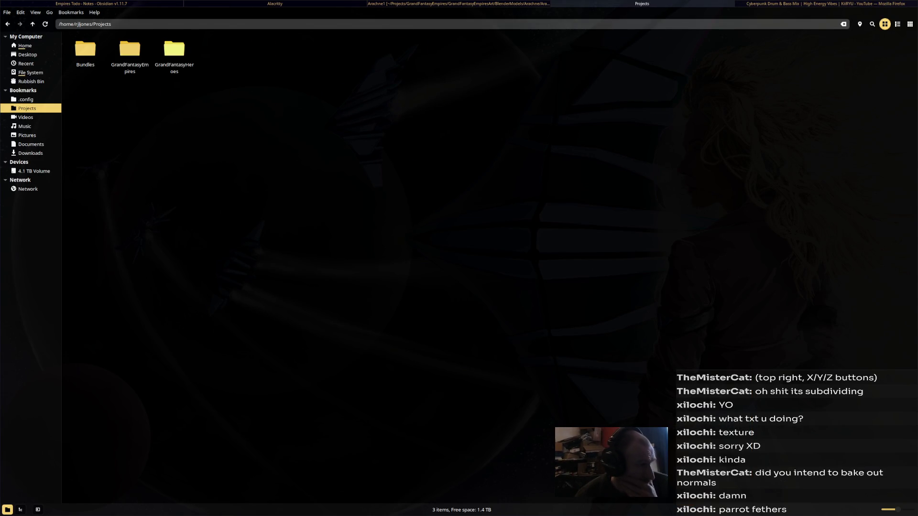
{"action": "double_click", "coordinate": [130, 50]}
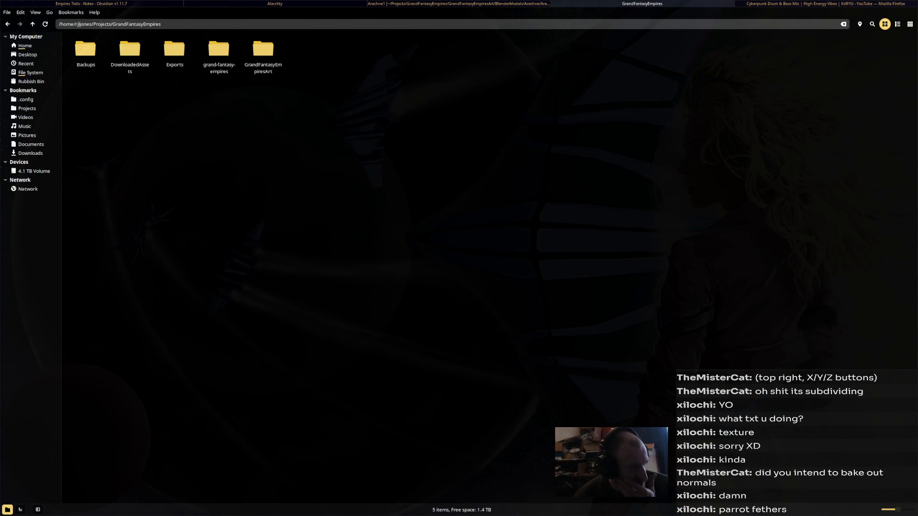
{"action": "double_click", "coordinate": [263, 50]}
{"action": "double_click", "coordinate": [130, 51]}
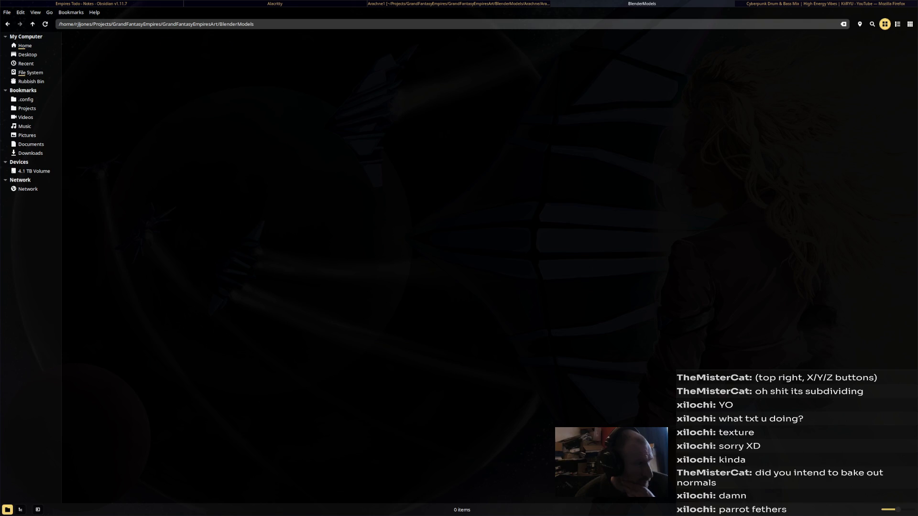
{"action": "double_click", "coordinate": [86, 50]}
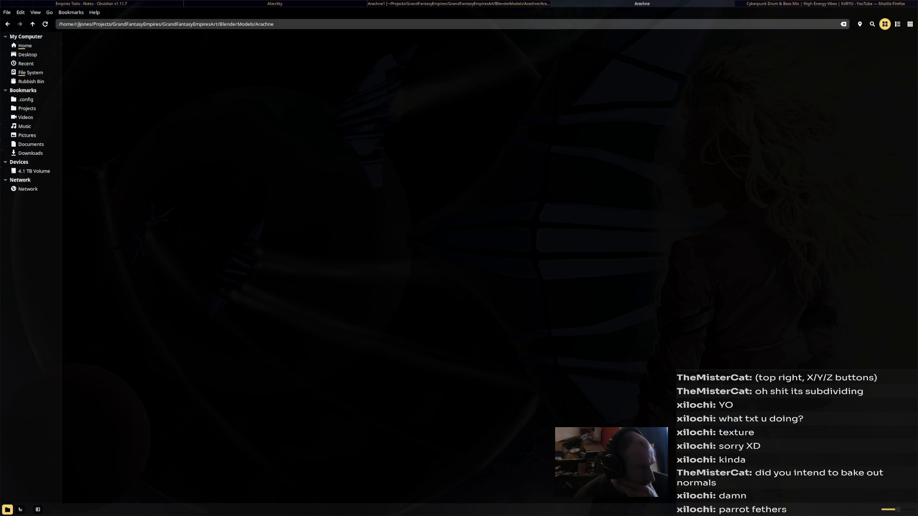
- Open HairNormals1.png with Krita via Open With > Other Application
{"action": "right_click", "coordinate": [263, 58]}
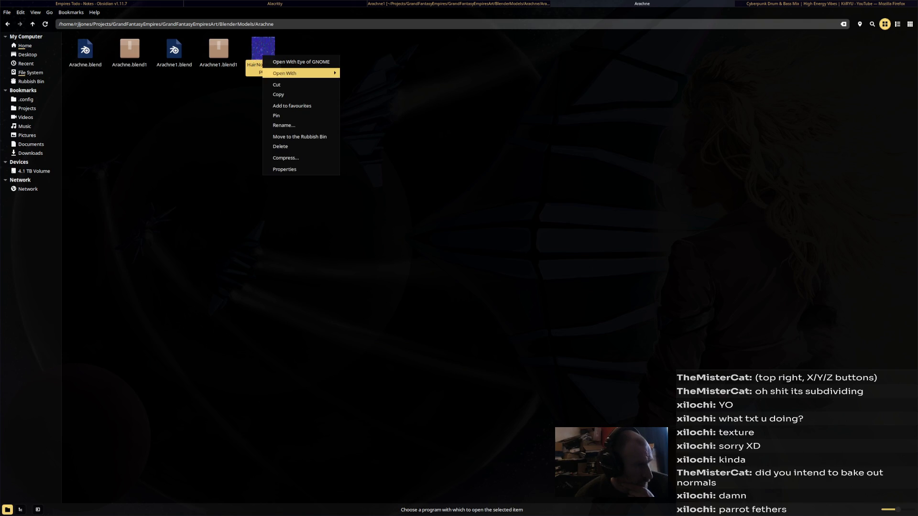
{"action": "left_click", "coordinate": [368, 94]}
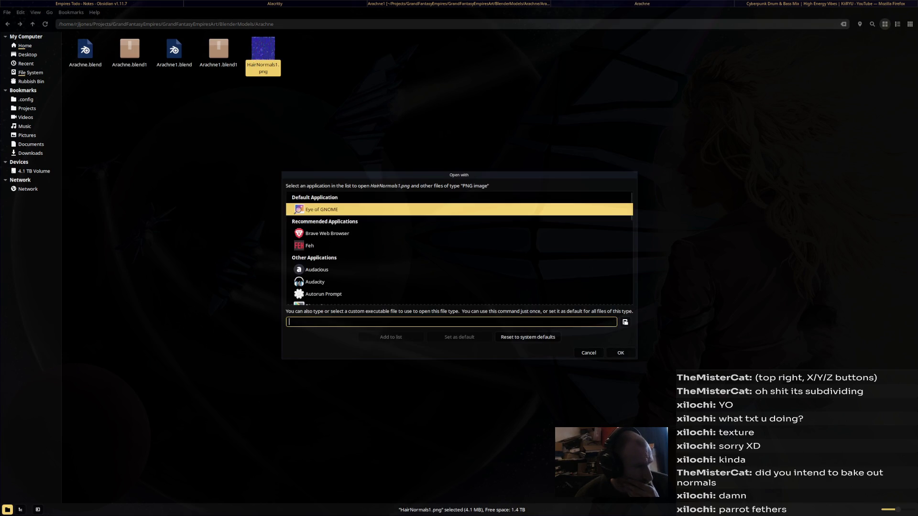
{"action": "scroll", "coordinate": [459, 244], "scroll_direction": "down", "scroll_amount": 5}
{"action": "scroll", "coordinate": [459, 244], "scroll_direction": "down", "scroll_amount": 3}
{"action": "scroll", "coordinate": [459, 244], "scroll_direction": "down", "scroll_amount": 3}
{"action": "scroll", "coordinate": [460, 244], "scroll_direction": "down", "scroll_amount": 3}
{"action": "left_click", "coordinate": [310, 214]}
{"action": "left_click", "coordinate": [620, 352]}
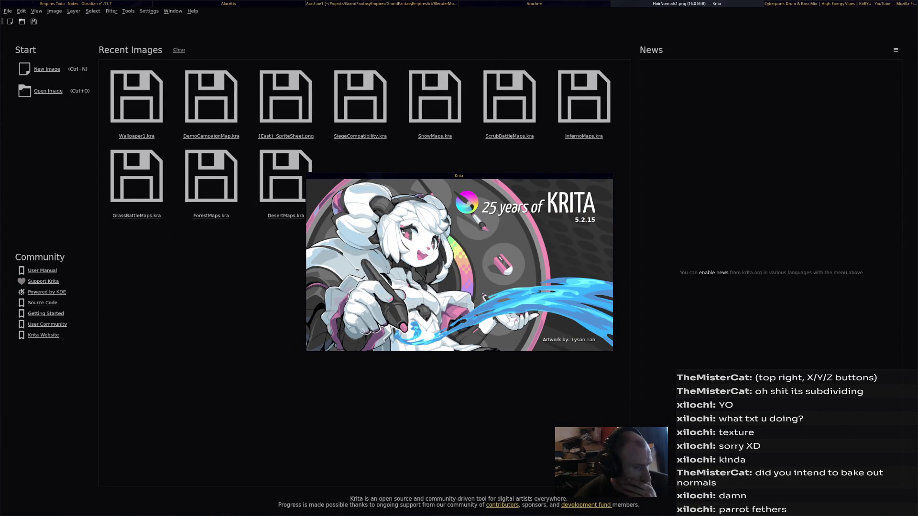
{"action": "scroll", "coordinate": [452, 272], "scroll_direction": "up", "scroll_amount": 2}
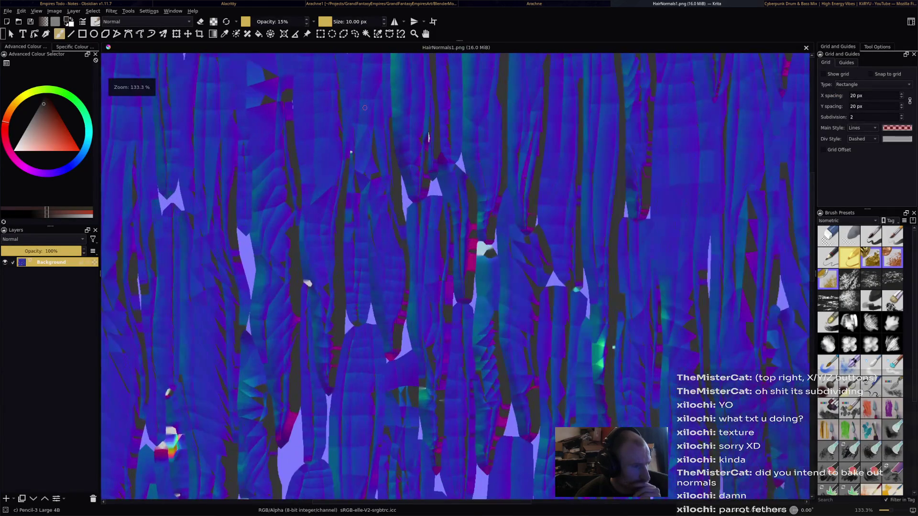
{"action": "scroll", "coordinate": [453, 273], "scroll_direction": "down", "scroll_amount": 3}
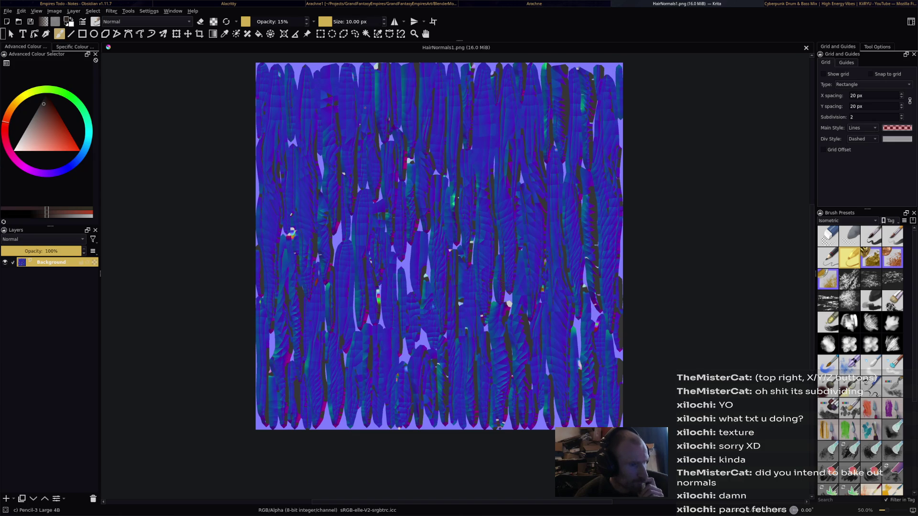
- Tilt the Krita canvas showing HairNormals1.png slightly and bring it back level
{"action": "mouse_move", "coordinate": [440, 244]}
{"action": "middle_mouse_down", "text": "shift"}
{"action": "mouse_move", "coordinate": [459, 258]}
{"action": "mouse_move", "coordinate": [446, 237]}
{"action": "mouse_move", "coordinate": [431, 251]}
{"action": "mouse_move", "coordinate": [439, 246]}
{"action": "middle_mouse_up", "text": "shift"}
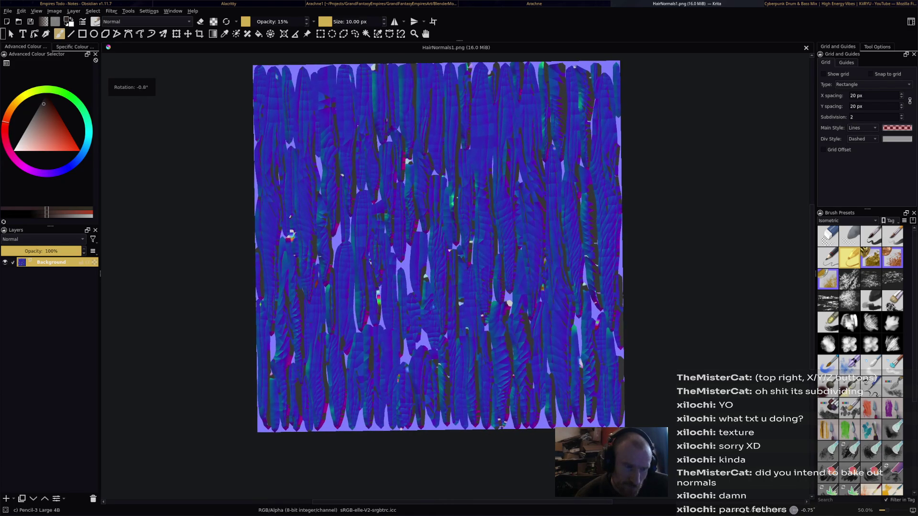
{"action": "middle_click_drag", "start_coordinate": [439, 245], "coordinate": [441, 244], "text": "shift"}
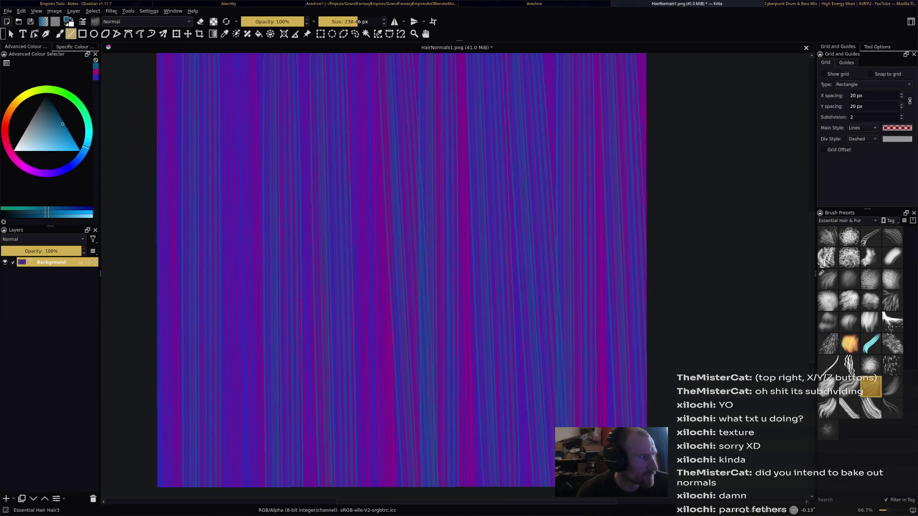
- Save the striped map as HairNormals2.png in the Arachne folder and leave Krita
{"action": "left_click", "coordinate": [7, 10]}
{"action": "left_click", "coordinate": [43, 56]}
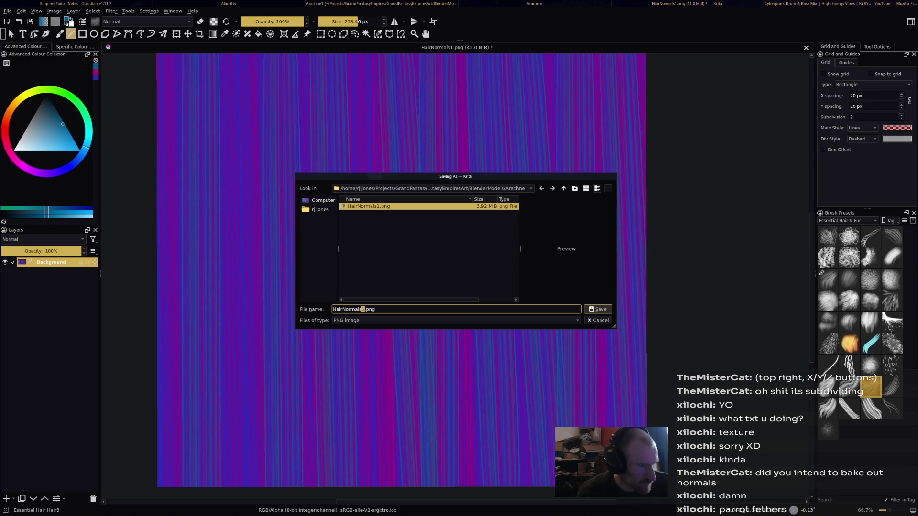
{"action": "key", "text": "Return"}
{"action": "key", "text": "Return"}
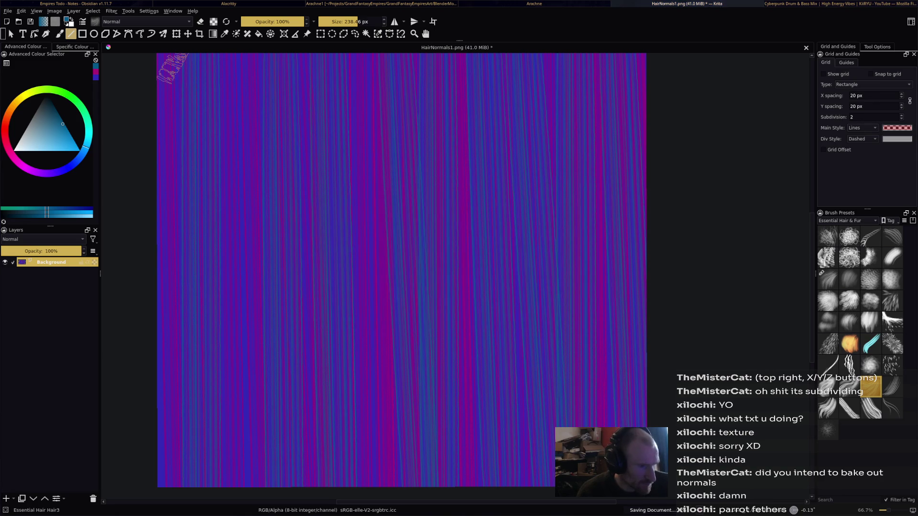
{"action": "key", "text": "alt+Tab"}
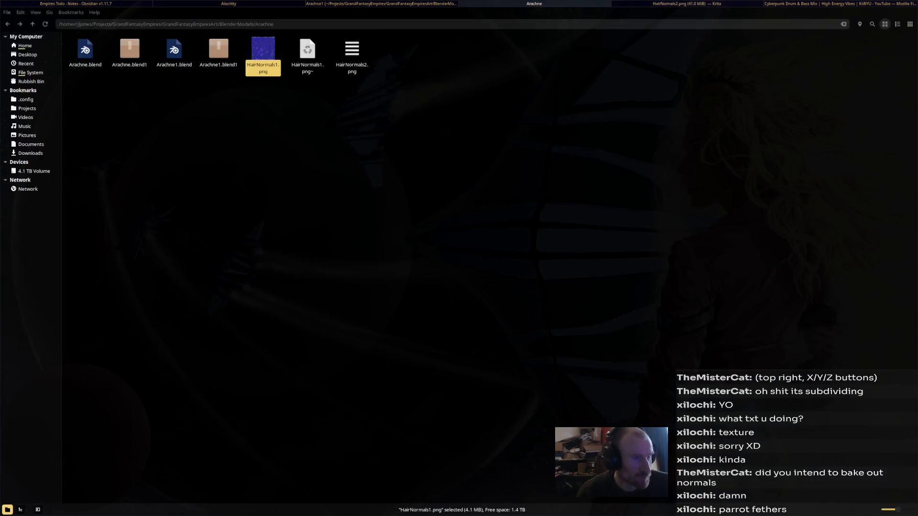
- Load HairNormals2.png into the hair material's Image Texture node and inspect the strands
{"action": "key", "text": "alt+Tab"}
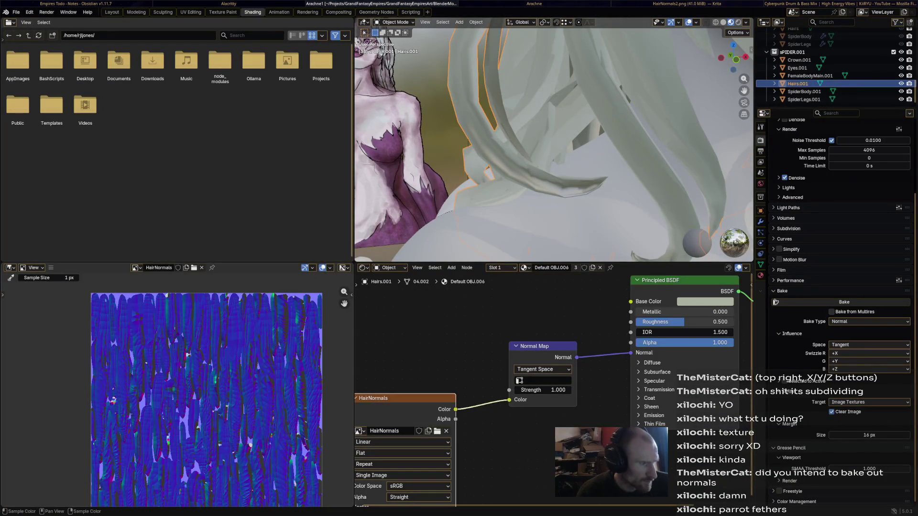
{"action": "left_click", "coordinate": [192, 268]}
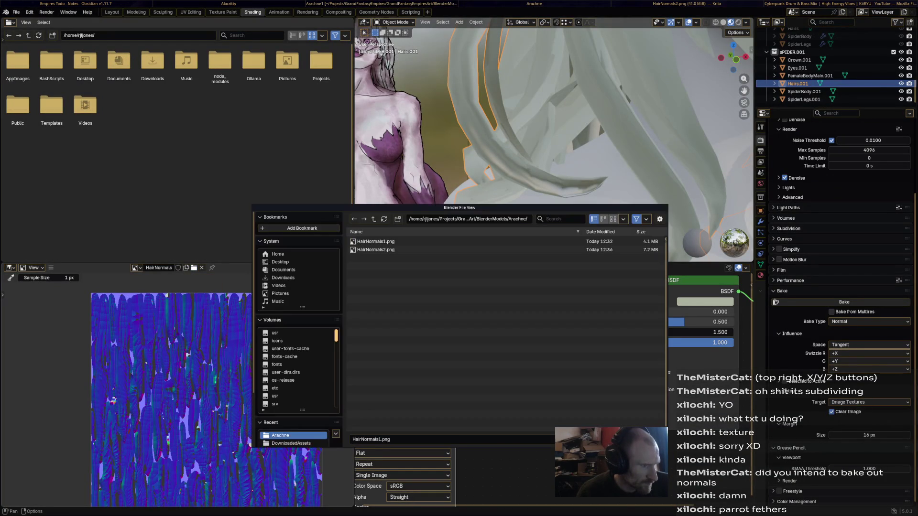
{"action": "double_click", "coordinate": [401, 250]}
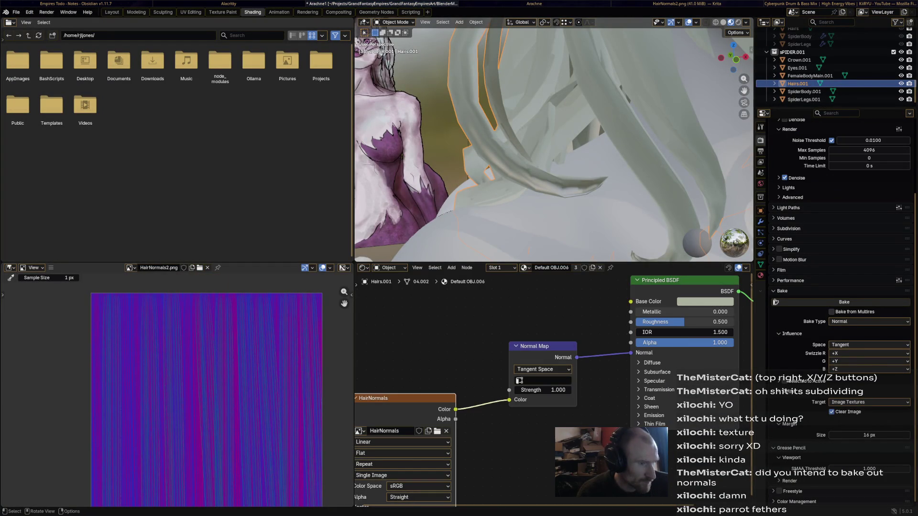
{"action": "mouse_move", "coordinate": [552, 143]}
{"action": "middle_mouse_down"}
{"action": "mouse_move", "coordinate": [502, 157]}
{"action": "mouse_move", "coordinate": [495, 69]}
{"action": "mouse_move", "coordinate": [529, 179]}
{"action": "mouse_move", "coordinate": [574, 143]}
{"action": "mouse_move", "coordinate": [503, 107]}
{"action": "mouse_move", "coordinate": [546, 158]}
{"action": "mouse_move", "coordinate": [516, 129]}
{"action": "middle_mouse_up"}
{"action": "middle_click_drag", "start_coordinate": [503, 388], "coordinate": [531, 355]}
{"action": "mouse_move", "coordinate": [553, 143]}
{"action": "middle_mouse_down"}
{"action": "mouse_move", "coordinate": [516, 115]}
{"action": "mouse_move", "coordinate": [545, 158]}
{"action": "mouse_move", "coordinate": [502, 129]}
{"action": "mouse_move", "coordinate": [545, 151]}
{"action": "mouse_move", "coordinate": [531, 144]}
{"action": "middle_mouse_up"}
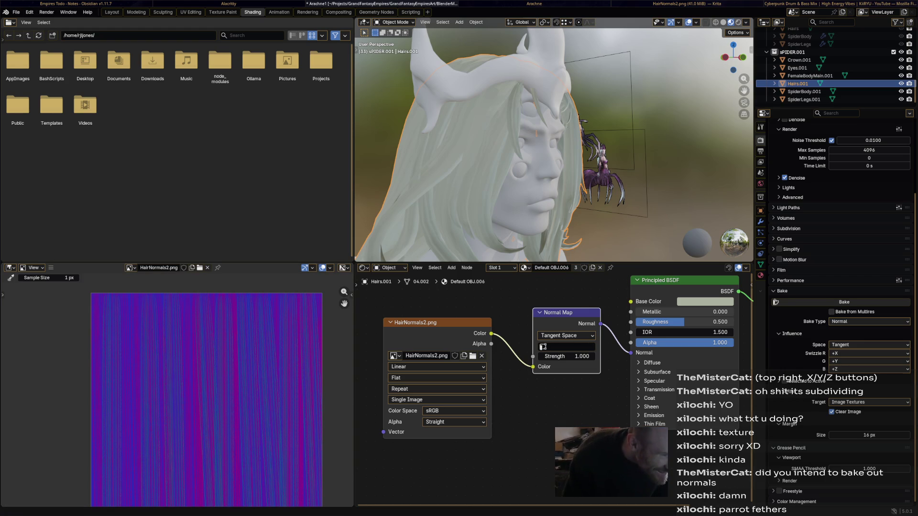
- Widen the 3D view and orbit around the character's head to see the hair from behind and above
{"action": "mouse_move", "coordinate": [553, 143]}
{"action": "middle_mouse_down"}
{"action": "mouse_move", "coordinate": [466, 144]}
{"action": "mouse_move", "coordinate": [610, 143]}
{"action": "mouse_move", "coordinate": [466, 158]}
{"action": "mouse_move", "coordinate": [610, 130]}
{"action": "mouse_move", "coordinate": [467, 143]}
{"action": "mouse_move", "coordinate": [402, 165]}
{"action": "mouse_move", "coordinate": [603, 151]}
{"action": "mouse_move", "coordinate": [517, 144]}
{"action": "mouse_move", "coordinate": [445, 158]}
{"action": "mouse_move", "coordinate": [596, 151]}
{"action": "mouse_move", "coordinate": [452, 158]}
{"action": "mouse_move", "coordinate": [553, 151]}
{"action": "mouse_move", "coordinate": [473, 154]}
{"action": "mouse_move", "coordinate": [545, 161]}
{"action": "middle_mouse_up"}
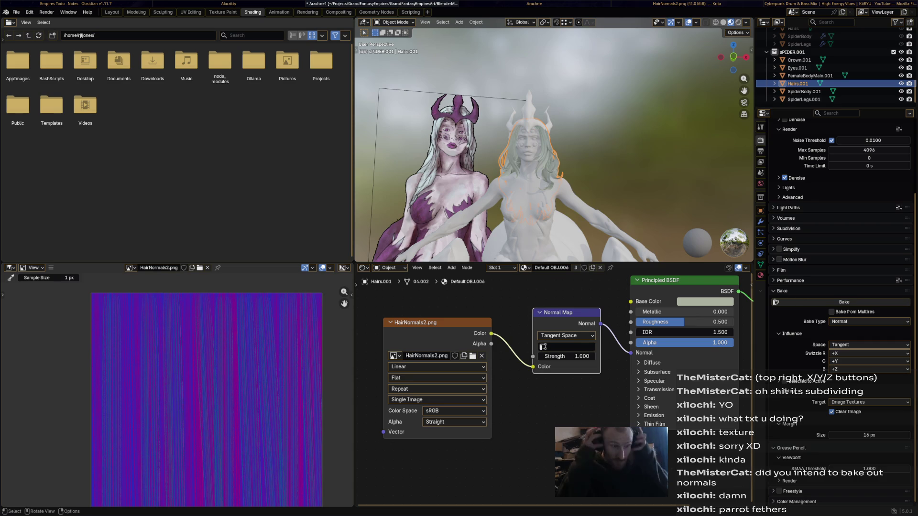
{"action": "scroll", "coordinate": [552, 144], "scroll_direction": "up", "scroll_amount": 4}
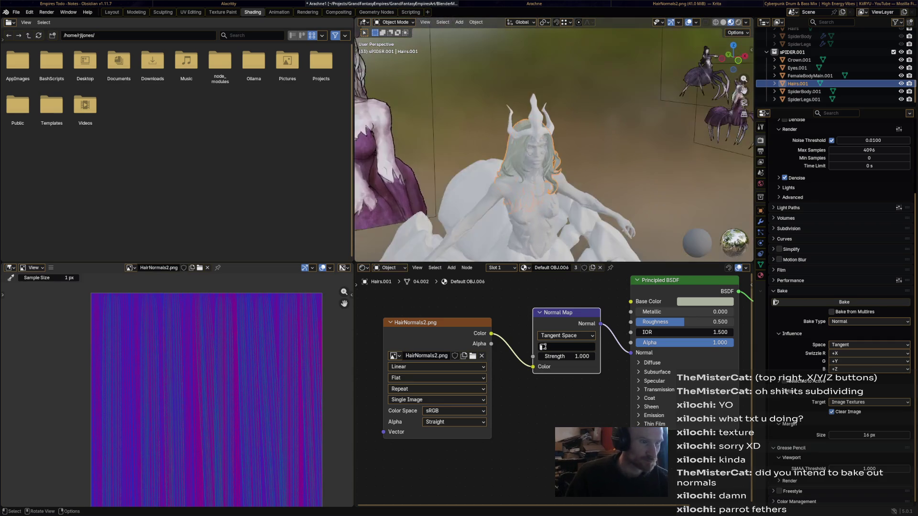
{"action": "middle_click_drag", "start_coordinate": [552, 144], "coordinate": [503, 180]}
{"action": "mouse_move", "coordinate": [553, 144]}
{"action": "middle_mouse_down"}
{"action": "mouse_move", "coordinate": [517, 172]}
{"action": "mouse_move", "coordinate": [545, 144]}
{"action": "mouse_move", "coordinate": [531, 165]}
{"action": "mouse_move", "coordinate": [553, 151]}
{"action": "mouse_move", "coordinate": [531, 166]}
{"action": "mouse_move", "coordinate": [545, 151]}
{"action": "mouse_move", "coordinate": [538, 158]}
{"action": "middle_mouse_up"}
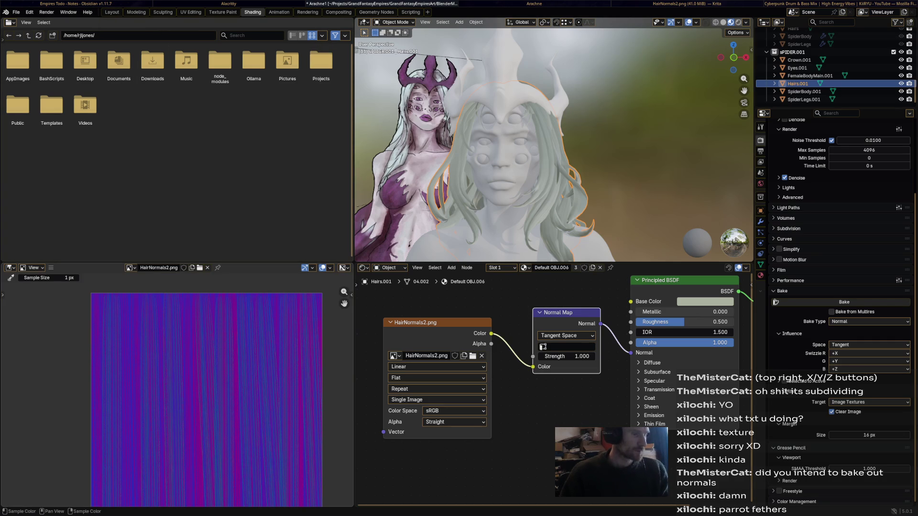
{"action": "left_click_drag", "start_coordinate": [352, 273], "coordinate": [172, 273]}
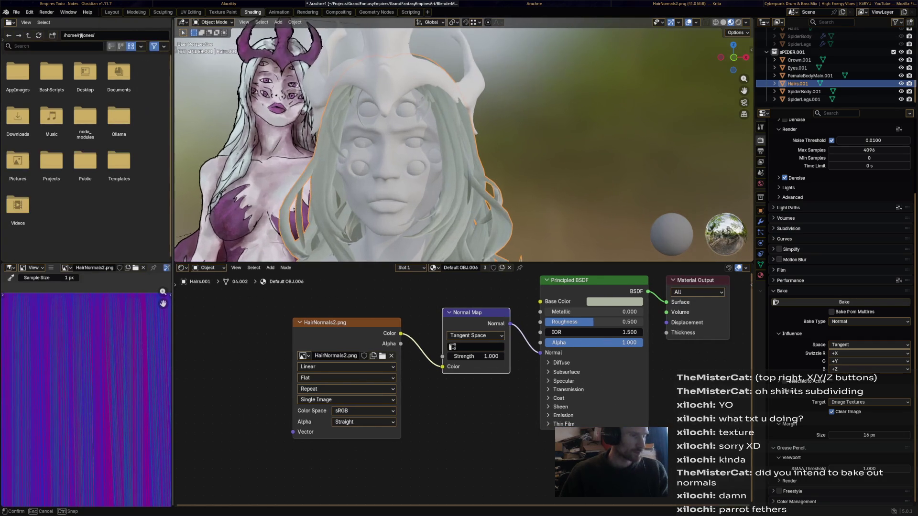
{"action": "middle_click_drag", "start_coordinate": [431, 144], "coordinate": [502, 165]}
{"action": "middle_click_drag", "start_coordinate": [211, 104], "coordinate": [503, 179]}
{"action": "scroll", "coordinate": [466, 144], "scroll_direction": "up", "scroll_amount": 3}
{"action": "mouse_move", "coordinate": [359, 144]}
{"action": "middle_mouse_down"}
{"action": "mouse_move", "coordinate": [430, 158]}
{"action": "mouse_move", "coordinate": [466, 144]}
{"action": "mouse_move", "coordinate": [502, 158]}
{"action": "middle_mouse_up"}
{"action": "mouse_move", "coordinate": [431, 143]}
{"action": "middle_mouse_down"}
{"action": "mouse_move", "coordinate": [509, 222]}
{"action": "mouse_move", "coordinate": [445, 129]}
{"action": "mouse_move", "coordinate": [445, 172]}
{"action": "mouse_move", "coordinate": [423, 194]}
{"action": "middle_mouse_up"}
- Select Crown.001 to check its material, then select the female body mesh
{"action": "left_click", "coordinate": [473, 129]}
{"action": "middle_click_drag", "start_coordinate": [466, 144], "coordinate": [416, 179]}
{"action": "middle_click_drag", "start_coordinate": [502, 144], "coordinate": [431, 165]}
{"action": "mouse_move", "coordinate": [459, 159]}
{"action": "middle_mouse_down"}
{"action": "mouse_move", "coordinate": [459, 215]}
{"action": "mouse_move", "coordinate": [466, 155]}
{"action": "mouse_move", "coordinate": [453, 143]}
{"action": "middle_mouse_up"}
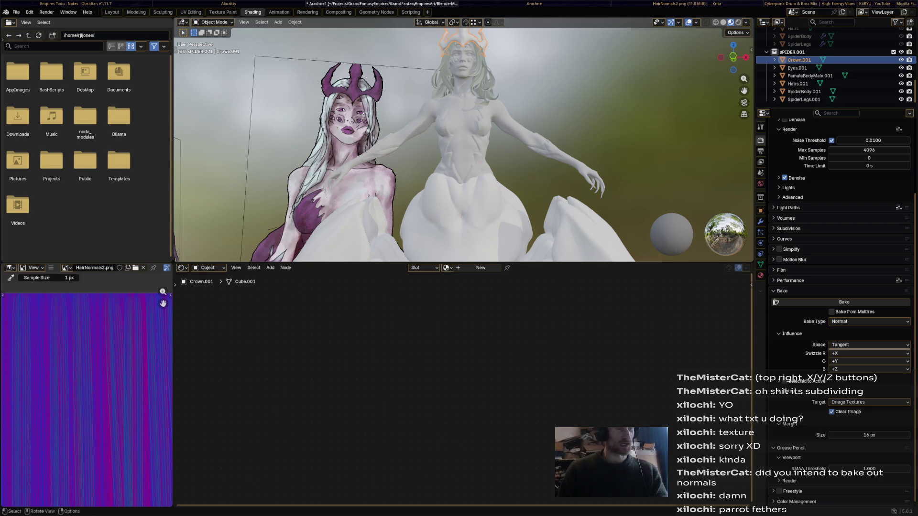
{"action": "left_click", "coordinate": [502, 144]}
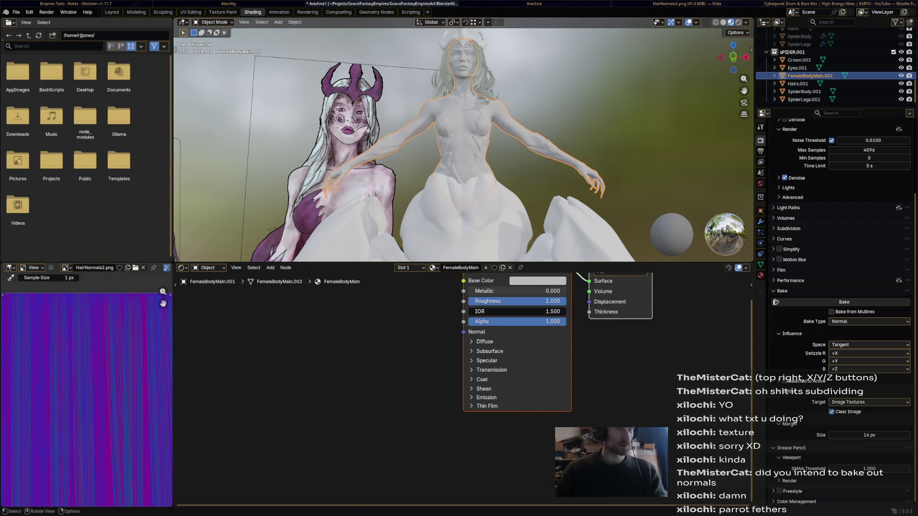
- Switch to the UV Editing workspace, widen its 3D view, and frame the body from below and front
{"action": "middle_click_drag", "start_coordinate": [431, 144], "coordinate": [402, 150]}
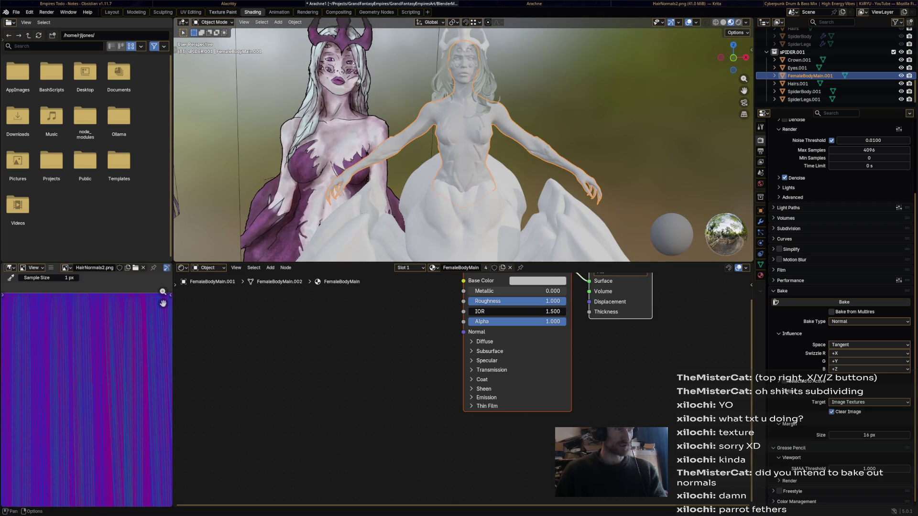
{"action": "scroll", "coordinate": [459, 144], "scroll_direction": "up", "scroll_amount": 4}
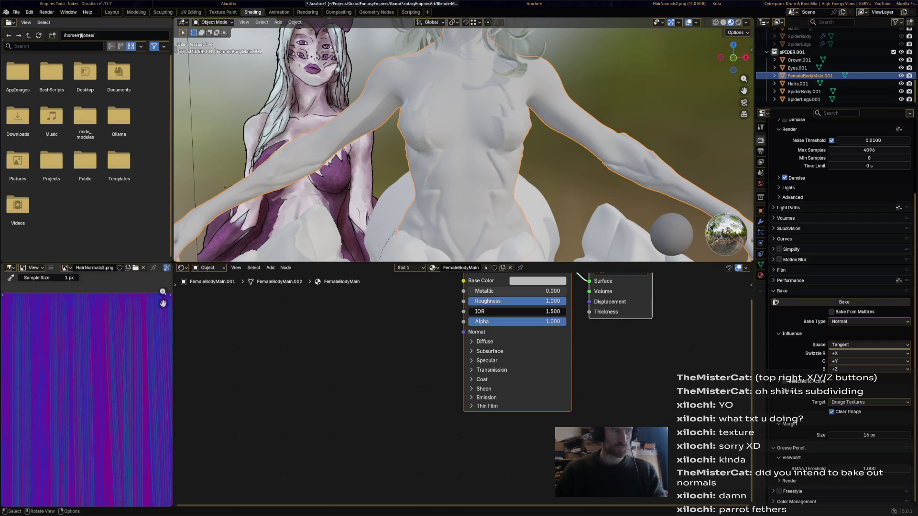
{"action": "left_click", "coordinate": [190, 12]}
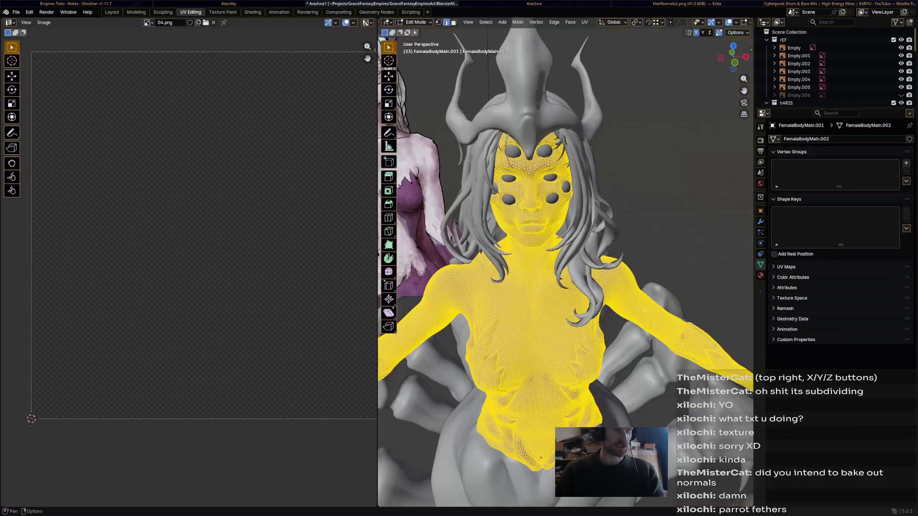
{"action": "middle_click_drag", "start_coordinate": [566, 252], "coordinate": [567, 108]}
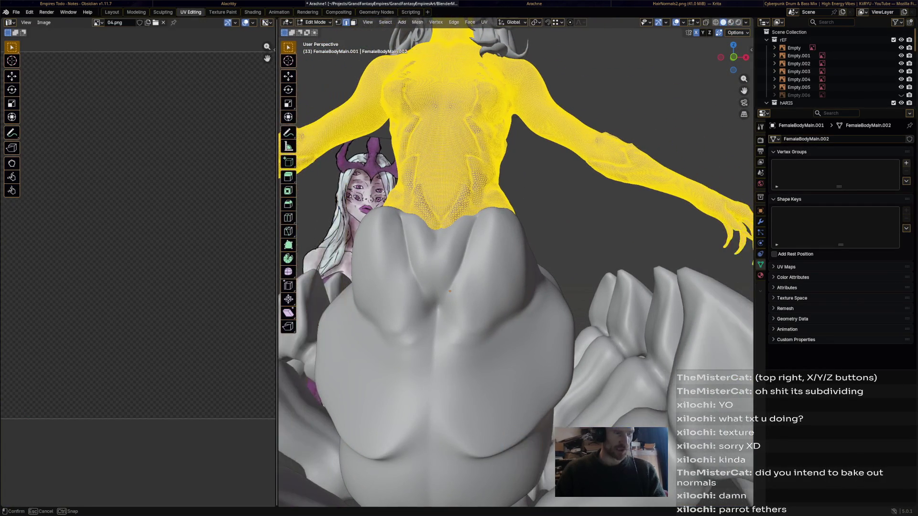
{"action": "left_click_drag", "start_coordinate": [379, 359], "coordinate": [249, 359]}
{"action": "scroll", "coordinate": [835, 72], "scroll_direction": "down", "scroll_amount": 6}
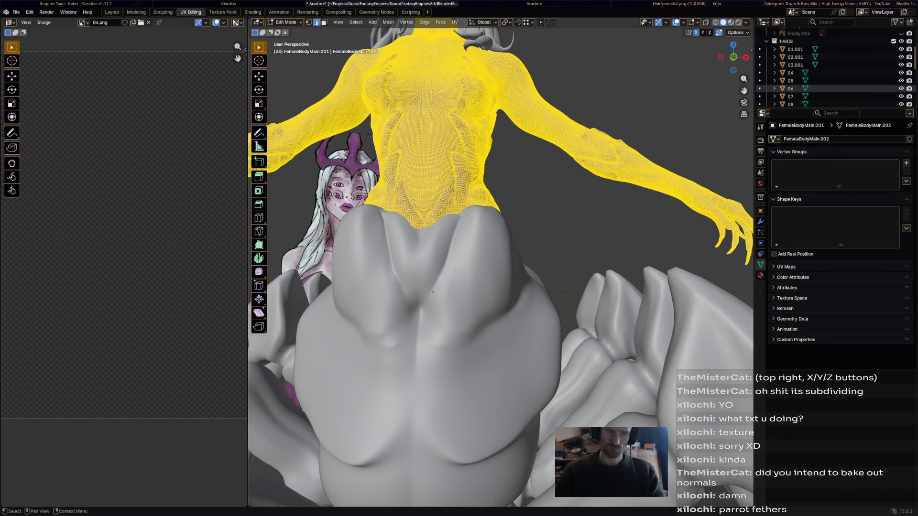
{"action": "scroll", "coordinate": [836, 72], "scroll_direction": "down", "scroll_amount": 3}
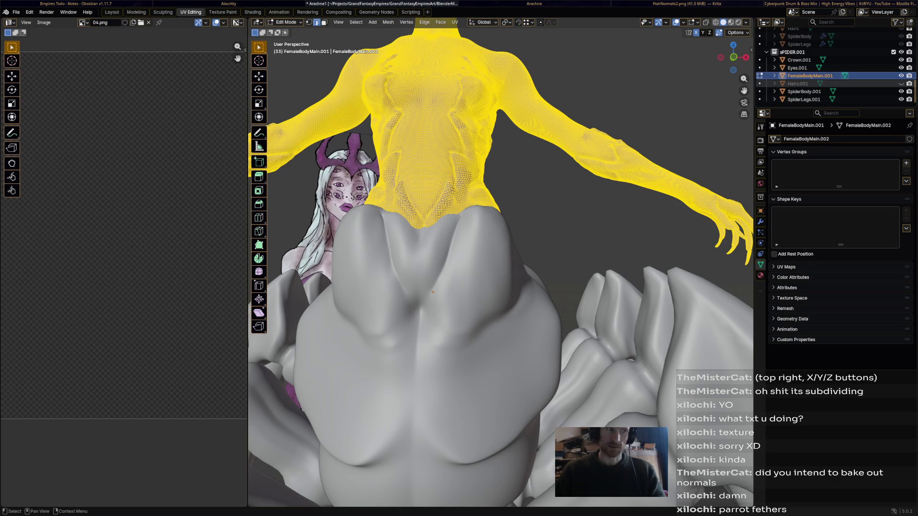
{"action": "middle_click_drag", "start_coordinate": [502, 287], "coordinate": [359, 287]}
{"action": "middle_click_drag", "start_coordinate": [503, 288], "coordinate": [488, 258]}
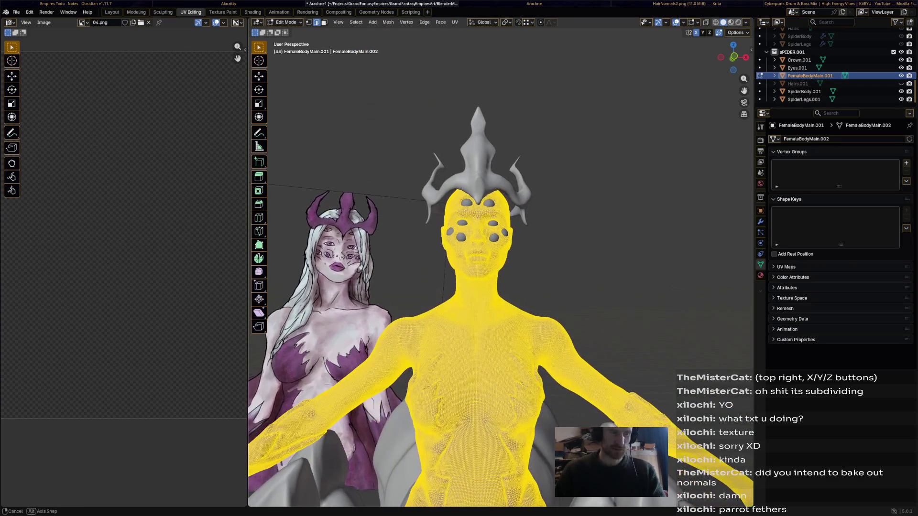
- Hide the crown, Eyes.001 and SpiderBody.001 in the outliner and deselect the torso mesh
{"action": "left_click", "coordinate": [901, 60]}
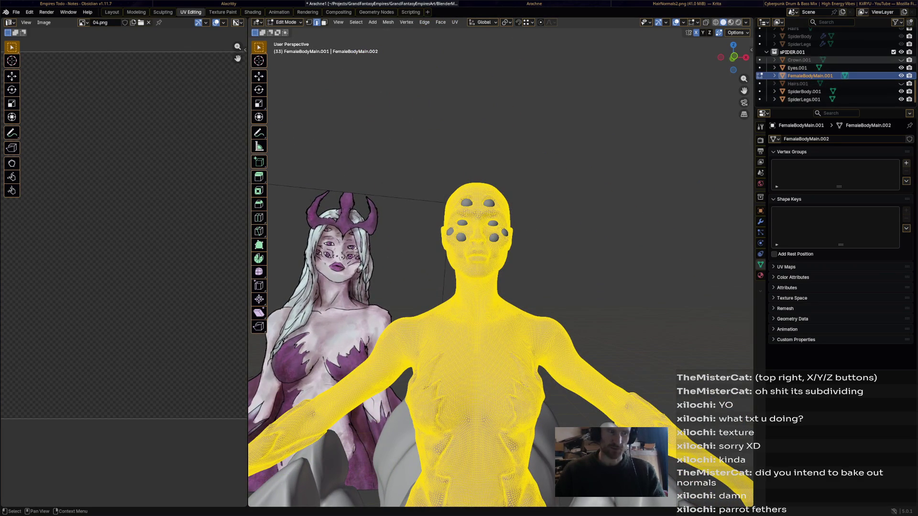
{"action": "left_click", "coordinate": [901, 68]}
{"action": "middle_click_drag", "start_coordinate": [502, 215], "coordinate": [502, 359]}
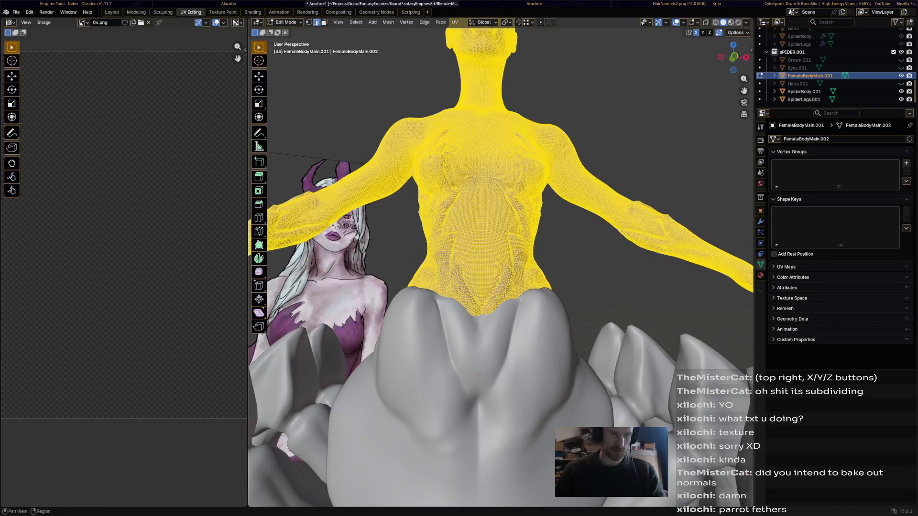
{"action": "left_click", "coordinate": [901, 91]}
{"action": "middle_click_drag", "start_coordinate": [502, 216], "coordinate": [502, 324]}
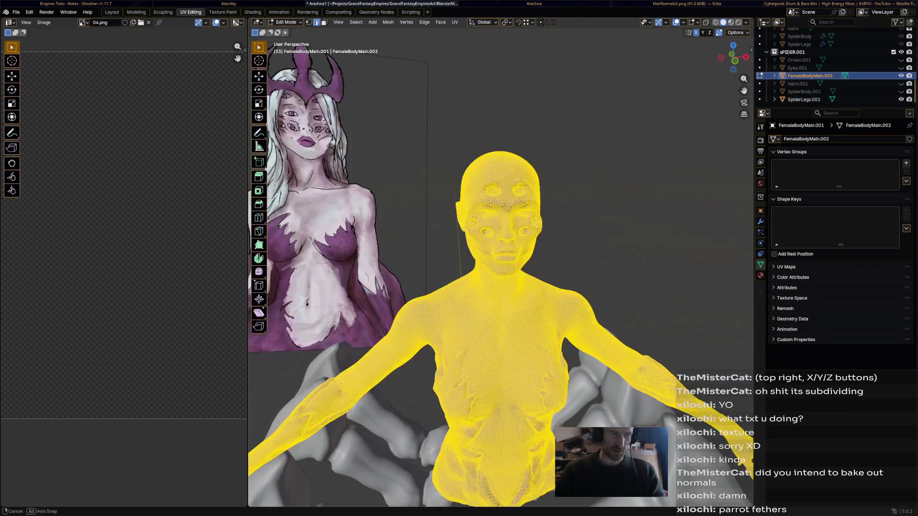
{"action": "key", "text": "alt+a"}
- Orbit underneath to bring the bottom of the female torso into close view
{"action": "middle_click_drag", "start_coordinate": [503, 287], "coordinate": [502, 180]}
{"action": "middle_click_drag", "start_coordinate": [502, 215], "coordinate": [502, 287]}
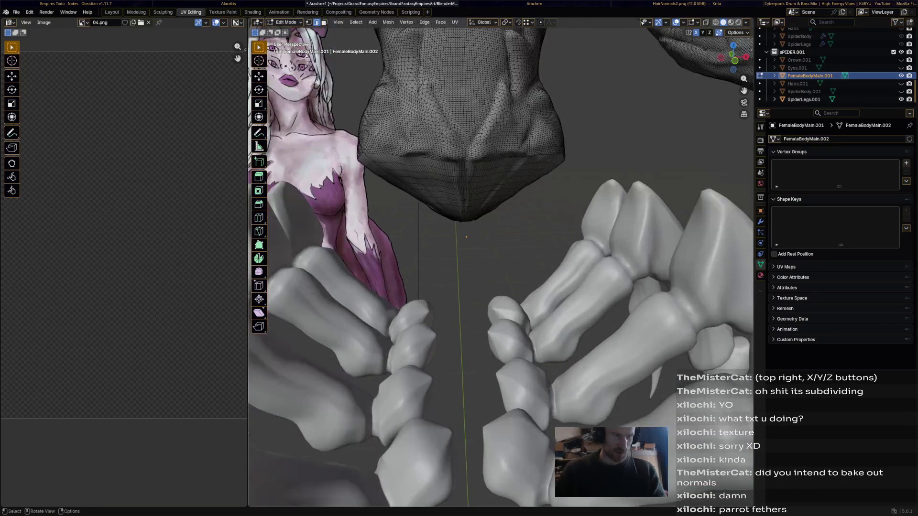
{"action": "middle_click_drag", "start_coordinate": [502, 251], "coordinate": [466, 180]}
{"action": "middle_click_drag", "start_coordinate": [466, 216], "coordinate": [502, 273]}
{"action": "mouse_move", "coordinate": [502, 215]}
{"action": "middle_mouse_down"}
{"action": "mouse_move", "coordinate": [502, 287]}
{"action": "mouse_move", "coordinate": [502, 179]}
{"action": "mouse_move", "coordinate": [467, 287]}
{"action": "middle_mouse_up"}
- Inspect the torso bottom, try an edge loop near the waist, then clear the selection
{"action": "mouse_move", "coordinate": [466, 251]}
{"action": "middle_mouse_down"}
{"action": "mouse_move", "coordinate": [502, 215]}
{"action": "mouse_move", "coordinate": [466, 287]}
{"action": "middle_mouse_up"}
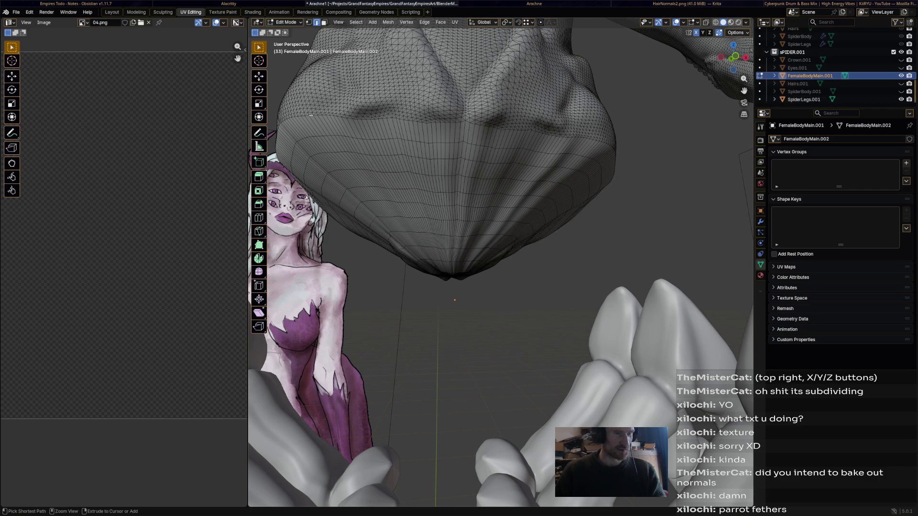
{"action": "left_click", "coordinate": [459, 144], "text": "alt"}
{"action": "middle_click_drag", "start_coordinate": [459, 252], "coordinate": [502, 358]}
{"action": "middle_click_drag", "start_coordinate": [459, 251], "coordinate": [502, 323]}
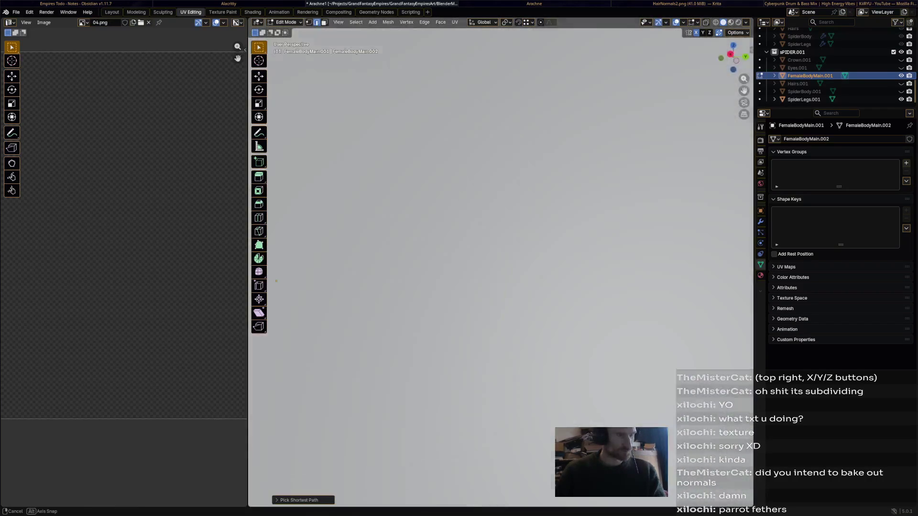
{"action": "mouse_move", "coordinate": [459, 251]}
{"action": "middle_mouse_down"}
{"action": "mouse_move", "coordinate": [502, 216]}
{"action": "mouse_move", "coordinate": [467, 287]}
{"action": "mouse_move", "coordinate": [502, 216]}
{"action": "mouse_move", "coordinate": [502, 323]}
{"action": "middle_mouse_up"}
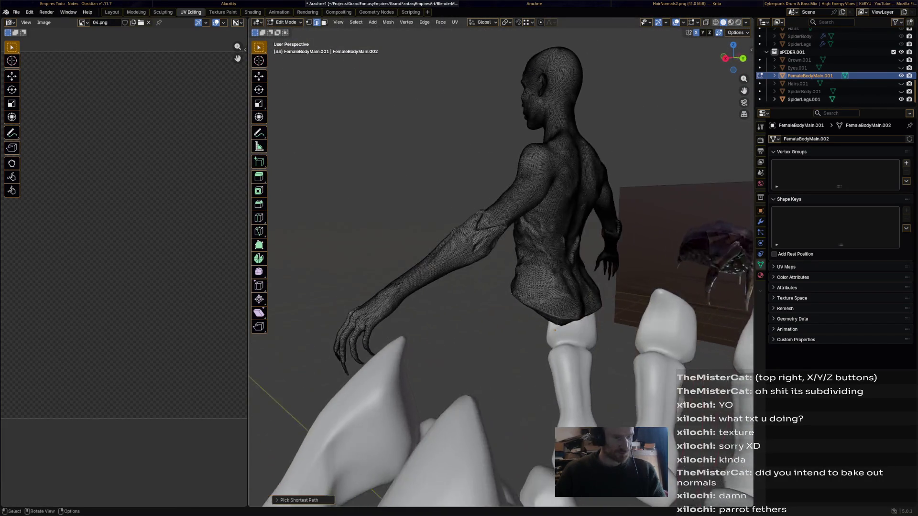
{"action": "scroll", "coordinate": [459, 251], "scroll_direction": "up", "scroll_amount": 4}
{"action": "middle_click_drag", "start_coordinate": [459, 251], "coordinate": [431, 216]}
{"action": "middle_click_drag", "start_coordinate": [459, 252], "coordinate": [402, 215]}
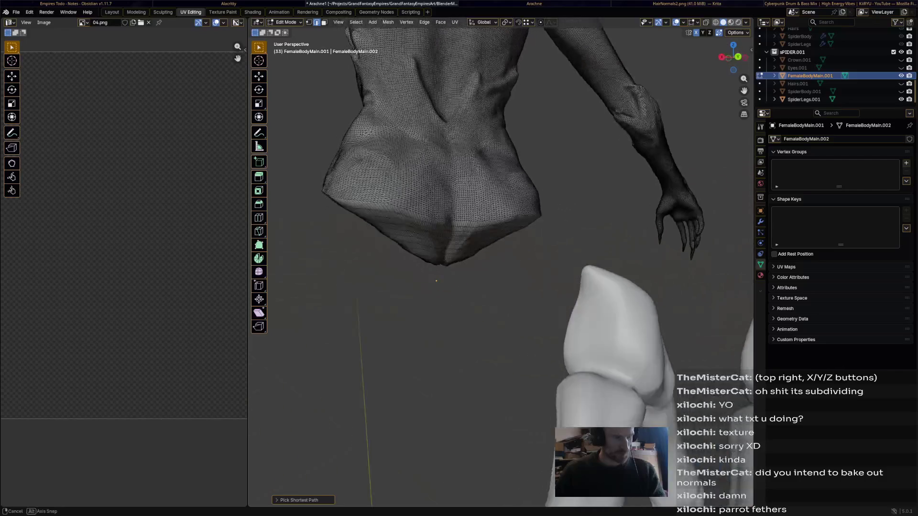
{"action": "key", "text": "alt+a"}
- Select a shortest edge path running all the way around the waist loop
{"action": "left_click", "coordinate": [397, 180], "text": "ctrl"}
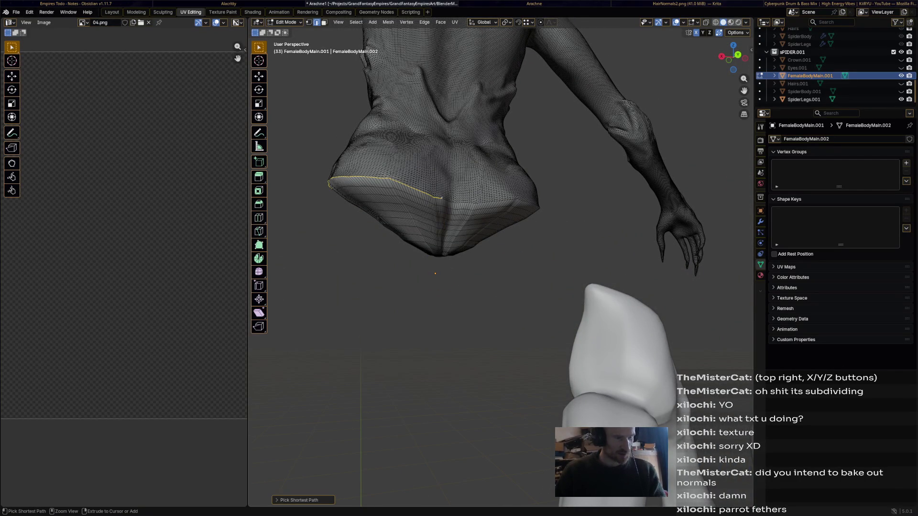
{"action": "left_click", "coordinate": [447, 200], "text": "ctrl"}
{"action": "middle_click_drag", "start_coordinate": [502, 251], "coordinate": [359, 216]}
{"action": "middle_click_drag", "start_coordinate": [466, 251], "coordinate": [444, 216]}
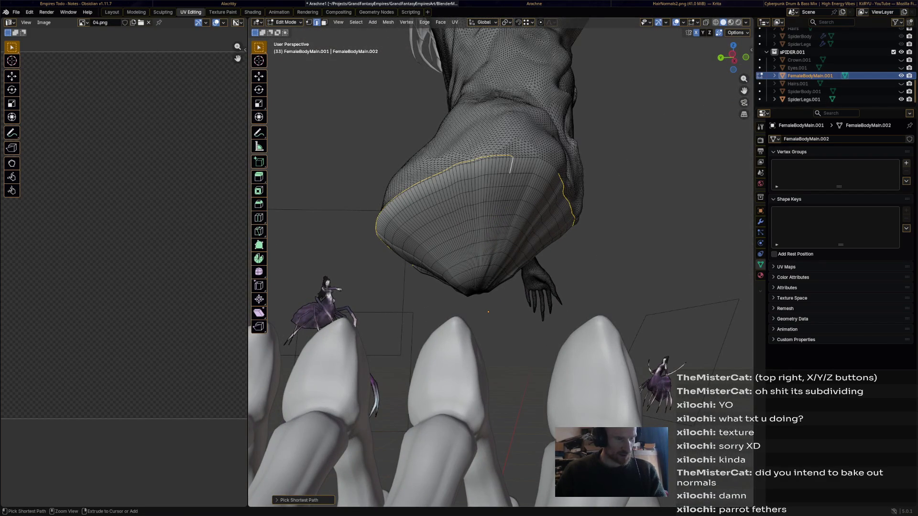
{"action": "left_click", "coordinate": [499, 165], "text": "ctrl"}
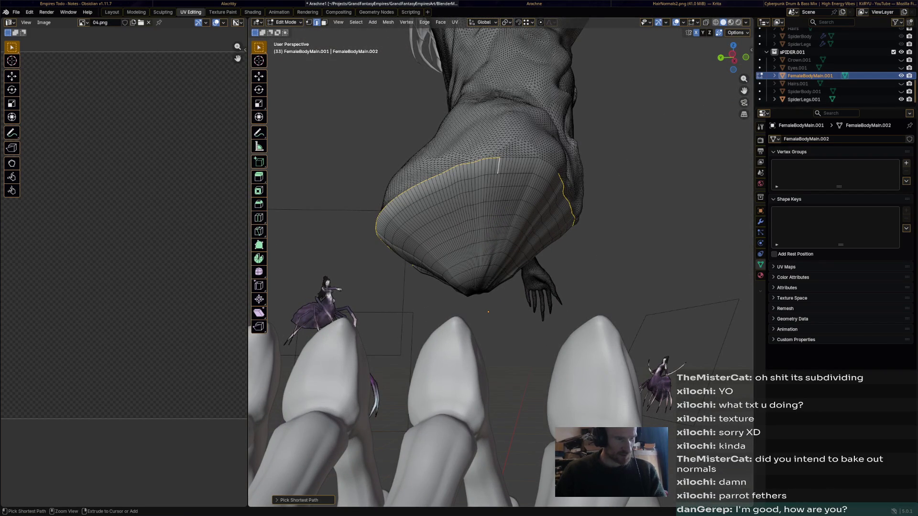
{"action": "key", "text": "ctrl+z"}
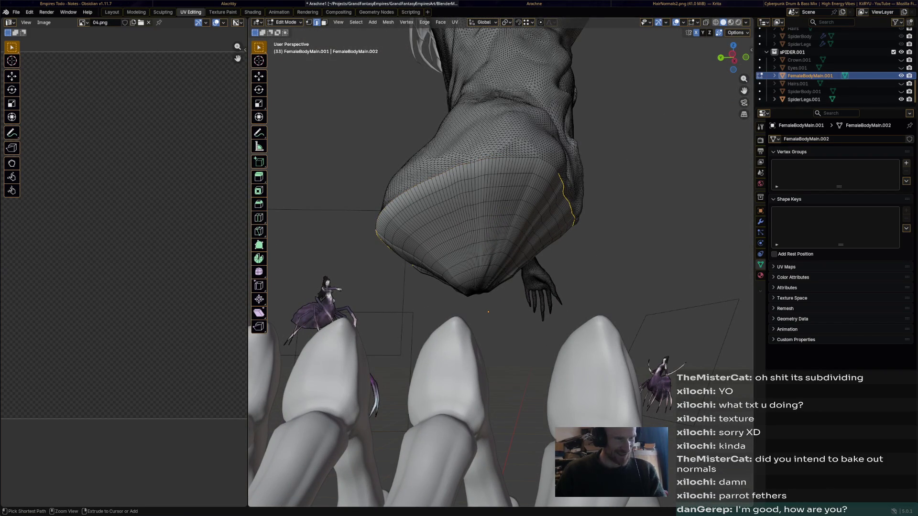
{"action": "left_click", "coordinate": [377, 228], "text": "ctrl"}
{"action": "middle_click_drag", "start_coordinate": [488, 312], "coordinate": [566, 309]}
{"action": "left_click", "coordinate": [470, 165], "text": "ctrl"}
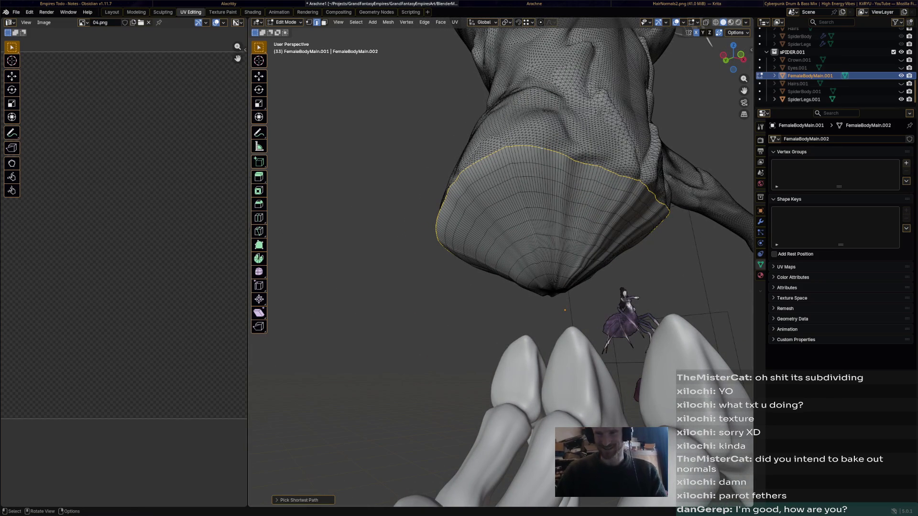
- Mark the selected waist edges as a UV seam and inspect it around the torso
{"action": "key", "text": "ctrl+e"}
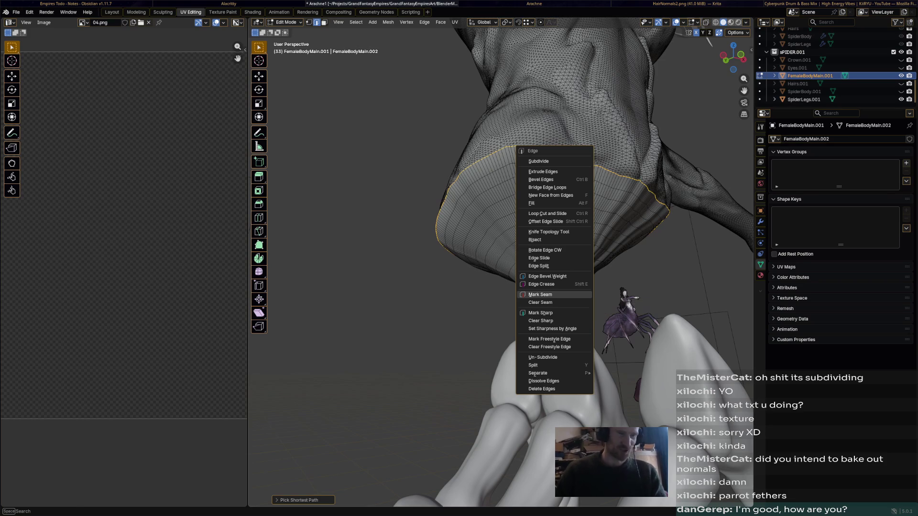
{"action": "left_click", "coordinate": [540, 294]}
{"action": "middle_click_drag", "start_coordinate": [502, 251], "coordinate": [430, 323]}
{"action": "middle_click_drag", "start_coordinate": [503, 288], "coordinate": [431, 144]}
{"action": "scroll", "coordinate": [459, 215], "scroll_direction": "up", "scroll_amount": 3}
{"action": "key", "text": "ctrl+e"}
{"action": "key", "text": "Escape"}
{"action": "mouse_move", "coordinate": [502, 251]}
{"action": "middle_mouse_down"}
{"action": "mouse_move", "coordinate": [395, 215]}
{"action": "mouse_move", "coordinate": [473, 230]}
{"action": "mouse_move", "coordinate": [431, 179]}
{"action": "mouse_move", "coordinate": [395, 158]}
{"action": "middle_mouse_up"}
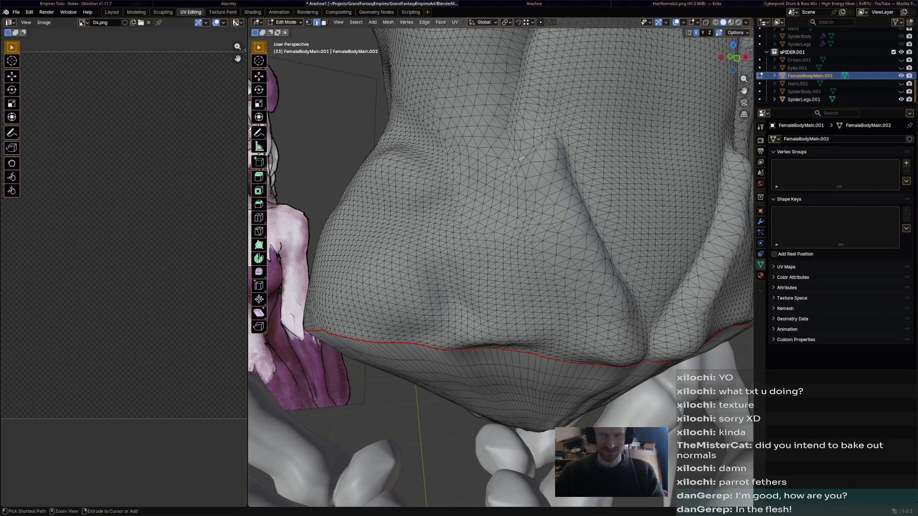
- Try an edge path up the torso front, inspect it from several angles, then clear it
{"action": "middle_click_drag", "start_coordinate": [531, 147], "coordinate": [373, 147]}
{"action": "middle_click_drag", "start_coordinate": [502, 251], "coordinate": [395, 201]}
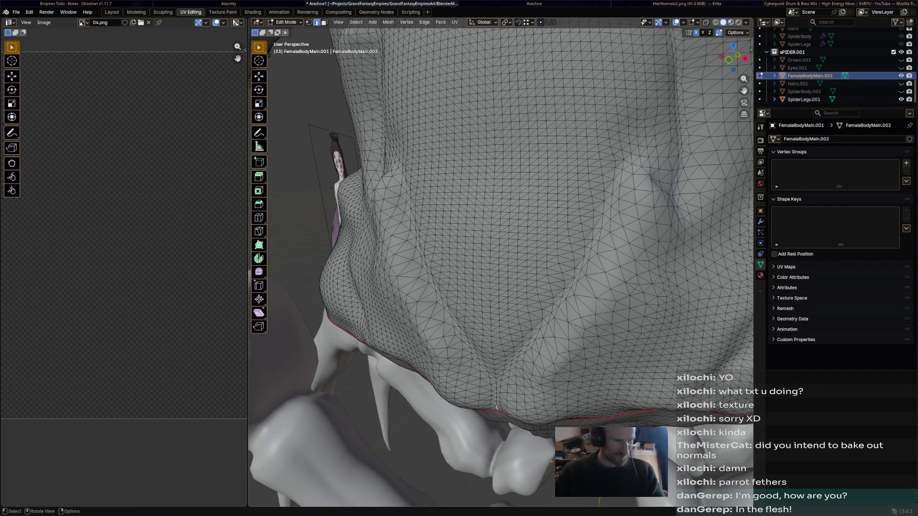
{"action": "mouse_move", "coordinate": [502, 251]}
{"action": "middle_mouse_down"}
{"action": "mouse_move", "coordinate": [467, 216]}
{"action": "mouse_move", "coordinate": [380, 179]}
{"action": "middle_mouse_up"}
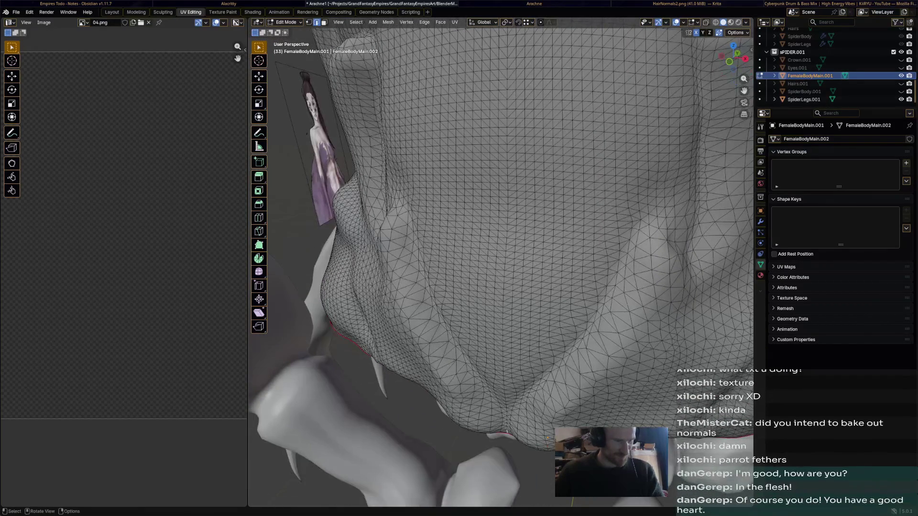
{"action": "left_click", "coordinate": [502, 427], "text": "ctrl"}
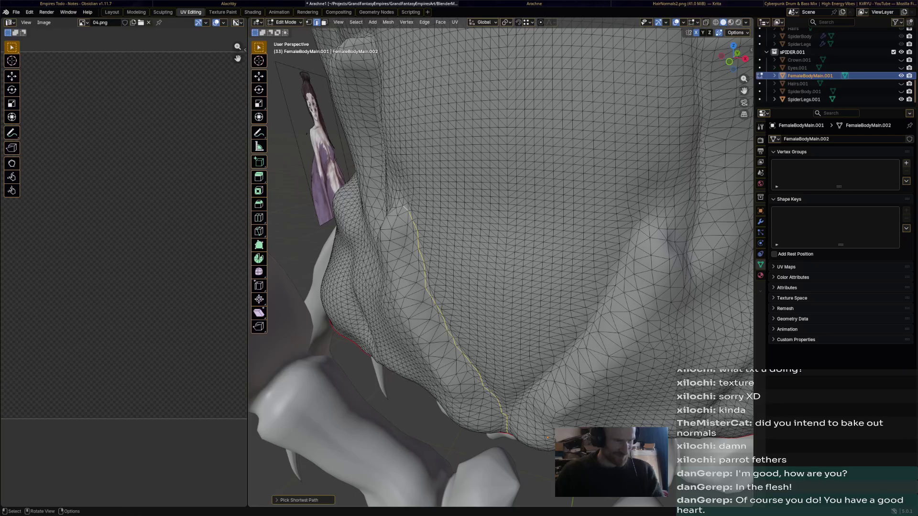
{"action": "scroll", "coordinate": [502, 287], "scroll_direction": "up", "scroll_amount": 4}
{"action": "middle_click_drag", "start_coordinate": [502, 287], "coordinate": [466, 273]}
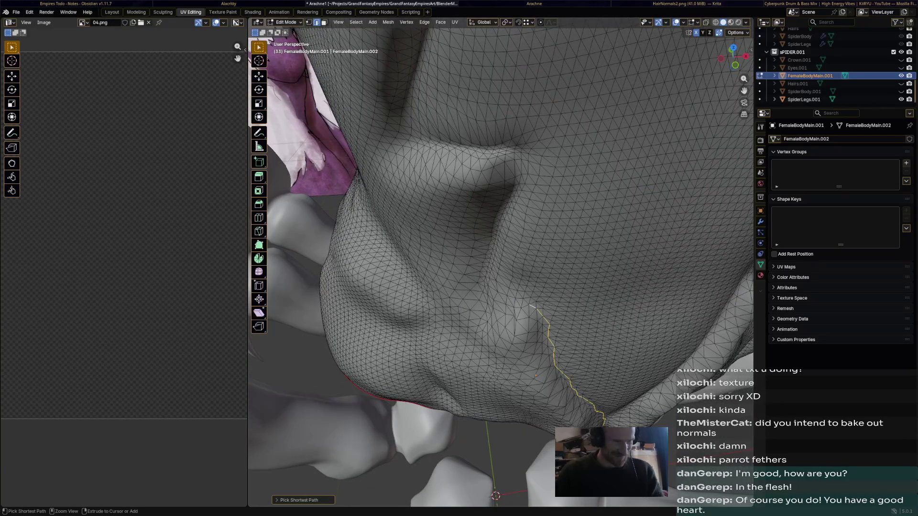
{"action": "middle_click_drag", "start_coordinate": [503, 287], "coordinate": [402, 237]}
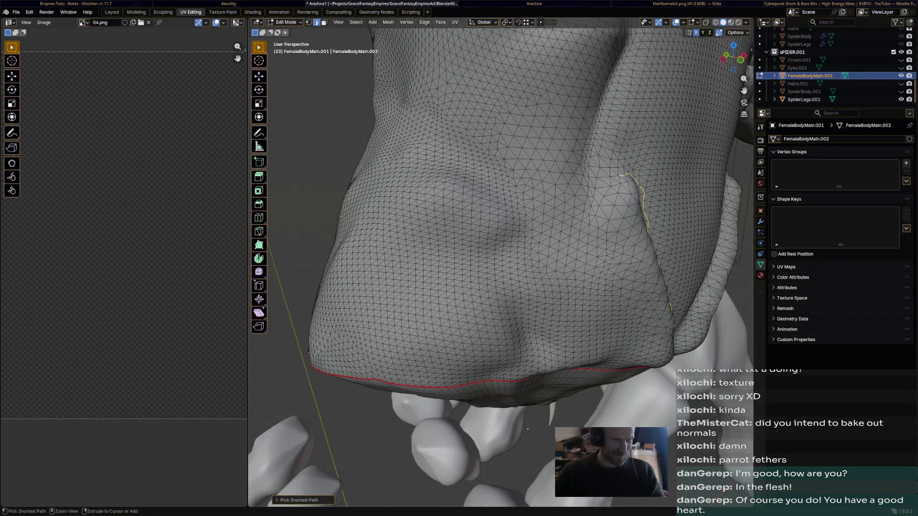
{"action": "middle_click_drag", "start_coordinate": [618, 176], "coordinate": [468, 176]}
{"action": "key", "text": "grave"}
{"action": "middle_click_drag", "start_coordinate": [560, 215], "coordinate": [502, 209]}
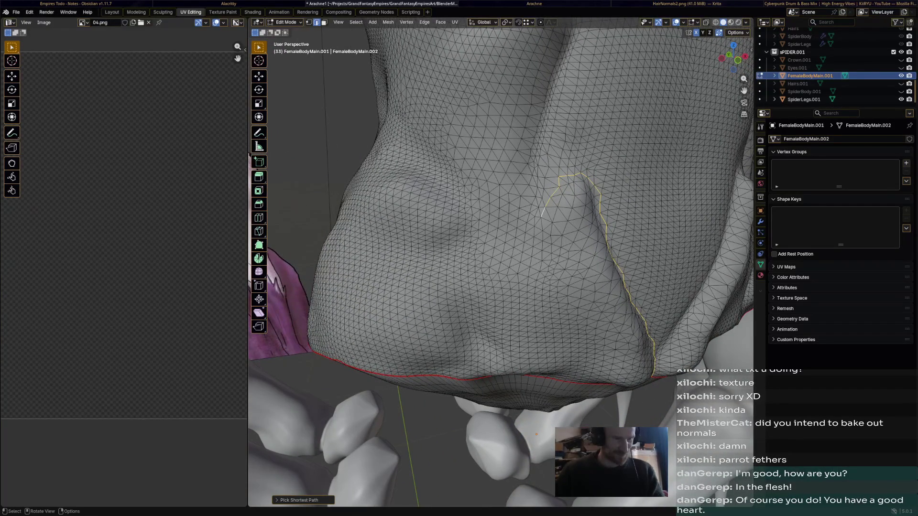
{"action": "key", "text": "alt+a"}
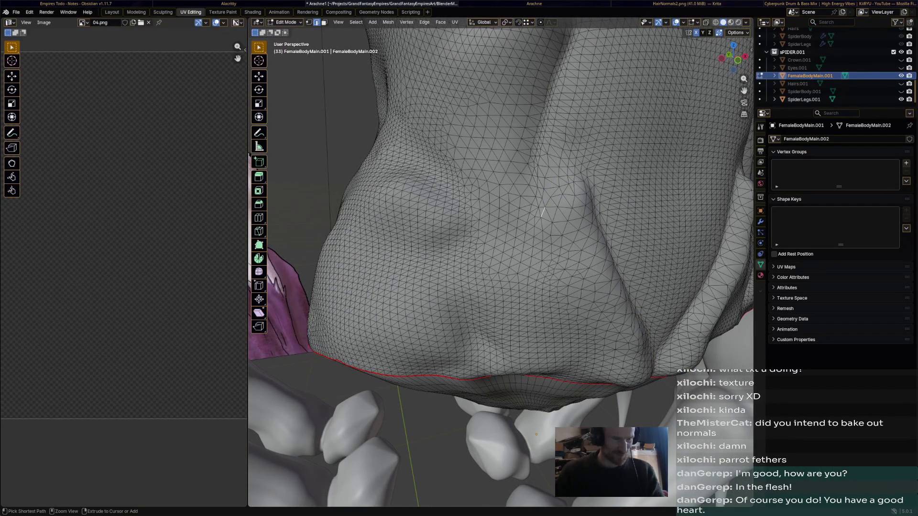
- Select an edge path along the front crease from chest down to the waist seam
{"action": "middle_click_drag", "start_coordinate": [544, 211], "coordinate": [503, 237]}
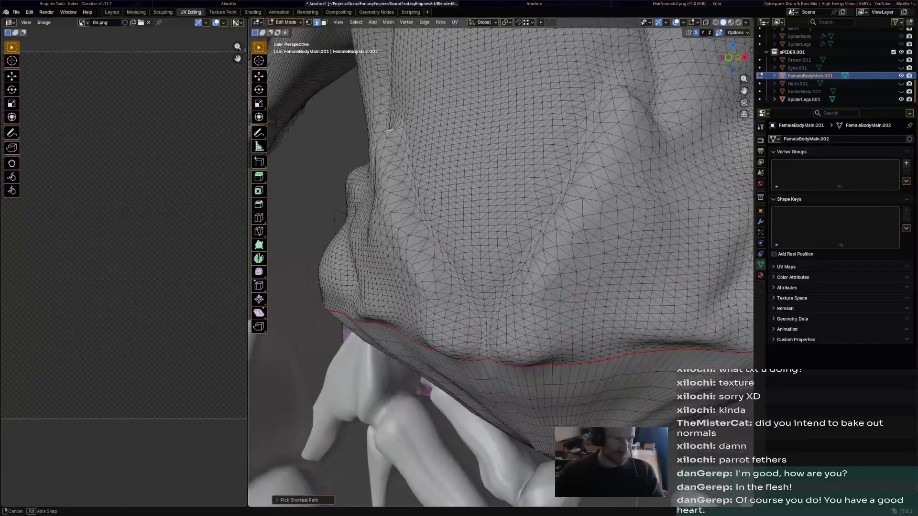
{"action": "mouse_move", "coordinate": [380, 155]}
{"action": "middle_mouse_down"}
{"action": "mouse_move", "coordinate": [402, 219]}
{"action": "mouse_move", "coordinate": [533, 243]}
{"action": "mouse_move", "coordinate": [649, 221]}
{"action": "middle_mouse_up"}
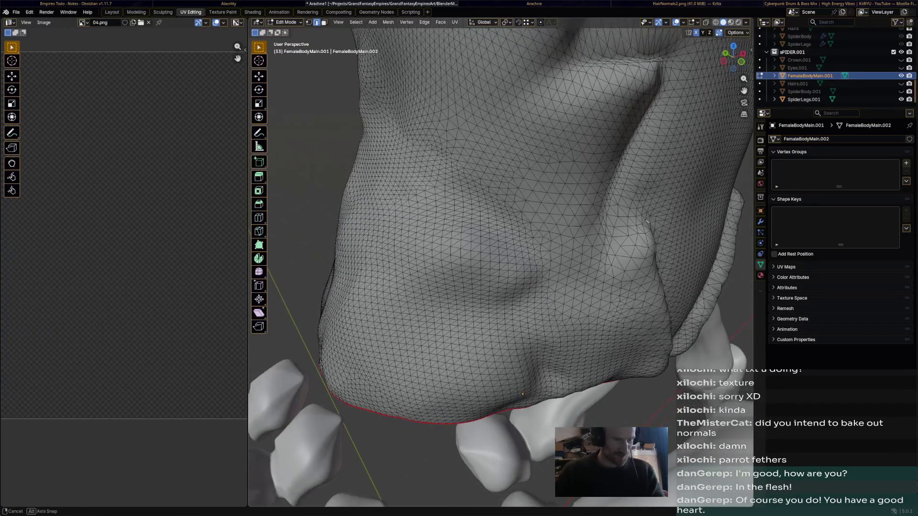
{"action": "left_click", "coordinate": [647, 222], "text": "ctrl"}
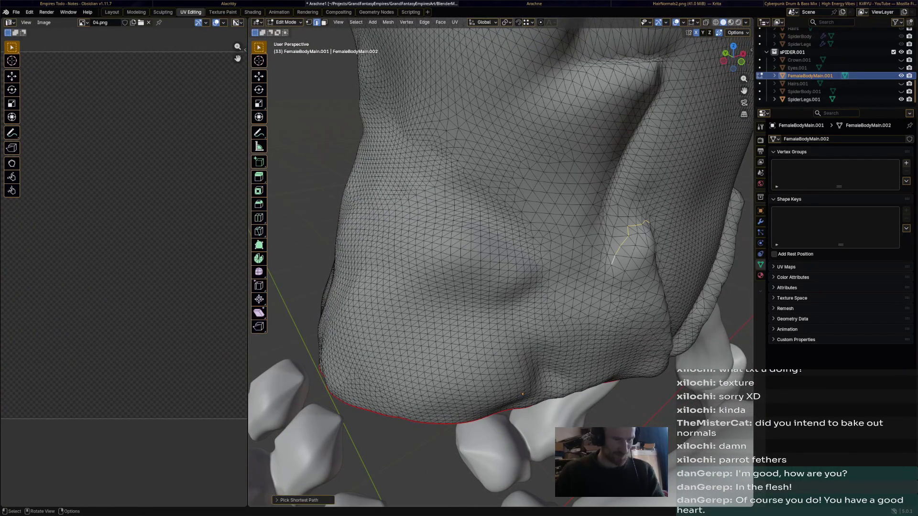
{"action": "mouse_move", "coordinate": [647, 223]}
{"action": "middle_mouse_down"}
{"action": "mouse_move", "coordinate": [503, 252]}
{"action": "mouse_move", "coordinate": [466, 273]}
{"action": "mouse_move", "coordinate": [430, 215]}
{"action": "middle_mouse_up"}
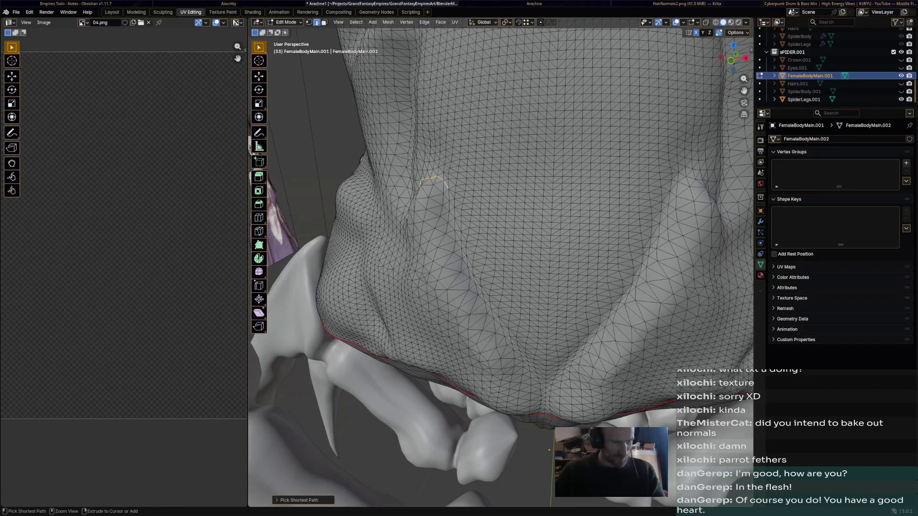
{"action": "left_click", "coordinate": [517, 409], "text": "ctrl"}
{"action": "mouse_move", "coordinate": [517, 410]}
{"action": "middle_mouse_down"}
{"action": "mouse_move", "coordinate": [466, 251]}
{"action": "mouse_move", "coordinate": [431, 216]}
{"action": "middle_mouse_up"}
{"action": "mouse_move", "coordinate": [502, 252]}
{"action": "middle_mouse_down"}
{"action": "mouse_move", "coordinate": [431, 215]}
{"action": "mouse_move", "coordinate": [488, 237]}
{"action": "middle_mouse_up"}
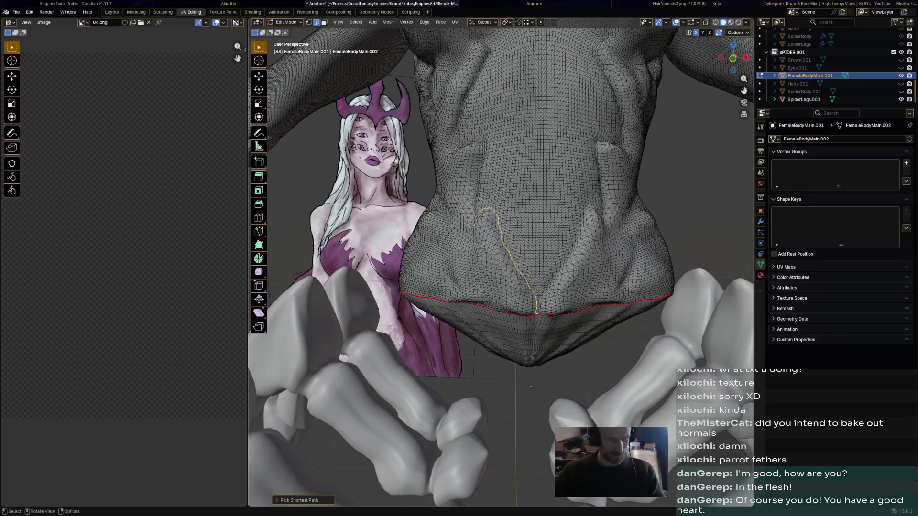
- Mark the front crease path as a UV seam and review the finished seams
{"action": "key", "text": "ctrl+e"}
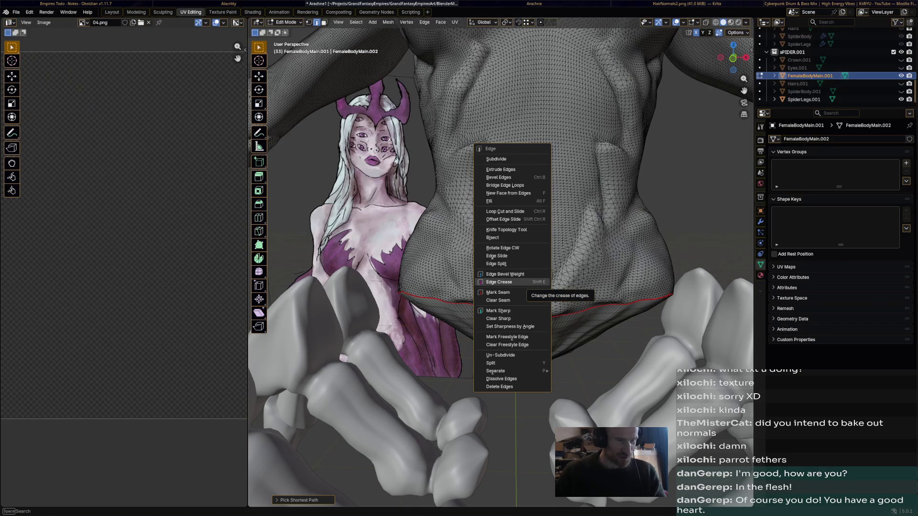
{"action": "left_click", "coordinate": [498, 291]}
{"action": "scroll", "coordinate": [502, 251], "scroll_direction": "down", "scroll_amount": 3}
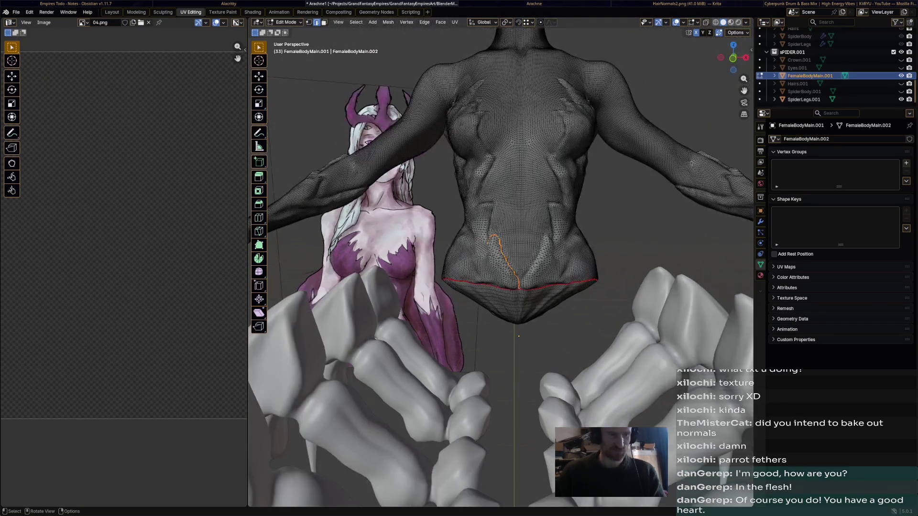
{"action": "mouse_move", "coordinate": [502, 251]}
{"action": "middle_mouse_down"}
{"action": "mouse_move", "coordinate": [467, 215]}
{"action": "mouse_move", "coordinate": [503, 237]}
{"action": "mouse_move", "coordinate": [488, 215]}
{"action": "mouse_move", "coordinate": [503, 244]}
{"action": "middle_mouse_up"}
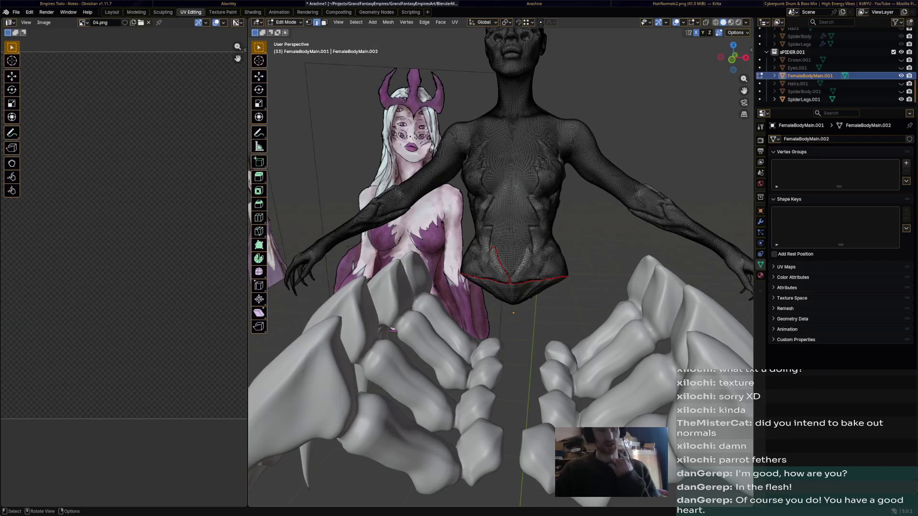
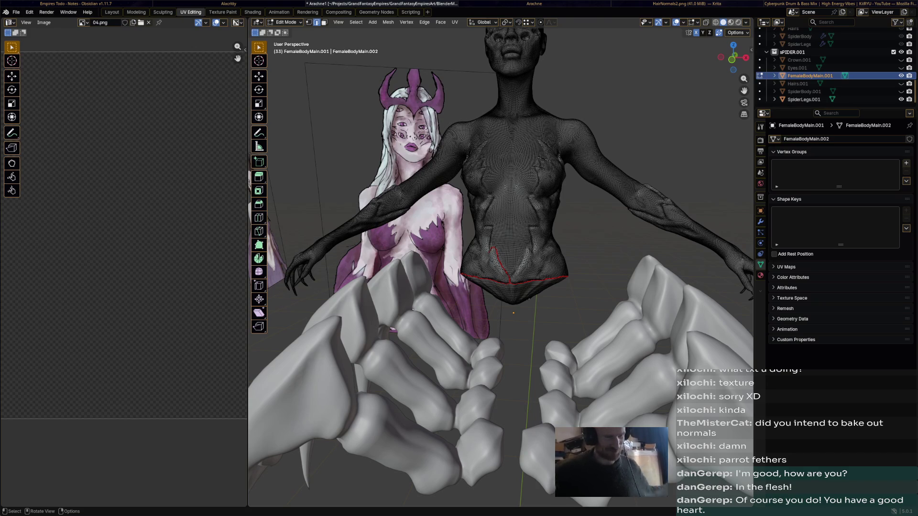
{"action": "scroll", "coordinate": [517, 273], "scroll_direction": "up", "scroll_amount": 5}
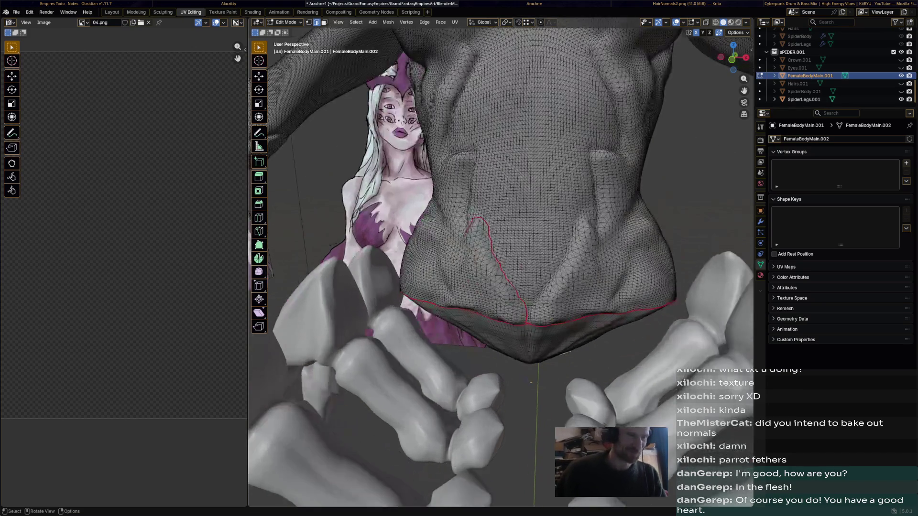
- Pick a shortest edge path from the hip seam up the torso fold, redoing one wrong pick
{"action": "middle_click_drag", "start_coordinate": [516, 273], "coordinate": [431, 215]}
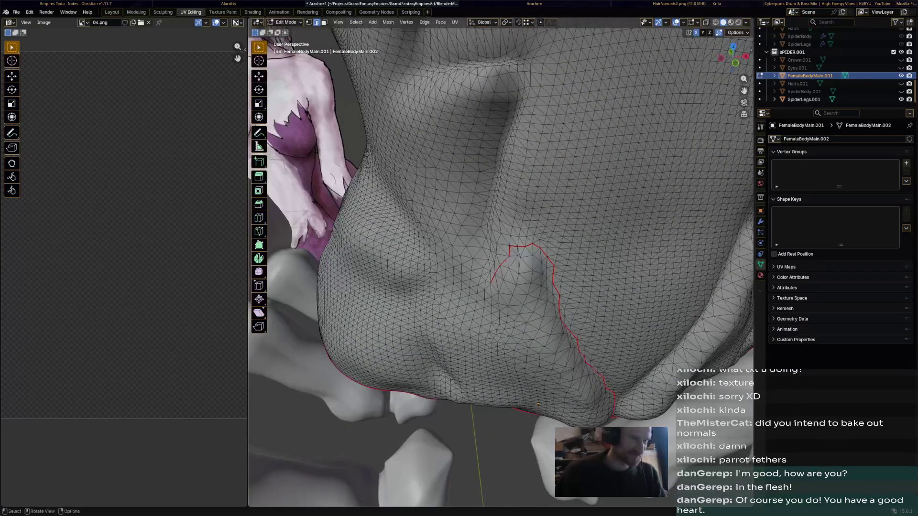
{"action": "middle_click_drag", "start_coordinate": [490, 278], "coordinate": [494, 360], "text": "shift"}
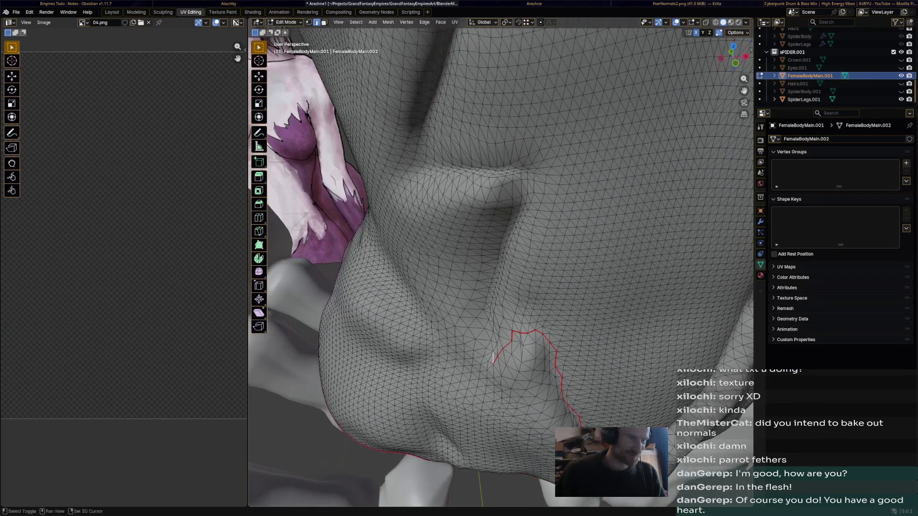
{"action": "left_click", "coordinate": [527, 171], "text": "ctrl"}
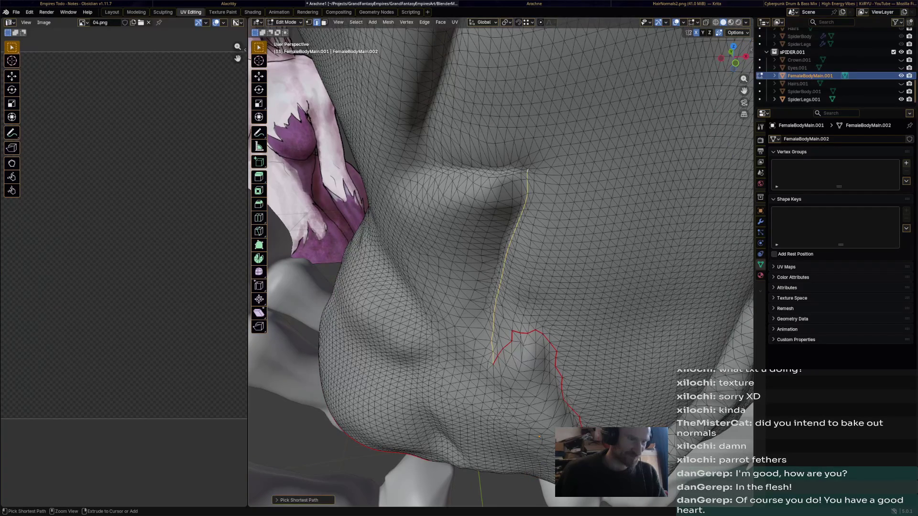
{"action": "key", "text": "ctrl+z"}
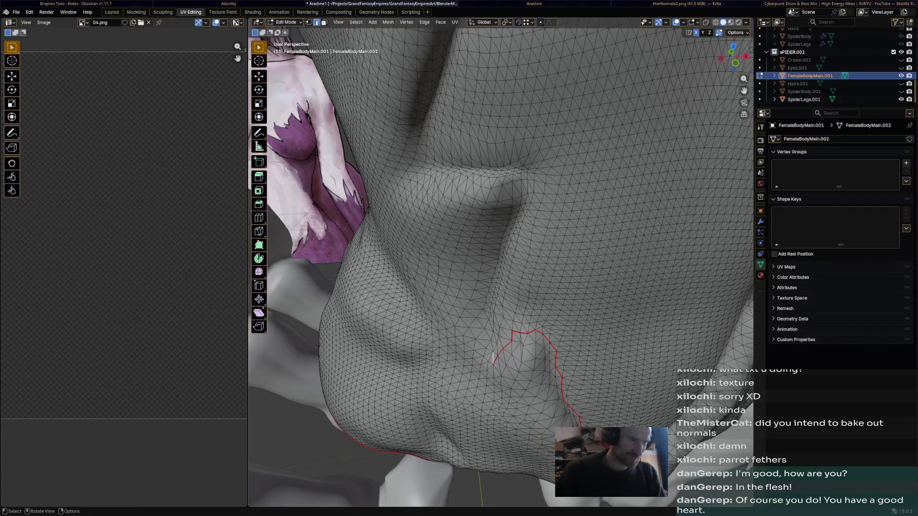
{"action": "left_click", "coordinate": [493, 305], "text": "ctrl"}
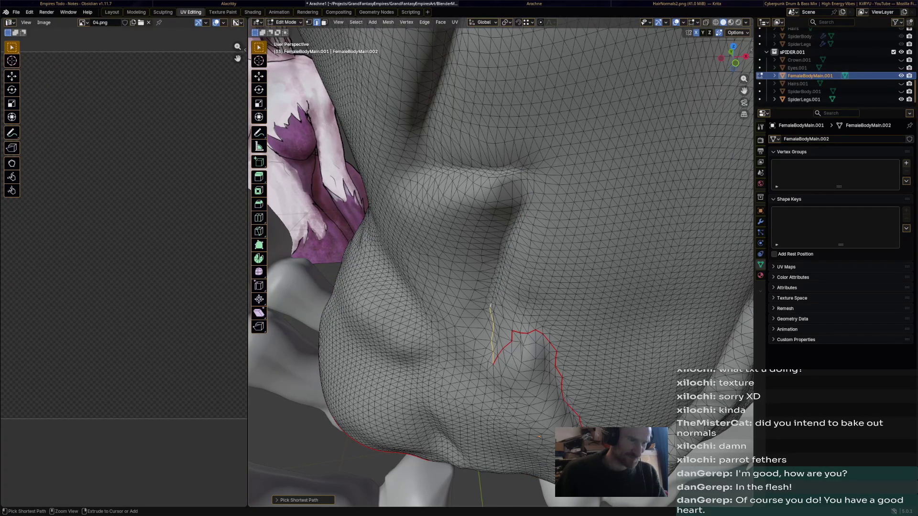
{"action": "left_click", "coordinate": [522, 172], "text": "ctrl"}
- Orbit around the torso to inspect the selected path along the fold
{"action": "mouse_move", "coordinate": [523, 215]}
{"action": "middle_mouse_down"}
{"action": "mouse_move", "coordinate": [460, 230]}
{"action": "mouse_move", "coordinate": [459, 216]}
{"action": "middle_mouse_up"}
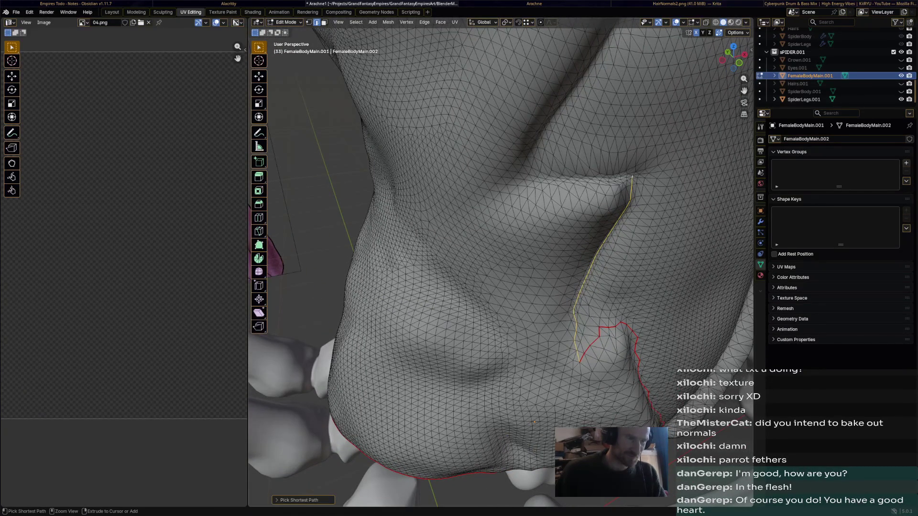
{"action": "middle_click_drag", "start_coordinate": [502, 251], "coordinate": [431, 287]}
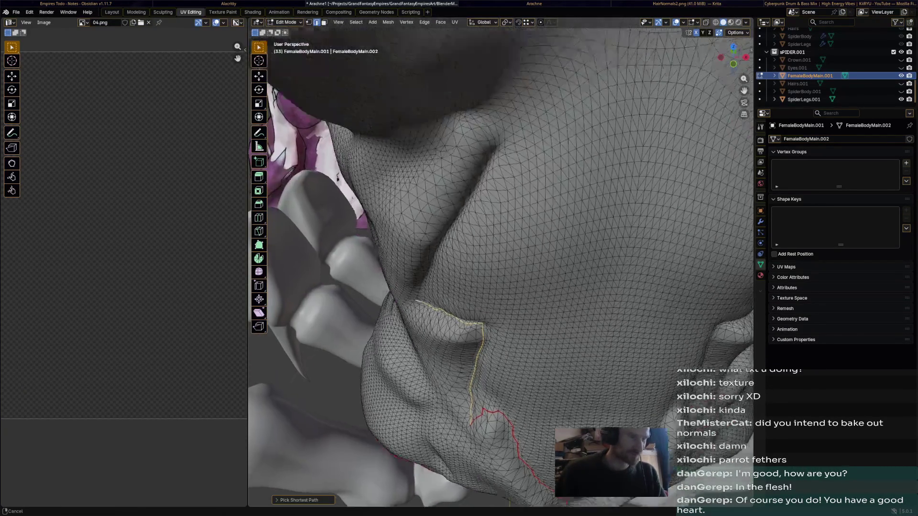
{"action": "middle_click_drag", "start_coordinate": [502, 251], "coordinate": [466, 323]}
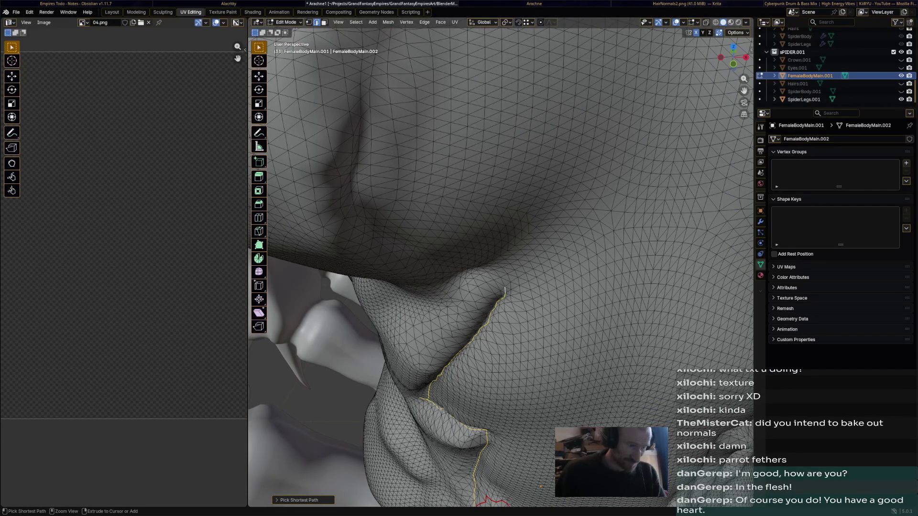
{"action": "middle_click_drag", "start_coordinate": [502, 287], "coordinate": [431, 216]}
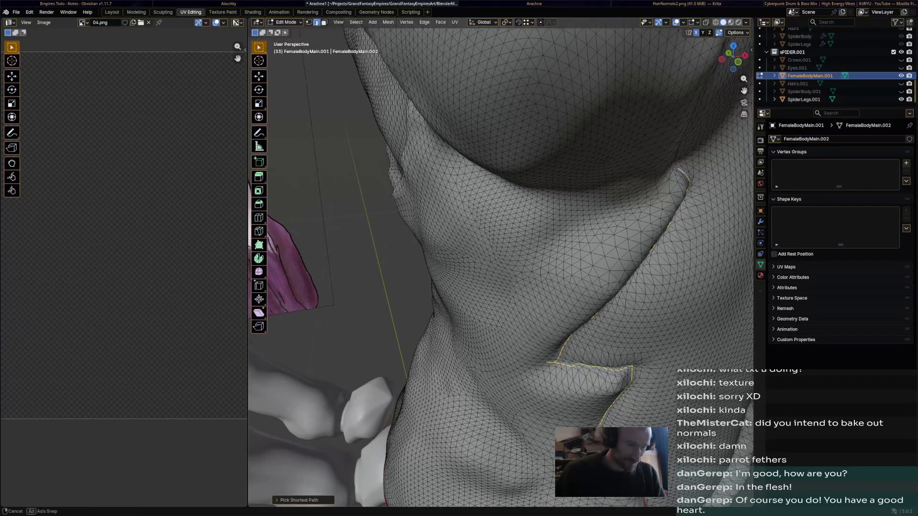
{"action": "middle_click_drag", "start_coordinate": [502, 251], "coordinate": [467, 215]}
{"action": "scroll", "coordinate": [502, 251], "scroll_direction": "down", "scroll_amount": 3}
{"action": "scroll", "coordinate": [502, 251], "scroll_direction": "up", "scroll_amount": 3}
{"action": "mouse_move", "coordinate": [502, 252]}
{"action": "middle_mouse_down"}
{"action": "mouse_move", "coordinate": [466, 286]}
{"action": "mouse_move", "coordinate": [430, 287]}
{"action": "middle_mouse_up"}
{"action": "scroll", "coordinate": [502, 252], "scroll_direction": "down", "scroll_amount": 3}
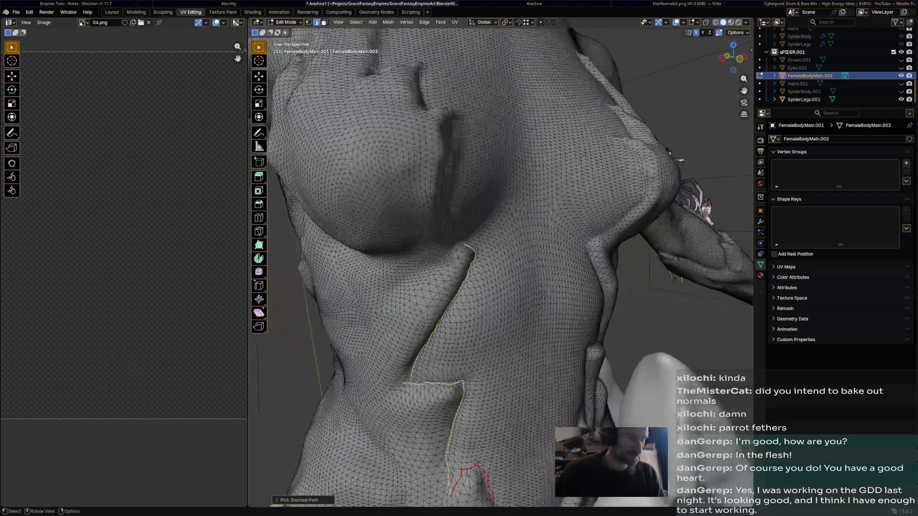
{"action": "scroll", "coordinate": [467, 247], "scroll_direction": "up", "scroll_amount": 3}
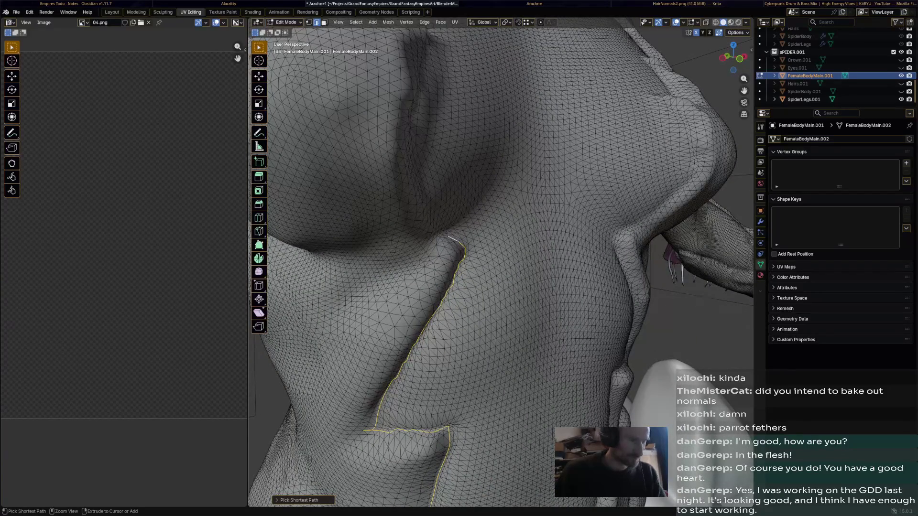
- Extend the shortest-path edge selection further up the crease with two more picks
{"action": "left_click", "coordinate": [415, 130], "text": "ctrl"}
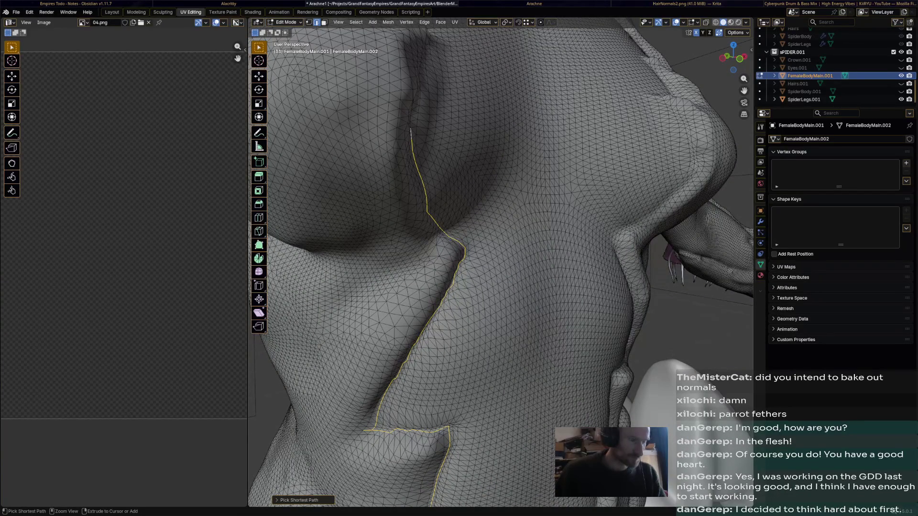
{"action": "mouse_move", "coordinate": [467, 251]}
{"action": "middle_mouse_down"}
{"action": "mouse_move", "coordinate": [394, 236]}
{"action": "mouse_move", "coordinate": [431, 215]}
{"action": "mouse_move", "coordinate": [502, 251]}
{"action": "mouse_move", "coordinate": [467, 215]}
{"action": "middle_mouse_up"}
{"action": "mouse_move", "coordinate": [467, 251]}
{"action": "middle_mouse_down"}
{"action": "mouse_move", "coordinate": [430, 216]}
{"action": "mouse_move", "coordinate": [502, 273]}
{"action": "mouse_move", "coordinate": [466, 229]}
{"action": "mouse_move", "coordinate": [431, 216]}
{"action": "mouse_move", "coordinate": [466, 251]}
{"action": "mouse_move", "coordinate": [487, 237]}
{"action": "middle_mouse_up"}
{"action": "scroll", "coordinate": [503, 251], "scroll_direction": "down", "scroll_amount": 3}
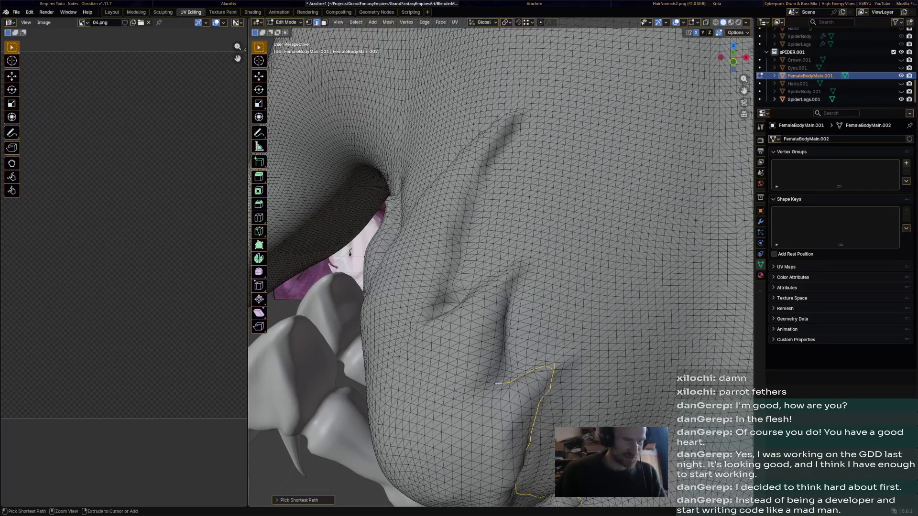
{"action": "left_click", "coordinate": [549, 366], "text": "ctrl"}
- Find the next fold from another side and extend the path upward along it
{"action": "middle_click_drag", "start_coordinate": [502, 287], "coordinate": [445, 273]}
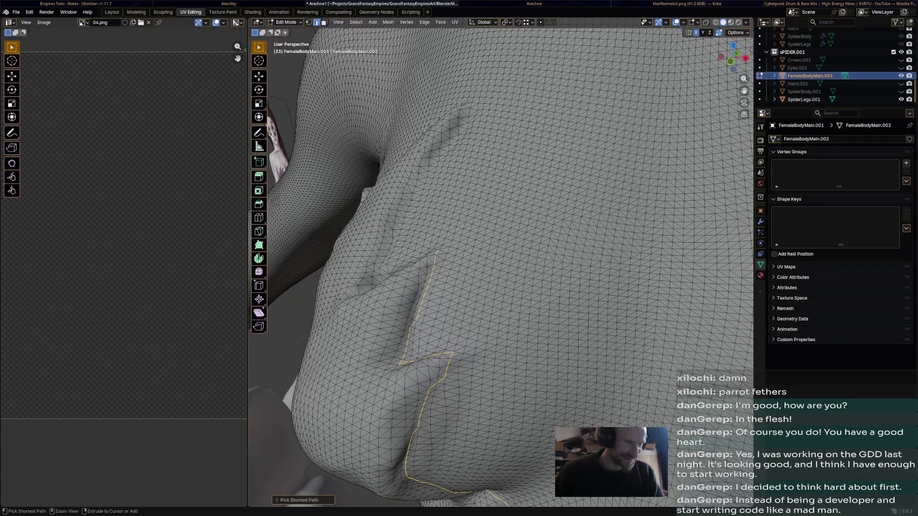
{"action": "middle_click_drag", "start_coordinate": [502, 251], "coordinate": [394, 216]}
{"action": "middle_click_drag", "start_coordinate": [502, 251], "coordinate": [430, 215]}
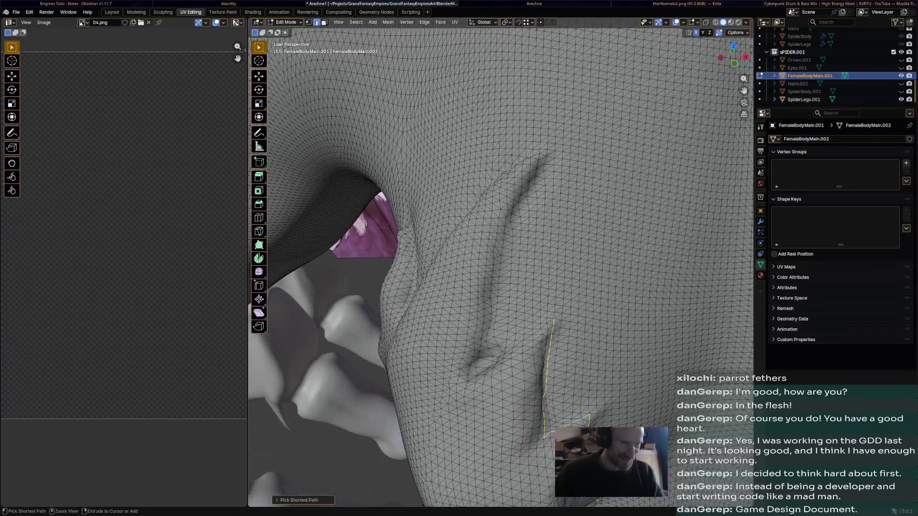
{"action": "middle_click_drag", "start_coordinate": [466, 251], "coordinate": [395, 215]}
{"action": "left_click", "coordinate": [466, 298], "text": "ctrl"}
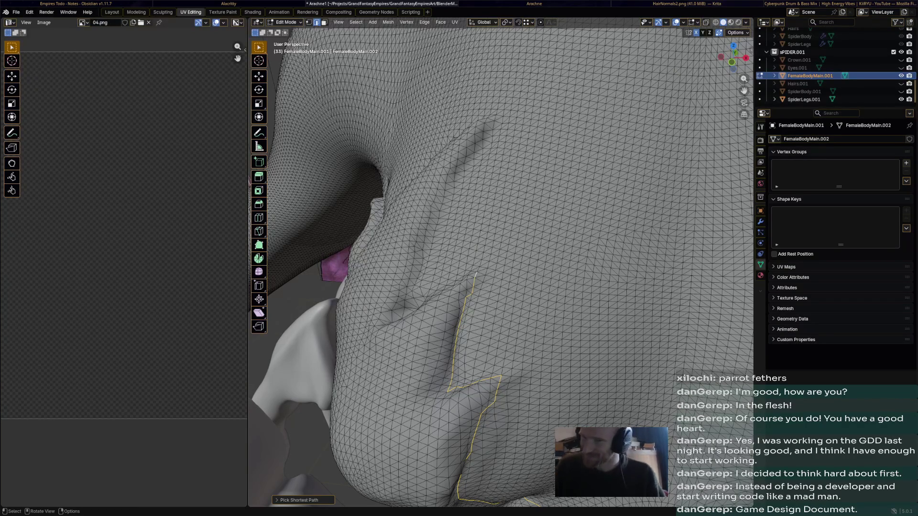
{"action": "mouse_move", "coordinate": [502, 251]}
{"action": "middle_mouse_down"}
{"action": "mouse_move", "coordinate": [430, 215]}
{"action": "mouse_move", "coordinate": [358, 216]}
{"action": "middle_mouse_up"}
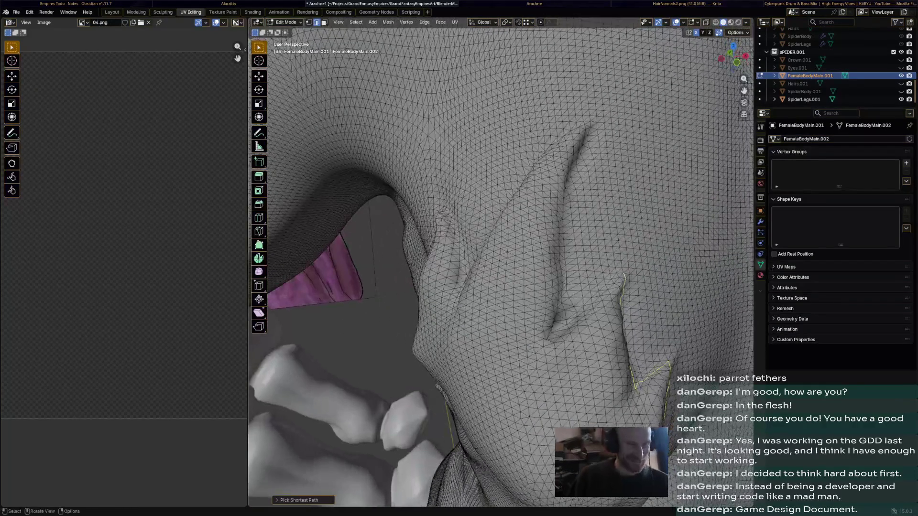
{"action": "middle_click_drag", "start_coordinate": [466, 252], "coordinate": [394, 179]}
{"action": "scroll", "coordinate": [502, 251], "scroll_direction": "up", "scroll_amount": 4}
{"action": "mouse_move", "coordinate": [503, 252]}
{"action": "middle_mouse_down"}
{"action": "mouse_move", "coordinate": [430, 216]}
{"action": "mouse_move", "coordinate": [395, 215]}
{"action": "mouse_move", "coordinate": [431, 180]}
{"action": "middle_mouse_up"}
{"action": "scroll", "coordinate": [502, 251], "scroll_direction": "up", "scroll_amount": 2}
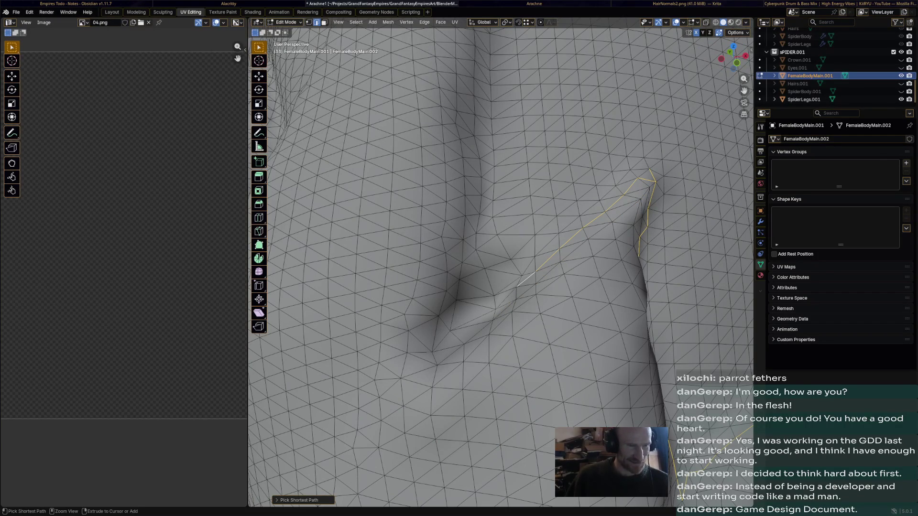
- Extend the edge path three edges diagonally down the side crease
{"action": "left_click", "coordinate": [640, 174], "text": "ctrl"}
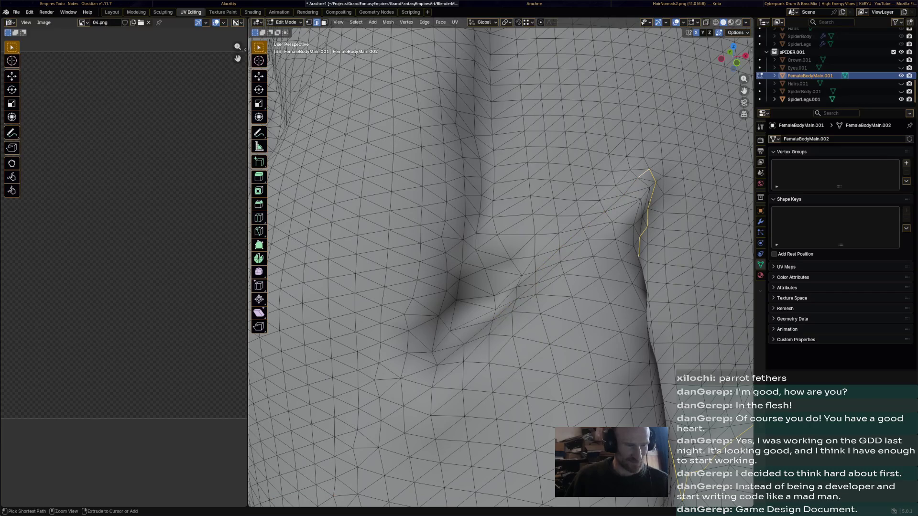
{"action": "left_click", "coordinate": [497, 307], "text": "ctrl"}
{"action": "left_click", "coordinate": [456, 326], "text": "ctrl"}
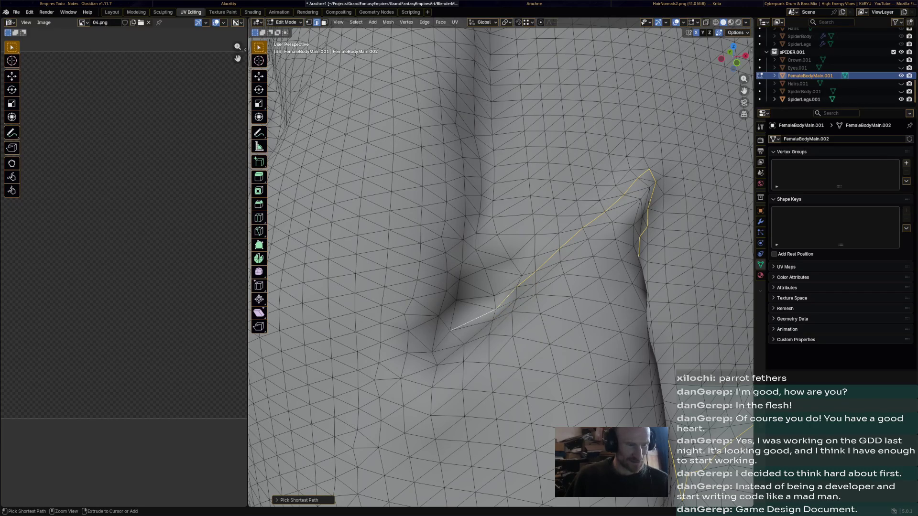
{"action": "scroll", "coordinate": [503, 273], "scroll_direction": "down", "scroll_amount": 5}
{"action": "mouse_move", "coordinate": [502, 273]}
{"action": "middle_mouse_down"}
{"action": "mouse_move", "coordinate": [445, 301]}
{"action": "mouse_move", "coordinate": [466, 238]}
{"action": "middle_mouse_up"}
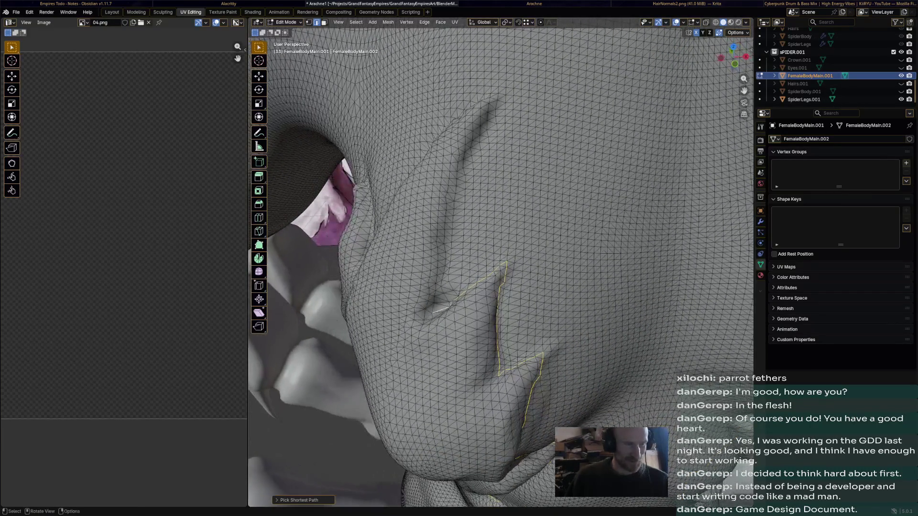
{"action": "scroll", "coordinate": [503, 272], "scroll_direction": "up", "scroll_amount": 4}
{"action": "middle_click_drag", "start_coordinate": [502, 273], "coordinate": [531, 286]}
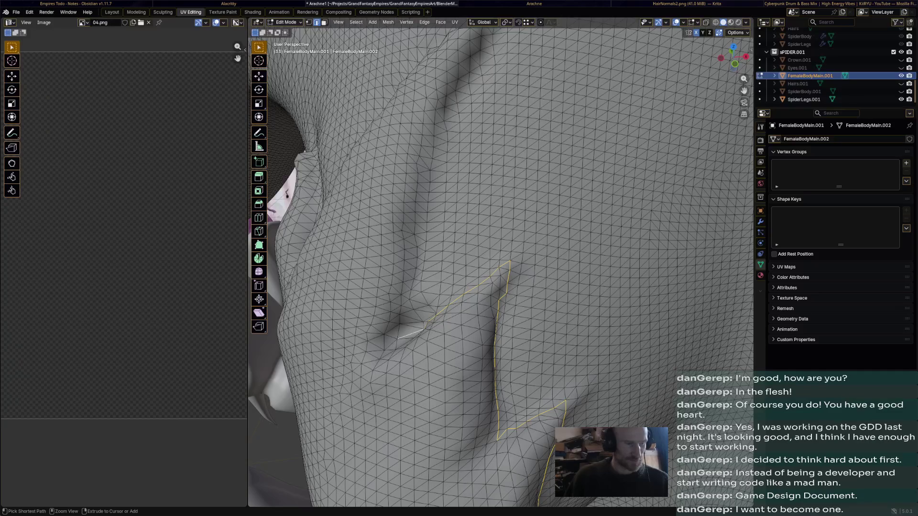
- Continue the path up the crease to its top, redoing one wrong pick
{"action": "left_click", "coordinate": [402, 307], "text": "ctrl"}
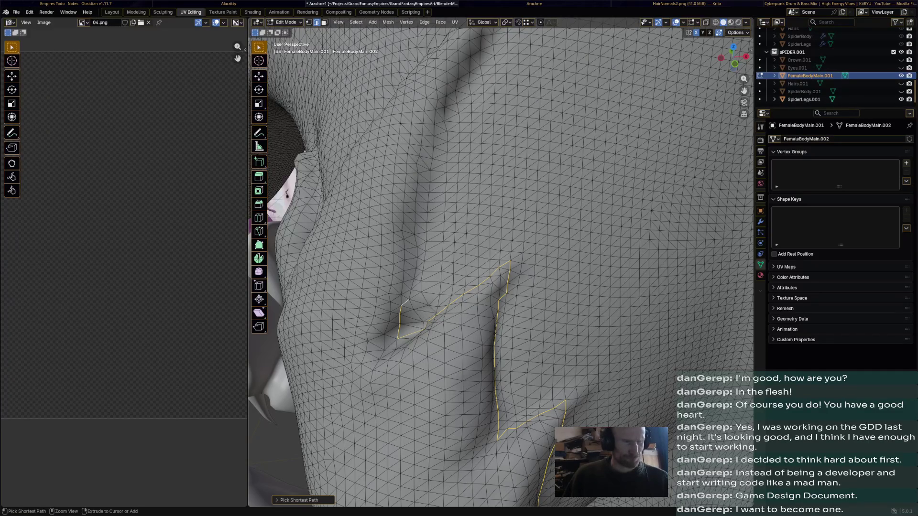
{"action": "left_click", "coordinate": [449, 106], "text": "ctrl"}
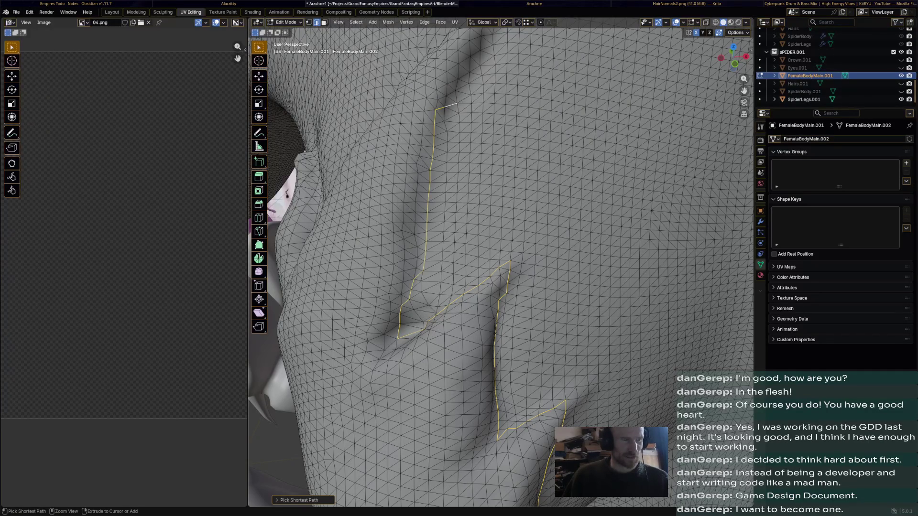
{"action": "key", "text": "ctrl+z"}
{"action": "left_click", "coordinate": [456, 93], "text": "ctrl"}
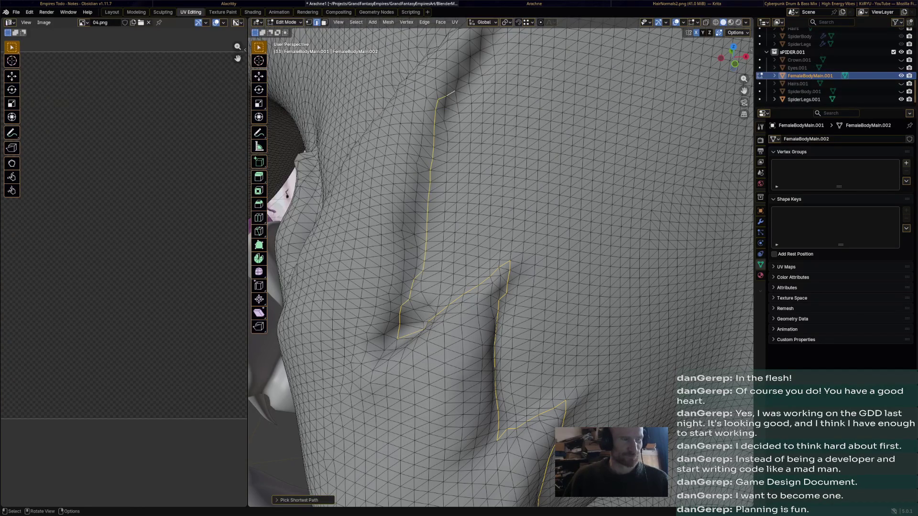
- Try one more extension at the top, then undo to trim the extra top edges
{"action": "middle_click_drag", "start_coordinate": [502, 251], "coordinate": [430, 323]}
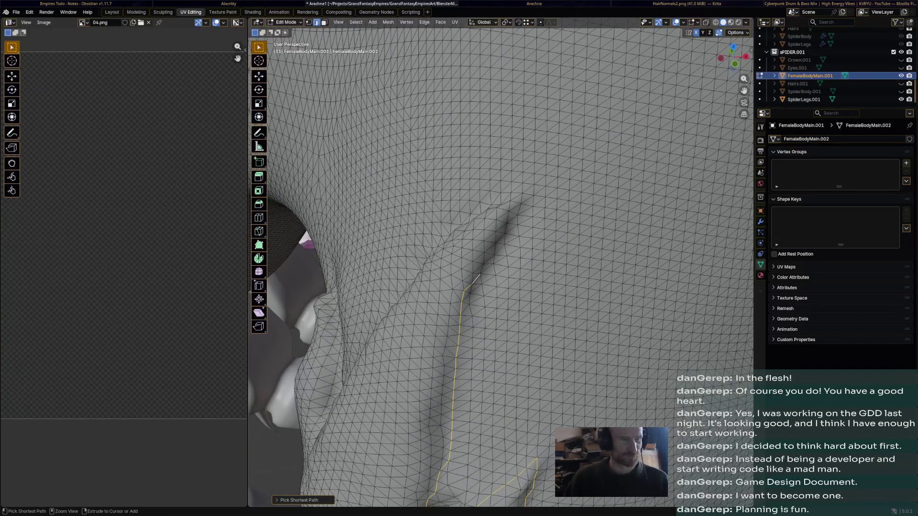
{"action": "middle_click_drag", "start_coordinate": [502, 251], "coordinate": [431, 215]}
{"action": "middle_click_drag", "start_coordinate": [466, 251], "coordinate": [430, 215]}
{"action": "middle_click_drag", "start_coordinate": [502, 251], "coordinate": [473, 230]}
{"action": "left_click", "coordinate": [418, 173], "text": "ctrl"}
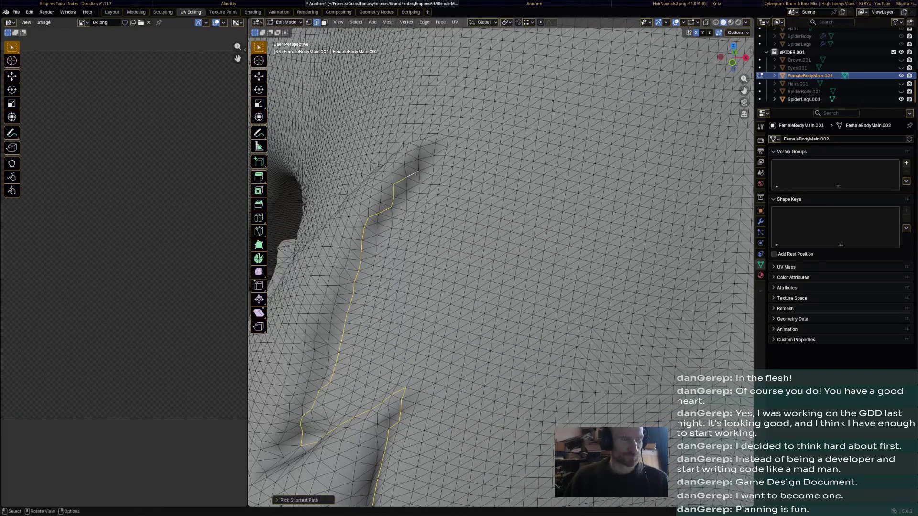
{"action": "key", "text": "ctrl+z"}
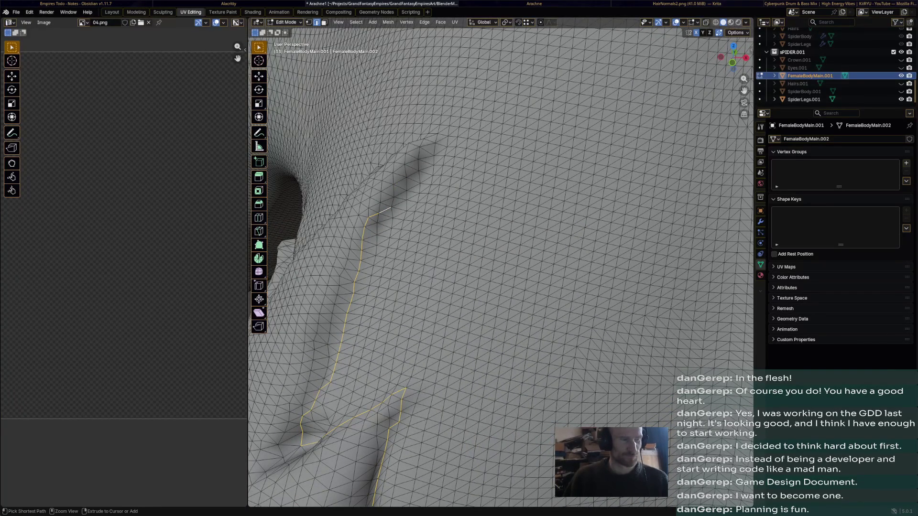
{"action": "key", "text": "ctrl+z"}
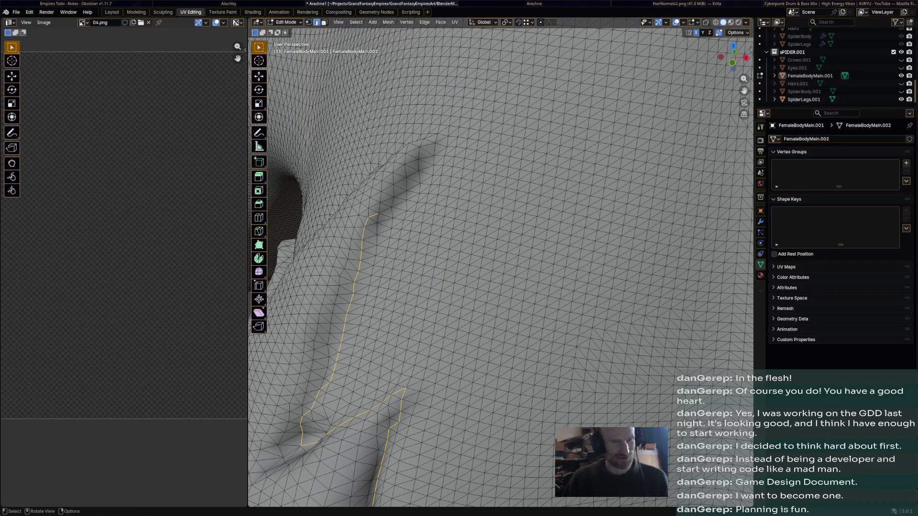
{"action": "scroll", "coordinate": [503, 258], "scroll_direction": "down", "scroll_amount": 3}
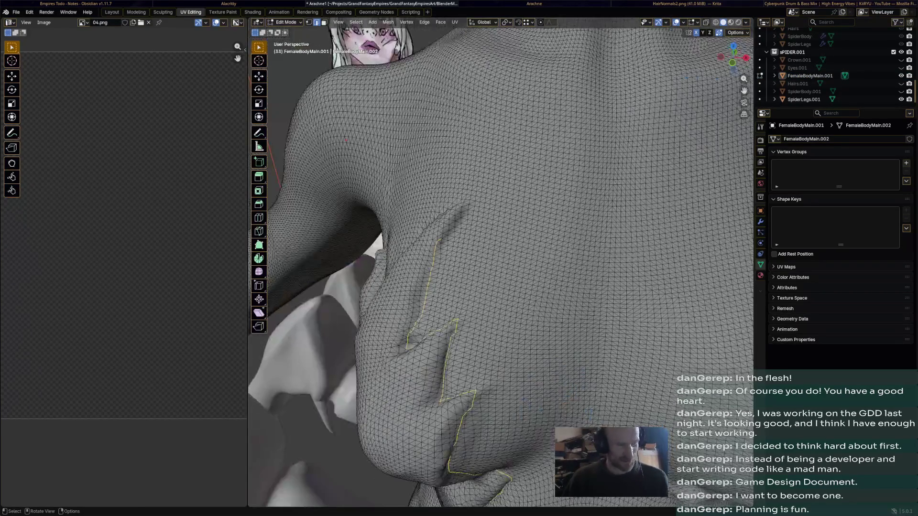
- Mark the selected crease edges as a UV seam and clear the selection
{"action": "right_click", "coordinate": [377, 117]}
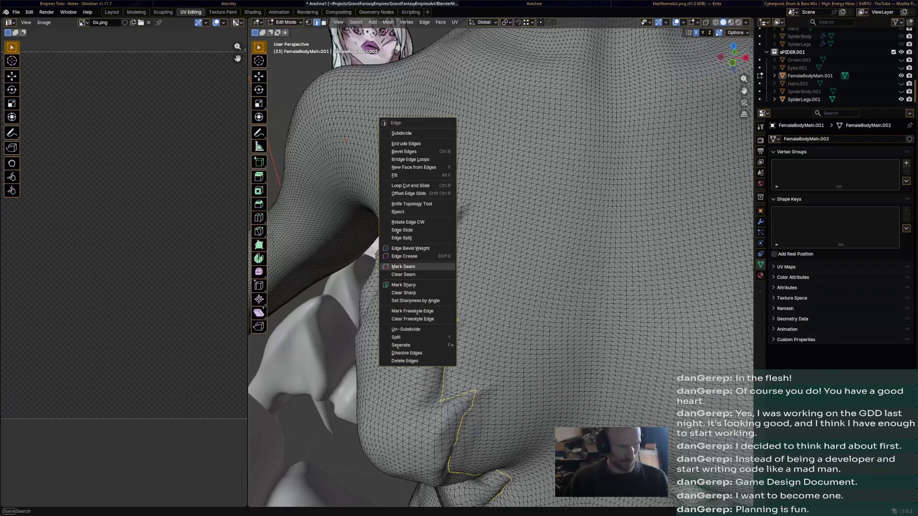
{"action": "left_click", "coordinate": [402, 280]}
{"action": "scroll", "coordinate": [502, 259], "scroll_direction": "up", "scroll_amount": 2}
{"action": "key", "text": "alt+a"}
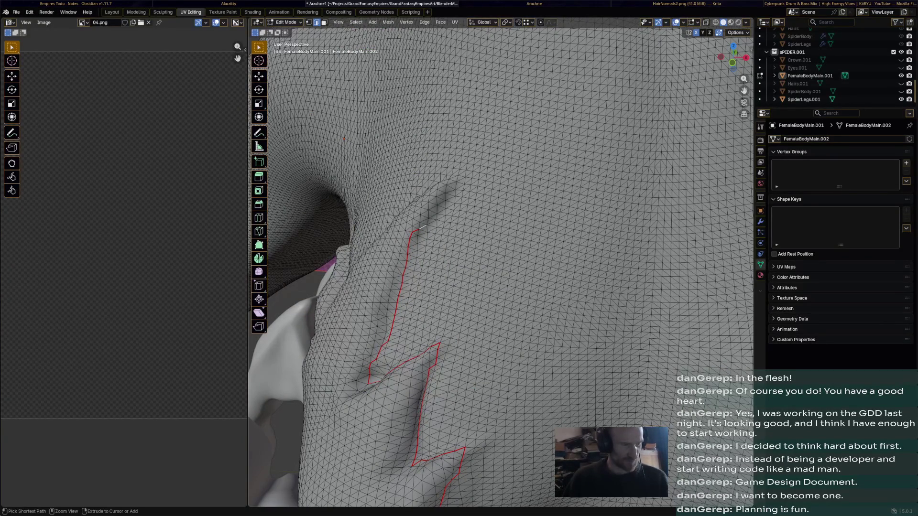
- Start a short new edge path continuing from the seam's upper end
{"action": "middle_click_drag", "start_coordinate": [445, 215], "coordinate": [466, 222]}
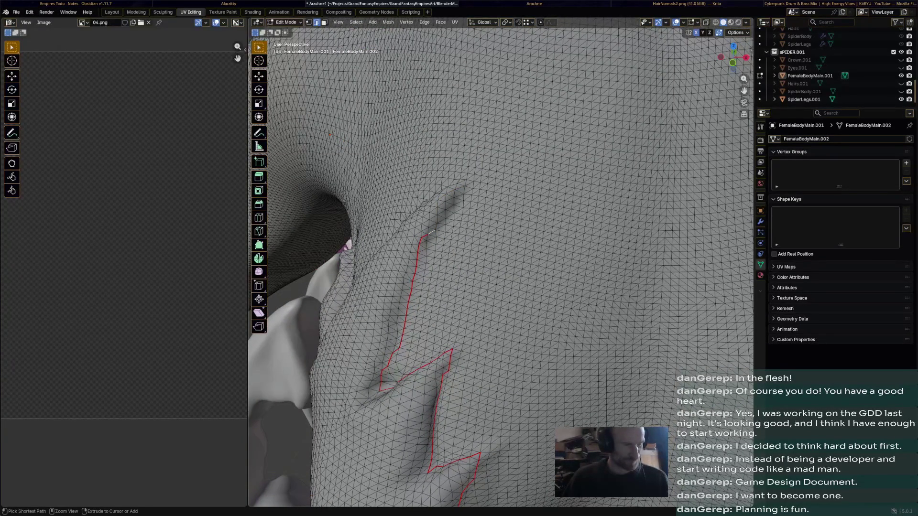
{"action": "left_click", "coordinate": [457, 187], "text": "ctrl"}
{"action": "key", "text": "ctrl+z"}
{"action": "left_click", "coordinate": [454, 215], "text": "ctrl"}
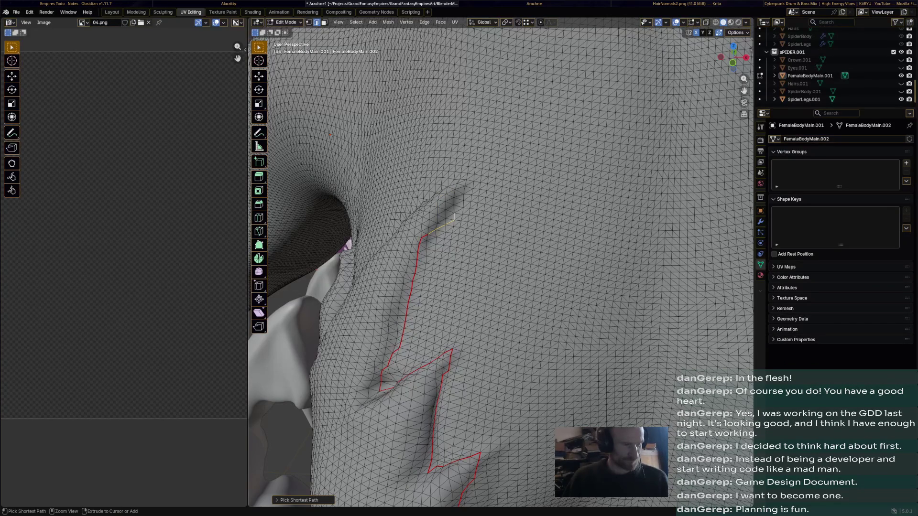
{"action": "mouse_move", "coordinate": [456, 216]}
{"action": "middle_mouse_down"}
{"action": "mouse_move", "coordinate": [595, 288]}
{"action": "mouse_move", "coordinate": [524, 251]}
{"action": "middle_mouse_up"}
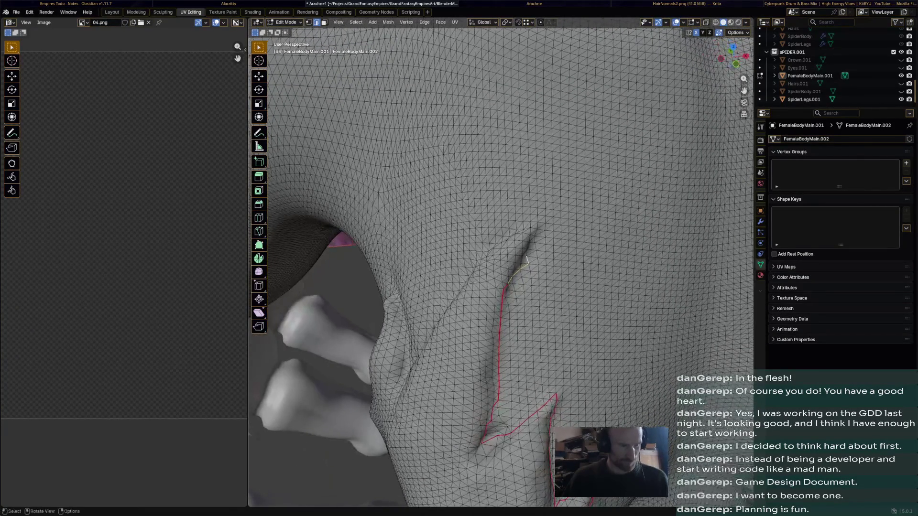
- Extend the path up the crease and adjust where it ends
{"action": "left_click", "coordinate": [536, 226], "text": "ctrl"}
{"action": "left_click", "coordinate": [542, 225], "text": "ctrl"}
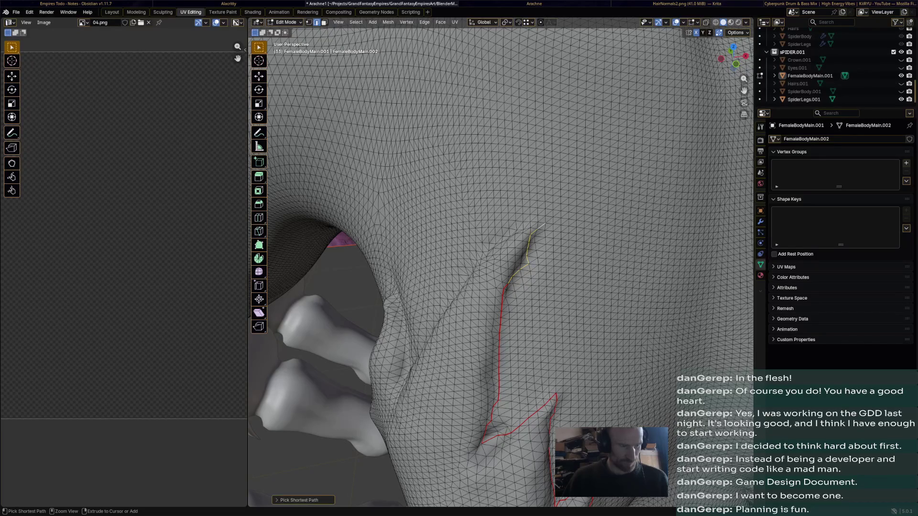
{"action": "left_click", "coordinate": [537, 240], "text": "ctrl"}
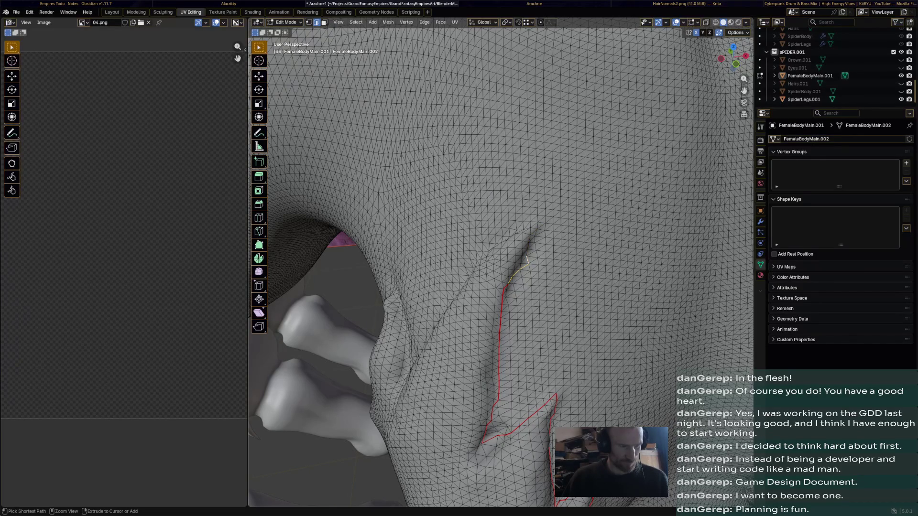
{"action": "mouse_move", "coordinate": [502, 287]}
{"action": "middle_mouse_down"}
{"action": "mouse_move", "coordinate": [495, 291]}
{"action": "mouse_move", "coordinate": [531, 301]}
{"action": "middle_mouse_up"}
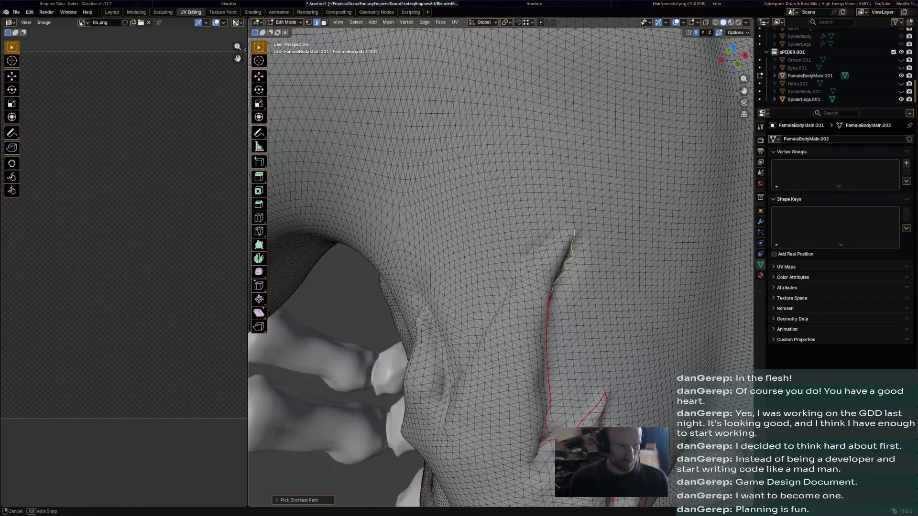
{"action": "scroll", "coordinate": [566, 267], "scroll_direction": "up", "scroll_amount": 6}
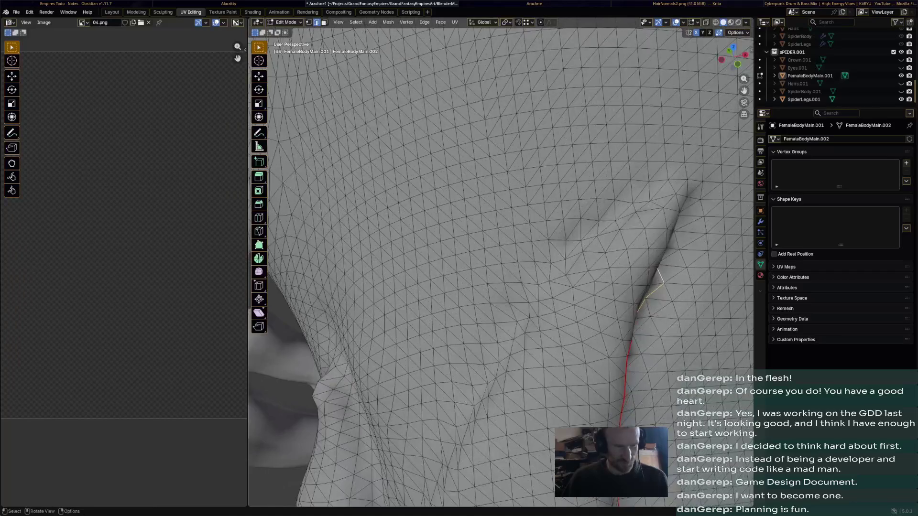
{"action": "middle_click_drag", "start_coordinate": [502, 288], "coordinate": [495, 280]}
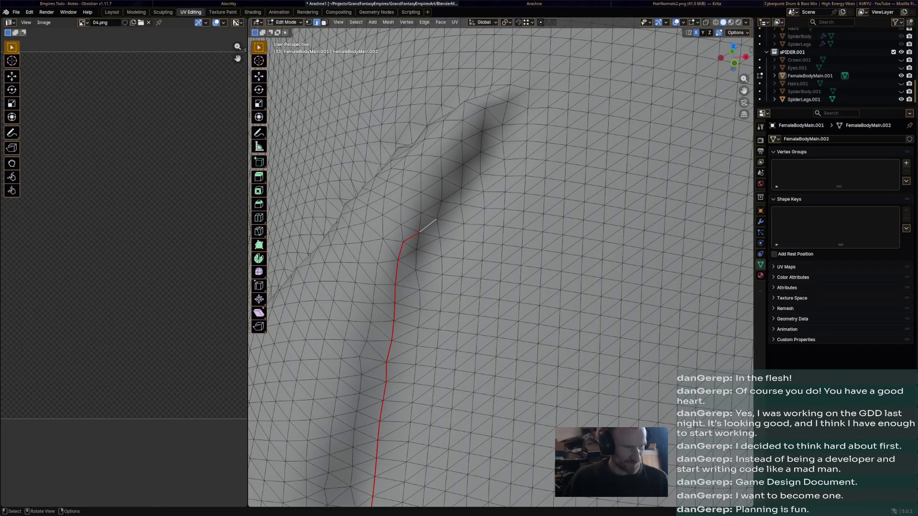
- Continue the path to the crease tip, replacing a too-long pick with one edge
{"action": "left_click", "coordinate": [510, 90], "text": "ctrl"}
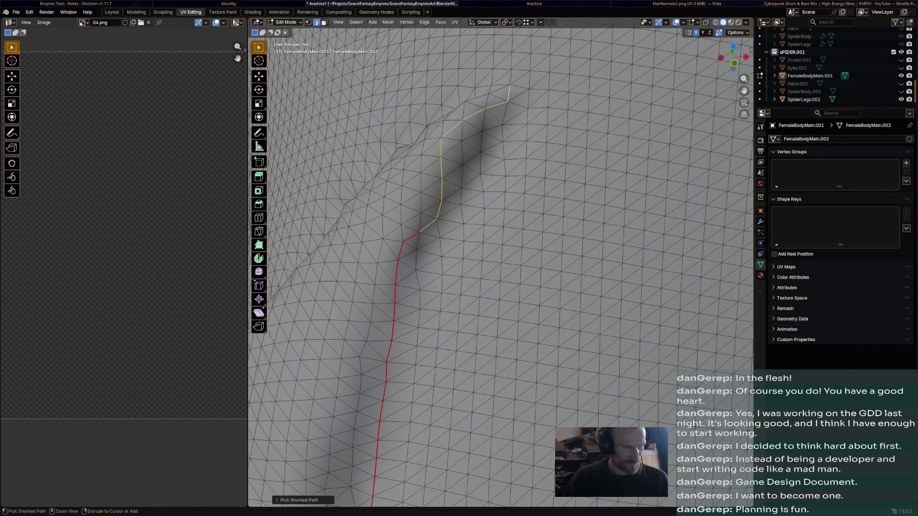
{"action": "key", "text": "ctrl+z"}
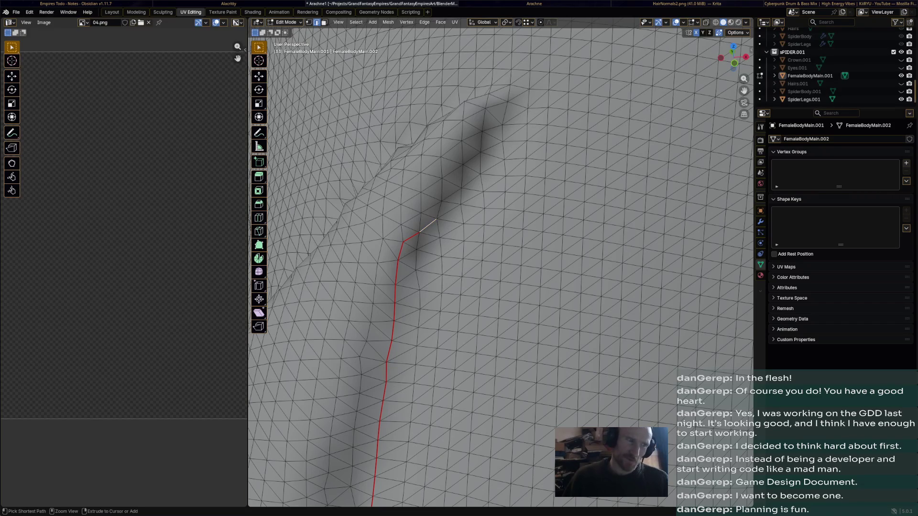
{"action": "left_click", "coordinate": [439, 208], "text": "ctrl"}
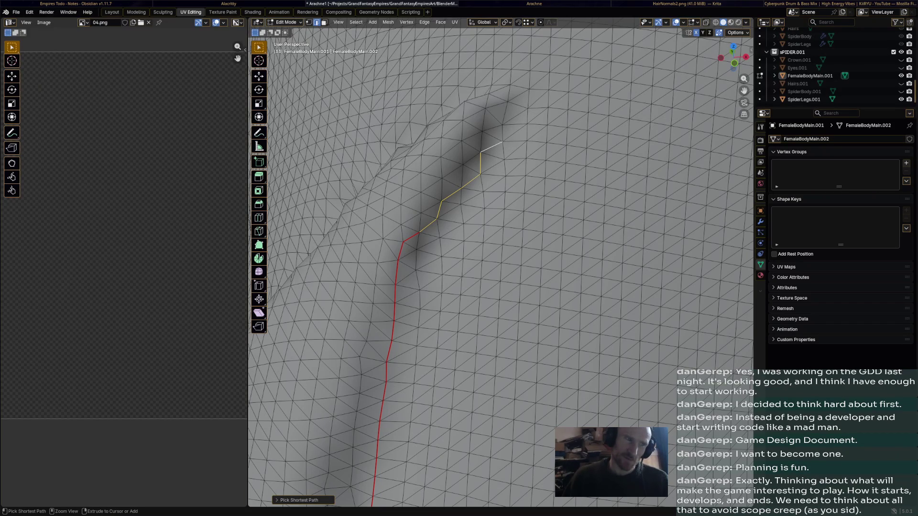
{"action": "scroll", "coordinate": [488, 216], "scroll_direction": "down", "scroll_amount": 5}
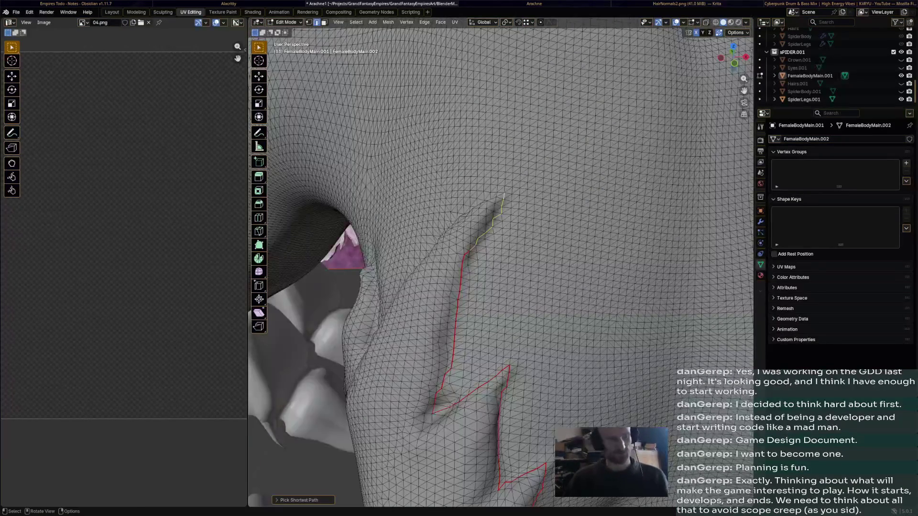
{"action": "middle_click_drag", "start_coordinate": [502, 251], "coordinate": [431, 322]}
{"action": "scroll", "coordinate": [502, 288], "scroll_direction": "down", "scroll_amount": 4}
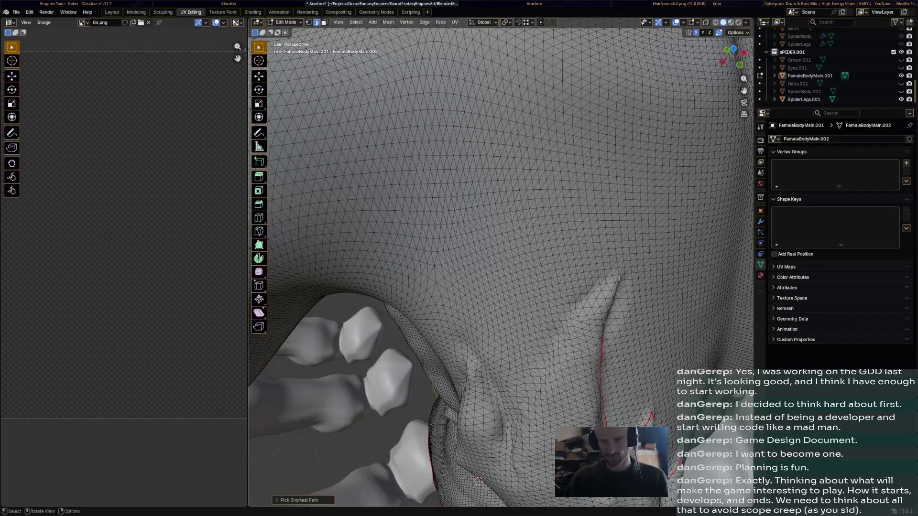
{"action": "mouse_move", "coordinate": [545, 251]}
{"action": "middle_mouse_down"}
{"action": "mouse_move", "coordinate": [474, 456]}
{"action": "mouse_move", "coordinate": [502, 215]}
{"action": "middle_mouse_up"}
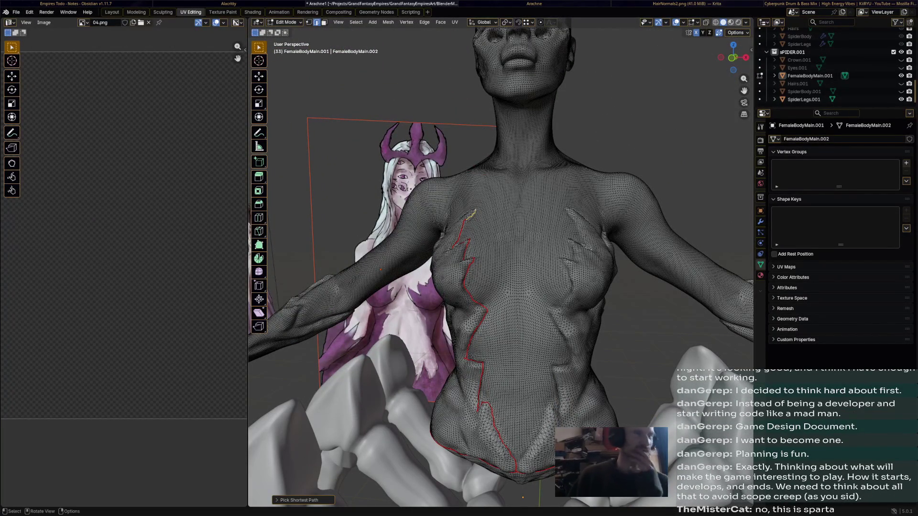
{"action": "left_click", "coordinate": [456, 23]}
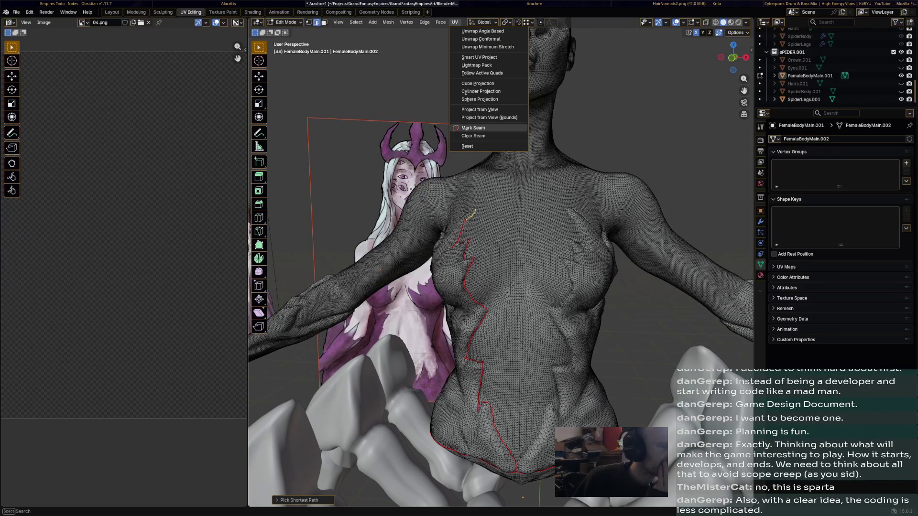
- Mark the selected crease-tip edges as a seam from the UV menu
{"action": "left_click", "coordinate": [474, 128]}
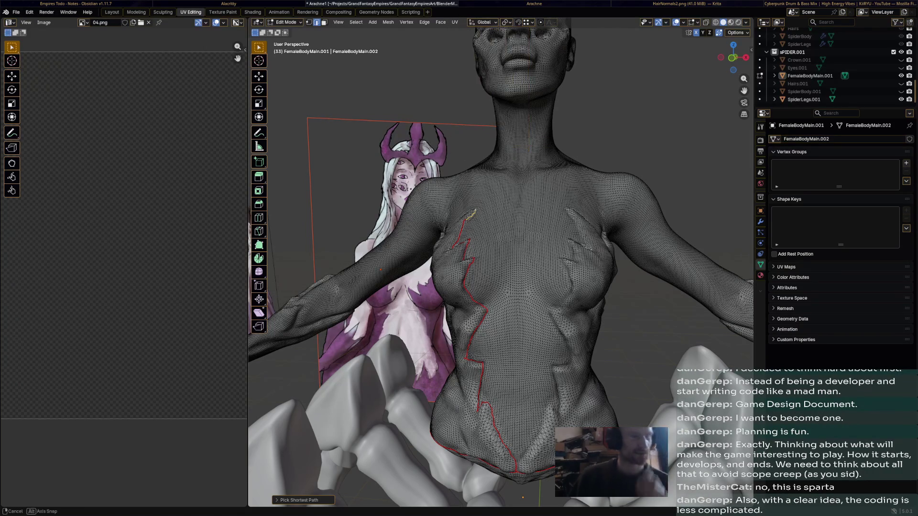
{"action": "middle_click_drag", "start_coordinate": [503, 252], "coordinate": [431, 322]}
{"action": "middle_click_drag", "start_coordinate": [502, 287], "coordinate": [431, 215]}
{"action": "scroll", "coordinate": [503, 288], "scroll_direction": "up", "scroll_amount": 4}
{"action": "mouse_move", "coordinate": [503, 287]}
{"action": "middle_mouse_down"}
{"action": "mouse_move", "coordinate": [466, 251]}
{"action": "mouse_move", "coordinate": [488, 252]}
{"action": "mouse_move", "coordinate": [604, 155]}
{"action": "middle_mouse_up"}
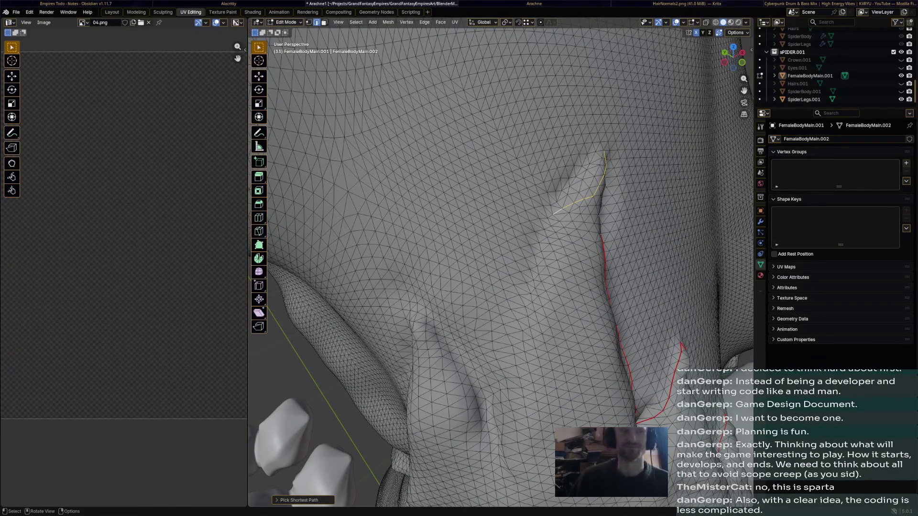
- Trace an edge path from the neighboring fold's tip downward, retrying several segments
{"action": "middle_click_drag", "start_coordinate": [605, 154], "coordinate": [567, 179]}
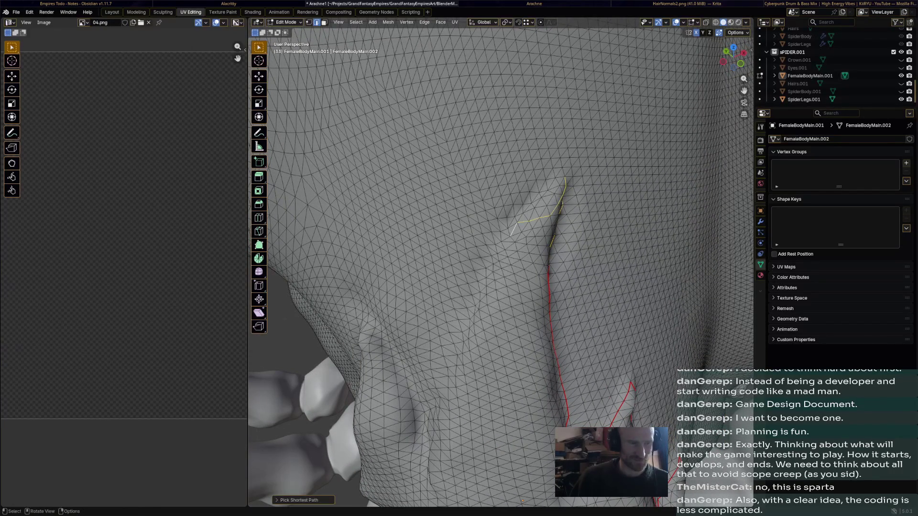
{"action": "left_click", "coordinate": [558, 183], "text": "ctrl"}
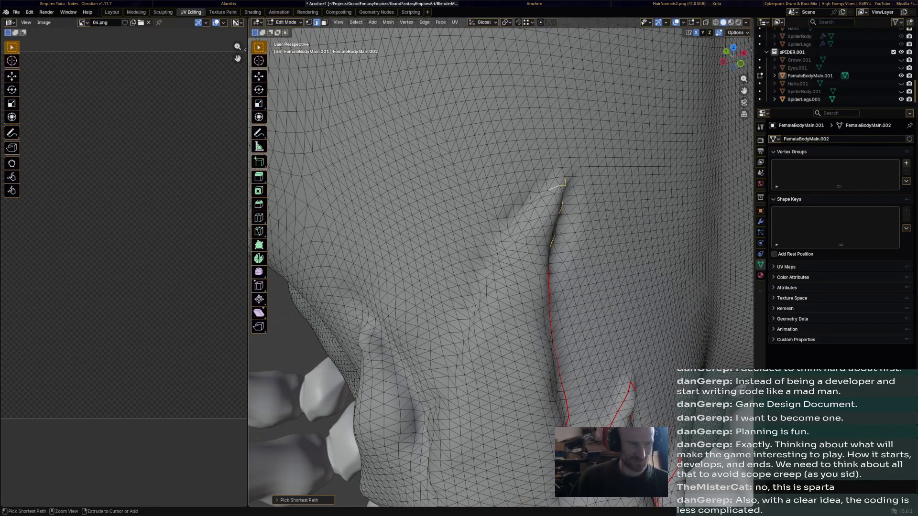
{"action": "left_click", "coordinate": [510, 233], "text": "ctrl"}
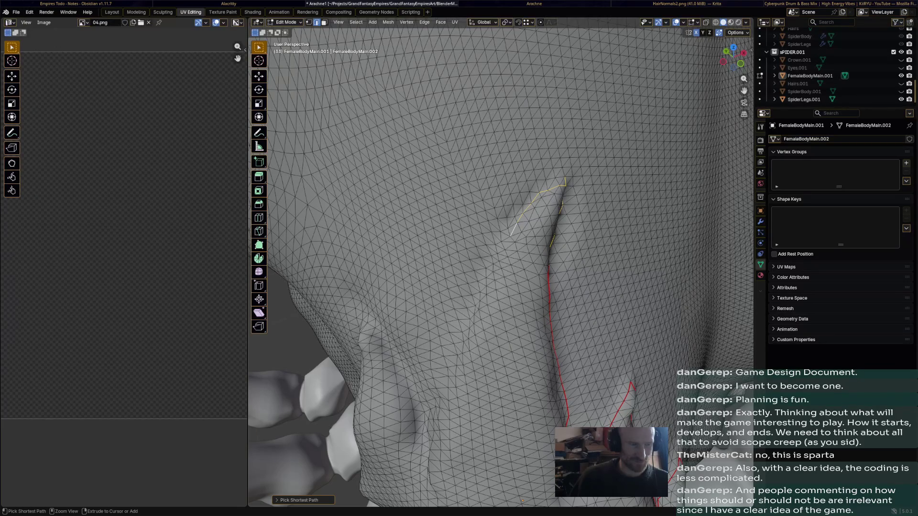
{"action": "left_click", "coordinate": [482, 292], "text": "ctrl"}
{"action": "key", "text": "ctrl+z"}
{"action": "left_click", "coordinate": [484, 259], "text": "ctrl"}
{"action": "key", "text": "ctrl+z"}
{"action": "left_click", "coordinate": [493, 283], "text": "ctrl"}
{"action": "key", "text": "ctrl+z"}
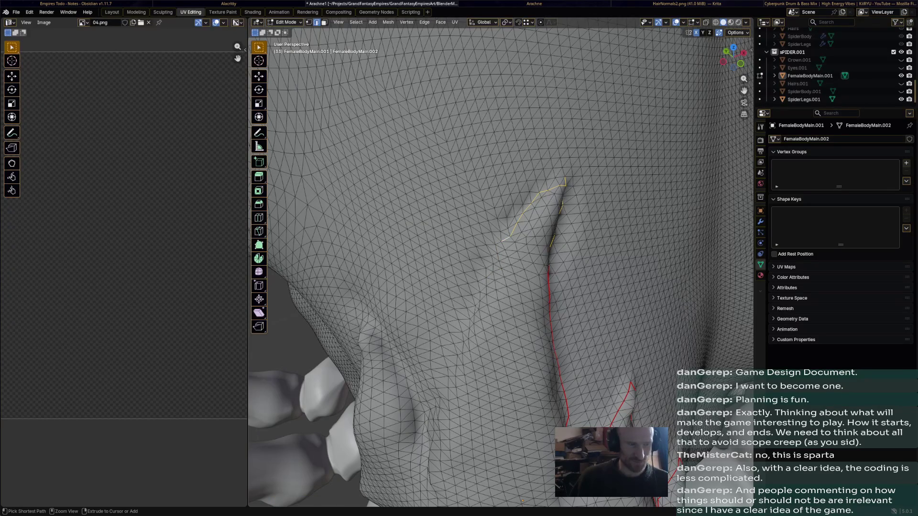
{"action": "left_click", "coordinate": [495, 244], "text": "ctrl"}
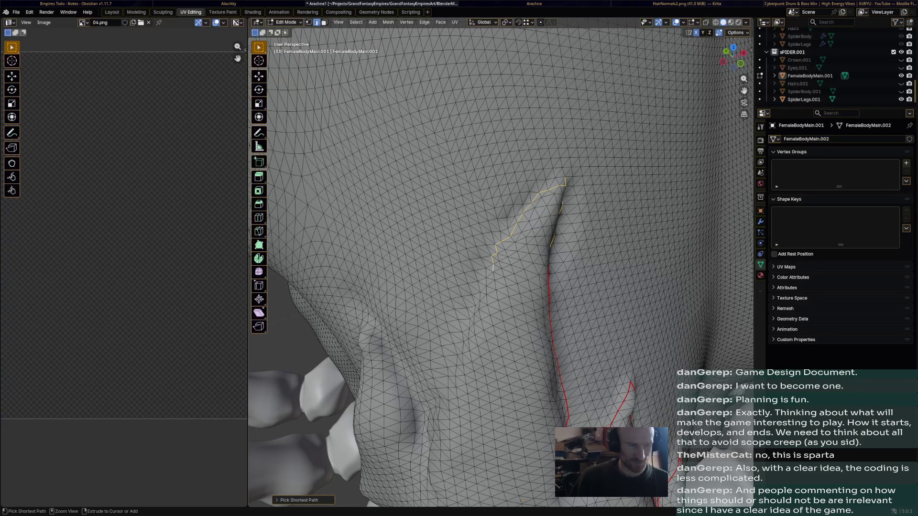
- Extend the path a little further down the fold in short picks
{"action": "middle_click_drag", "start_coordinate": [503, 287], "coordinate": [431, 215]}
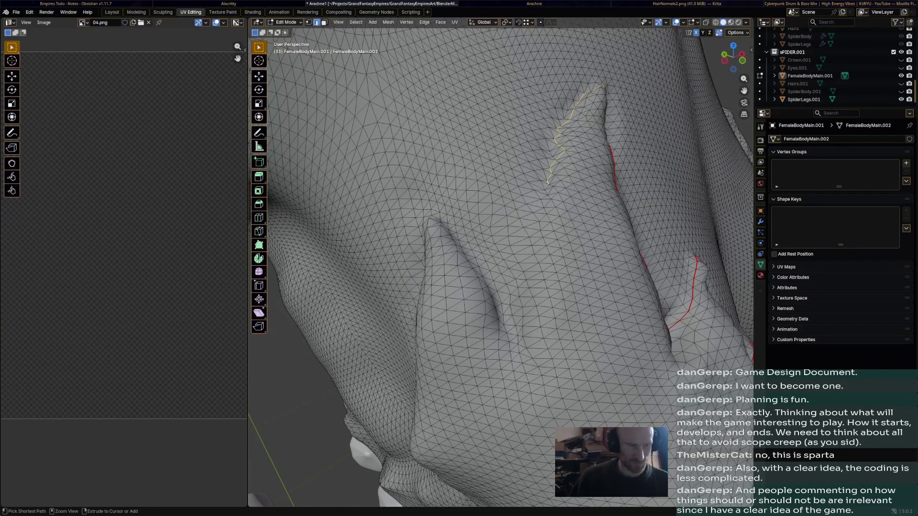
{"action": "left_click", "coordinate": [534, 251], "text": "ctrl"}
{"action": "key", "text": "ctrl+z"}
{"action": "left_click", "coordinate": [548, 203], "text": "ctrl"}
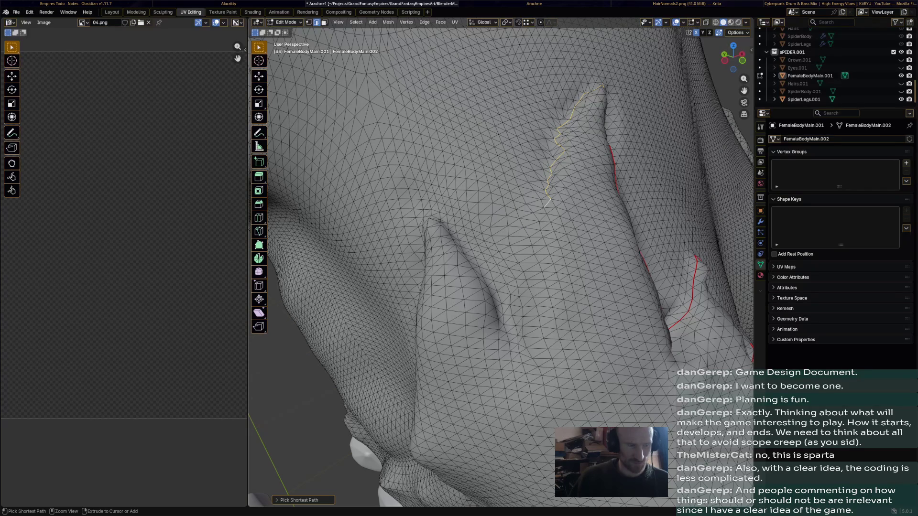
{"action": "left_click", "coordinate": [547, 226], "text": "ctrl"}
- Carry the path down to the base of the fold, redoing one overlong pick
{"action": "left_click", "coordinate": [515, 324], "text": "ctrl"}
{"action": "key", "text": "ctrl+z"}
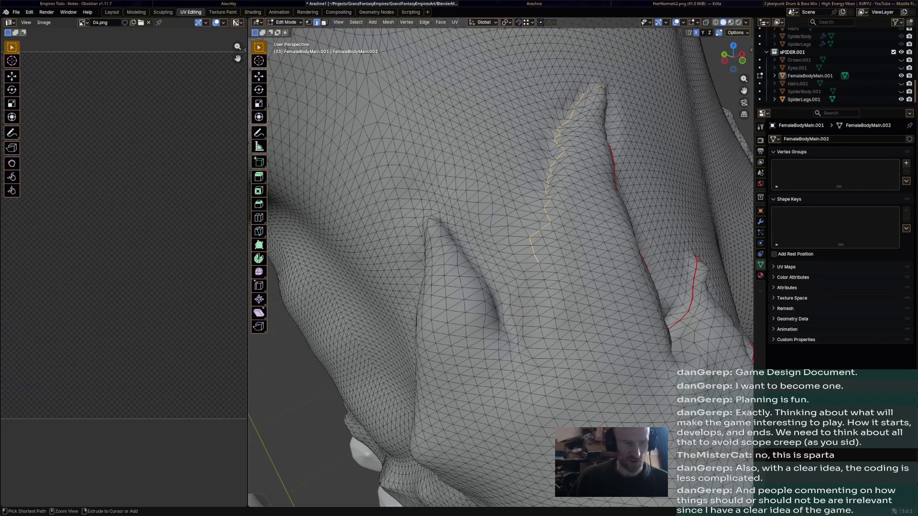
{"action": "left_click", "coordinate": [538, 276], "text": "ctrl"}
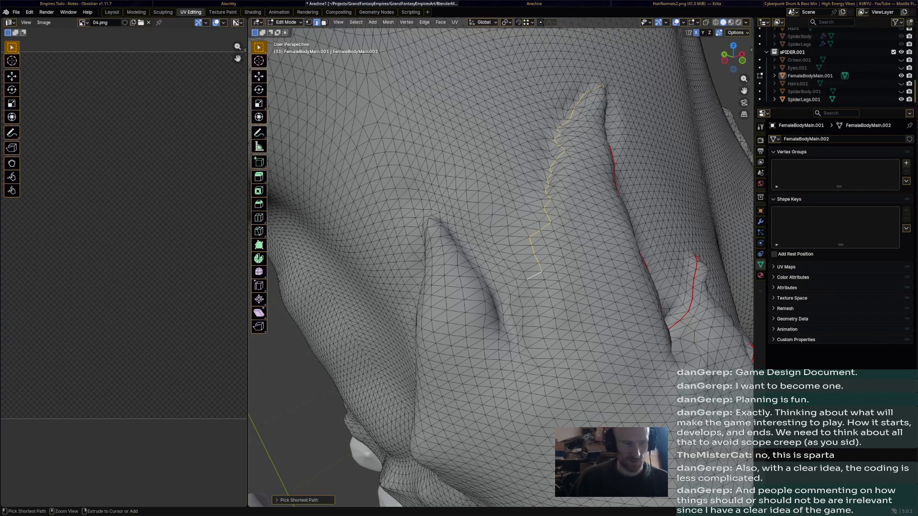
{"action": "left_click", "coordinate": [516, 334], "text": "ctrl"}
{"action": "middle_click_drag", "start_coordinate": [502, 251], "coordinate": [459, 272]}
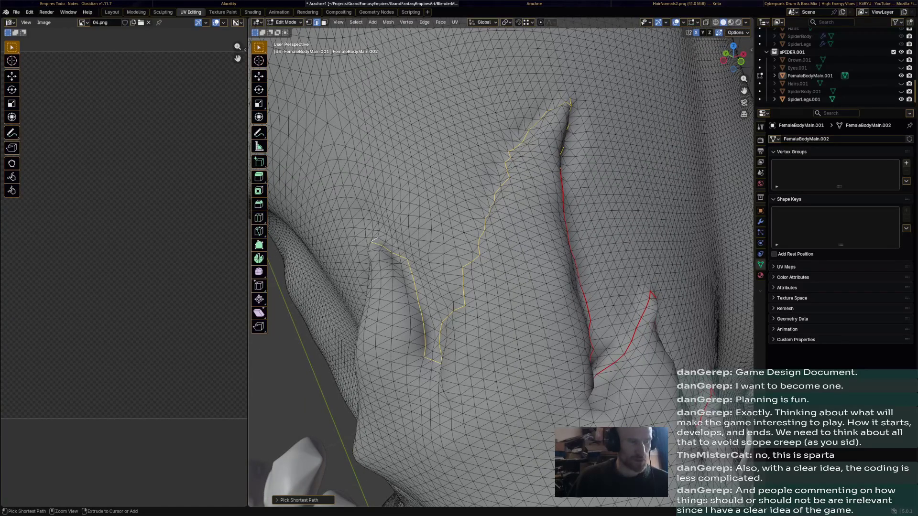
{"action": "left_click", "coordinate": [430, 359], "text": "ctrl"}
{"action": "middle_click_drag", "start_coordinate": [502, 252], "coordinate": [358, 215]}
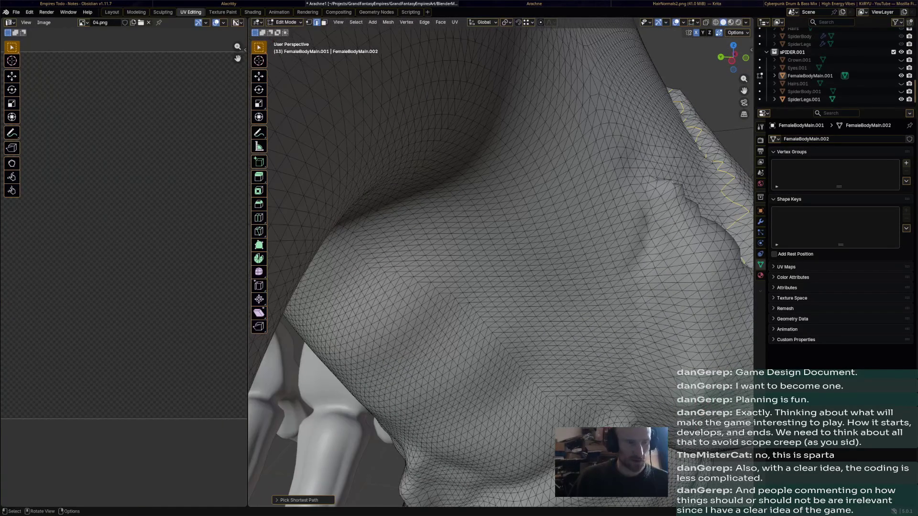
- Select a new edge path along the chest fold and inspect it from several angles
{"action": "middle_click_drag", "start_coordinate": [502, 251], "coordinate": [430, 215]}
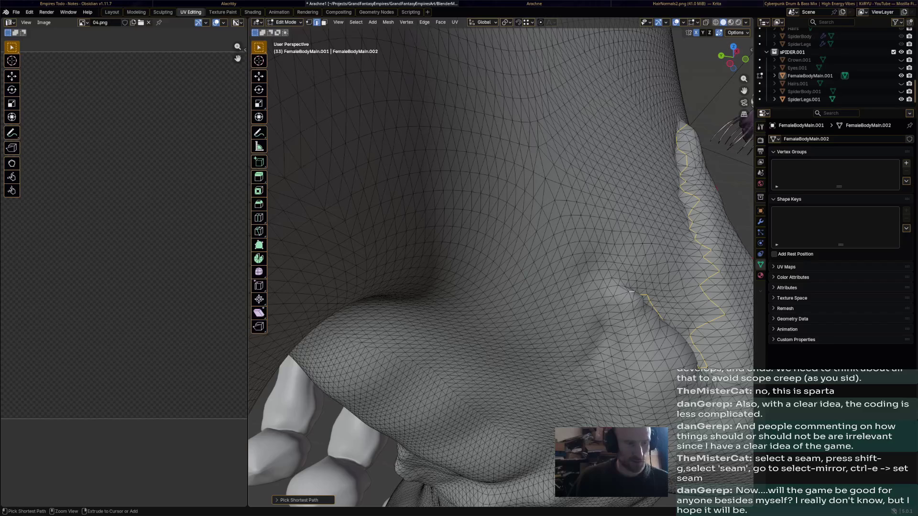
{"action": "middle_click_drag", "start_coordinate": [631, 293], "coordinate": [624, 216]}
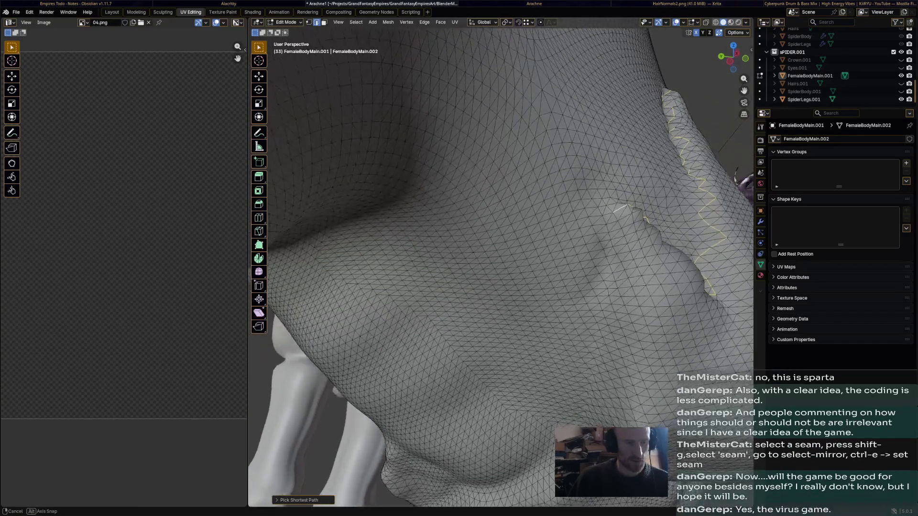
{"action": "middle_click_drag", "start_coordinate": [502, 252], "coordinate": [495, 201]}
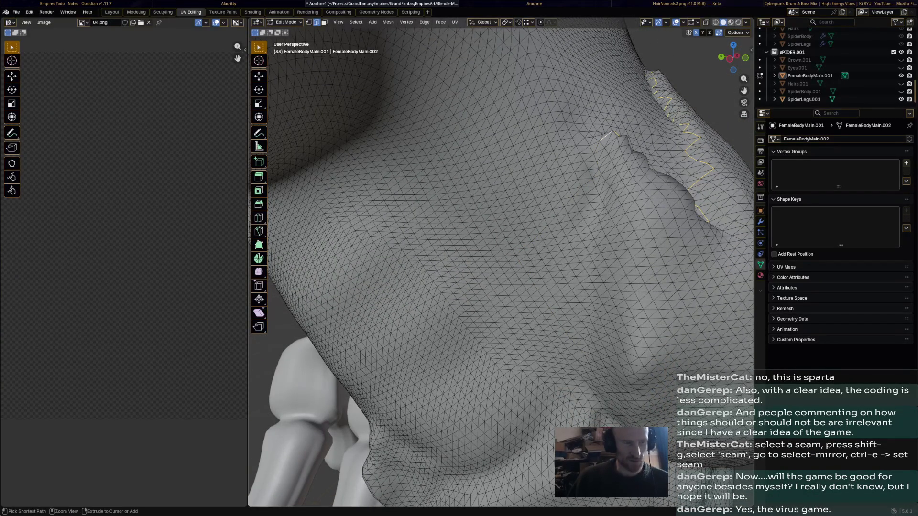
{"action": "left_click", "coordinate": [598, 158], "text": "ctrl"}
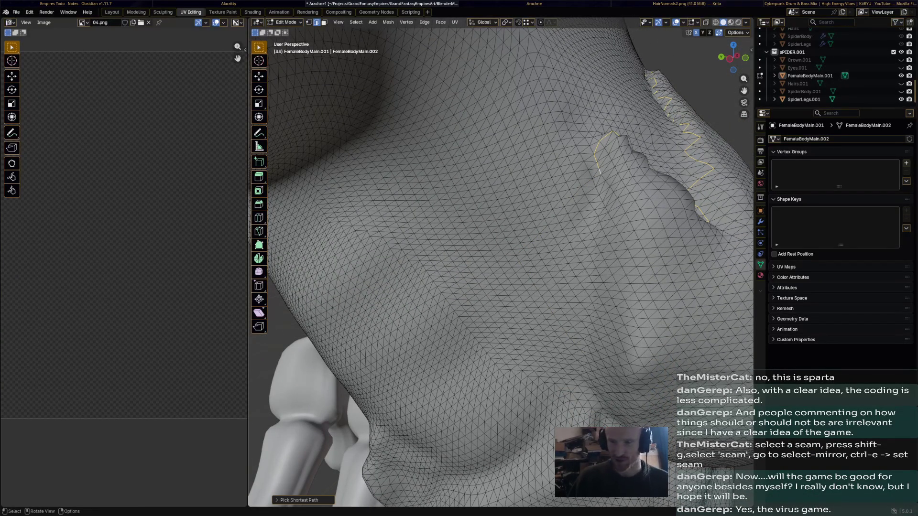
{"action": "middle_click_drag", "start_coordinate": [502, 251], "coordinate": [610, 345]}
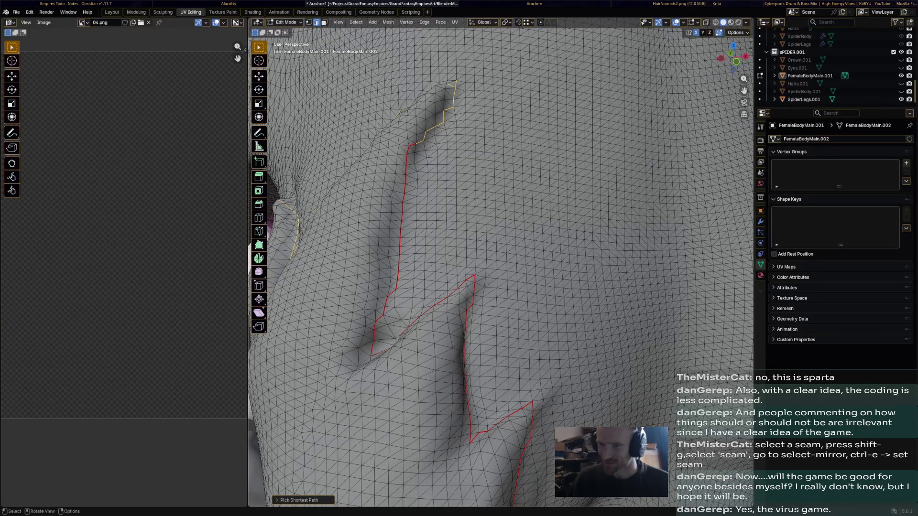
{"action": "middle_click_drag", "start_coordinate": [502, 251], "coordinate": [611, 215]}
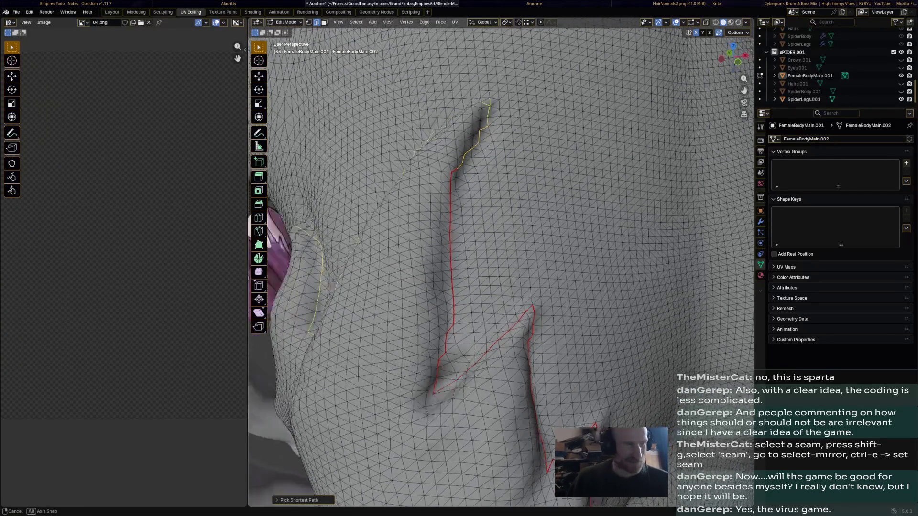
{"action": "middle_click_drag", "start_coordinate": [502, 252], "coordinate": [431, 215]}
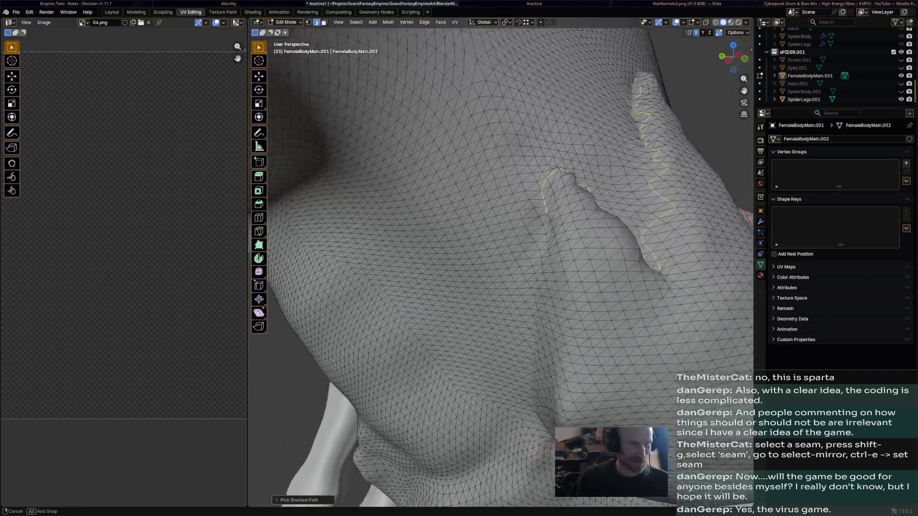
- Mark the traced chest-cut edges as seams via Ctrl+E
{"action": "key", "text": "ctrl+e"}
{"action": "left_click", "coordinate": [624, 220]}
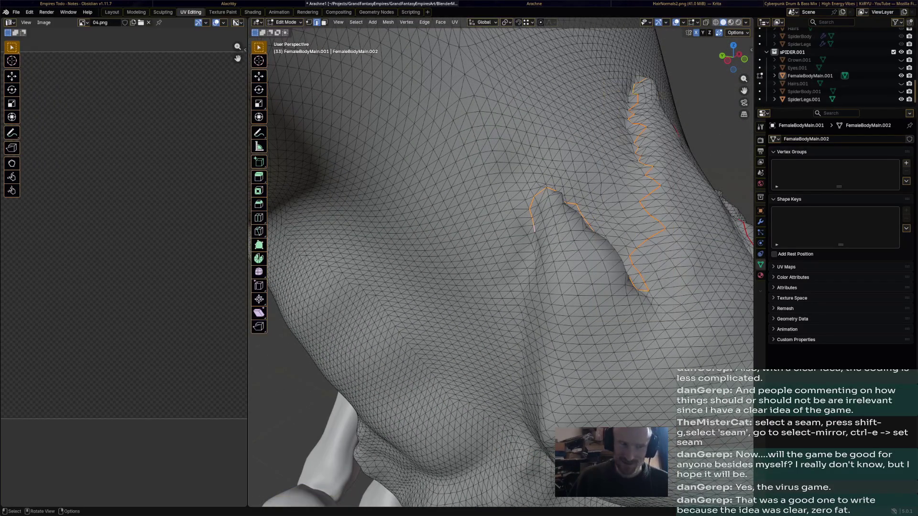
{"action": "middle_click_drag", "start_coordinate": [502, 251], "coordinate": [395, 287]}
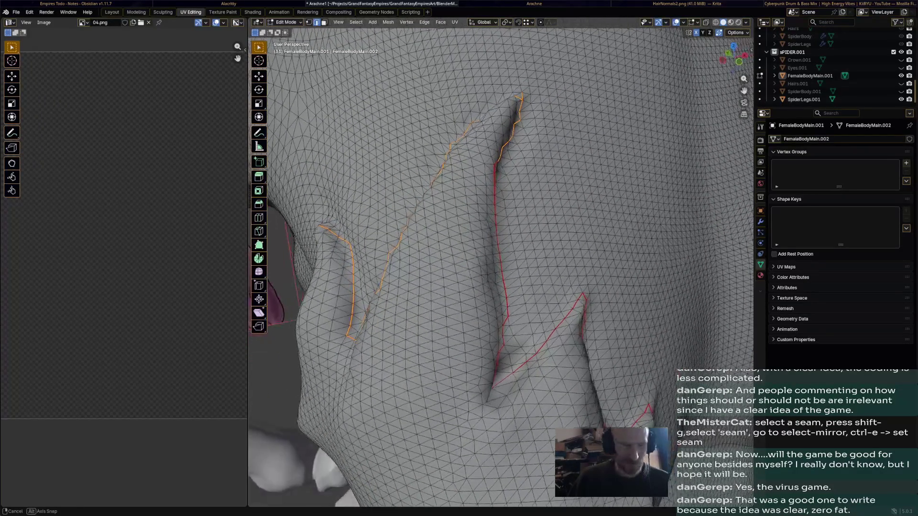
{"action": "middle_click_drag", "start_coordinate": [502, 251], "coordinate": [430, 216]}
{"action": "scroll", "coordinate": [502, 251], "scroll_direction": "down", "scroll_amount": 4}
{"action": "middle_click_drag", "start_coordinate": [502, 251], "coordinate": [466, 231]}
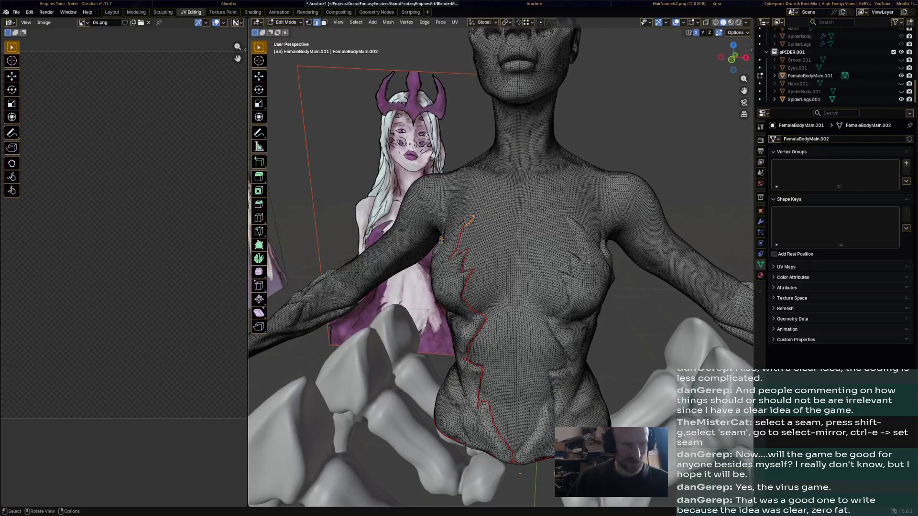
{"action": "scroll", "coordinate": [502, 273], "scroll_direction": "up", "scroll_amount": 3}
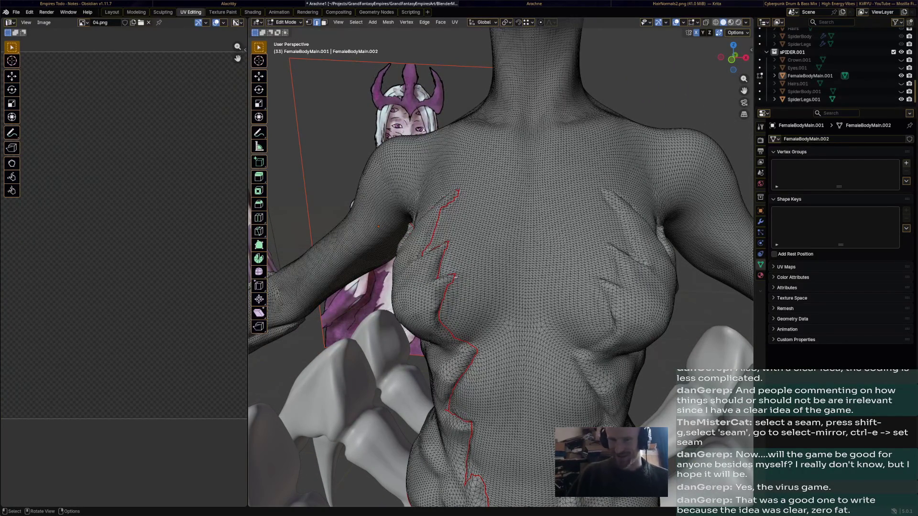
{"action": "middle_click_drag", "start_coordinate": [502, 252], "coordinate": [474, 244]}
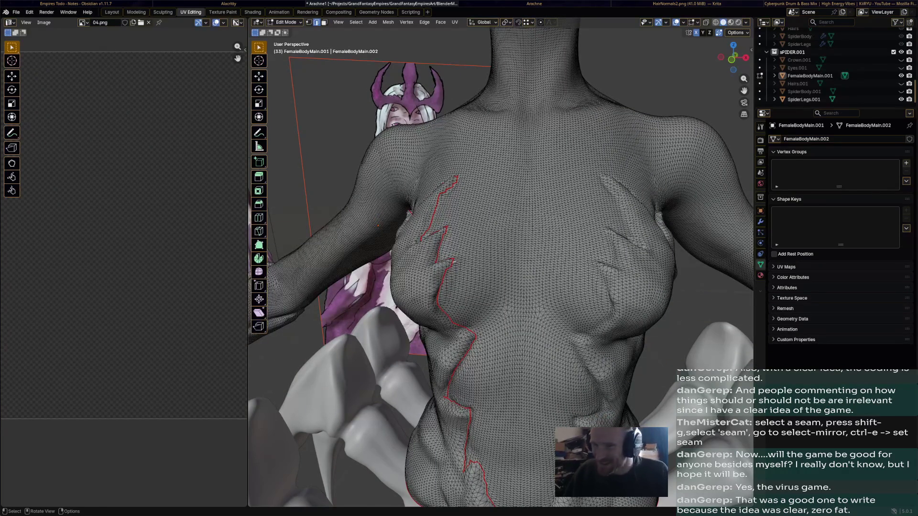
{"action": "scroll", "coordinate": [502, 252], "scroll_direction": "up", "scroll_amount": 2}
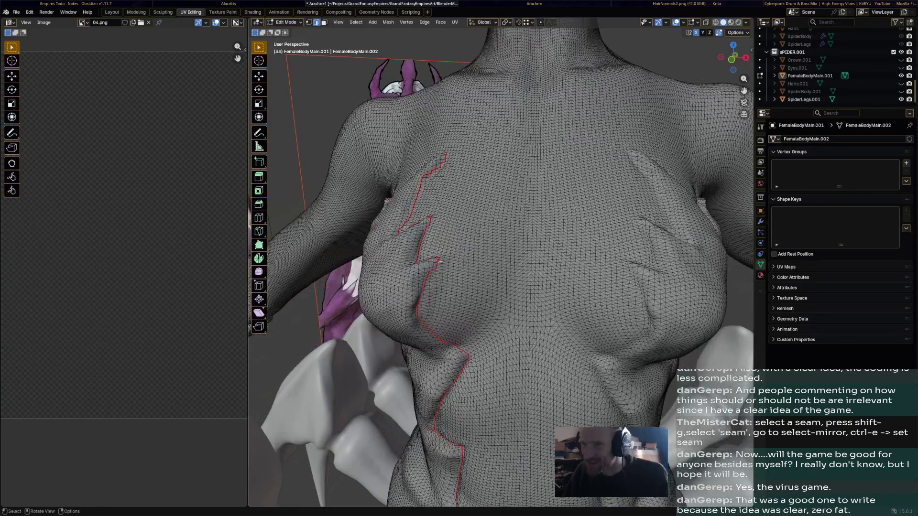
{"action": "scroll", "coordinate": [502, 251], "scroll_direction": "up", "scroll_amount": 2}
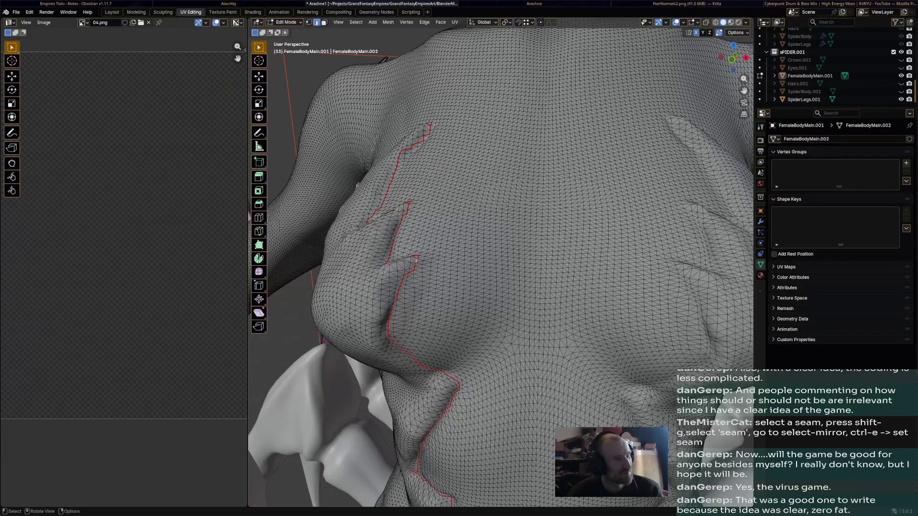
- Mark the selected fold edges as seams, then bring up Select Similar
{"action": "key", "text": "ctrl+e"}
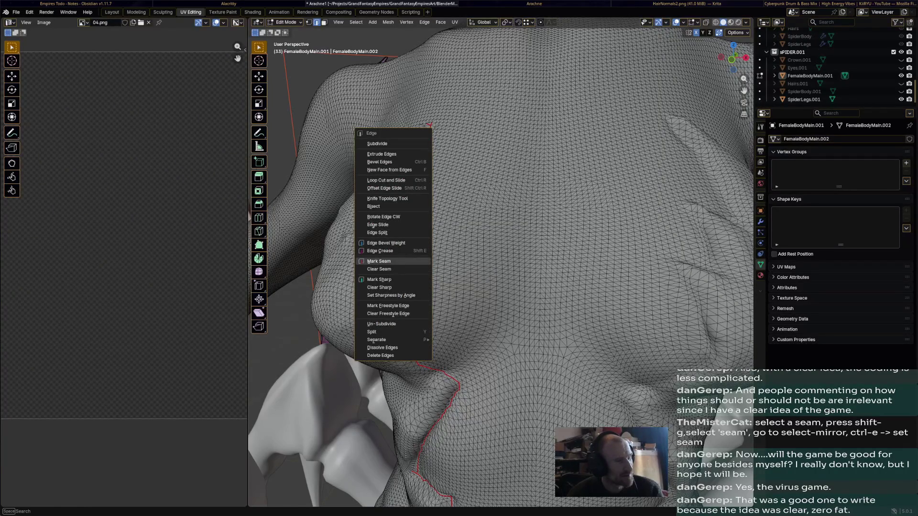
{"action": "left_click", "coordinate": [380, 261]}
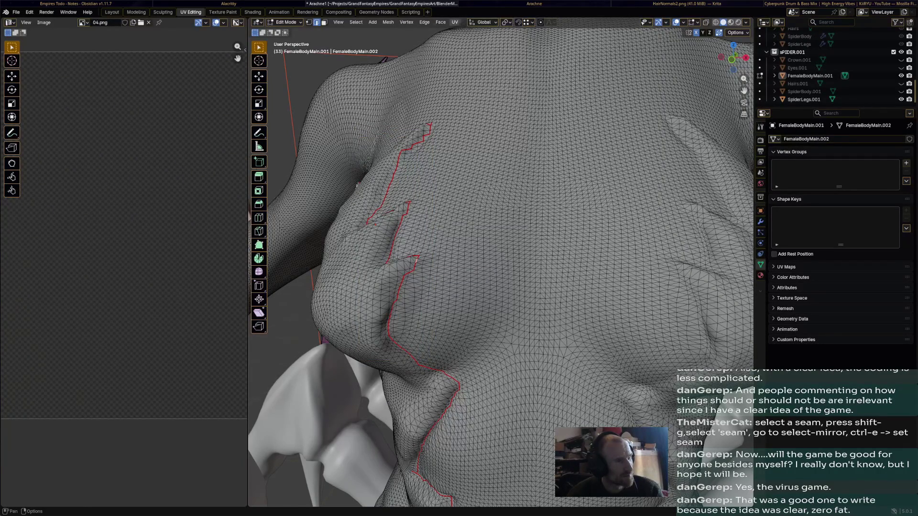
{"action": "left_click", "coordinate": [287, 22]}
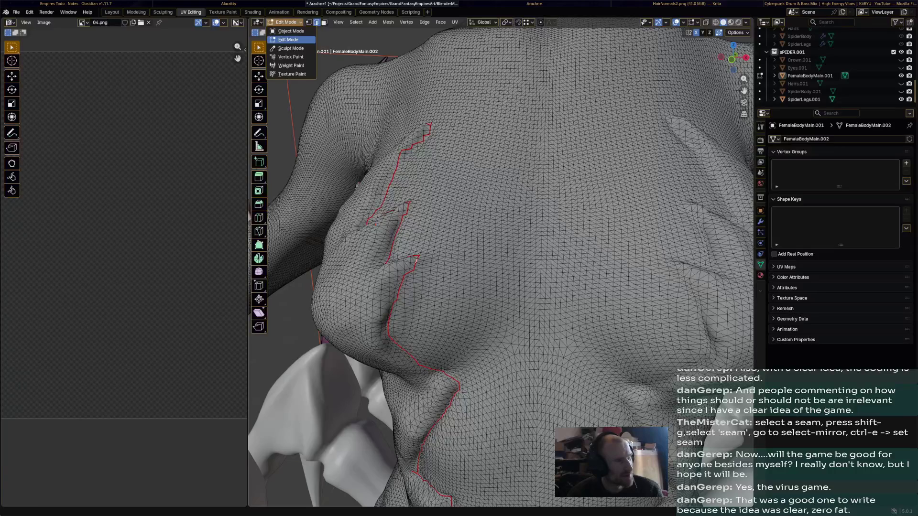
{"action": "left_click", "coordinate": [291, 40]}
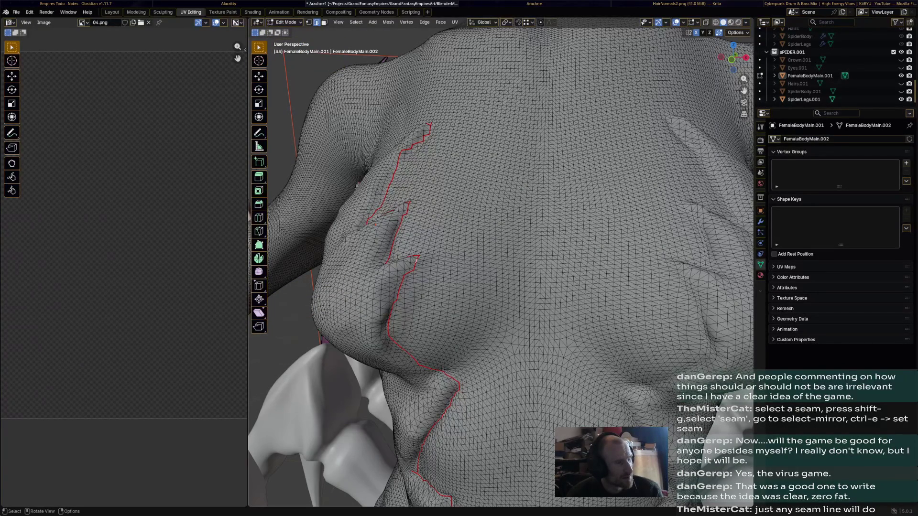
{"action": "scroll", "coordinate": [357, 185], "scroll_direction": "up", "scroll_amount": 5}
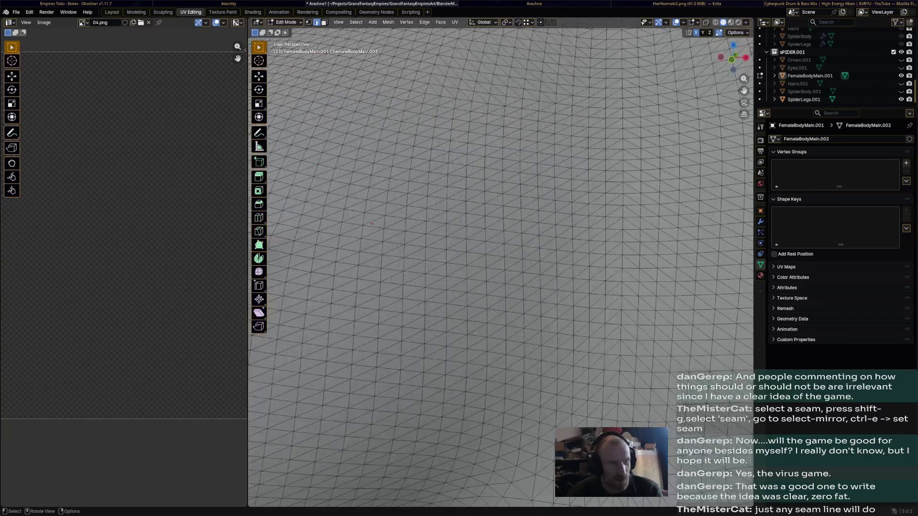
{"action": "scroll", "coordinate": [372, 224], "scroll_direction": "down", "scroll_amount": 5}
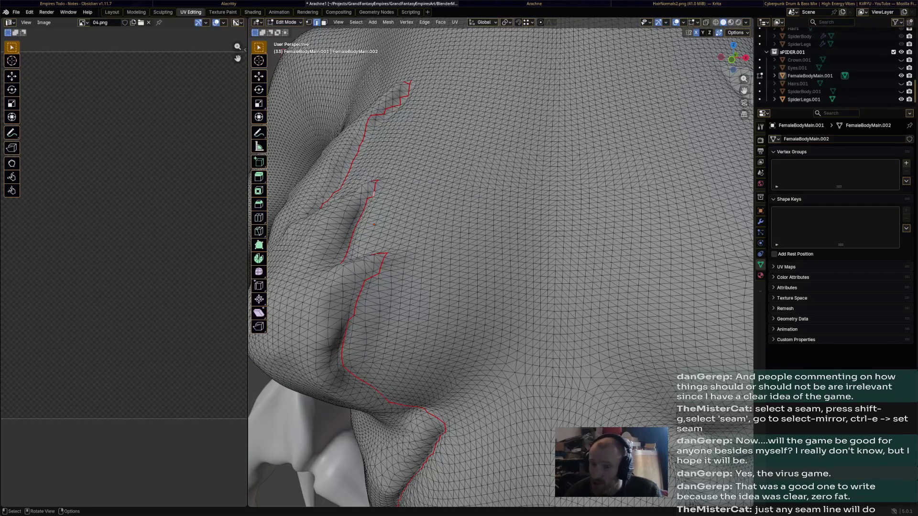
{"action": "key", "text": "shift+g"}
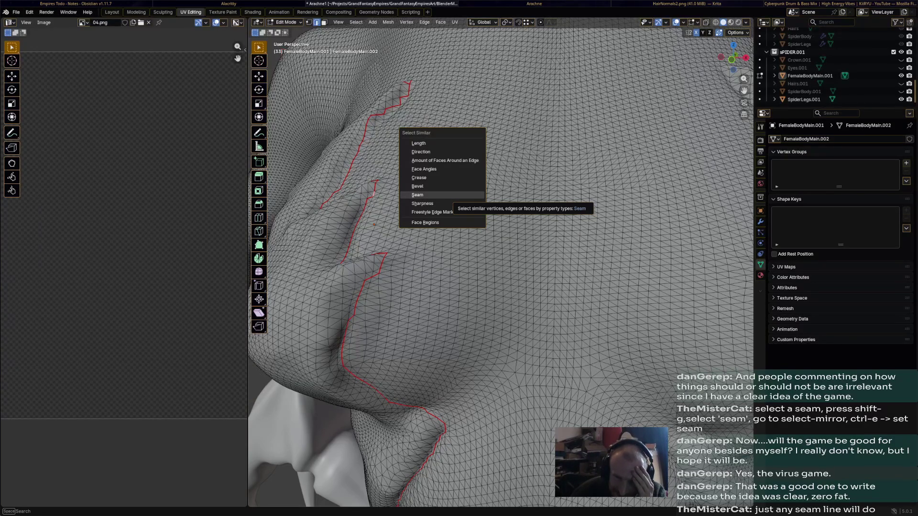
- Select every edge marked as seam with Select Similar and review them around the body
{"action": "left_click", "coordinate": [418, 196]}
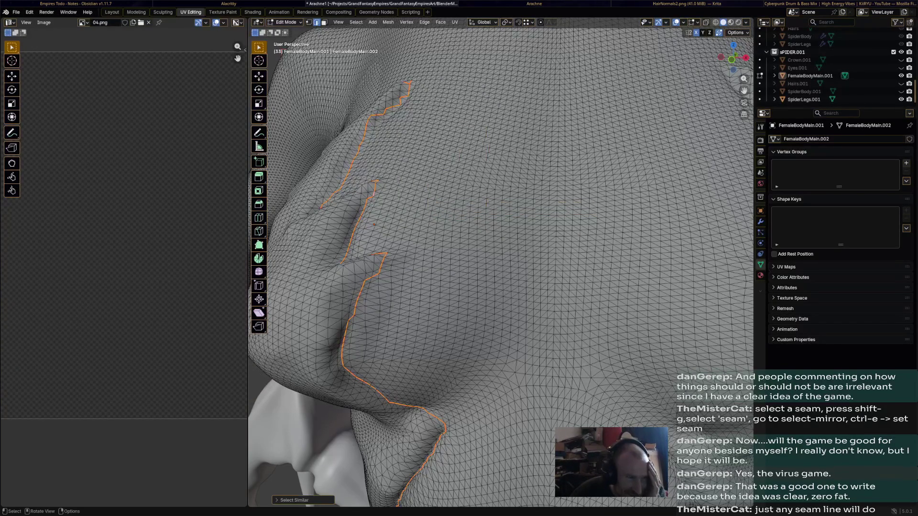
{"action": "scroll", "coordinate": [502, 258], "scroll_direction": "down", "scroll_amount": 4}
{"action": "middle_click_drag", "start_coordinate": [502, 259], "coordinate": [431, 216]}
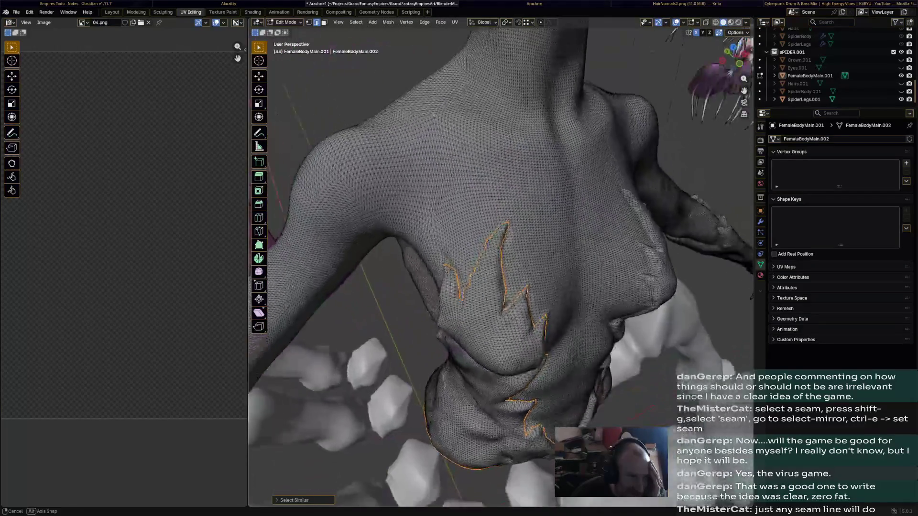
{"action": "middle_click_drag", "start_coordinate": [502, 215], "coordinate": [502, 344]}
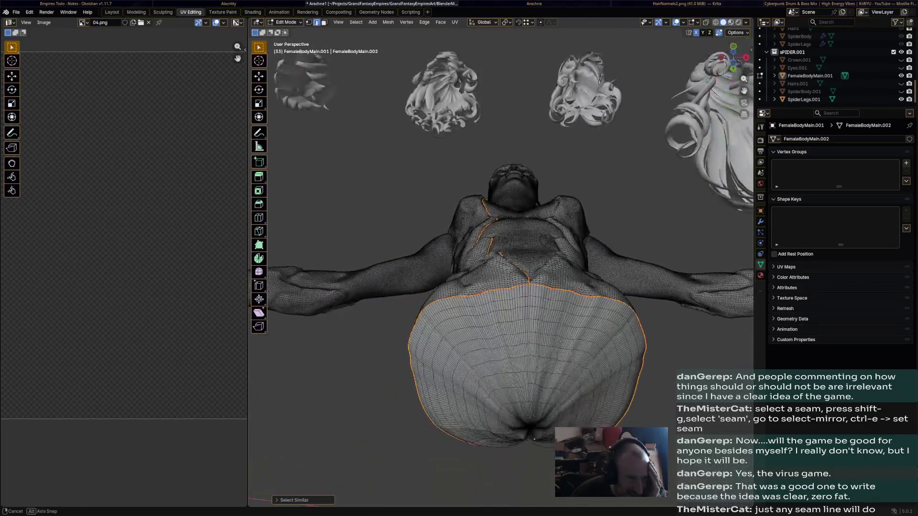
{"action": "mouse_move", "coordinate": [503, 287]}
{"action": "middle_mouse_down"}
{"action": "mouse_move", "coordinate": [502, 215]}
{"action": "mouse_move", "coordinate": [517, 245]}
{"action": "middle_mouse_up"}
{"action": "scroll", "coordinate": [502, 259], "scroll_direction": "up", "scroll_amount": 3}
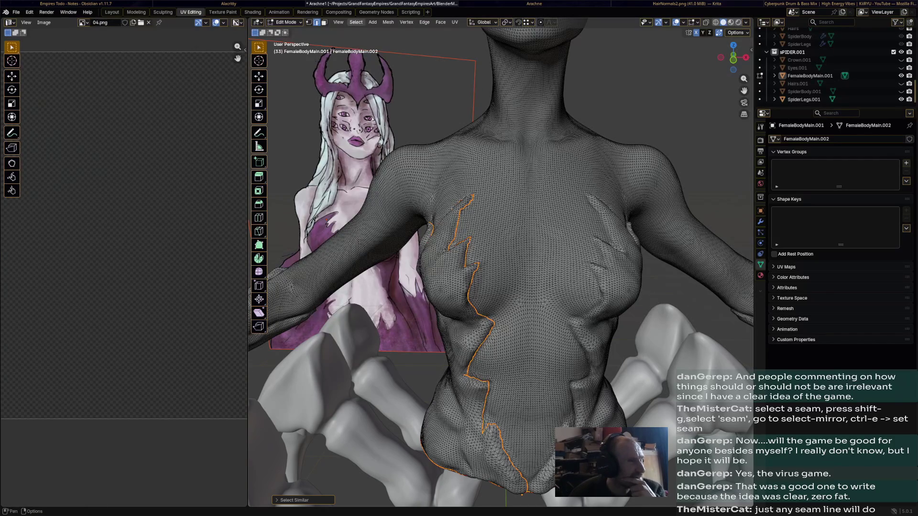
- Use Select Mirror to pick the matching edges on the torso's opposite side
{"action": "left_click", "coordinate": [356, 22]}
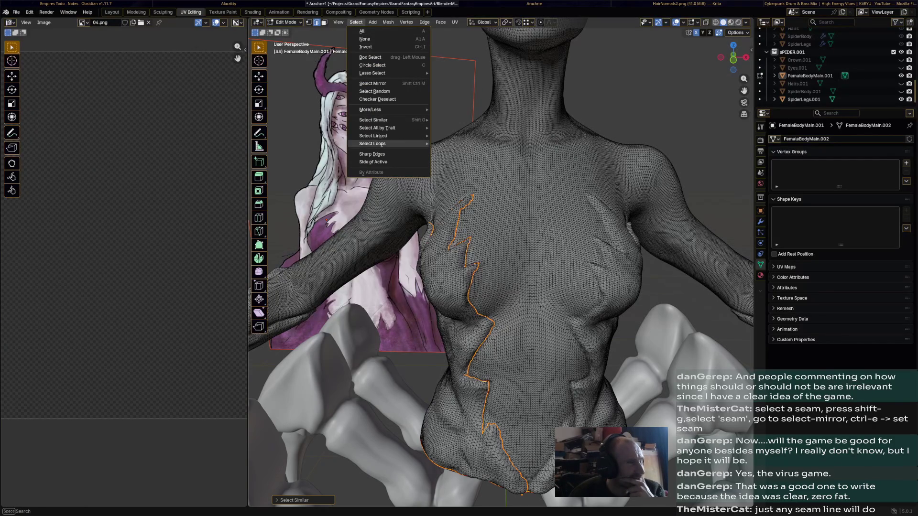
{"action": "left_click", "coordinate": [373, 84]}
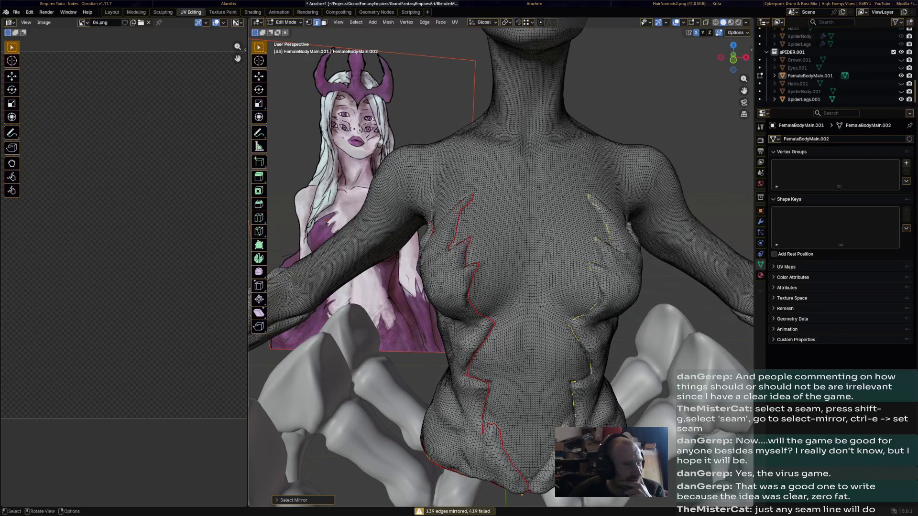
{"action": "middle_click_drag", "start_coordinate": [502, 273], "coordinate": [545, 259]}
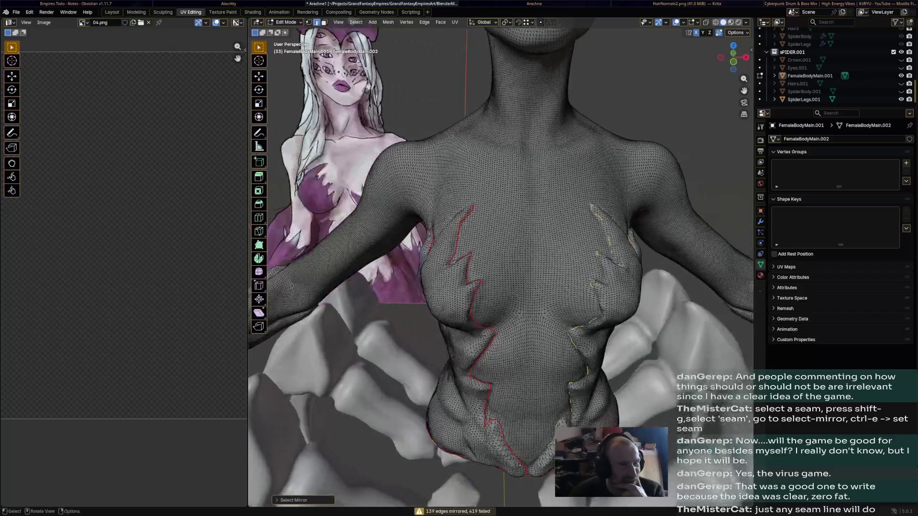
{"action": "scroll", "coordinate": [502, 272], "scroll_direction": "up", "scroll_amount": 3}
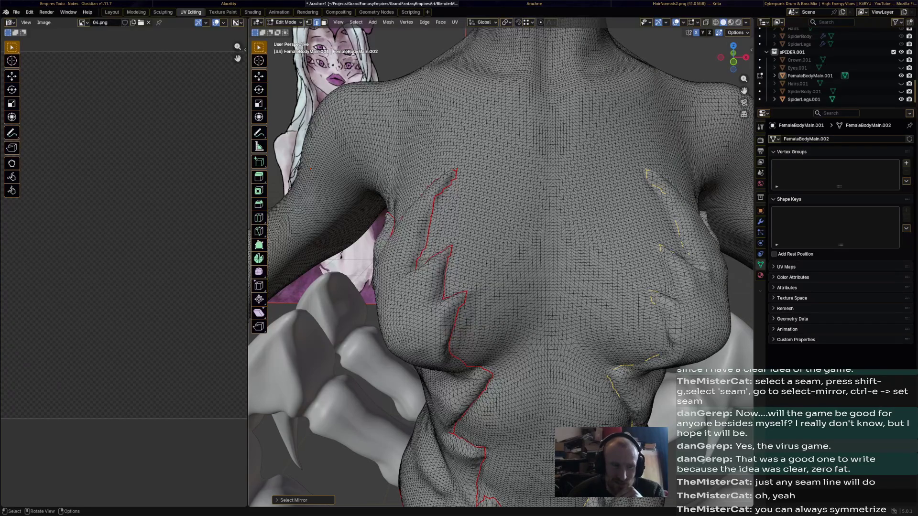
{"action": "mouse_move", "coordinate": [503, 251]}
{"action": "middle_mouse_down"}
{"action": "mouse_move", "coordinate": [430, 215]}
{"action": "mouse_move", "coordinate": [502, 251]}
{"action": "mouse_move", "coordinate": [531, 236]}
{"action": "middle_mouse_up"}
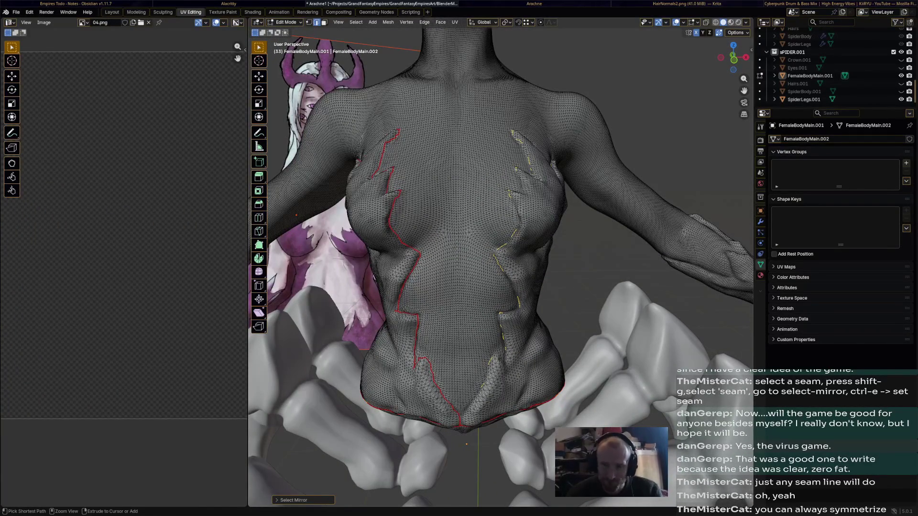
- Undo the mirrored selection, select all and apply Mesh > Symmetrize so the scar seams mirror across the torso
{"action": "key", "text": "ctrl+z"}
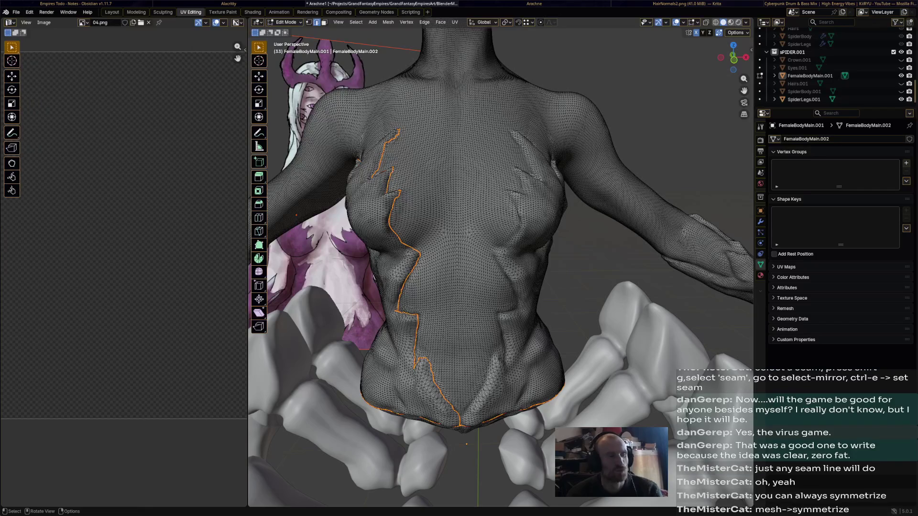
{"action": "key", "text": "alt+a"}
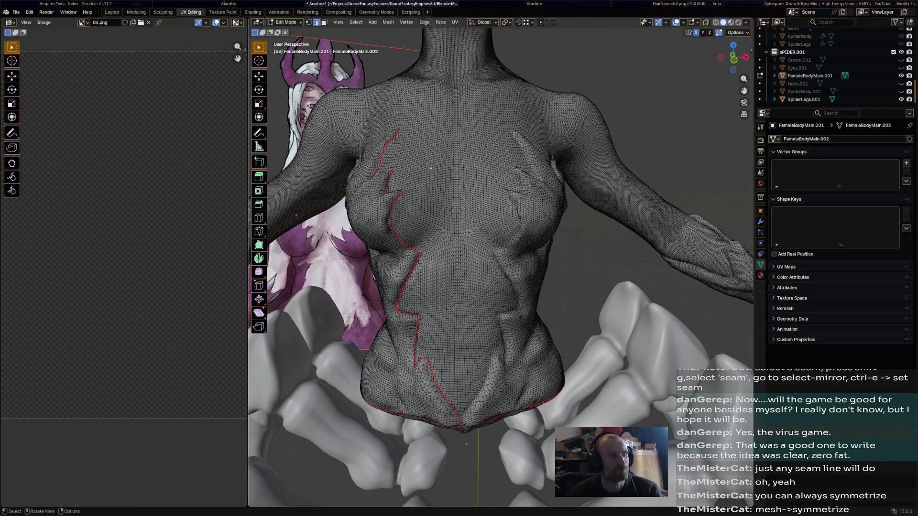
{"action": "key", "text": "a"}
{"action": "left_click", "coordinate": [389, 22]}
{"action": "mouse_move", "coordinate": [397, 94]}
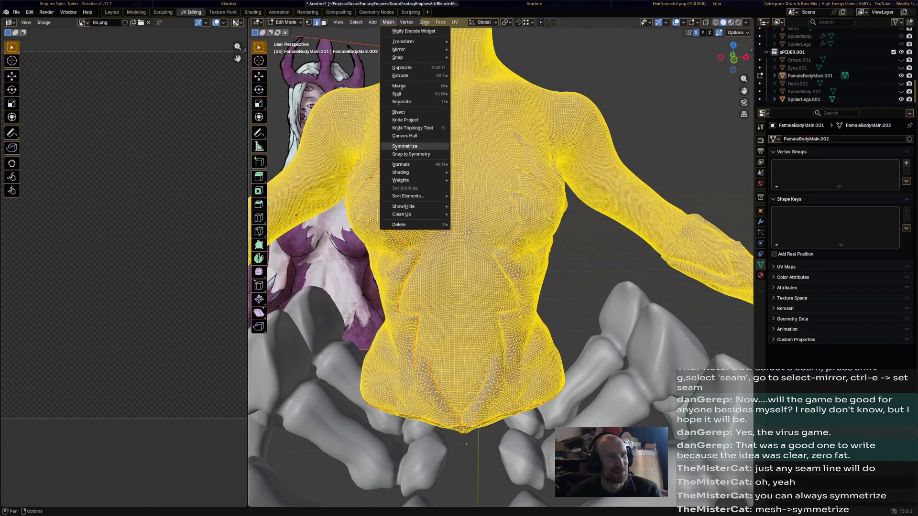
{"action": "left_click", "coordinate": [405, 146]}
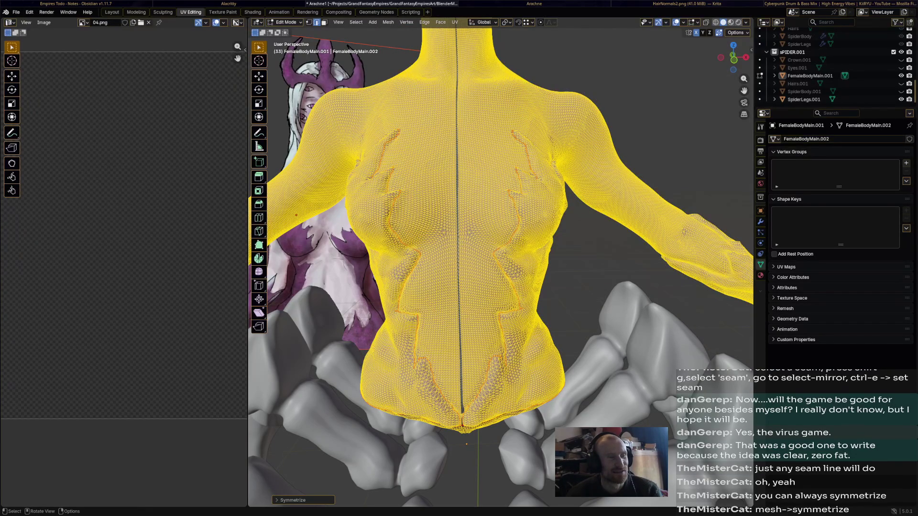
{"action": "key", "text": "alt+a"}
{"action": "scroll", "coordinate": [502, 251], "scroll_direction": "down", "scroll_amount": 3}
{"action": "scroll", "coordinate": [502, 215], "scroll_direction": "up", "scroll_amount": 3}
- Inspect the torso from above, confirming matching red chest seams on both sides
{"action": "middle_click_drag", "start_coordinate": [502, 216], "coordinate": [502, 301]}
{"action": "key", "text": "a"}
{"action": "middle_click_drag", "start_coordinate": [502, 215], "coordinate": [503, 287]}
{"action": "scroll", "coordinate": [502, 251], "scroll_direction": "up", "scroll_amount": 3}
{"action": "mouse_move", "coordinate": [503, 251]}
{"action": "middle_mouse_down"}
{"action": "mouse_move", "coordinate": [488, 237]}
{"action": "mouse_move", "coordinate": [517, 244]}
{"action": "mouse_move", "coordinate": [495, 258]}
{"action": "mouse_move", "coordinate": [538, 215]}
{"action": "middle_mouse_up"}
{"action": "scroll", "coordinate": [502, 251], "scroll_direction": "down", "scroll_amount": 3}
{"action": "key", "text": "alt+a"}
{"action": "scroll", "coordinate": [466, 251], "scroll_direction": "up", "scroll_amount": 4}
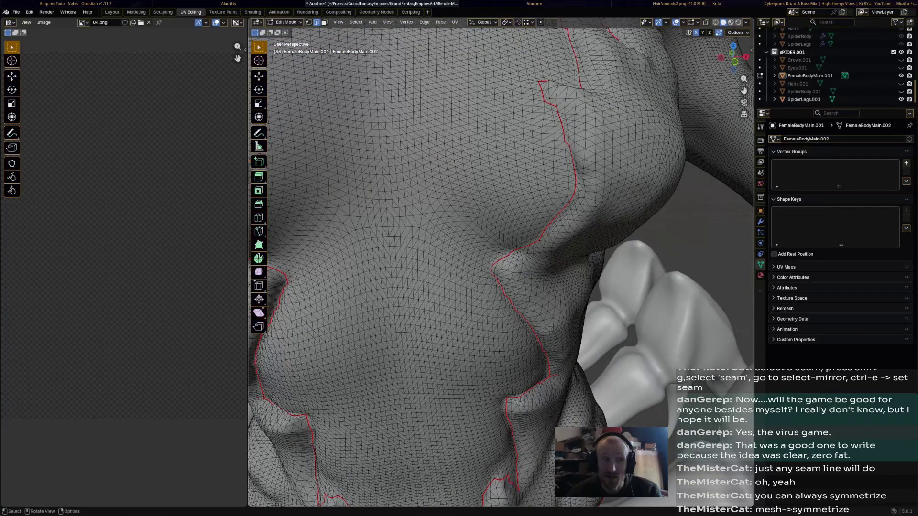
{"action": "scroll", "coordinate": [503, 252], "scroll_direction": "down", "scroll_amount": 5}
- From a straight back view, merge the whole mesh's vertices By Distance (none removed)
{"action": "middle_click_drag", "start_coordinate": [502, 251], "coordinate": [502, 144]}
{"action": "middle_click_drag", "start_coordinate": [502, 215], "coordinate": [502, 144]}
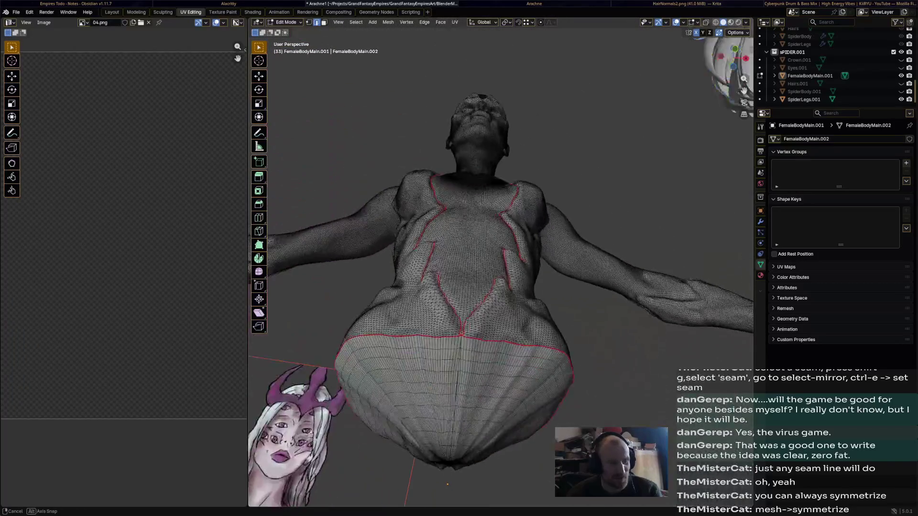
{"action": "middle_click_drag", "start_coordinate": [502, 252], "coordinate": [502, 143]}
{"action": "scroll", "coordinate": [466, 287], "scroll_direction": "up", "scroll_amount": 4}
{"action": "mouse_move", "coordinate": [466, 287]}
{"action": "middle_mouse_down"}
{"action": "mouse_move", "coordinate": [538, 251]}
{"action": "mouse_move", "coordinate": [431, 186]}
{"action": "middle_mouse_up"}
{"action": "scroll", "coordinate": [502, 252], "scroll_direction": "down", "scroll_amount": 5}
{"action": "mouse_move", "coordinate": [502, 252]}
{"action": "middle_mouse_down"}
{"action": "mouse_move", "coordinate": [431, 215]}
{"action": "mouse_move", "coordinate": [359, 215]}
{"action": "mouse_move", "coordinate": [467, 251]}
{"action": "middle_mouse_up"}
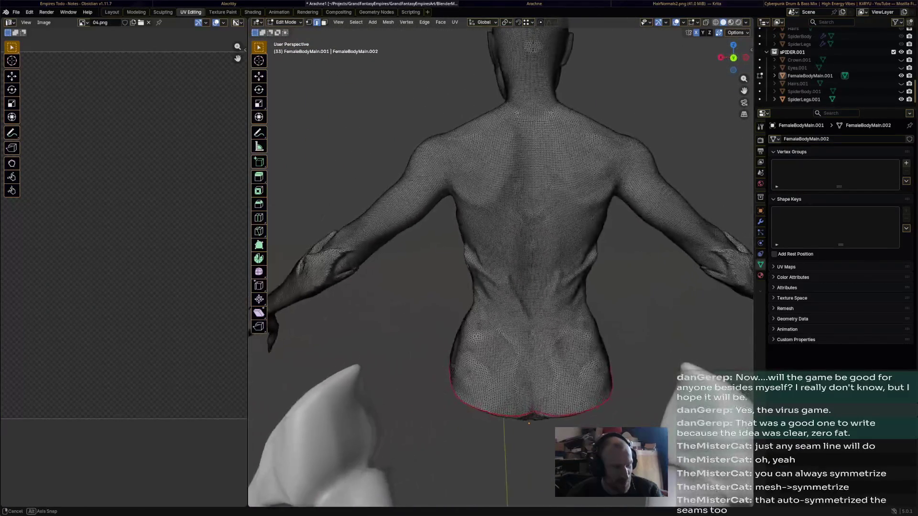
{"action": "scroll", "coordinate": [502, 287], "scroll_direction": "up", "scroll_amount": 5}
{"action": "mouse_move", "coordinate": [502, 288]}
{"action": "middle_mouse_down"}
{"action": "mouse_move", "coordinate": [467, 273]}
{"action": "mouse_move", "coordinate": [466, 252]}
{"action": "mouse_move", "coordinate": [495, 252]}
{"action": "mouse_move", "coordinate": [466, 179]}
{"action": "middle_mouse_up"}
{"action": "scroll", "coordinate": [502, 251], "scroll_direction": "up", "scroll_amount": 4}
{"action": "scroll", "coordinate": [502, 251], "scroll_direction": "up", "scroll_amount": 4}
{"action": "scroll", "coordinate": [502, 252], "scroll_direction": "up", "scroll_amount": 3}
{"action": "key", "text": "a"}
{"action": "scroll", "coordinate": [502, 252], "scroll_direction": "down", "scroll_amount": 5}
{"action": "key", "text": "m"}
{"action": "left_click", "coordinate": [473, 280]}
{"action": "key", "text": "alt+a"}
{"action": "scroll", "coordinate": [502, 252], "scroll_direction": "up", "scroll_amount": 6}
{"action": "scroll", "coordinate": [503, 251], "scroll_direction": "up", "scroll_amount": 4}
{"action": "scroll", "coordinate": [502, 264], "scroll_direction": "up", "scroll_amount": 6}
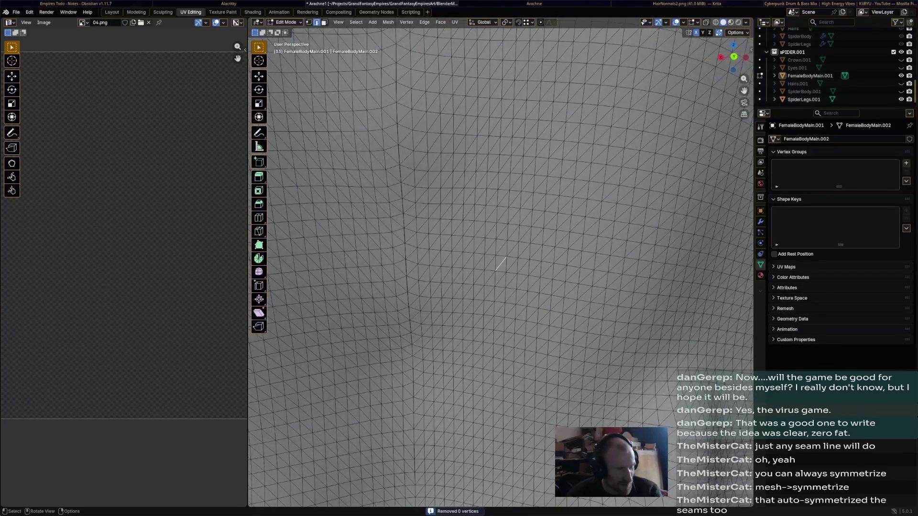
- In vertex select mode, nudge a lower-back vertex on the center line slightly into place
{"action": "key", "text": "1"}
{"action": "left_click", "coordinate": [416, 233]}
{"action": "key", "text": "alt+a"}
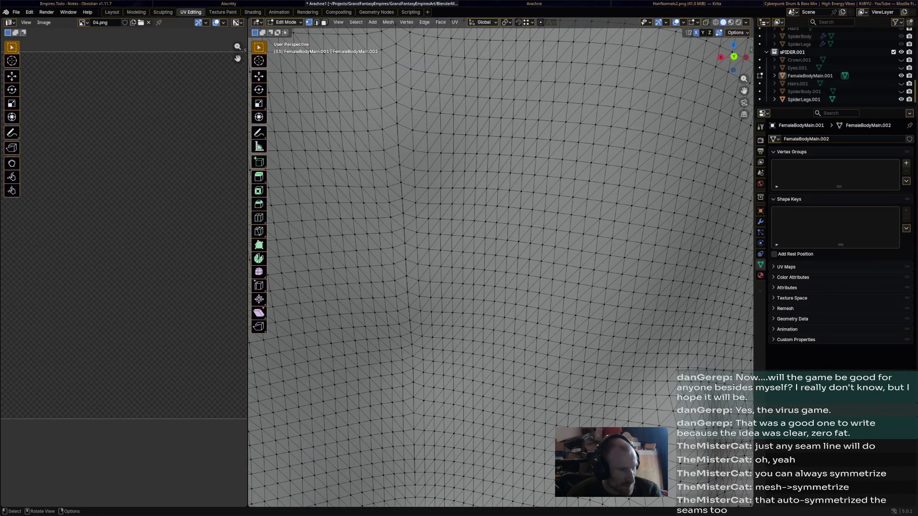
{"action": "key", "text": "g"}
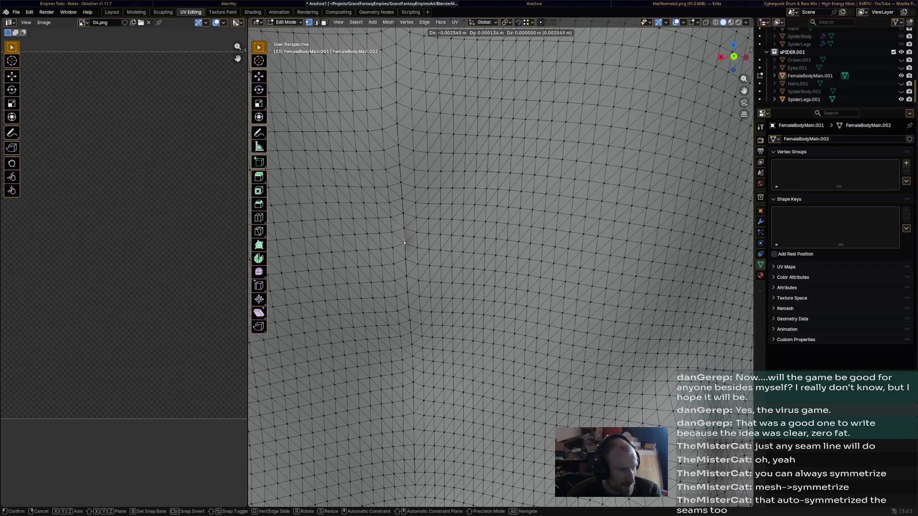
{"action": "left_click", "coordinate": [406, 240]}
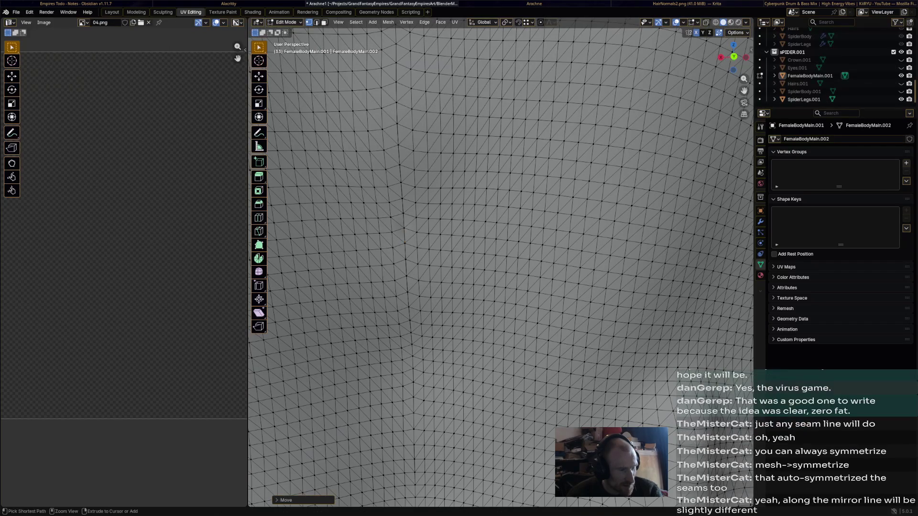
{"action": "key", "text": "a"}
{"action": "scroll", "coordinate": [406, 244], "scroll_direction": "down", "scroll_amount": 6}
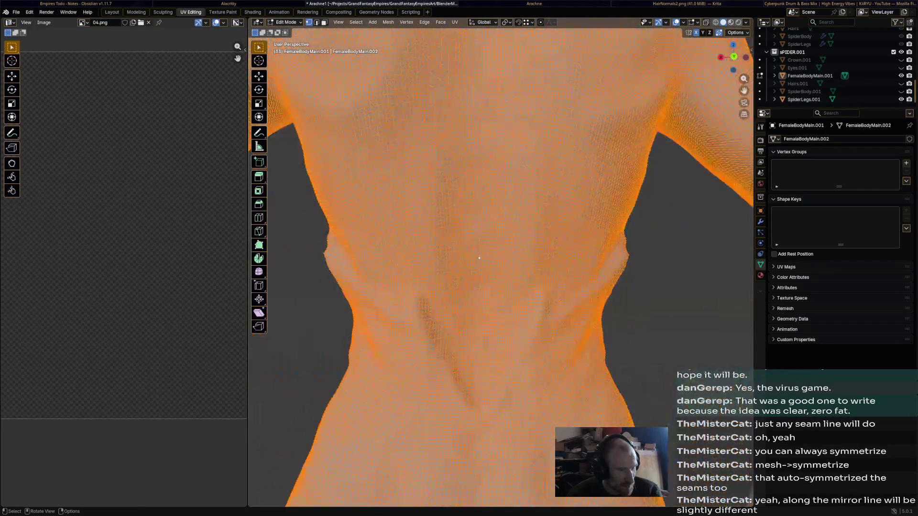
- Merge the whole mesh By Distance with Merge Distance raised to 0.0201 m, removing 160 vertices
{"action": "middle_click_drag", "start_coordinate": [445, 252], "coordinate": [466, 258]}
{"action": "key", "text": "m"}
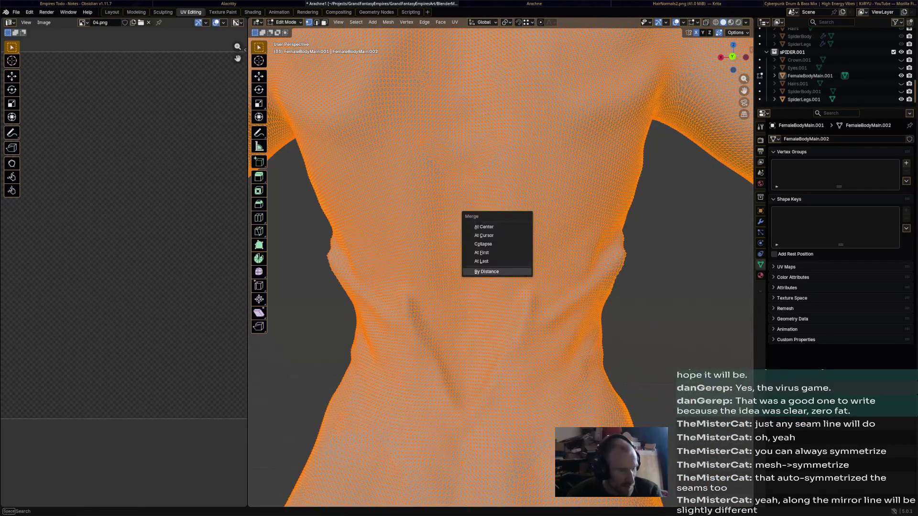
{"action": "left_click", "coordinate": [486, 271]}
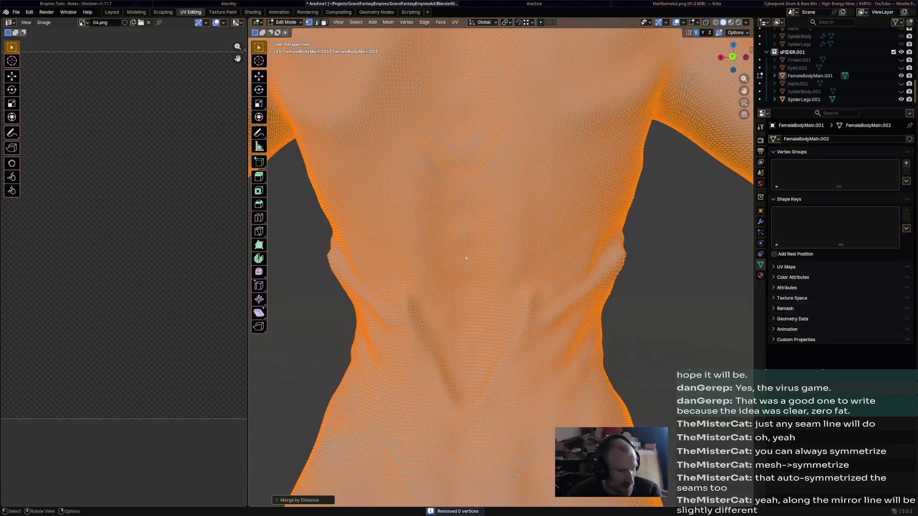
{"action": "left_click", "coordinate": [298, 501]}
{"action": "left_click", "coordinate": [377, 472]}
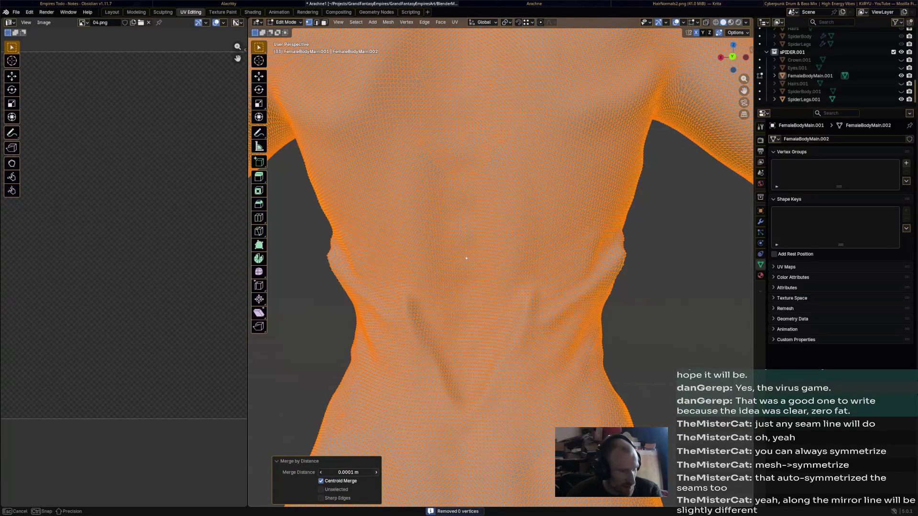
{"action": "left_click", "coordinate": [375, 472]}
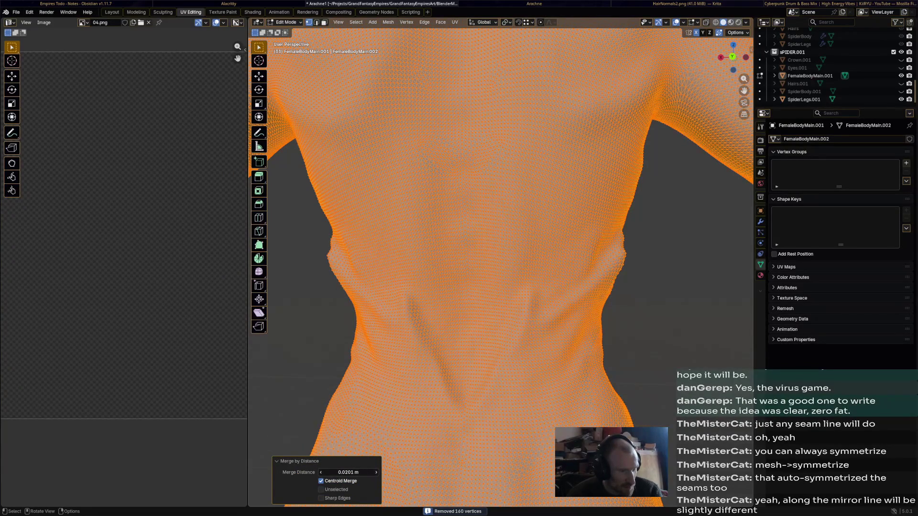
{"action": "scroll", "coordinate": [502, 251], "scroll_direction": "down", "scroll_amount": 4}
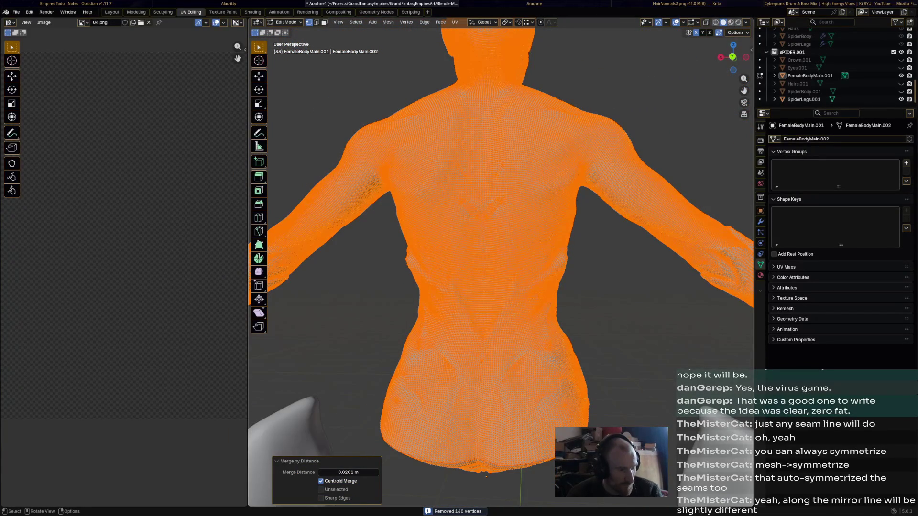
- Deselect and review the torso from the front, checking the chest-cut seams survived the merge
{"action": "mouse_move", "coordinate": [502, 251]}
{"action": "middle_mouse_down"}
{"action": "mouse_move", "coordinate": [430, 216]}
{"action": "mouse_move", "coordinate": [538, 230]}
{"action": "mouse_move", "coordinate": [466, 273]}
{"action": "mouse_move", "coordinate": [459, 323]}
{"action": "mouse_move", "coordinate": [474, 395]}
{"action": "mouse_move", "coordinate": [503, 416]}
{"action": "middle_mouse_up"}
{"action": "key", "text": "alt+a"}
{"action": "middle_click_drag", "start_coordinate": [502, 287], "coordinate": [502, 144]}
{"action": "mouse_move", "coordinate": [502, 251]}
{"action": "middle_mouse_down"}
{"action": "mouse_move", "coordinate": [503, 215]}
{"action": "mouse_move", "coordinate": [517, 245]}
{"action": "mouse_move", "coordinate": [487, 301]}
{"action": "mouse_move", "coordinate": [482, 473]}
{"action": "middle_mouse_up"}
{"action": "key", "text": "a"}
{"action": "key", "text": "alt+a"}
{"action": "key", "text": "a"}
{"action": "key", "text": "alt+a"}
{"action": "scroll", "coordinate": [482, 287], "scroll_direction": "up", "scroll_amount": 4}
{"action": "mouse_move", "coordinate": [482, 287]}
{"action": "middle_mouse_down"}
{"action": "mouse_move", "coordinate": [516, 230]}
{"action": "mouse_move", "coordinate": [459, 258]}
{"action": "mouse_move", "coordinate": [344, 287]}
{"action": "middle_mouse_up"}
{"action": "middle_click_drag", "start_coordinate": [503, 251], "coordinate": [431, 287]}
{"action": "scroll", "coordinate": [466, 251], "scroll_direction": "up", "scroll_amount": 5}
{"action": "scroll", "coordinate": [466, 252], "scroll_direction": "up", "scroll_amount": 3}
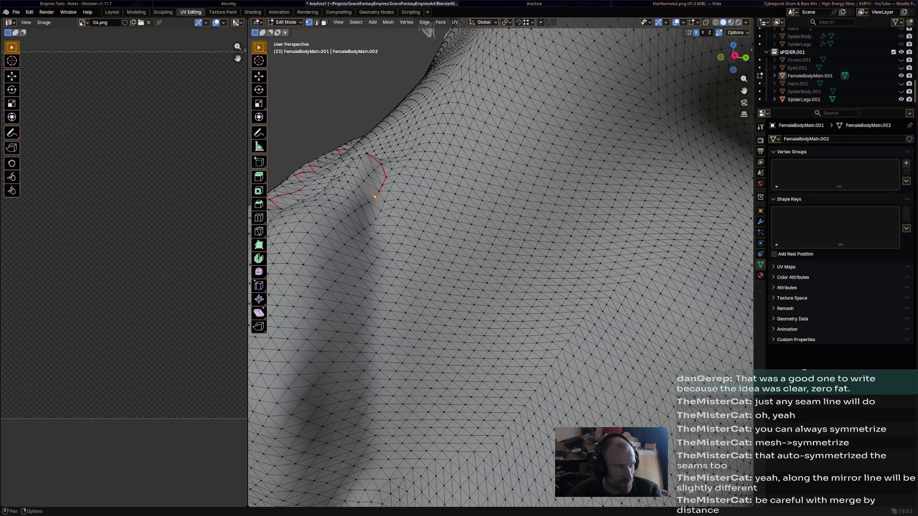
{"action": "scroll", "coordinate": [430, 144], "scroll_direction": "down", "scroll_amount": 4}
- Try shortest edge paths from the chest seam's end, undoing each pick that strays off the skin fold
{"action": "middle_click_drag", "start_coordinate": [430, 143], "coordinate": [460, 108]}
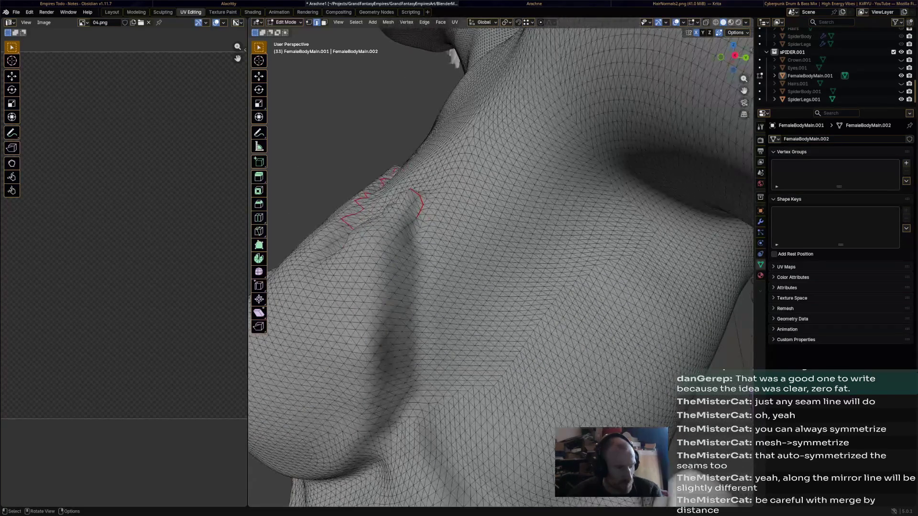
{"action": "middle_click_drag", "start_coordinate": [466, 287], "coordinate": [488, 158]}
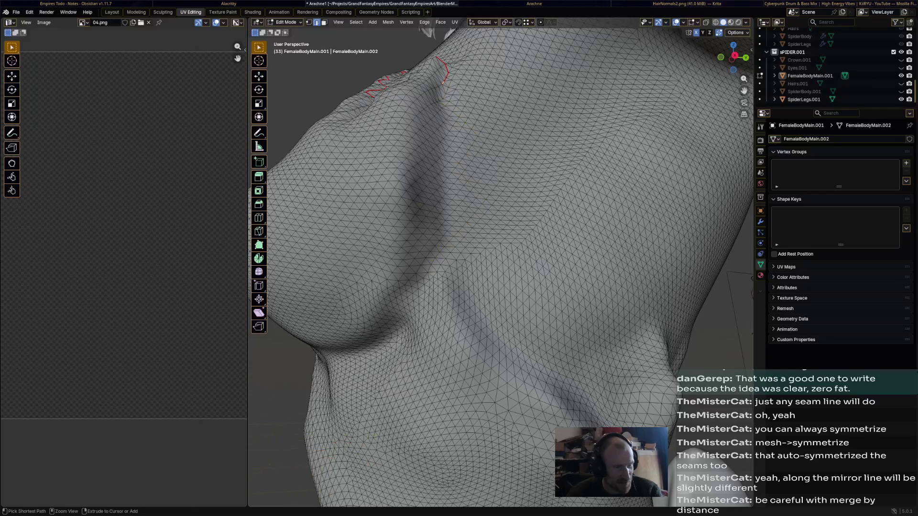
{"action": "left_click", "coordinate": [445, 84], "text": "ctrl"}
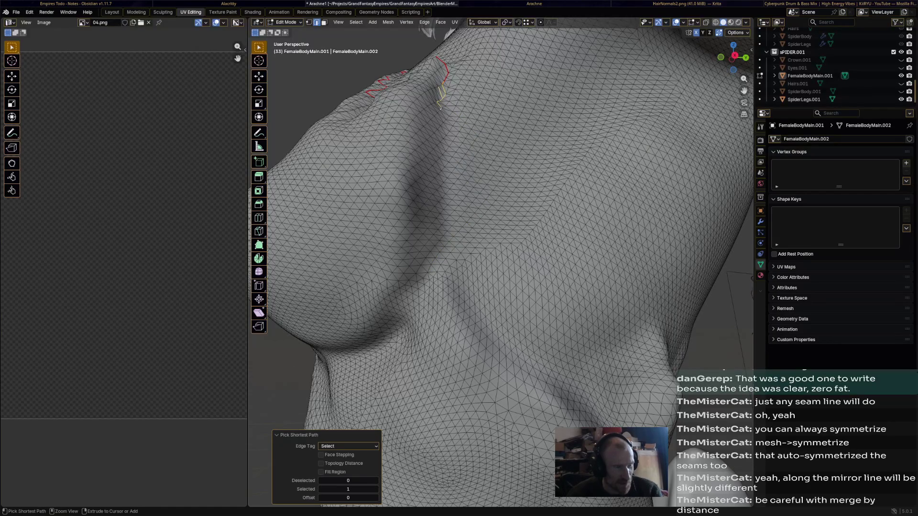
{"action": "key", "text": "ctrl+z"}
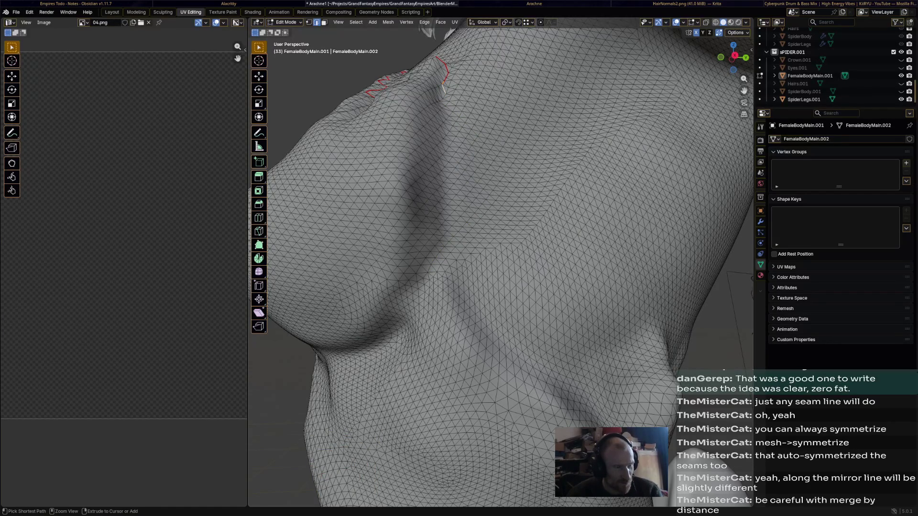
{"action": "left_click", "coordinate": [440, 107], "text": "ctrl"}
{"action": "key", "text": "ctrl+z"}
{"action": "left_click", "coordinate": [449, 126], "text": "ctrl"}
{"action": "key", "text": "ctrl+z"}
{"action": "left_click", "coordinate": [440, 107], "text": "ctrl"}
{"action": "key", "text": "ctrl+z"}
{"action": "left_click", "coordinate": [444, 131], "text": "ctrl"}
{"action": "key", "text": "ctrl+z"}
- Keep retrying until a short edge path down the side of the breast is kept
{"action": "left_click", "coordinate": [440, 108], "text": "ctrl"}
{"action": "key", "text": "ctrl+z"}
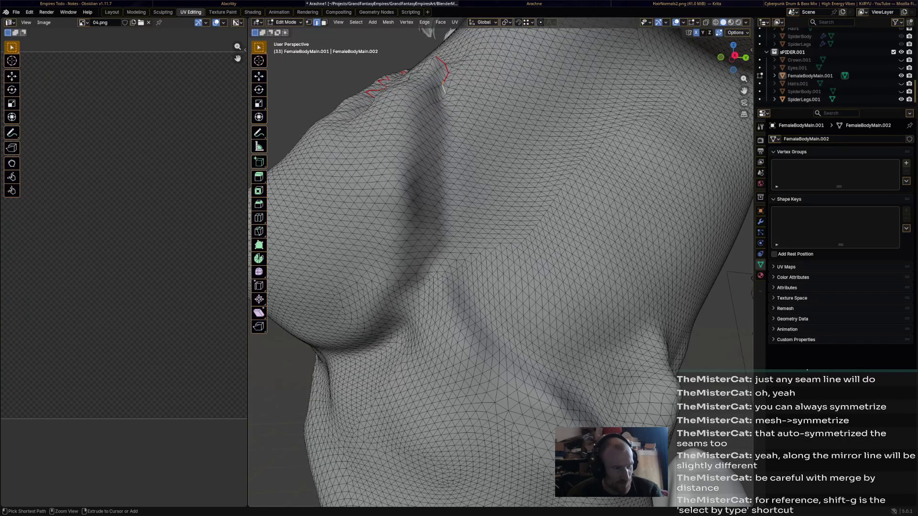
{"action": "left_click", "coordinate": [440, 114], "text": "ctrl"}
{"action": "key", "text": "ctrl+z"}
{"action": "left_click", "coordinate": [445, 151], "text": "ctrl"}
{"action": "key", "text": "ctrl+z"}
{"action": "left_click", "coordinate": [441, 137], "text": "ctrl"}
{"action": "key", "text": "ctrl+z"}
{"action": "left_click", "coordinate": [441, 120], "text": "ctrl"}
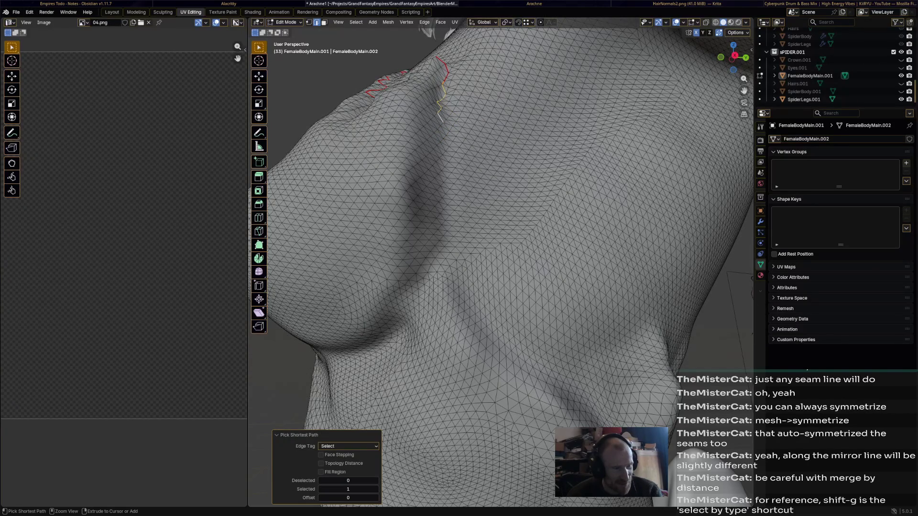
- Extend the selected edge chain further down the chest along the fold
{"action": "left_click", "coordinate": [441, 152], "text": "ctrl"}
{"action": "key", "text": "ctrl+z"}
{"action": "left_click", "coordinate": [437, 172], "text": "ctrl"}
{"action": "left_click", "coordinate": [447, 243], "text": "ctrl"}
{"action": "scroll", "coordinate": [502, 215], "scroll_direction": "down", "scroll_amount": 5}
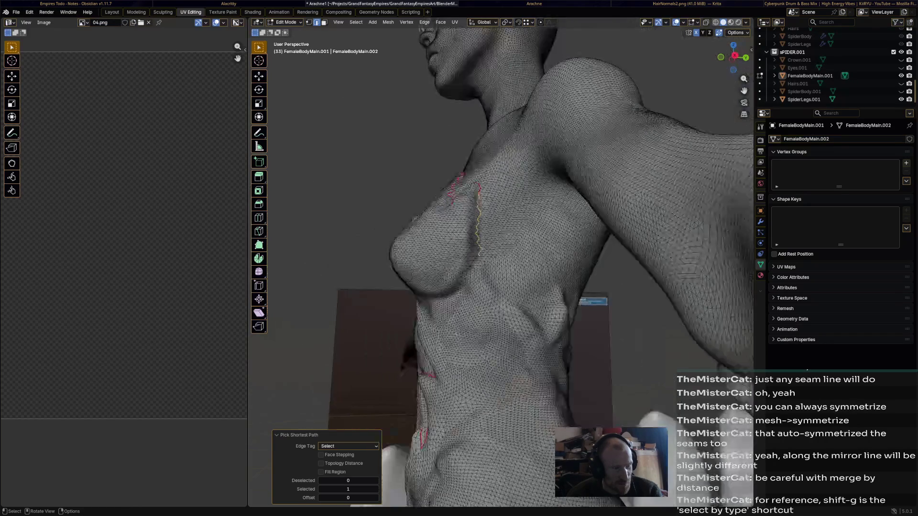
{"action": "mouse_move", "coordinate": [502, 215]}
{"action": "middle_mouse_down"}
{"action": "mouse_move", "coordinate": [431, 230]}
{"action": "mouse_move", "coordinate": [431, 215]}
{"action": "mouse_move", "coordinate": [431, 230]}
{"action": "middle_mouse_up"}
{"action": "scroll", "coordinate": [466, 215], "scroll_direction": "up", "scroll_amount": 5}
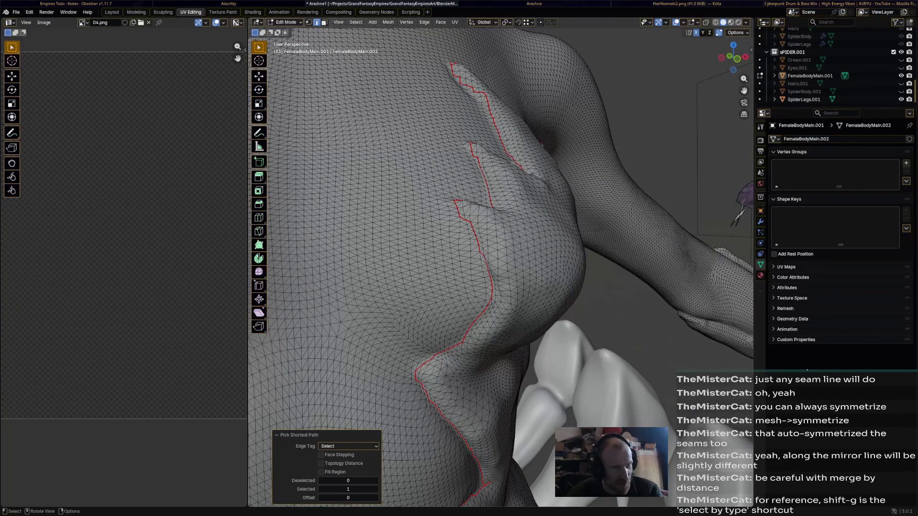
{"action": "scroll", "coordinate": [466, 215], "scroll_direction": "down", "scroll_amount": 5}
{"action": "middle_click_drag", "start_coordinate": [466, 216], "coordinate": [394, 229]}
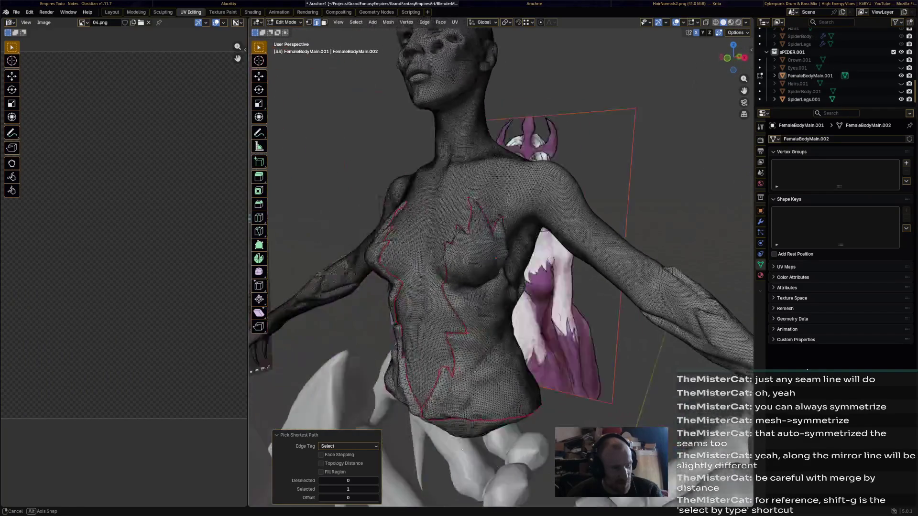
{"action": "scroll", "coordinate": [466, 216], "scroll_direction": "up", "scroll_amount": 5}
{"action": "middle_click_drag", "start_coordinate": [502, 216], "coordinate": [395, 229]}
{"action": "middle_click_drag", "start_coordinate": [466, 216], "coordinate": [359, 251]}
{"action": "scroll", "coordinate": [467, 216], "scroll_direction": "down", "scroll_amount": 6}
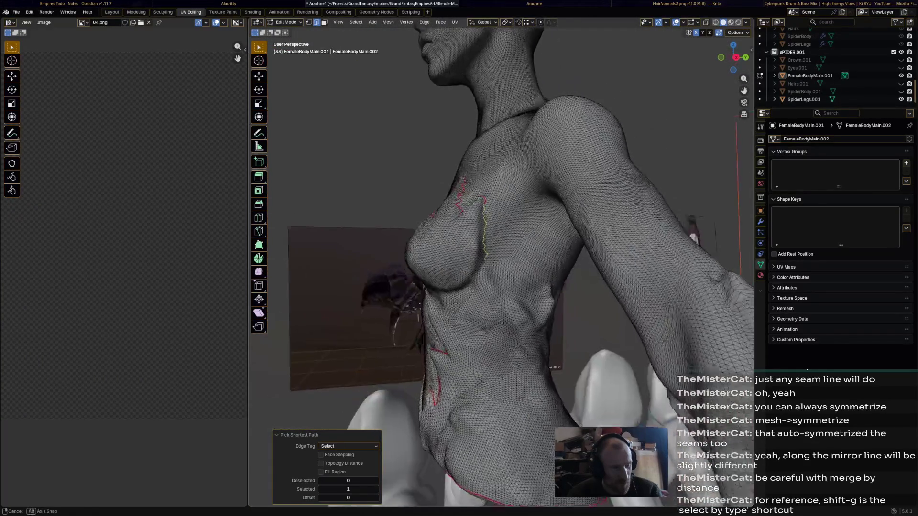
{"action": "middle_click_drag", "start_coordinate": [466, 216], "coordinate": [394, 230]}
{"action": "scroll", "coordinate": [502, 216], "scroll_direction": "up", "scroll_amount": 5}
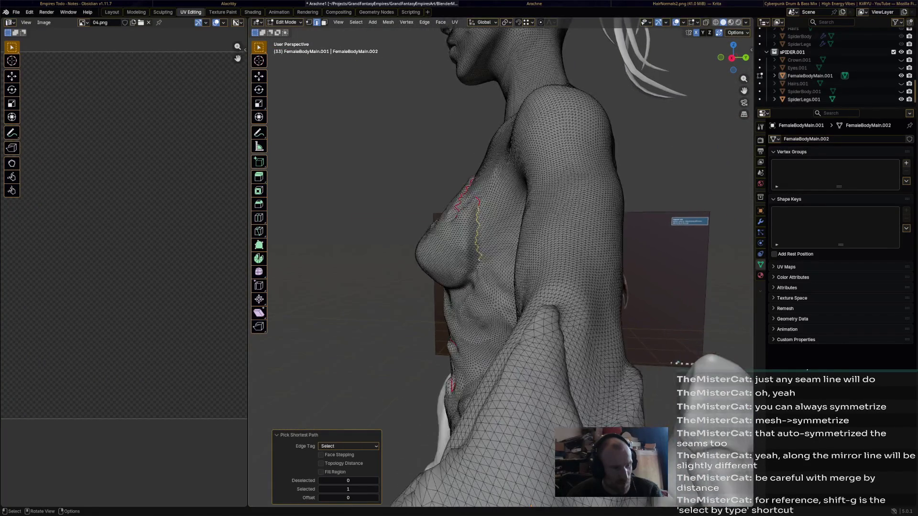
{"action": "mouse_move", "coordinate": [502, 215]}
{"action": "middle_mouse_down"}
{"action": "mouse_move", "coordinate": [416, 230]}
{"action": "mouse_move", "coordinate": [445, 179]}
{"action": "middle_mouse_up"}
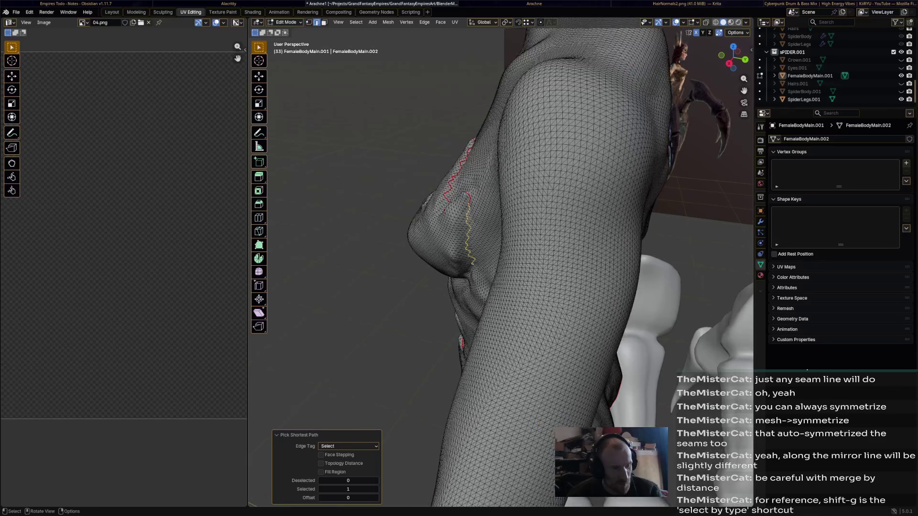
{"action": "middle_click_drag", "start_coordinate": [466, 215], "coordinate": [403, 186]}
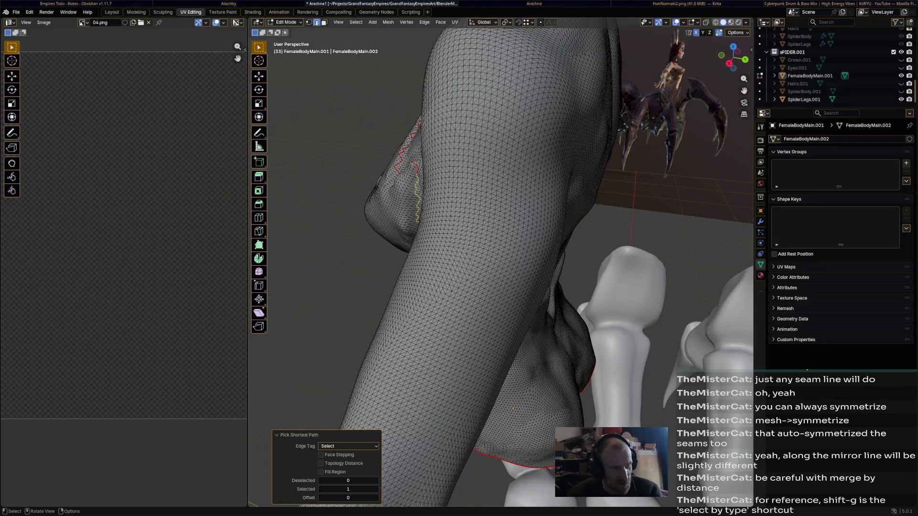
{"action": "scroll", "coordinate": [466, 215], "scroll_direction": "down", "scroll_amount": 5}
{"action": "mouse_move", "coordinate": [466, 216]}
{"action": "middle_mouse_down"}
{"action": "mouse_move", "coordinate": [401, 201]}
{"action": "mouse_move", "coordinate": [402, 216]}
{"action": "middle_mouse_up"}
{"action": "mouse_move", "coordinate": [502, 216]}
{"action": "middle_mouse_down"}
{"action": "mouse_move", "coordinate": [417, 215]}
{"action": "mouse_move", "coordinate": [430, 216]}
{"action": "middle_mouse_up"}
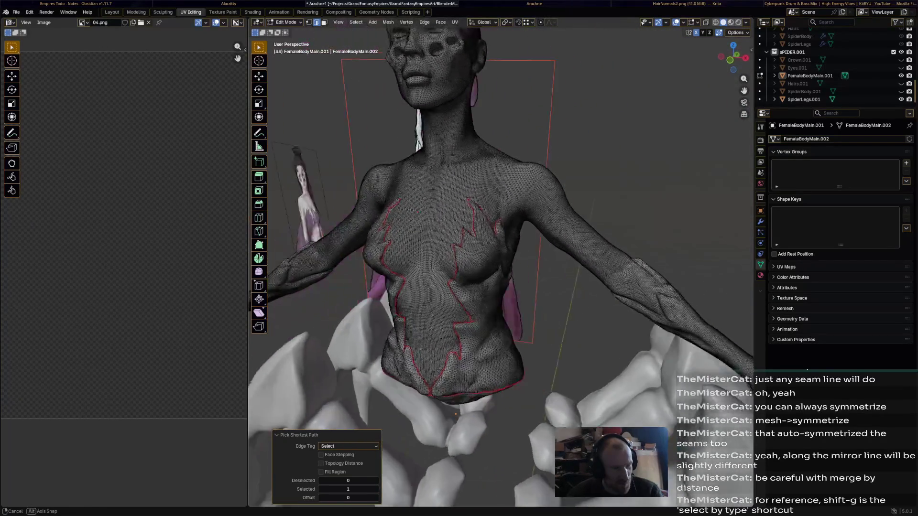
{"action": "middle_click_drag", "start_coordinate": [502, 215], "coordinate": [430, 215]}
{"action": "scroll", "coordinate": [467, 215], "scroll_direction": "up", "scroll_amount": 4}
{"action": "middle_click_drag", "start_coordinate": [503, 251], "coordinate": [445, 216]}
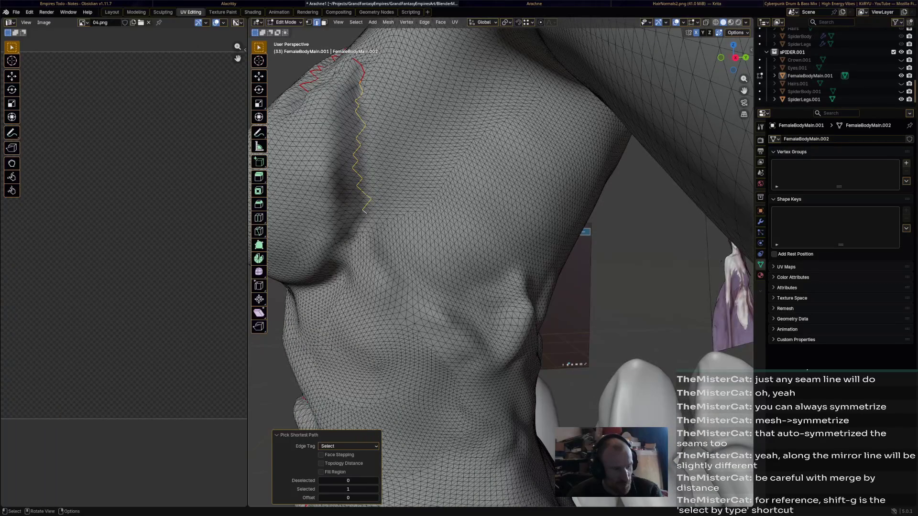
{"action": "mouse_move", "coordinate": [503, 216]}
{"action": "middle_mouse_down"}
{"action": "mouse_move", "coordinate": [417, 230]}
{"action": "mouse_move", "coordinate": [430, 252]}
{"action": "middle_mouse_up"}
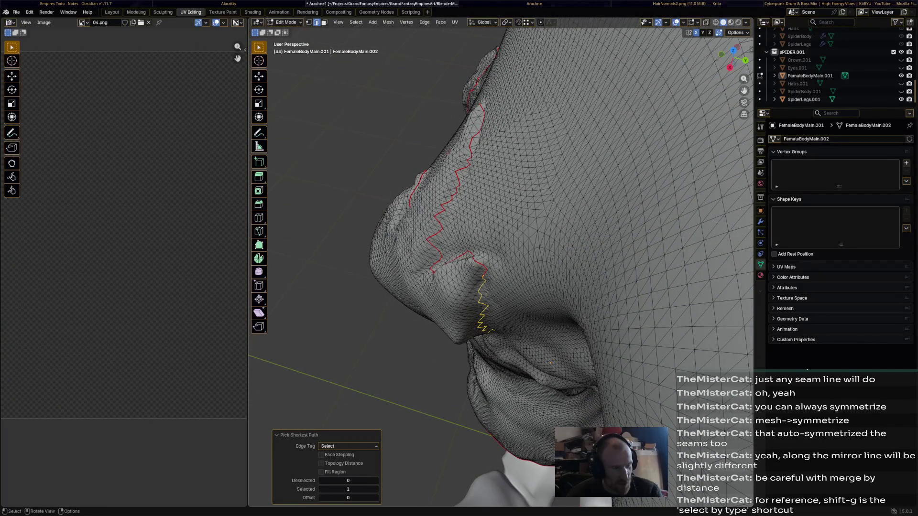
{"action": "scroll", "coordinate": [503, 251], "scroll_direction": "down", "scroll_amount": 5}
{"action": "middle_click_drag", "start_coordinate": [503, 216], "coordinate": [444, 237]}
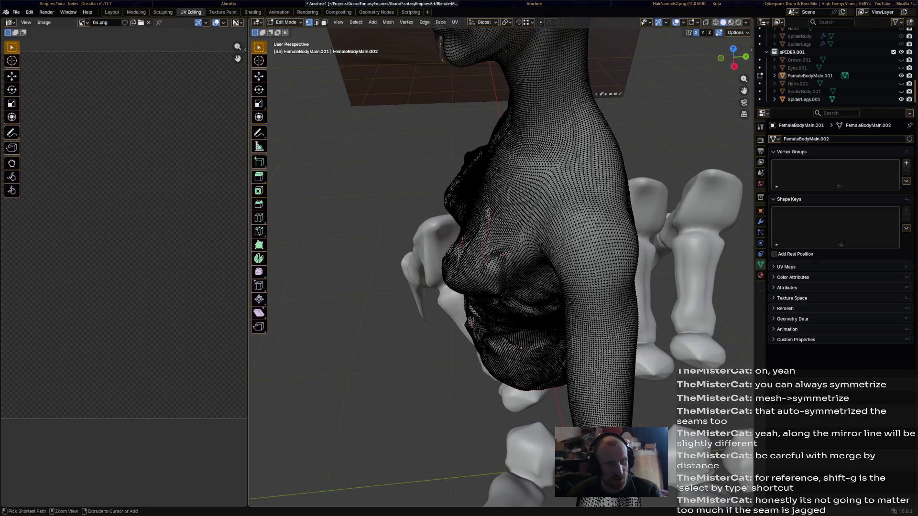
- In edge select mode with everything deselected, review the red chest seams around the torso and breast folds
{"action": "middle_click_drag", "start_coordinate": [503, 251], "coordinate": [395, 251]}
{"action": "key", "text": "2"}
{"action": "key", "text": "a"}
{"action": "key", "text": "alt+a"}
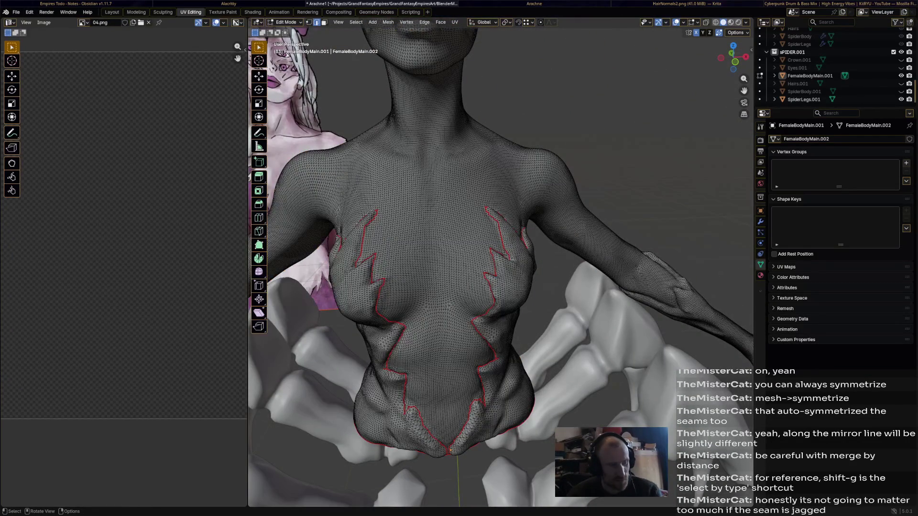
{"action": "middle_click_drag", "start_coordinate": [466, 251], "coordinate": [538, 179]}
{"action": "scroll", "coordinate": [466, 252], "scroll_direction": "up", "scroll_amount": 4}
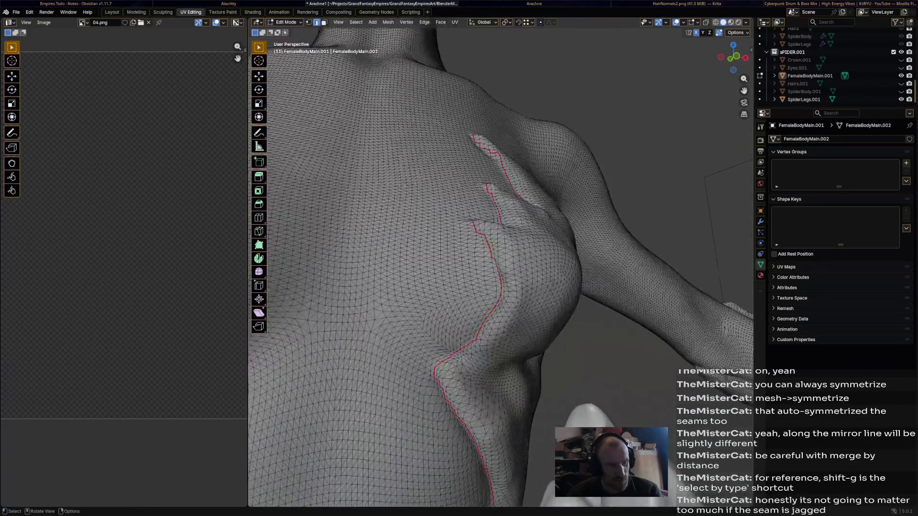
{"action": "middle_click_drag", "start_coordinate": [466, 251], "coordinate": [538, 215]}
{"action": "scroll", "coordinate": [466, 251], "scroll_direction": "down", "scroll_amount": 3}
{"action": "mouse_move", "coordinate": [466, 252]}
{"action": "middle_mouse_down"}
{"action": "mouse_move", "coordinate": [394, 286]}
{"action": "mouse_move", "coordinate": [394, 215]}
{"action": "middle_mouse_up"}
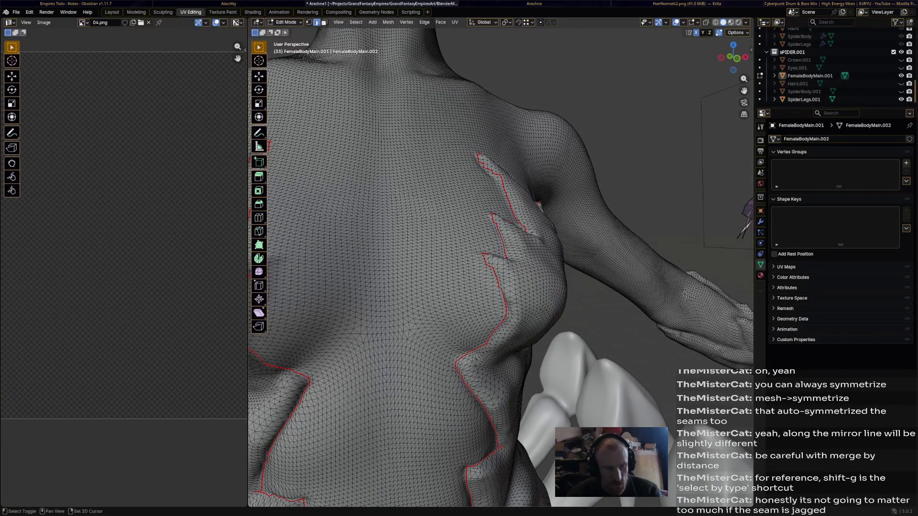
{"action": "middle_click_drag", "start_coordinate": [466, 251], "coordinate": [539, 215]}
{"action": "mouse_move", "coordinate": [502, 251]}
{"action": "middle_mouse_down"}
{"action": "mouse_move", "coordinate": [430, 229]}
{"action": "mouse_move", "coordinate": [466, 143]}
{"action": "middle_mouse_up"}
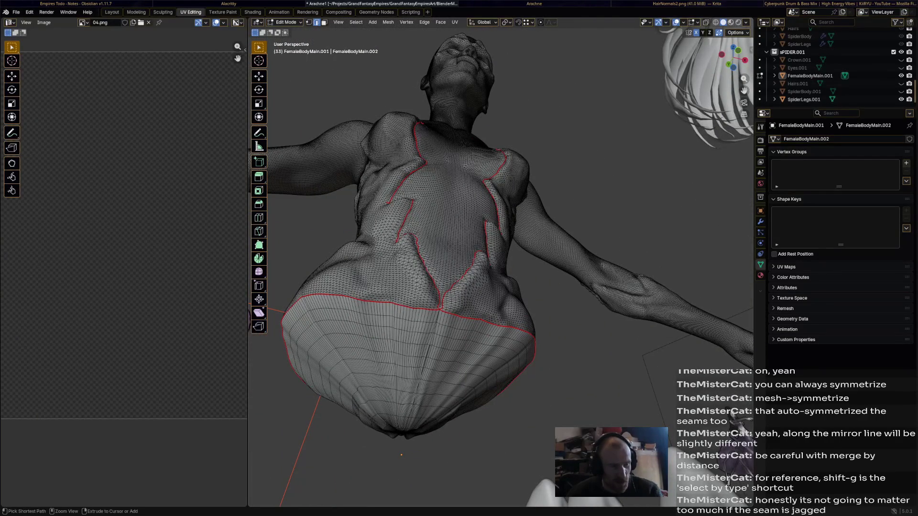
{"action": "middle_click_drag", "start_coordinate": [466, 215], "coordinate": [467, 323]}
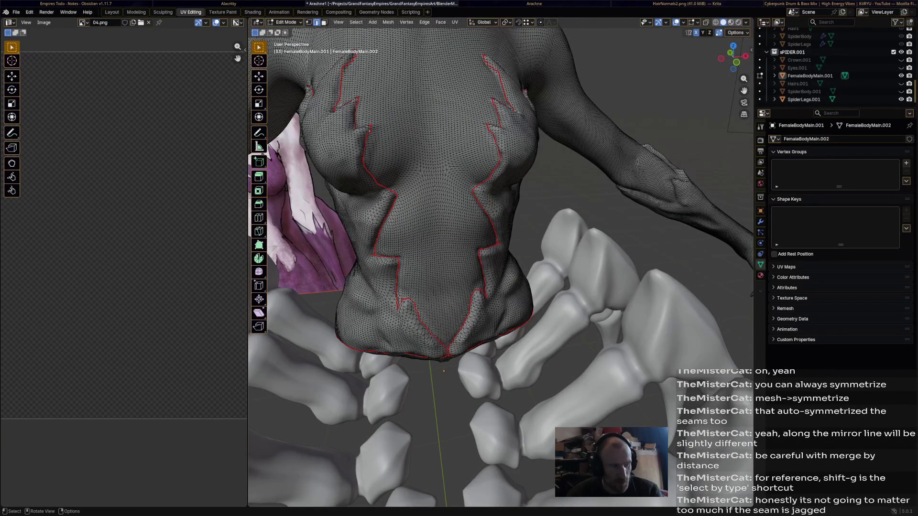
{"action": "scroll", "coordinate": [466, 215], "scroll_direction": "up", "scroll_amount": 5}
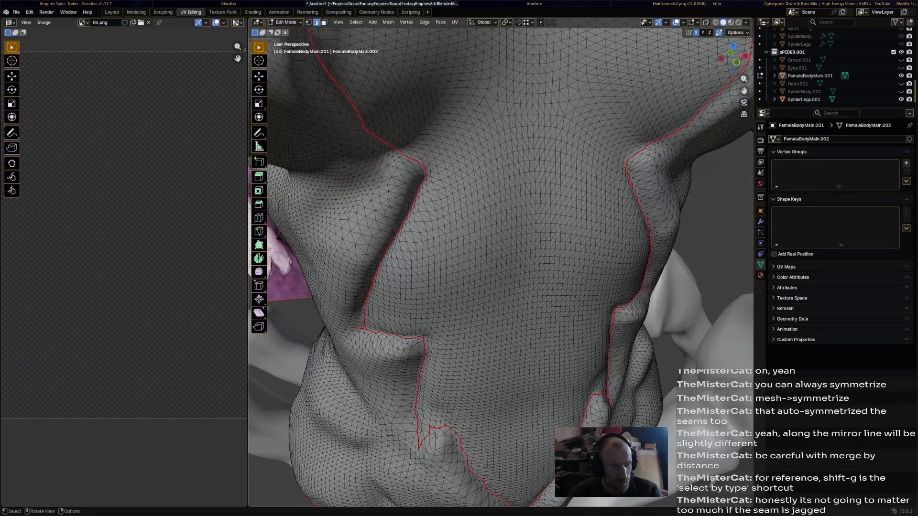
- Cancel an accidental move, select all seam edges via Select Similar and run a UV menu command, then deselect
{"action": "key", "text": "g"}
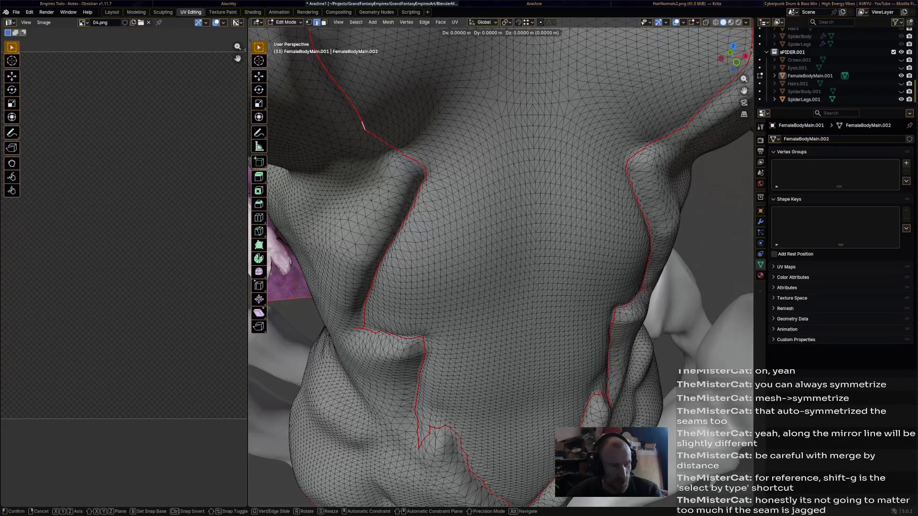
{"action": "key", "text": "Escape"}
{"action": "key", "text": "shift+g"}
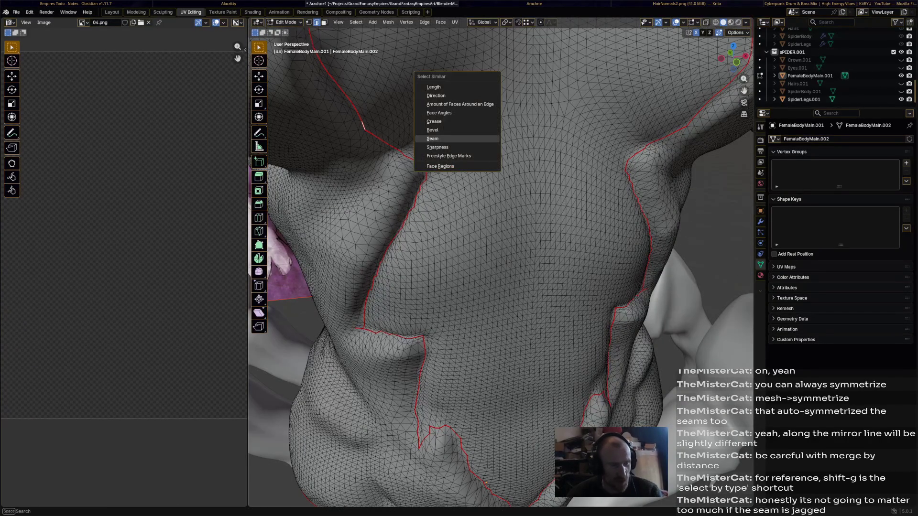
{"action": "left_click", "coordinate": [434, 139]}
{"action": "scroll", "coordinate": [467, 215], "scroll_direction": "down", "scroll_amount": 5}
{"action": "middle_click_drag", "start_coordinate": [467, 215], "coordinate": [538, 229]}
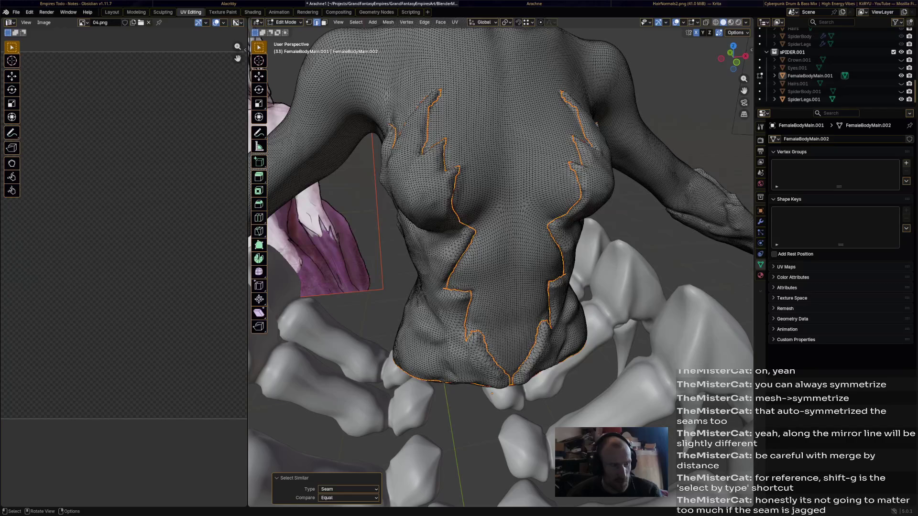
{"action": "left_click", "coordinate": [455, 22]}
{"action": "left_click", "coordinate": [473, 128]}
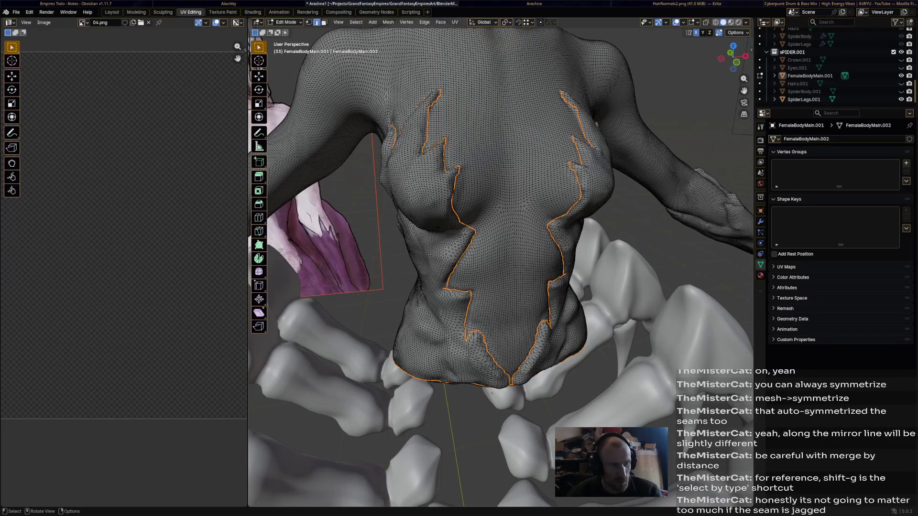
{"action": "key", "text": "alt+a"}
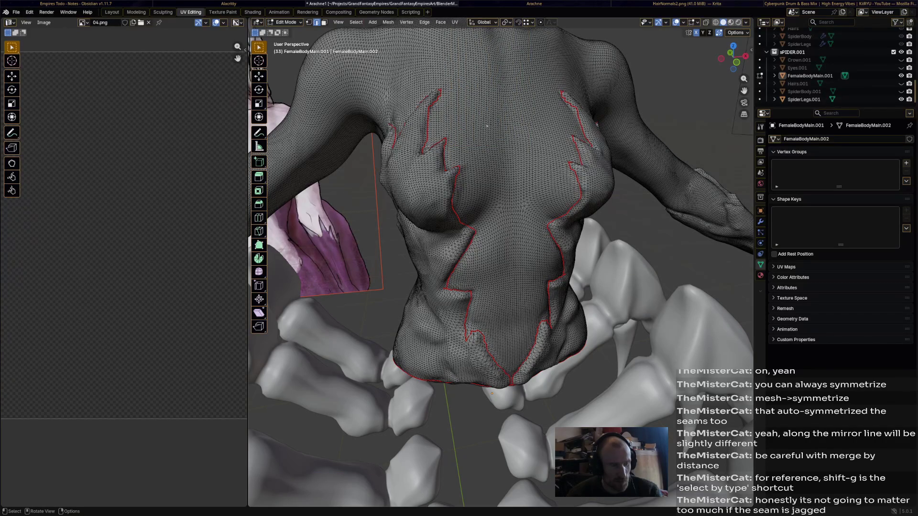
{"action": "scroll", "coordinate": [488, 126], "scroll_direction": "up", "scroll_amount": 4}
{"action": "scroll", "coordinate": [487, 126], "scroll_direction": "up", "scroll_amount": 4}
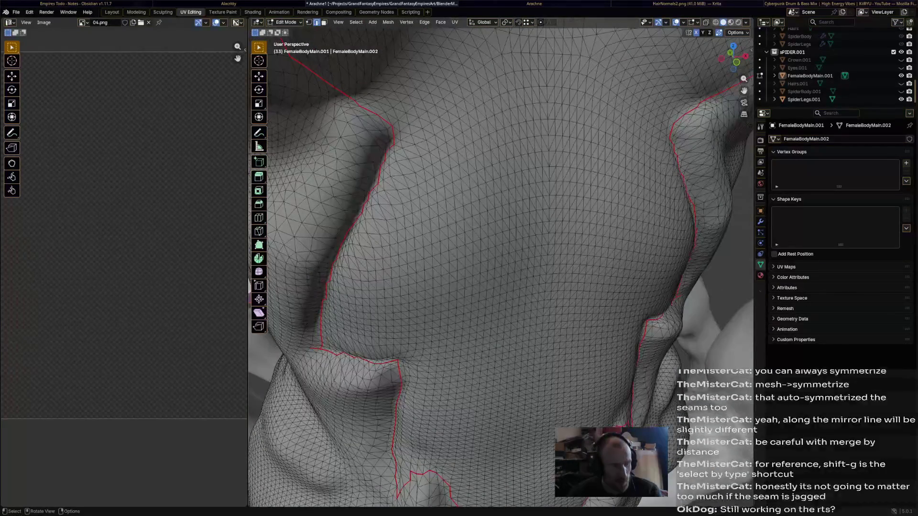
- Select every seam edge again via Select Similar > Seam and clear the seams with UV > Clear Seam
{"action": "left_click", "coordinate": [393, 133]}
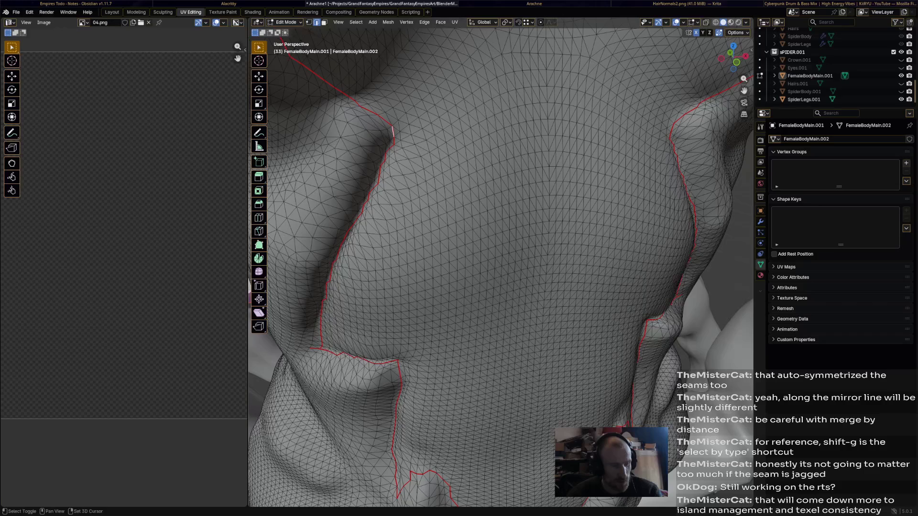
{"action": "key", "text": "shift+g"}
{"action": "left_click", "coordinate": [416, 147]}
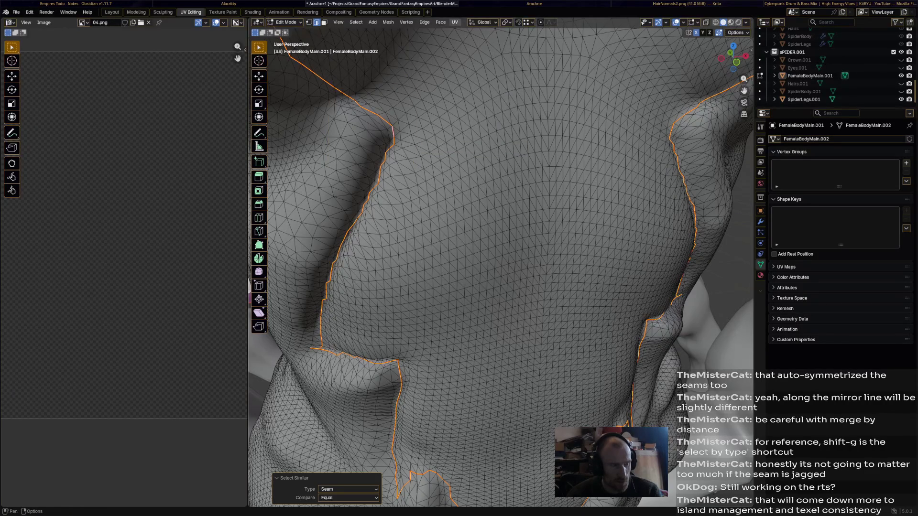
{"action": "left_click", "coordinate": [455, 22]}
{"action": "left_click", "coordinate": [466, 136]}
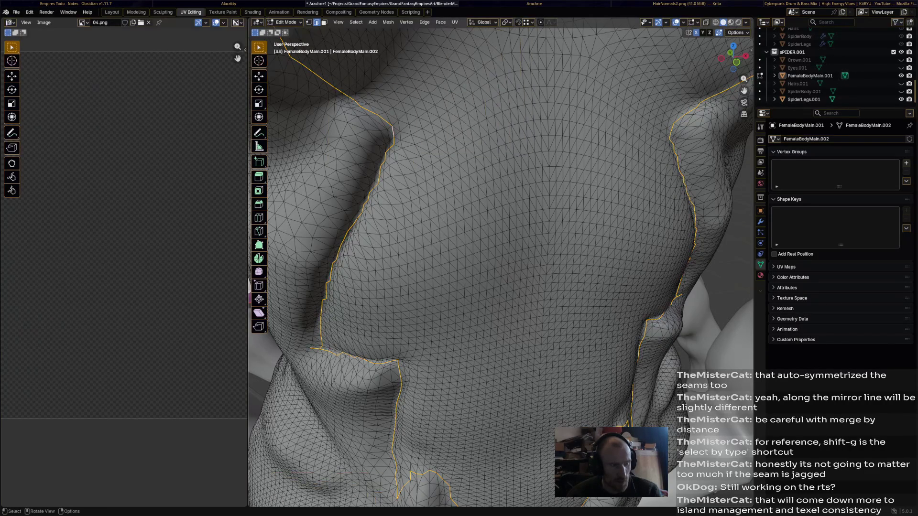
{"action": "scroll", "coordinate": [502, 258], "scroll_direction": "down", "scroll_amount": 5}
- Save Arachne1.blend and bring the lower-torso skin folds into view
{"action": "middle_click_drag", "start_coordinate": [502, 258], "coordinate": [430, 216]}
{"action": "middle_click_drag", "start_coordinate": [502, 258], "coordinate": [445, 259]}
{"action": "key", "text": "ctrl+s"}
{"action": "mouse_move", "coordinate": [502, 258]}
{"action": "middle_mouse_down"}
{"action": "mouse_move", "coordinate": [545, 237]}
{"action": "mouse_move", "coordinate": [466, 215]}
{"action": "middle_mouse_up"}
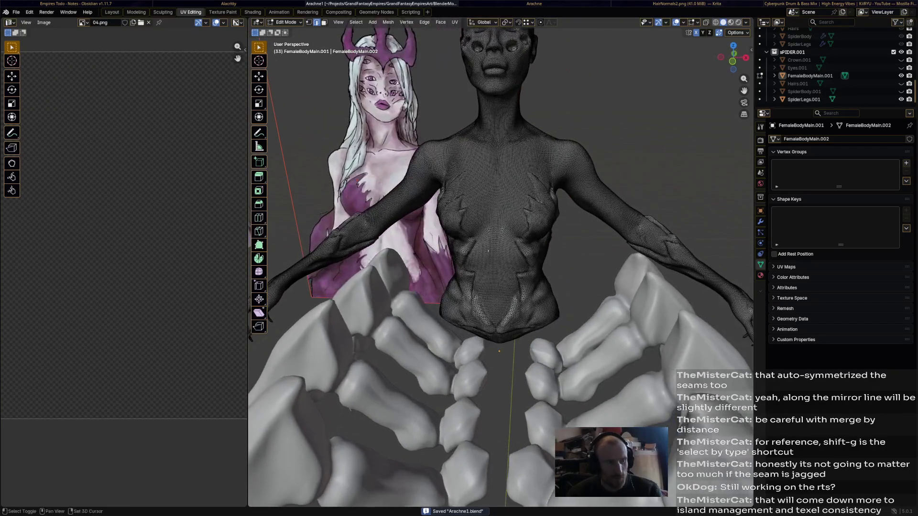
{"action": "mouse_move", "coordinate": [502, 259]}
{"action": "middle_mouse_down"}
{"action": "mouse_move", "coordinate": [517, 302]}
{"action": "mouse_move", "coordinate": [502, 215]}
{"action": "middle_mouse_up"}
{"action": "scroll", "coordinate": [502, 258], "scroll_direction": "up", "scroll_amount": 2}
{"action": "scroll", "coordinate": [502, 287], "scroll_direction": "up", "scroll_amount": 4}
{"action": "scroll", "coordinate": [502, 287], "scroll_direction": "up", "scroll_amount": 3}
{"action": "middle_click_drag", "start_coordinate": [502, 258], "coordinate": [466, 302]}
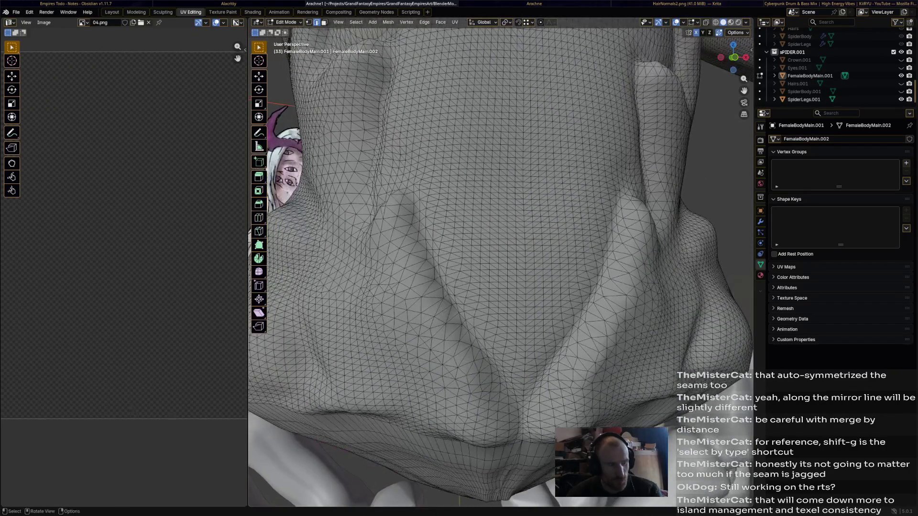
{"action": "mouse_move", "coordinate": [502, 258]}
{"action": "middle_mouse_down"}
{"action": "mouse_move", "coordinate": [546, 230]}
{"action": "mouse_move", "coordinate": [445, 273]}
{"action": "middle_mouse_up"}
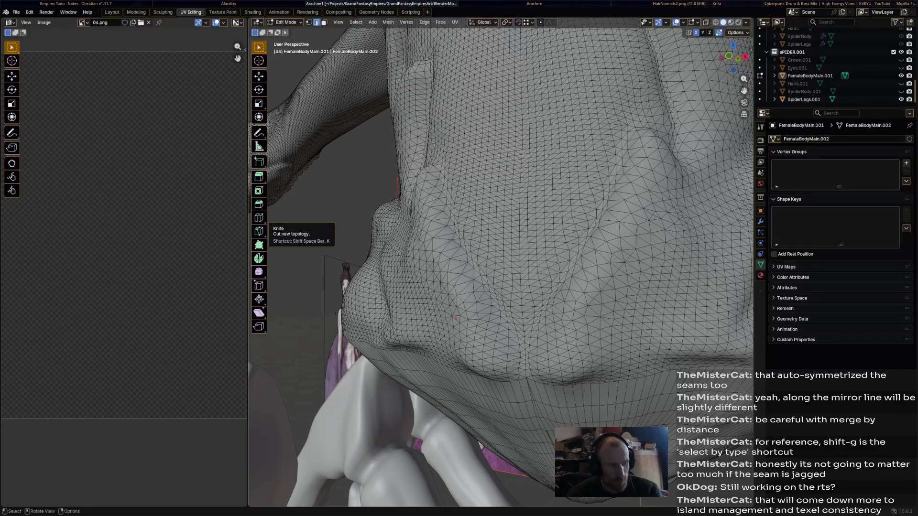
{"action": "left_click", "coordinate": [259, 231]}
- Knife-cut a new edge down the lower-torso skin fold and confirm it
{"action": "mouse_move", "coordinate": [502, 258]}
{"action": "middle_mouse_down"}
{"action": "mouse_move", "coordinate": [446, 287]}
{"action": "mouse_move", "coordinate": [416, 273]}
{"action": "middle_mouse_up"}
{"action": "left_click", "coordinate": [458, 191]}
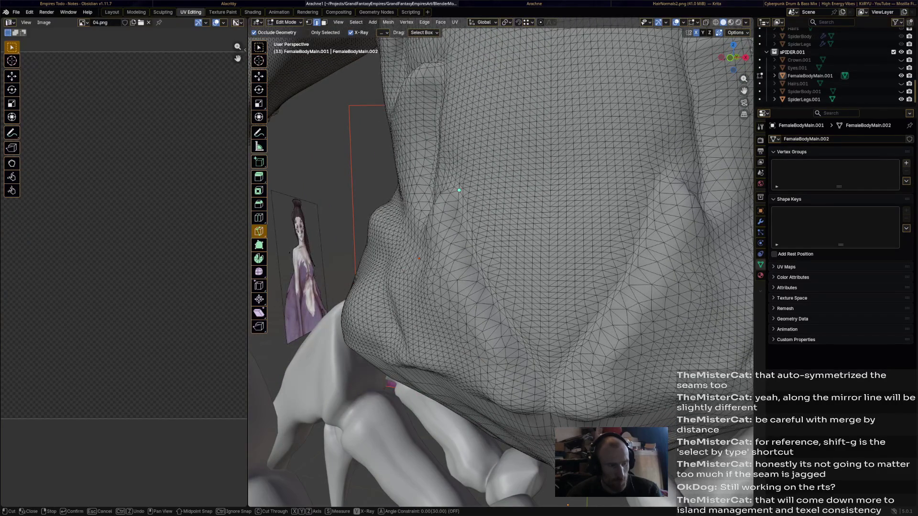
{"action": "mouse_move", "coordinate": [463, 216]}
{"action": "left_mouse_down"}
{"action": "mouse_move", "coordinate": [495, 298]}
{"action": "mouse_move", "coordinate": [540, 357]}
{"action": "mouse_move", "coordinate": [552, 413]}
{"action": "left_mouse_up"}
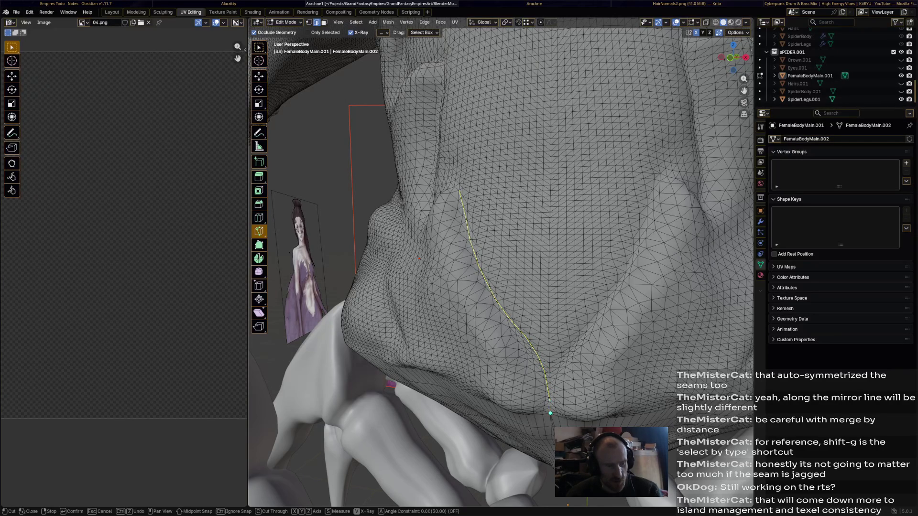
{"action": "key", "text": "Return"}
- Make a second short knife cut along another fold and confirm it
{"action": "middle_click_drag", "start_coordinate": [550, 409], "coordinate": [567, 387]}
{"action": "key", "text": "a"}
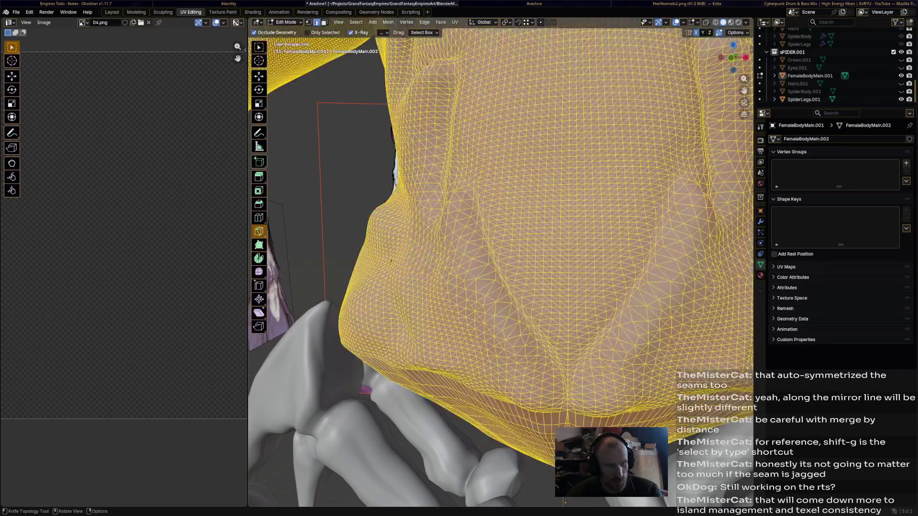
{"action": "middle_click_drag", "start_coordinate": [502, 287], "coordinate": [431, 216]}
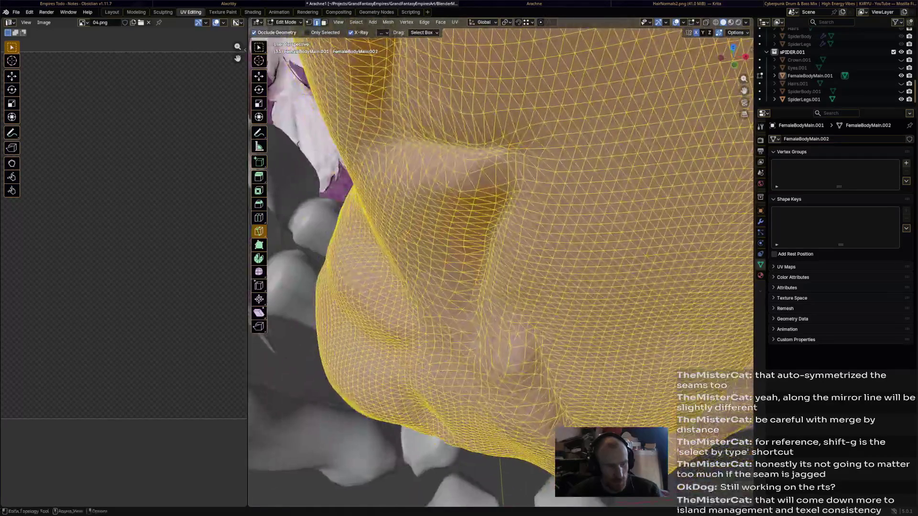
{"action": "key", "text": "k"}
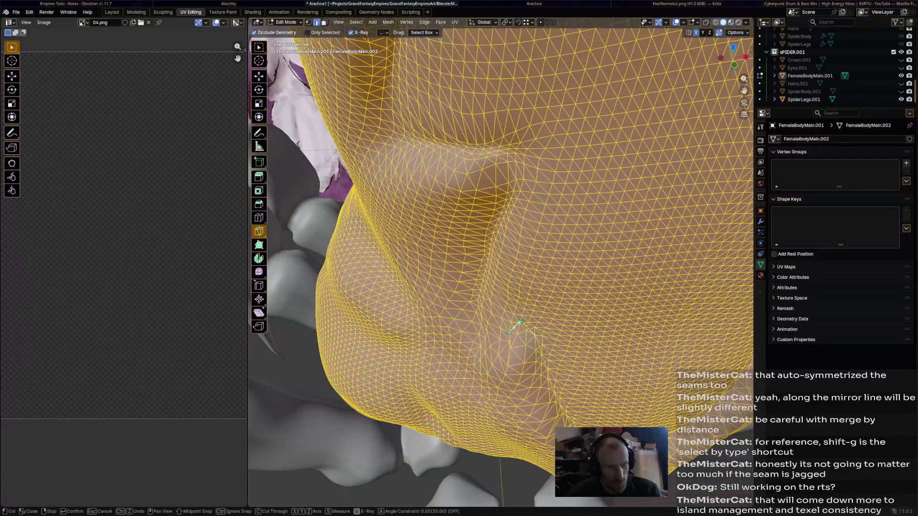
{"action": "middle_click_drag", "start_coordinate": [521, 321], "coordinate": [602, 230]}
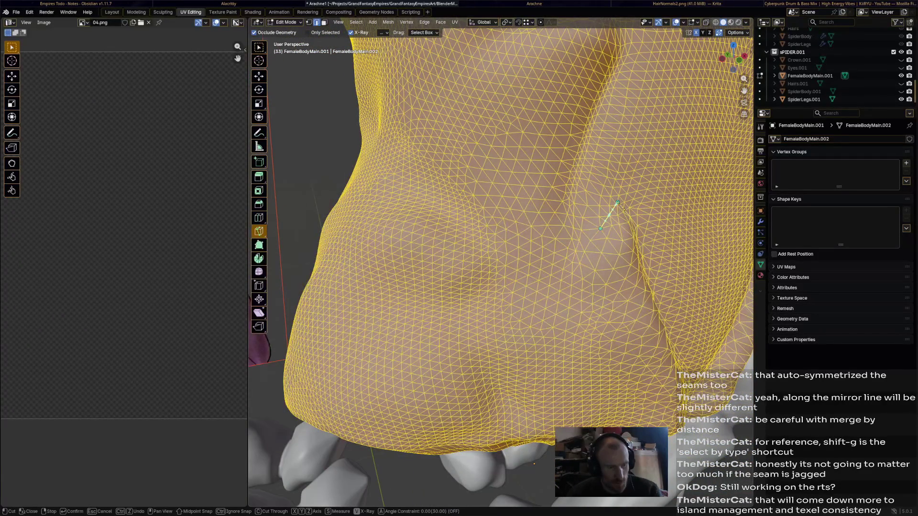
{"action": "left_click", "coordinate": [599, 229]}
{"action": "left_click", "coordinate": [571, 244]}
{"action": "key", "text": "Return"}
- Start two more knife cuts on the creases and cancel both as misplaced
{"action": "middle_click_drag", "start_coordinate": [569, 215], "coordinate": [359, 215]}
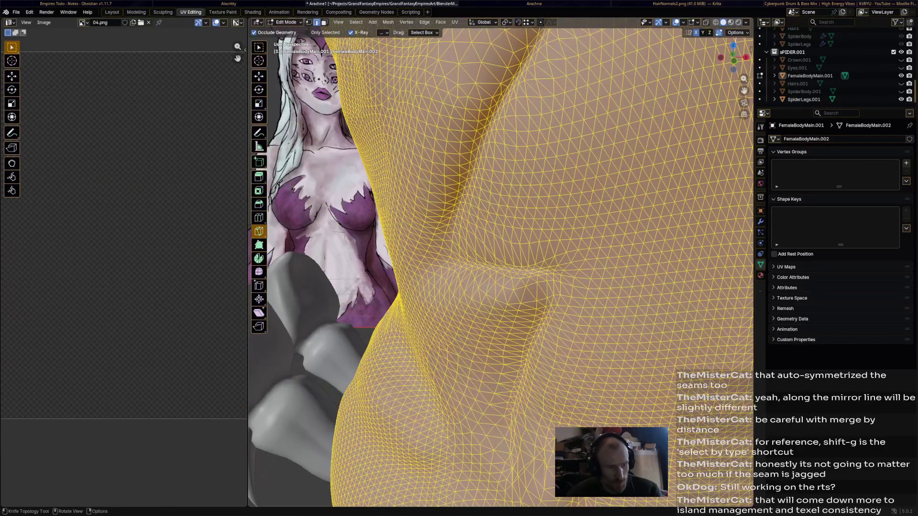
{"action": "left_click", "coordinate": [547, 307]}
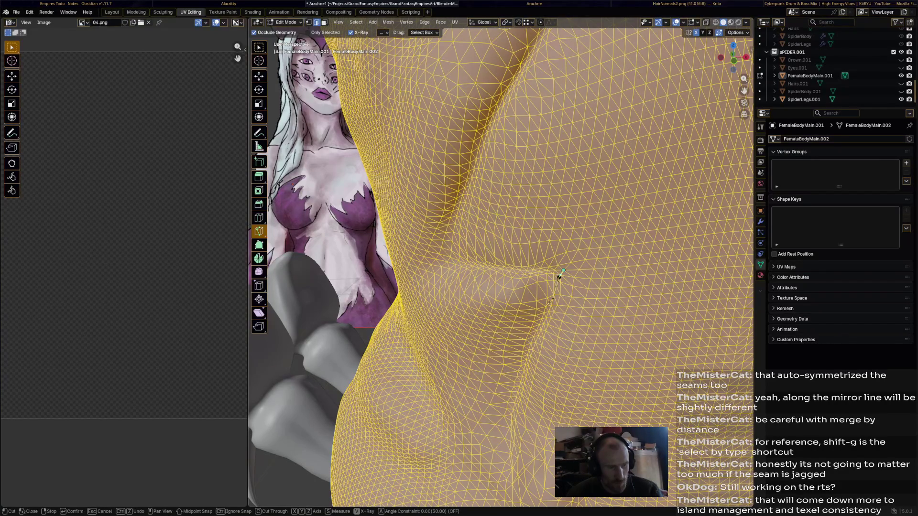
{"action": "key", "text": "Escape"}
{"action": "middle_click_drag", "start_coordinate": [565, 270], "coordinate": [502, 215]}
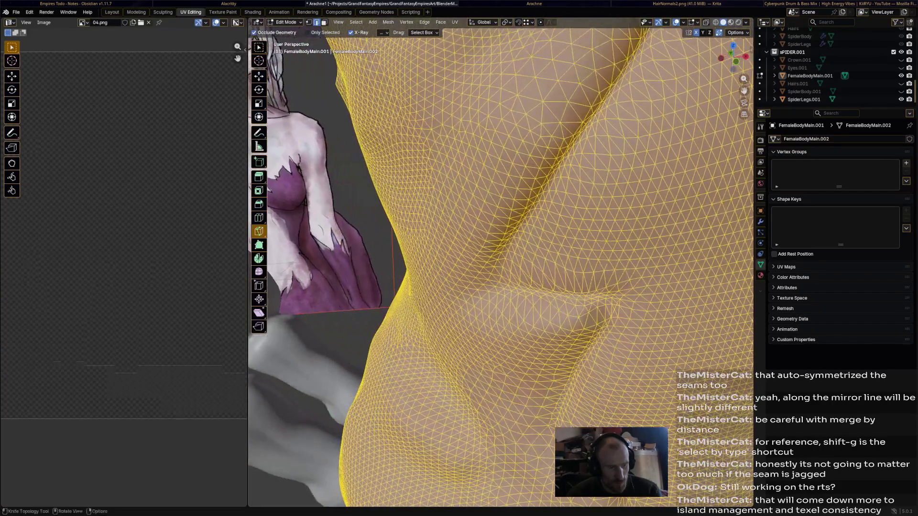
{"action": "key", "text": "k"}
{"action": "left_click", "coordinate": [500, 283]}
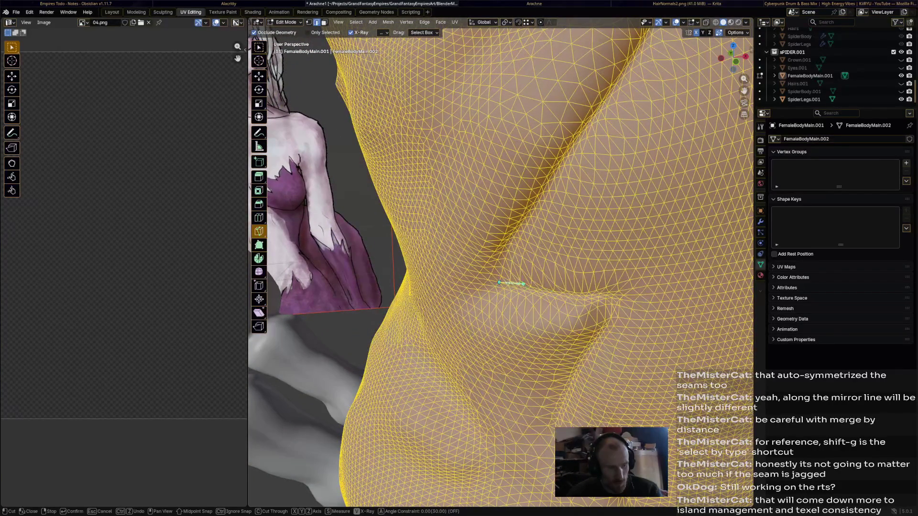
{"action": "key", "text": "Escape"}
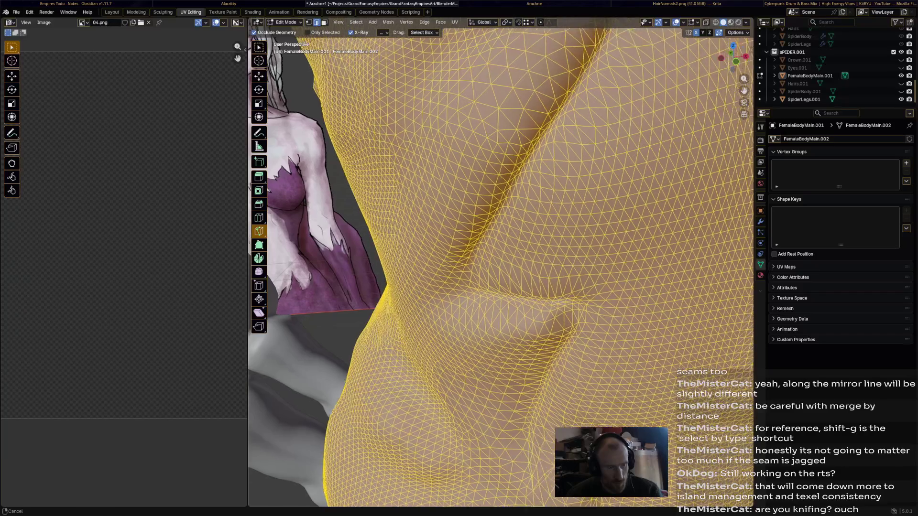
- Trace a longer multi-point knife cut up and around the fold, then cancel it unfinished
{"action": "middle_click_drag", "start_coordinate": [502, 251], "coordinate": [430, 180]}
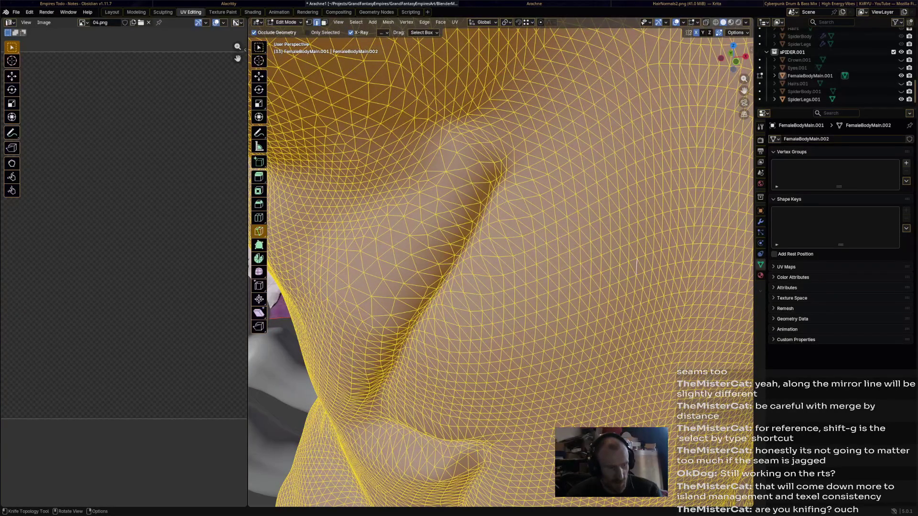
{"action": "key", "text": "k"}
{"action": "left_click", "coordinate": [402, 345]}
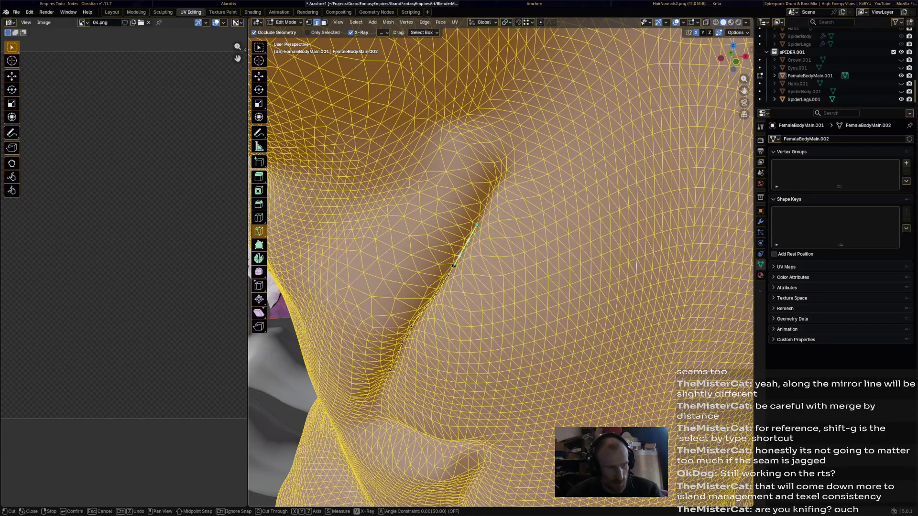
{"action": "left_click", "coordinate": [495, 187]}
{"action": "left_click", "coordinate": [506, 110]}
{"action": "mouse_move", "coordinate": [459, 129]}
{"action": "middle_mouse_down"}
{"action": "mouse_move", "coordinate": [585, 149]}
{"action": "mouse_move", "coordinate": [503, 216]}
{"action": "mouse_move", "coordinate": [570, 164]}
{"action": "mouse_move", "coordinate": [430, 244]}
{"action": "mouse_move", "coordinate": [467, 216]}
{"action": "middle_mouse_up"}
{"action": "scroll", "coordinate": [502, 216], "scroll_direction": "down", "scroll_amount": 3}
{"action": "mouse_move", "coordinate": [428, 243]}
{"action": "middle_mouse_down"}
{"action": "mouse_move", "coordinate": [502, 180]}
{"action": "mouse_move", "coordinate": [467, 251]}
{"action": "mouse_move", "coordinate": [462, 323]}
{"action": "middle_mouse_up"}
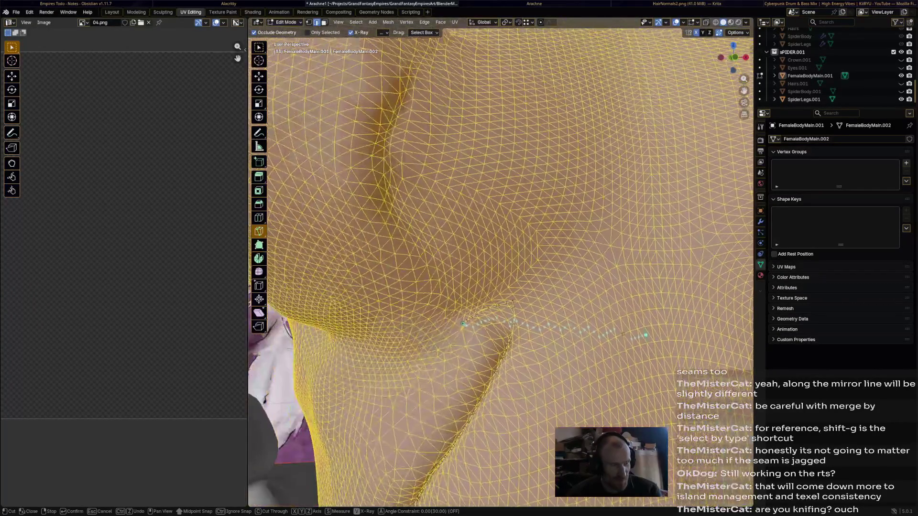
{"action": "left_click", "coordinate": [439, 274]}
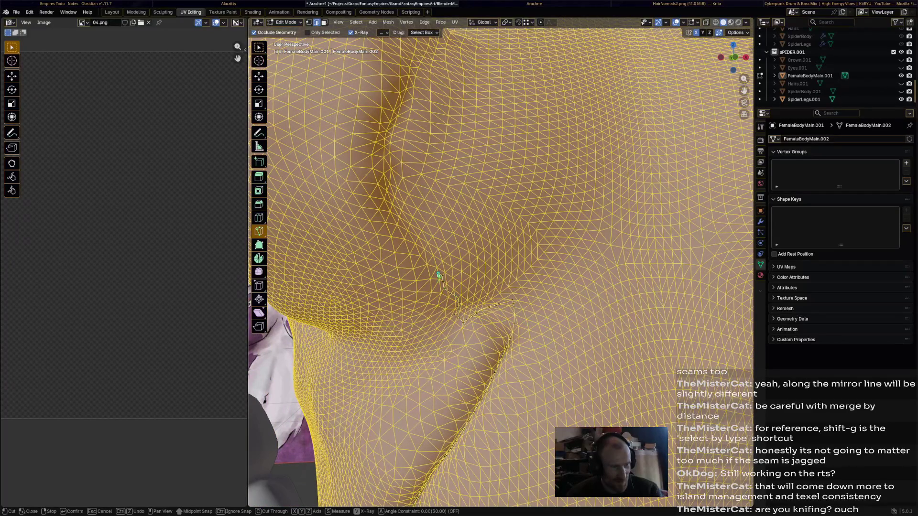
{"action": "left_click", "coordinate": [422, 253]}
{"action": "left_click", "coordinate": [403, 225]}
{"action": "key", "text": "Escape"}
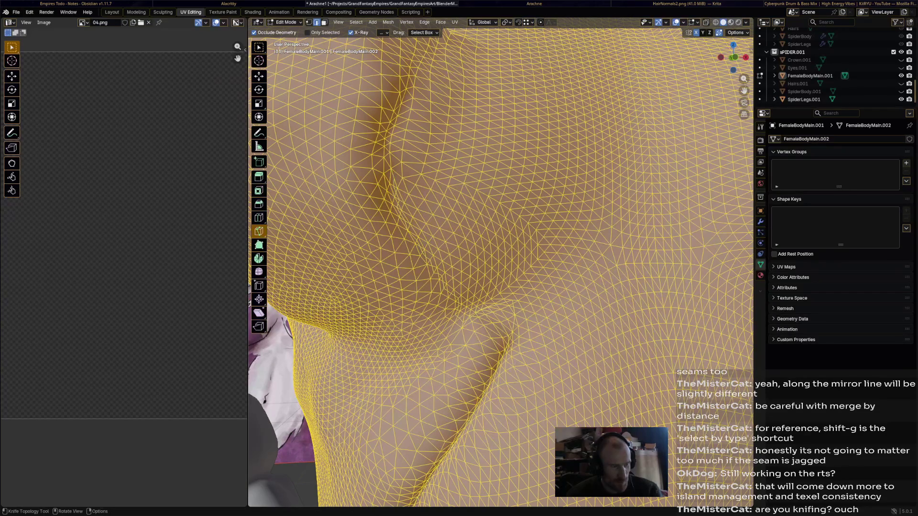
- Return to the selection tool and leave the mesh fully deselected
{"action": "middle_click_drag", "start_coordinate": [502, 252], "coordinate": [459, 216]}
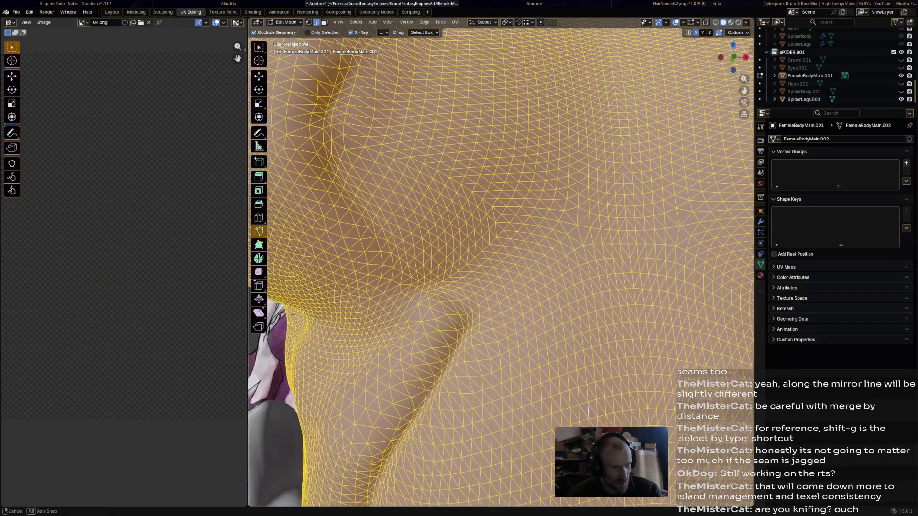
{"action": "scroll", "coordinate": [503, 252], "scroll_direction": "down", "scroll_amount": 5}
{"action": "mouse_move", "coordinate": [502, 252]}
{"action": "middle_mouse_down"}
{"action": "mouse_move", "coordinate": [431, 216]}
{"action": "mouse_move", "coordinate": [488, 237]}
{"action": "mouse_move", "coordinate": [545, 215]}
{"action": "middle_mouse_up"}
{"action": "scroll", "coordinate": [502, 251], "scroll_direction": "up", "scroll_amount": 6}
{"action": "scroll", "coordinate": [502, 251], "scroll_direction": "up", "scroll_amount": 3}
{"action": "key", "text": "w"}
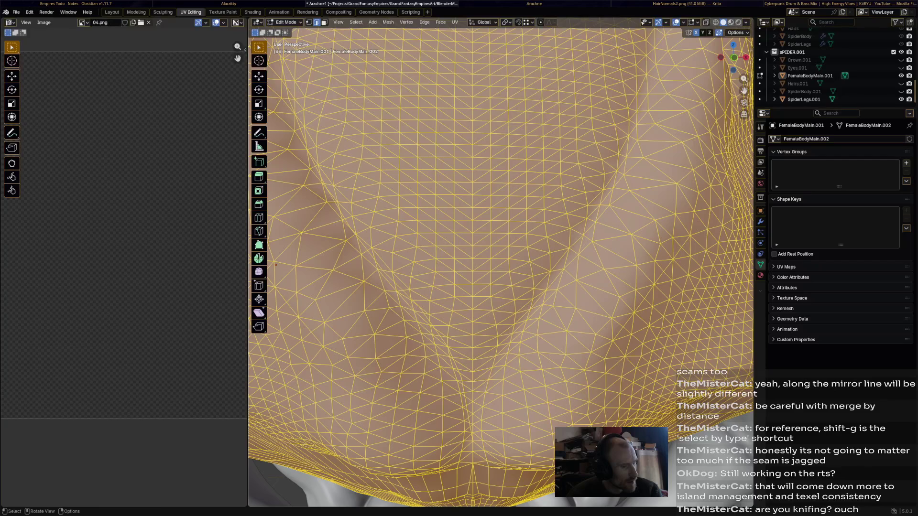
{"action": "key", "text": "alt+a"}
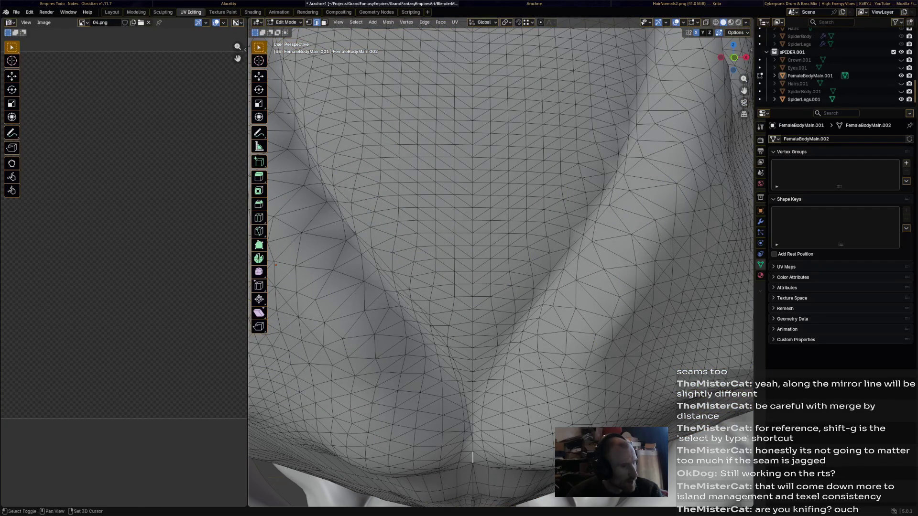
- Pick the shortest edge path along the skin fold from its first edge, undoing a wrong extension
{"action": "middle_click_drag", "start_coordinate": [474, 430], "coordinate": [503, 416]}
{"action": "left_click", "coordinate": [322, 165]}
{"action": "left_click", "coordinate": [487, 470], "text": "ctrl"}
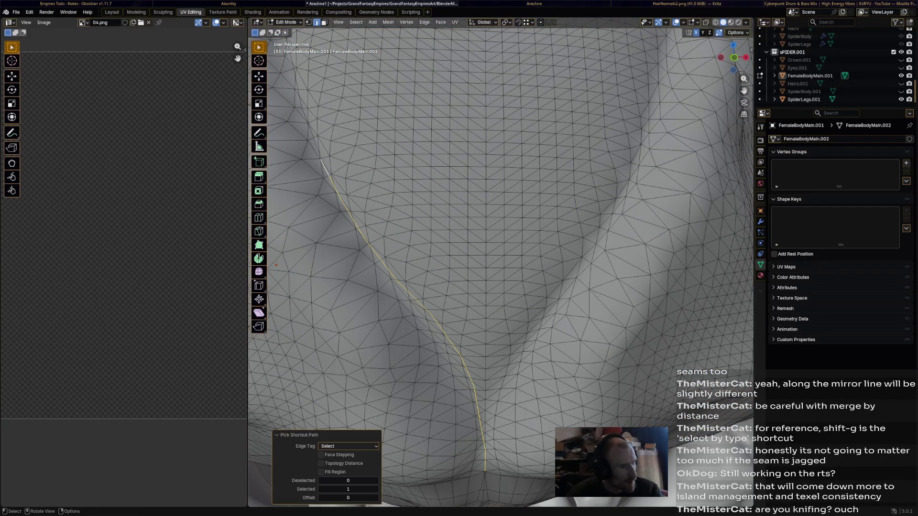
{"action": "middle_click_drag", "start_coordinate": [502, 251], "coordinate": [430, 215]}
{"action": "left_click", "coordinate": [384, 197], "text": "ctrl"}
{"action": "middle_click_drag", "start_coordinate": [502, 251], "coordinate": [395, 215]}
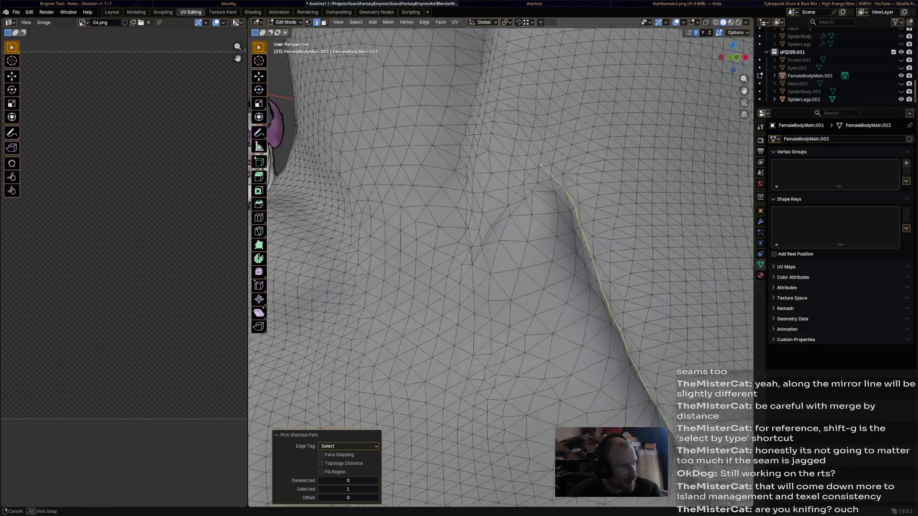
{"action": "left_click", "coordinate": [574, 165], "text": "ctrl"}
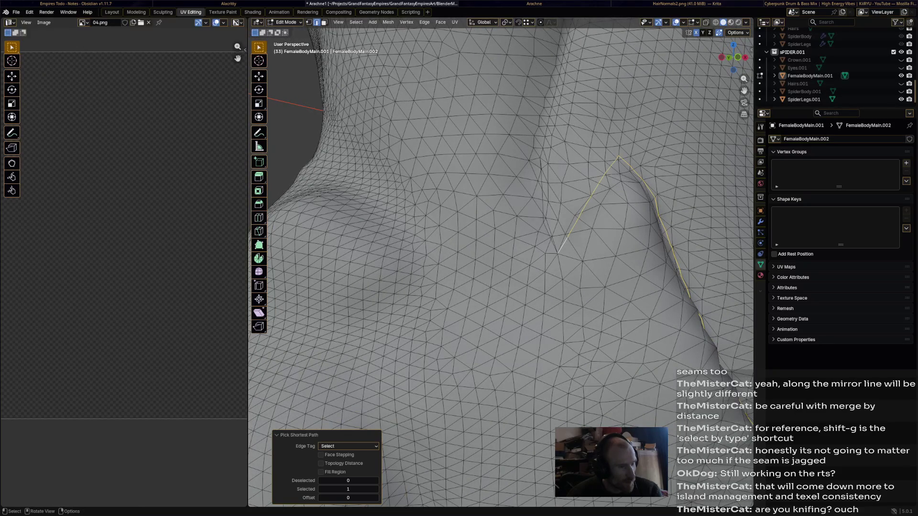
{"action": "middle_click_drag", "start_coordinate": [502, 251], "coordinate": [445, 230]}
{"action": "left_click", "coordinate": [498, 231], "text": "ctrl"}
{"action": "key", "text": "ctrl+z"}
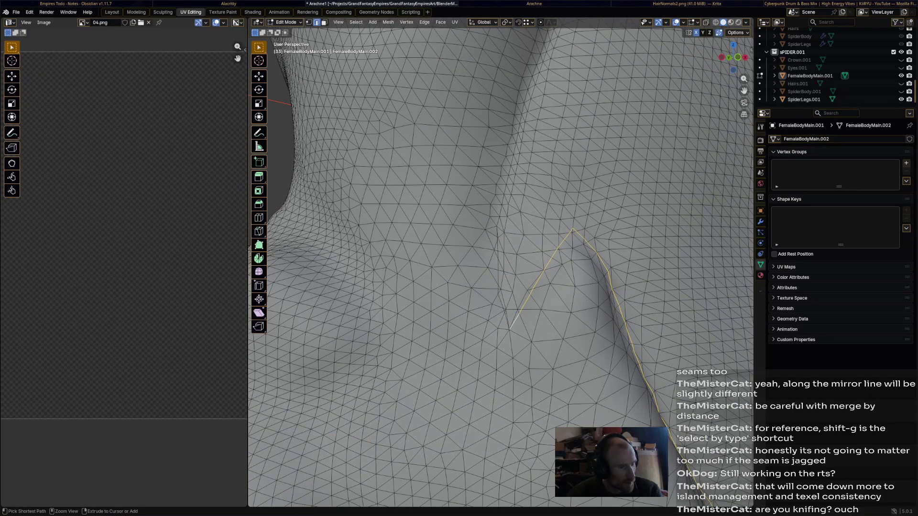
{"action": "left_click", "coordinate": [509, 287], "text": "ctrl"}
{"action": "key", "text": "ctrl+z"}
{"action": "scroll", "coordinate": [503, 287], "scroll_direction": "up", "scroll_amount": 3}
{"action": "scroll", "coordinate": [503, 287], "scroll_direction": "down", "scroll_amount": 6}
{"action": "scroll", "coordinate": [503, 286], "scroll_direction": "up", "scroll_amount": 6}
- Extend the selected edge path leftward along the crease and up to its top beneath the chest
{"action": "left_click", "coordinate": [510, 378], "text": "ctrl"}
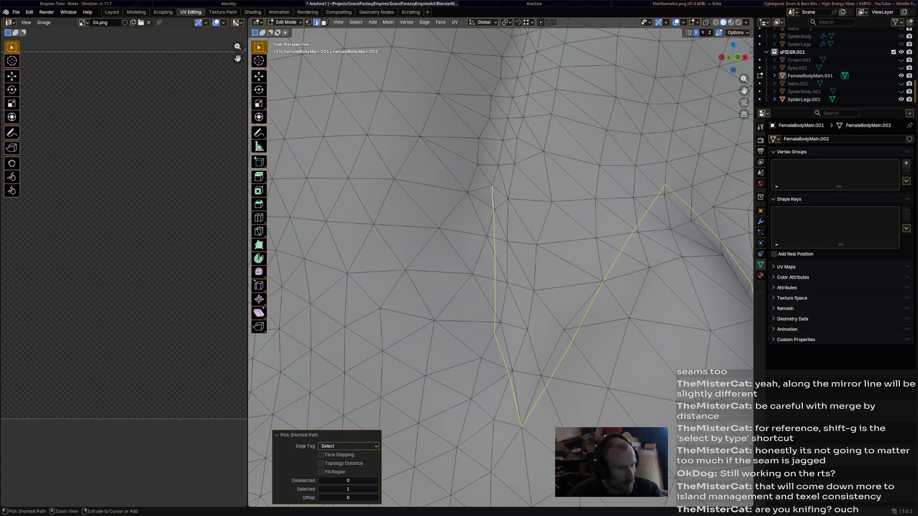
{"action": "scroll", "coordinate": [502, 287], "scroll_direction": "down", "scroll_amount": 6}
{"action": "mouse_move", "coordinate": [502, 287]}
{"action": "middle_mouse_down"}
{"action": "mouse_move", "coordinate": [431, 251]}
{"action": "mouse_move", "coordinate": [517, 266]}
{"action": "middle_mouse_up"}
{"action": "scroll", "coordinate": [502, 287], "scroll_direction": "up", "scroll_amount": 5}
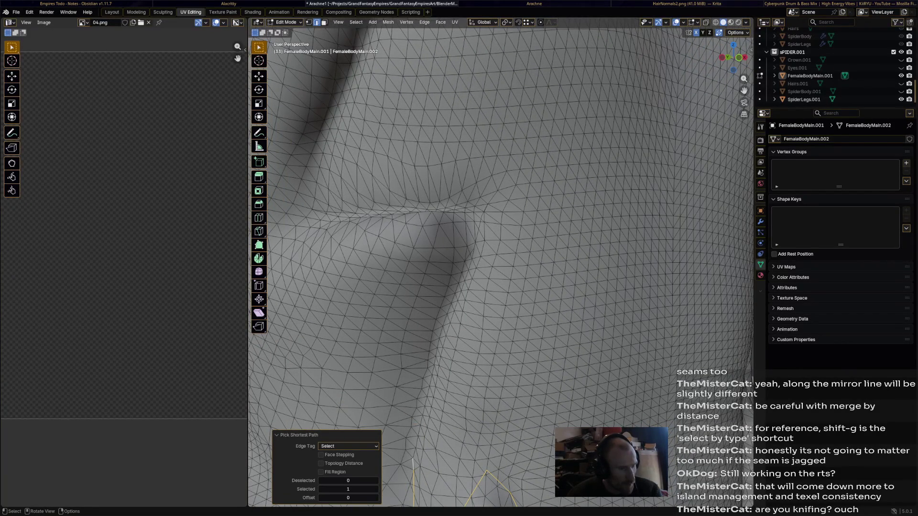
{"action": "left_click", "coordinate": [441, 230], "text": "ctrl"}
{"action": "middle_click_drag", "start_coordinate": [441, 230], "coordinate": [502, 308]}
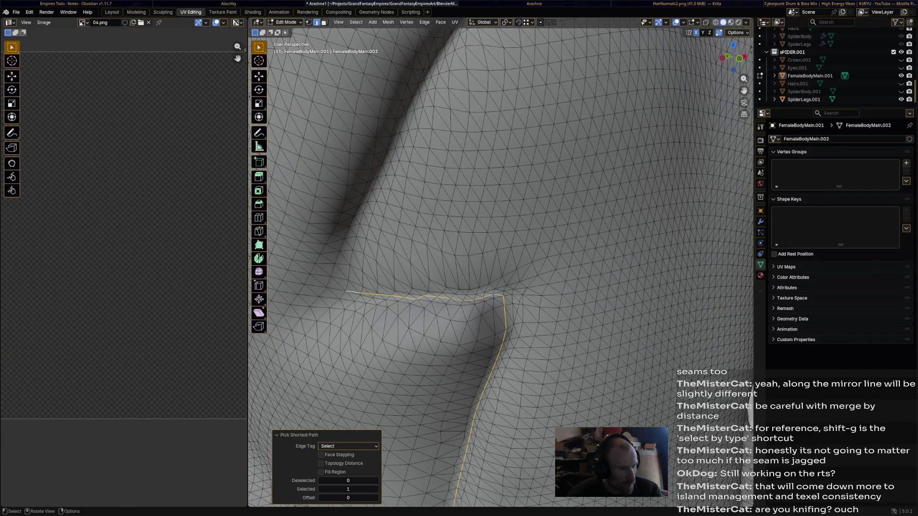
{"action": "key", "text": "ctrl"}
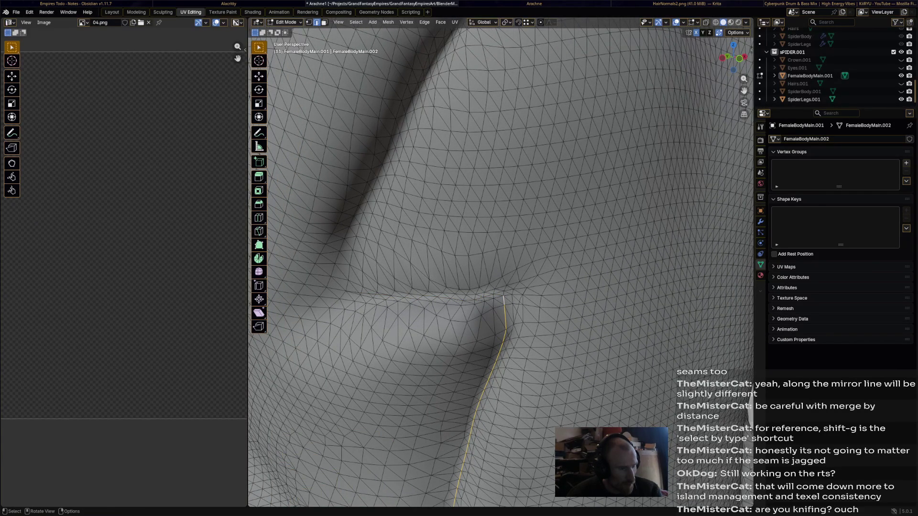
{"action": "left_click", "coordinate": [350, 294], "text": "ctrl"}
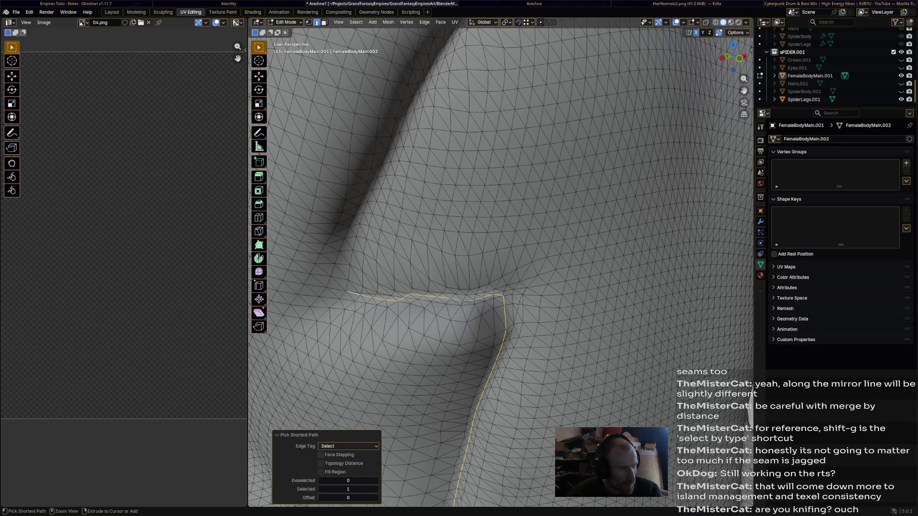
{"action": "middle_click_drag", "start_coordinate": [502, 252], "coordinate": [502, 215]}
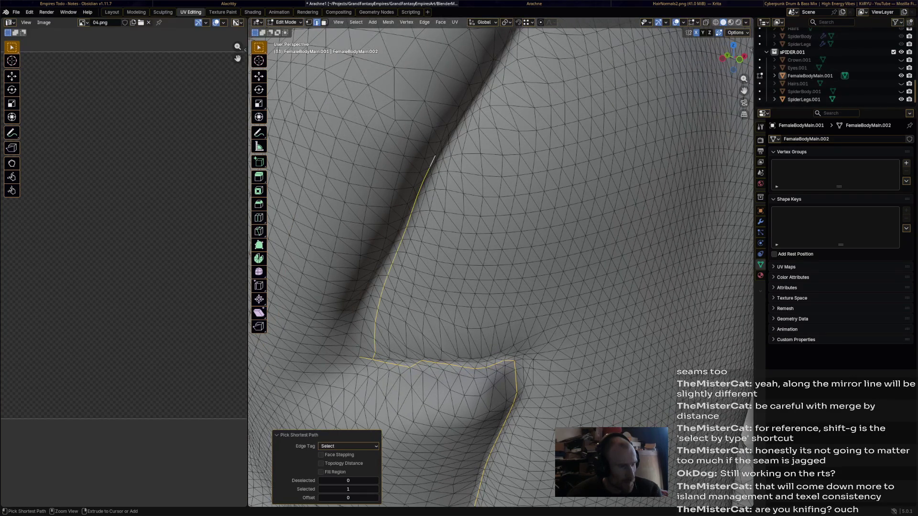
{"action": "left_click", "coordinate": [366, 323], "text": "ctrl"}
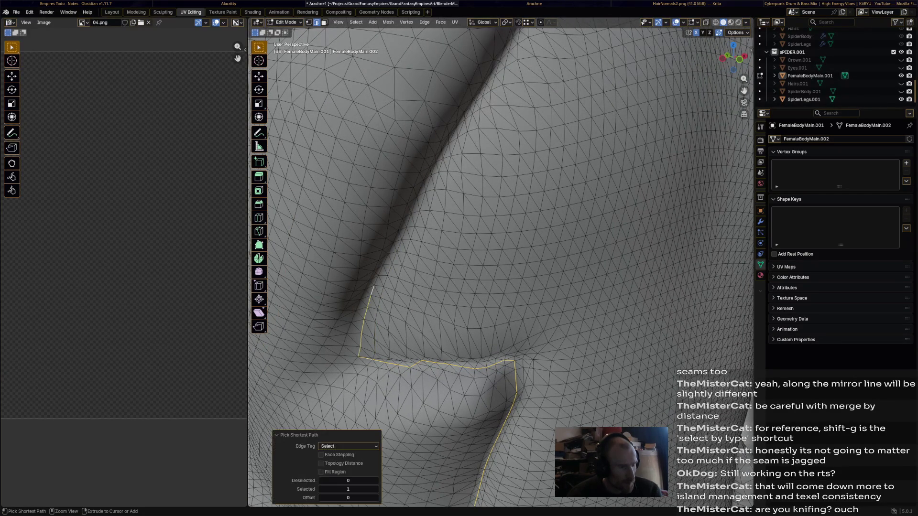
{"action": "middle_click_drag", "start_coordinate": [502, 251], "coordinate": [430, 179]}
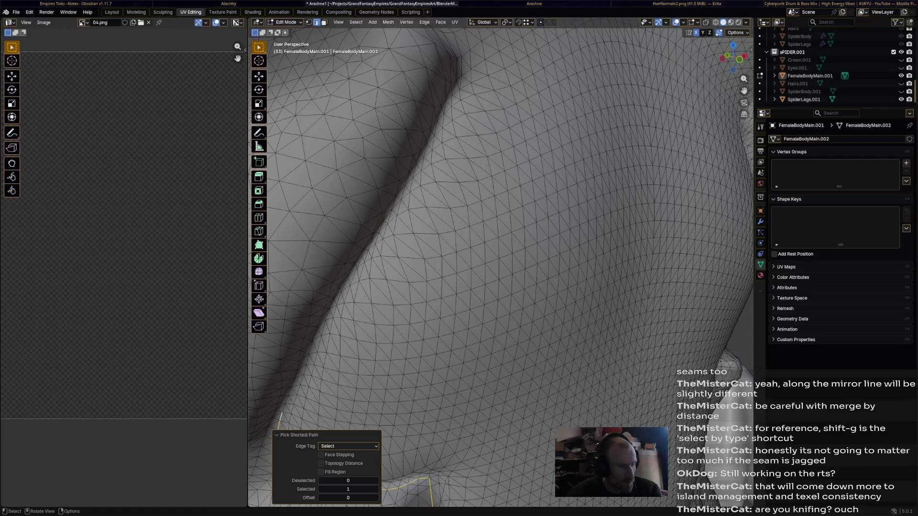
{"action": "middle_click_drag", "start_coordinate": [502, 251], "coordinate": [467, 180]}
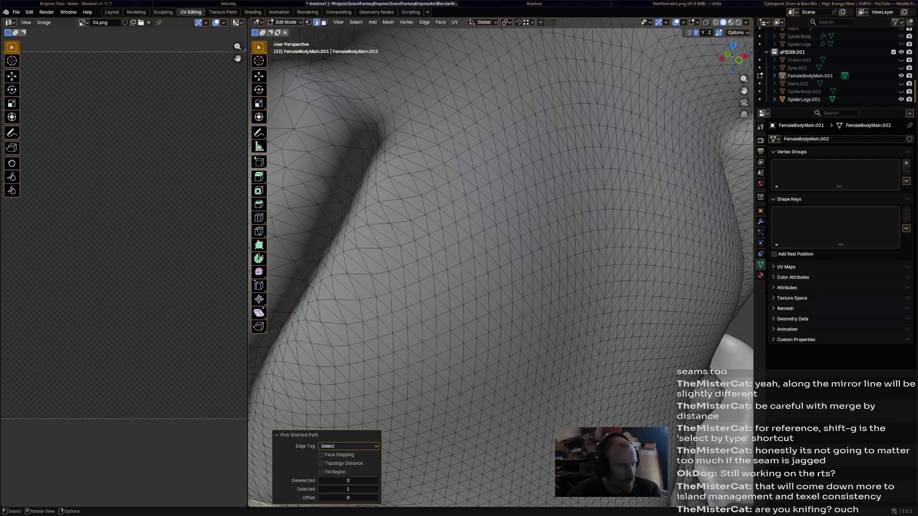
{"action": "left_click", "coordinate": [376, 145], "text": "ctrl"}
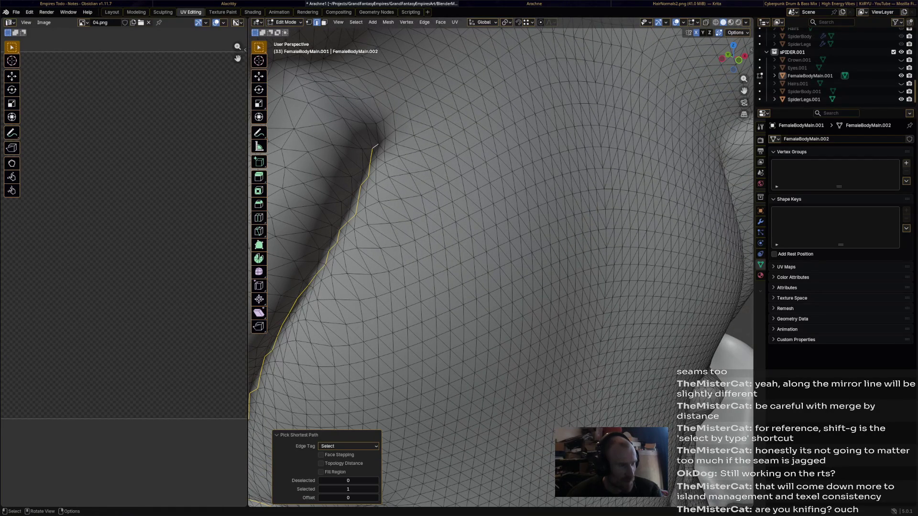
{"action": "middle_click_drag", "start_coordinate": [502, 252], "coordinate": [430, 179]}
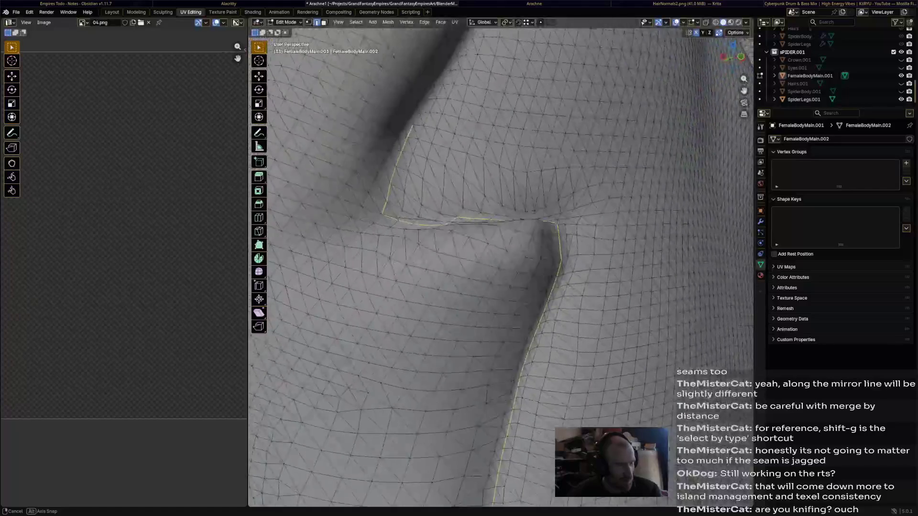
{"action": "middle_click_drag", "start_coordinate": [503, 251], "coordinate": [431, 215]}
- Mark the whole selected fold path as a UV seam
{"action": "key", "text": "ctrl+e"}
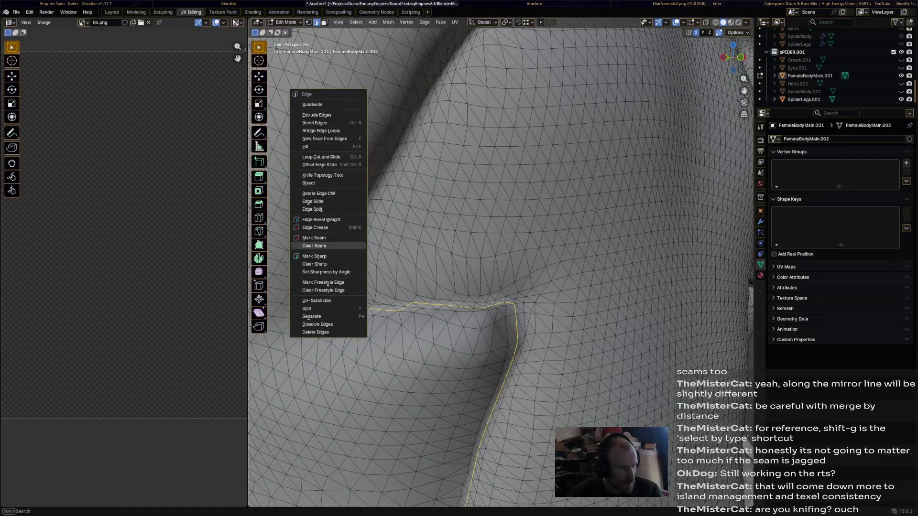
{"action": "left_click", "coordinate": [313, 238]}
{"action": "mouse_move", "coordinate": [502, 251]}
{"action": "middle_mouse_down"}
{"action": "mouse_move", "coordinate": [430, 287]}
{"action": "mouse_move", "coordinate": [495, 258]}
{"action": "middle_mouse_up"}
{"action": "left_click", "coordinate": [259, 231]}
{"action": "middle_click_drag", "start_coordinate": [431, 251], "coordinate": [467, 215]}
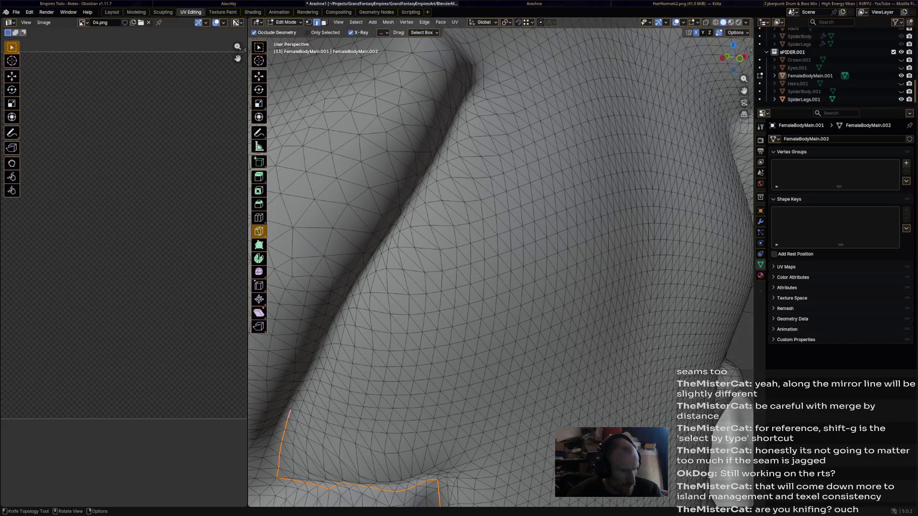
- Knife a new edge line up the crease beside the fold and confirm the cut
{"action": "left_click", "coordinate": [311, 362]}
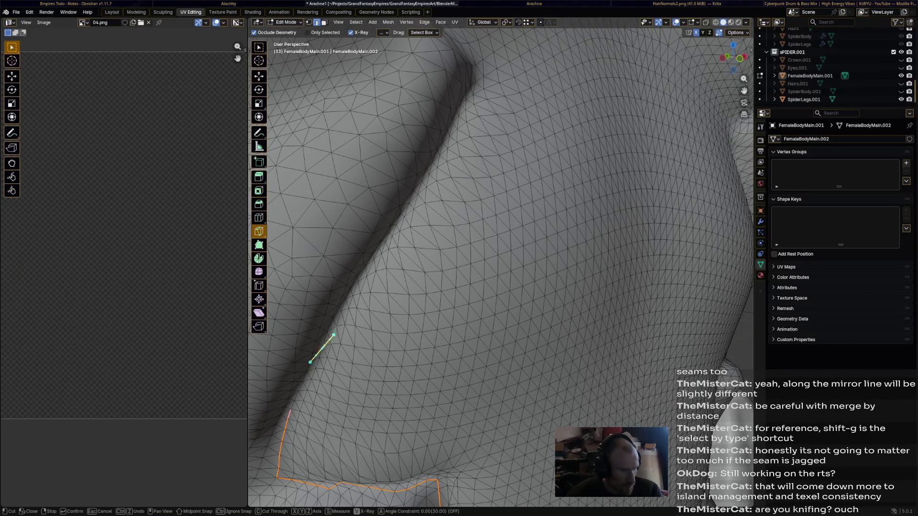
{"action": "left_click", "coordinate": [351, 289]}
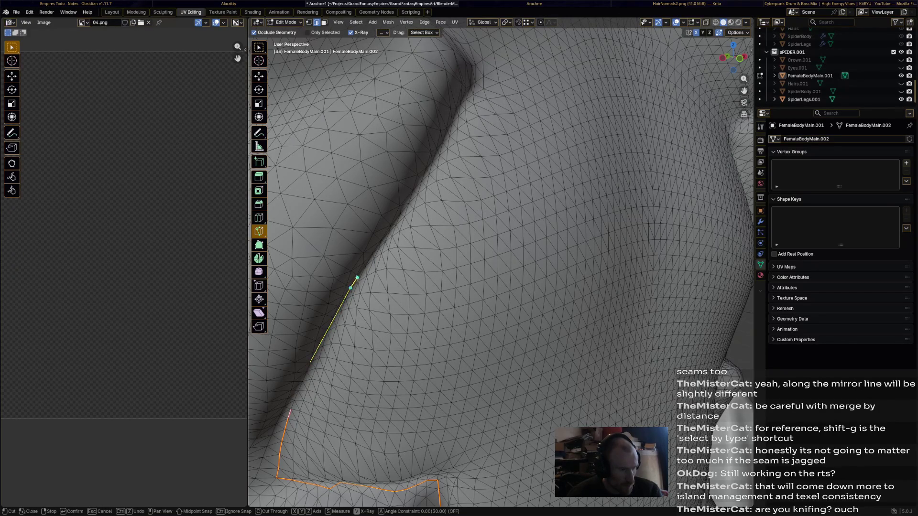
{"action": "left_click", "coordinate": [423, 178]}
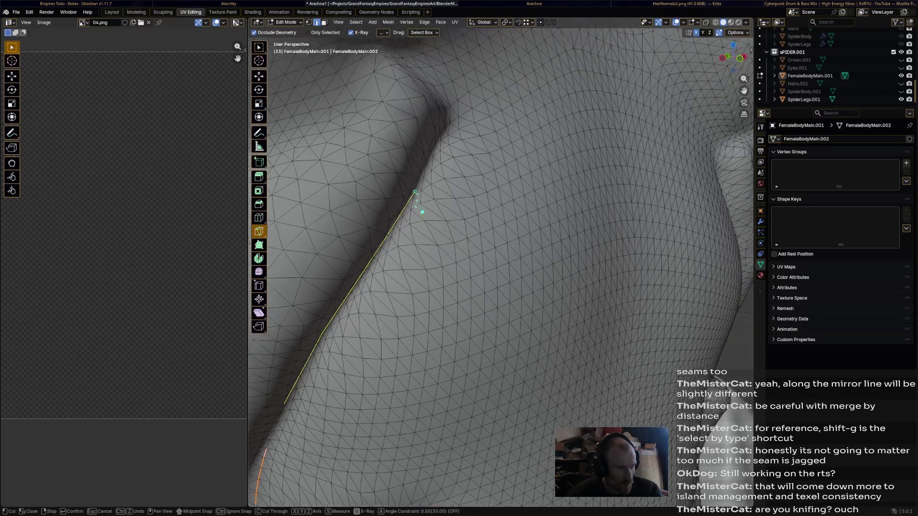
{"action": "middle_click_drag", "start_coordinate": [441, 150], "coordinate": [400, 226]}
{"action": "left_click", "coordinate": [400, 226]}
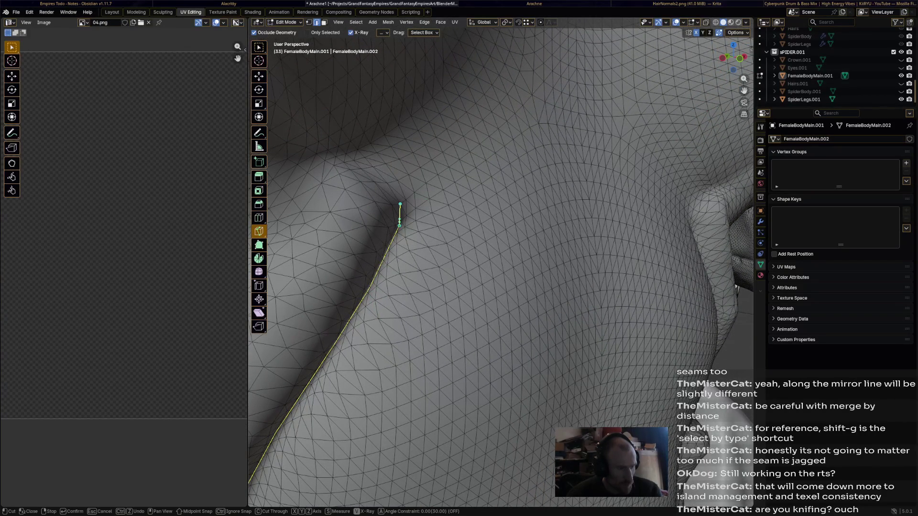
{"action": "key", "text": "Return"}
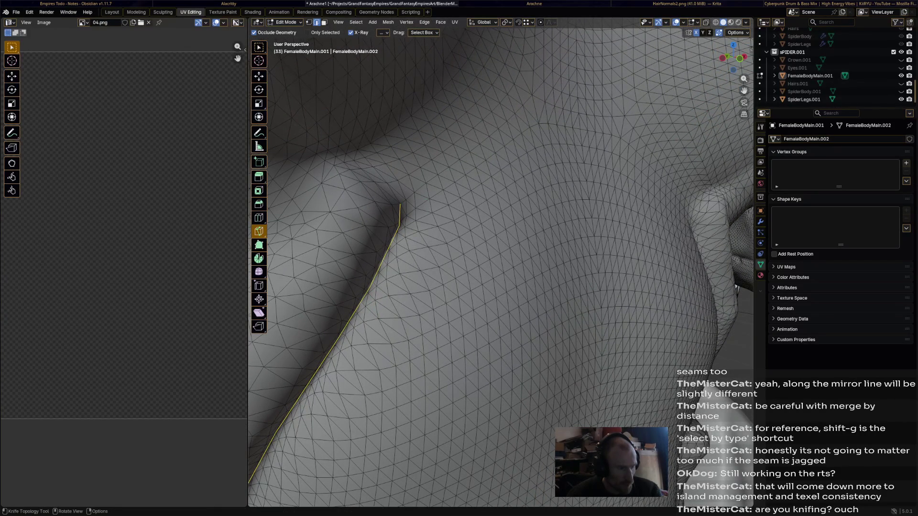
- Mark the freshly cut edges as a UV seam and select the vertex at the seam's end
{"action": "middle_click_drag", "start_coordinate": [400, 215], "coordinate": [459, 180]}
{"action": "scroll", "coordinate": [459, 251], "scroll_direction": "down", "scroll_amount": 3}
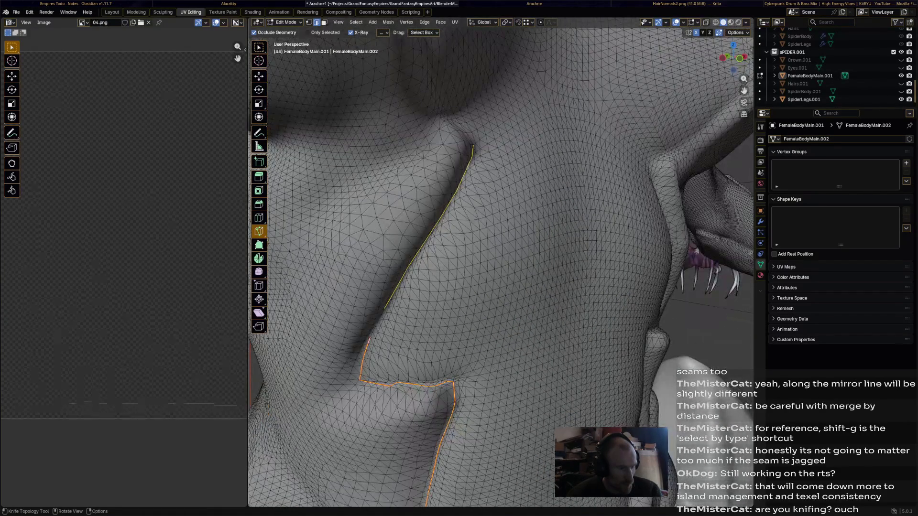
{"action": "middle_click_drag", "start_coordinate": [466, 251], "coordinate": [517, 215]}
{"action": "right_click", "coordinate": [368, 132]}
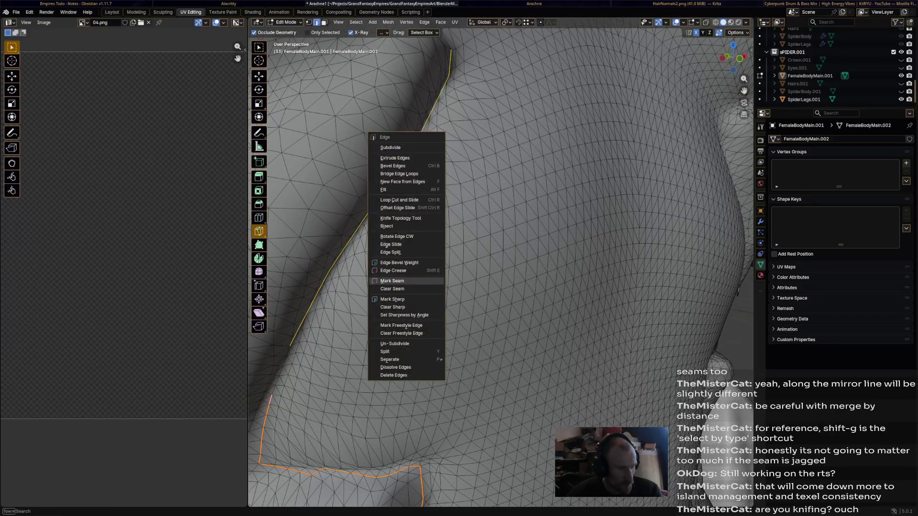
{"action": "left_click", "coordinate": [402, 294]}
{"action": "middle_click_drag", "start_coordinate": [466, 251], "coordinate": [395, 323]}
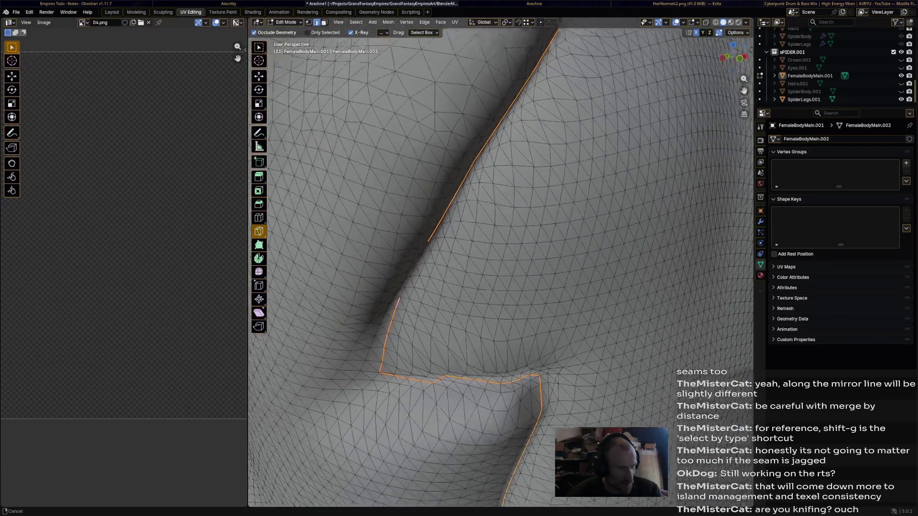
{"action": "scroll", "coordinate": [466, 251], "scroll_direction": "up", "scroll_amount": 3}
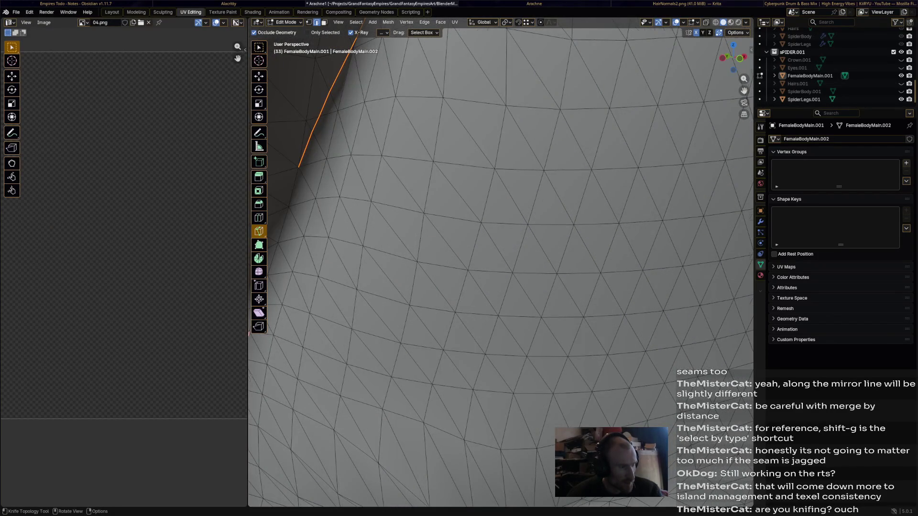
{"action": "scroll", "coordinate": [466, 251], "scroll_direction": "down", "scroll_amount": 5}
{"action": "key", "text": "w"}
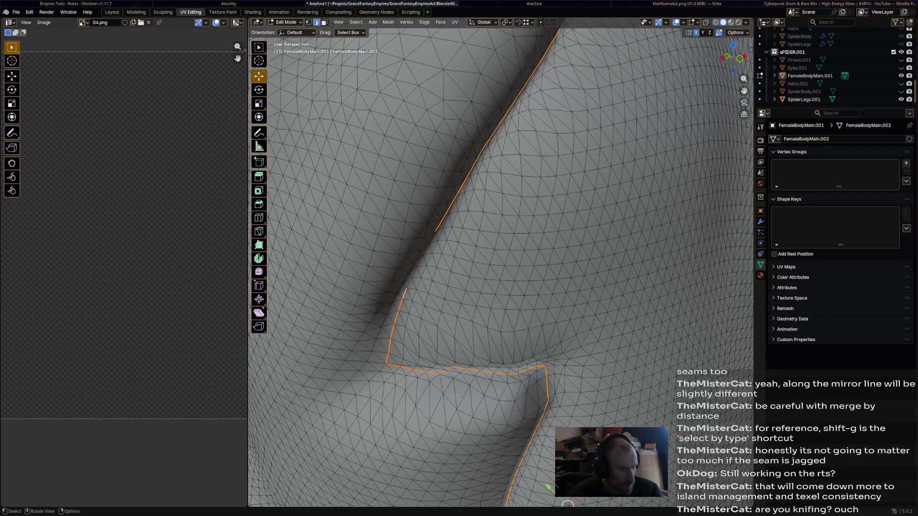
{"action": "left_click", "coordinate": [419, 260]}
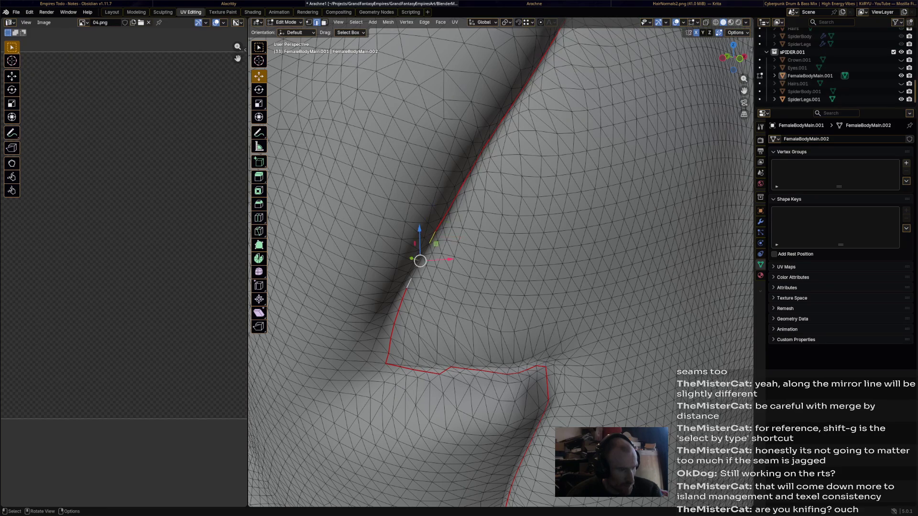
- Select a short shortest-path edge run along the lower fold and mark it as a seam
{"action": "left_click", "coordinate": [432, 237], "text": "ctrl"}
{"action": "left_click", "coordinate": [432, 236]}
{"action": "left_click", "coordinate": [432, 237], "text": "ctrl"}
{"action": "key", "text": "ctrl+e"}
{"action": "left_click", "coordinate": [371, 284]}
{"action": "scroll", "coordinate": [564, 313], "scroll_direction": "down", "scroll_amount": 5}
- Extend the seam from its endpoint with another marked edge path and start a knife cut there
{"action": "mouse_move", "coordinate": [563, 313]}
{"action": "middle_mouse_down"}
{"action": "mouse_move", "coordinate": [472, 303]}
{"action": "mouse_move", "coordinate": [373, 215]}
{"action": "middle_mouse_up"}
{"action": "scroll", "coordinate": [430, 287], "scroll_direction": "up", "scroll_amount": 6}
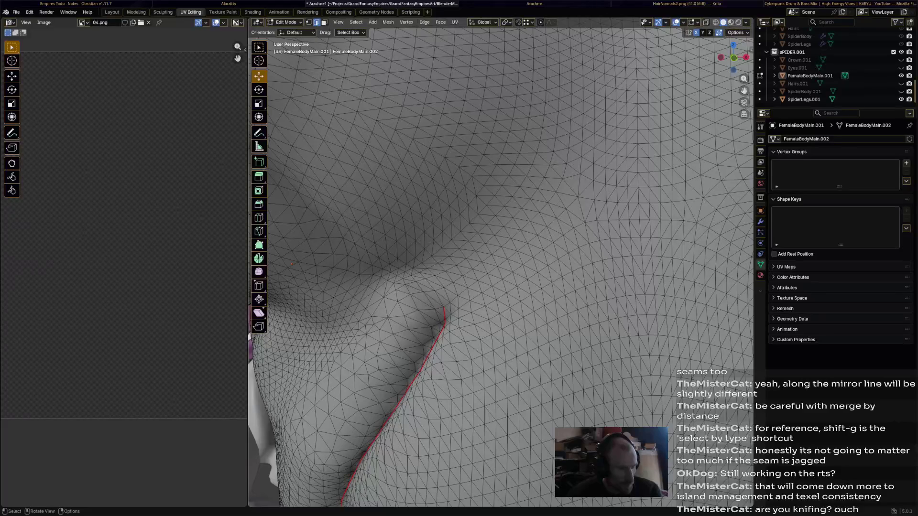
{"action": "left_click", "coordinate": [443, 309]}
{"action": "middle_click_drag", "start_coordinate": [439, 299], "coordinate": [464, 300]}
{"action": "left_click", "coordinate": [432, 286], "text": "ctrl"}
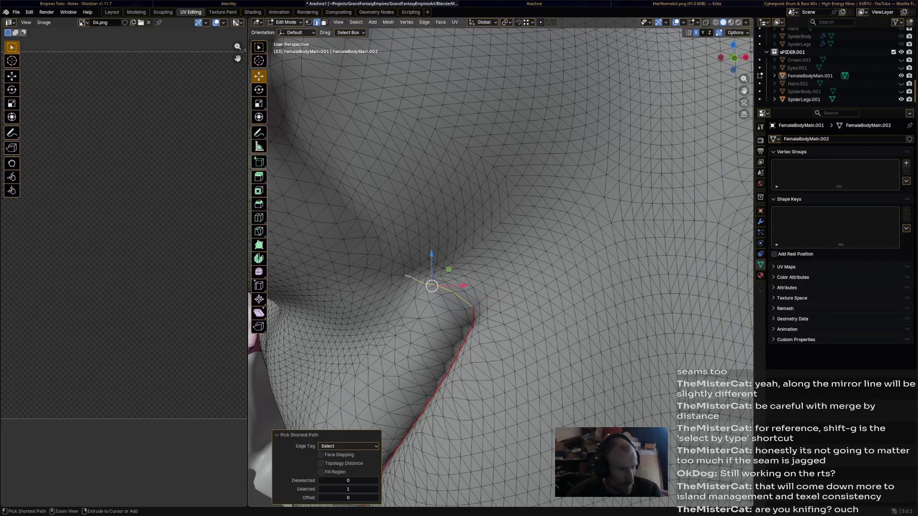
{"action": "scroll", "coordinate": [431, 285], "scroll_direction": "down", "scroll_amount": 5}
{"action": "scroll", "coordinate": [432, 285], "scroll_direction": "up", "scroll_amount": 5}
{"action": "right_click", "coordinate": [432, 286]}
{"action": "left_click", "coordinate": [374, 237]}
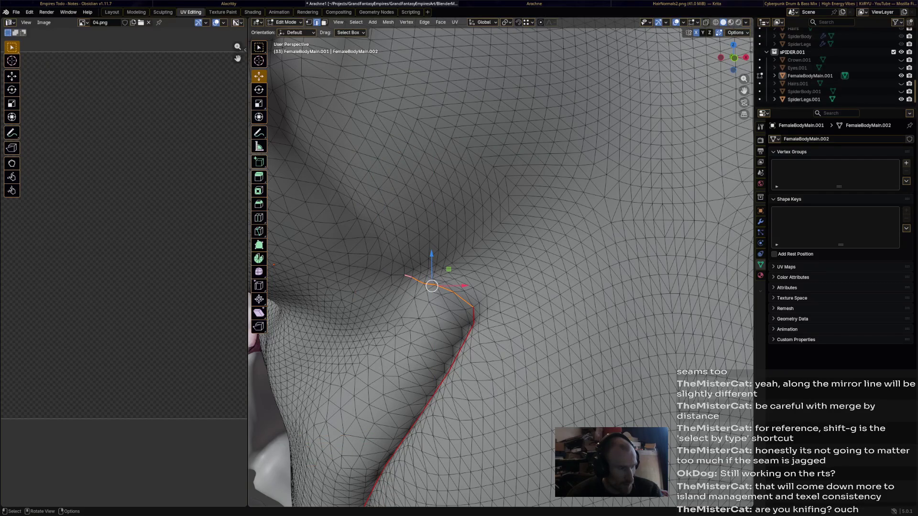
{"action": "key", "text": "k"}
{"action": "left_click", "coordinate": [406, 274]}
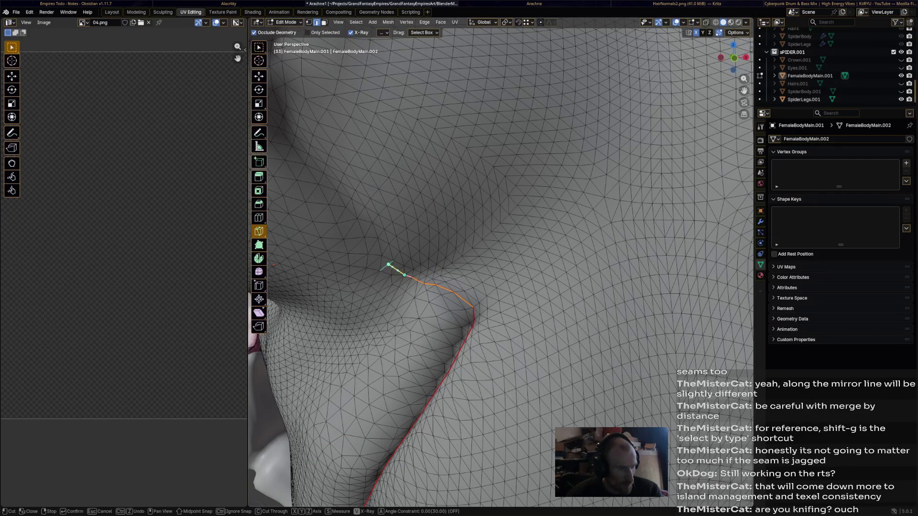
- Knife a new edge line up the crease from the seam's end and confirm the cut
{"action": "left_click", "coordinate": [357, 219]}
{"action": "middle_click_drag", "start_coordinate": [330, 183], "coordinate": [378, 201]}
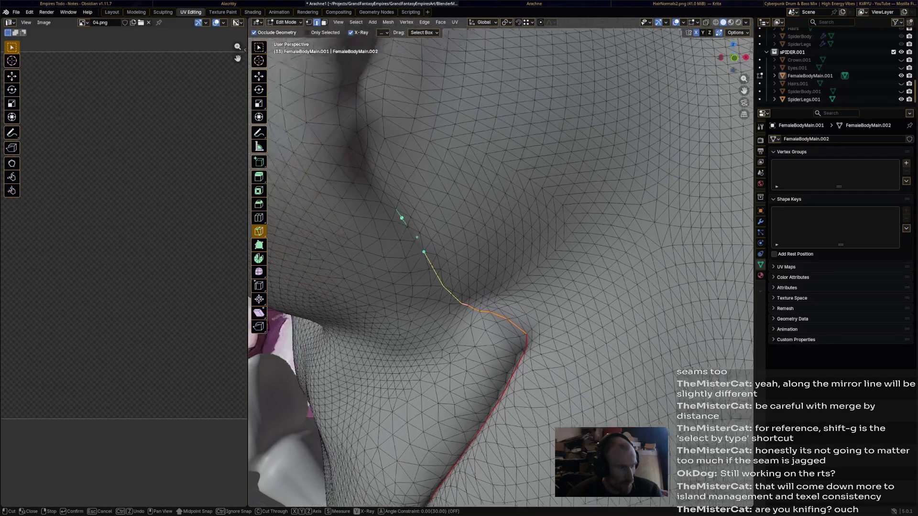
{"action": "left_click", "coordinate": [365, 154]}
{"action": "mouse_move", "coordinate": [367, 154]}
{"action": "middle_mouse_down"}
{"action": "mouse_move", "coordinate": [422, 178]}
{"action": "mouse_move", "coordinate": [429, 226]}
{"action": "mouse_move", "coordinate": [445, 215]}
{"action": "middle_mouse_up"}
{"action": "left_click", "coordinate": [434, 186]}
{"action": "scroll", "coordinate": [438, 237], "scroll_direction": "up", "scroll_amount": 3}
{"action": "scroll", "coordinate": [437, 244], "scroll_direction": "down", "scroll_amount": 2}
{"action": "middle_click_drag", "start_coordinate": [437, 248], "coordinate": [398, 237]}
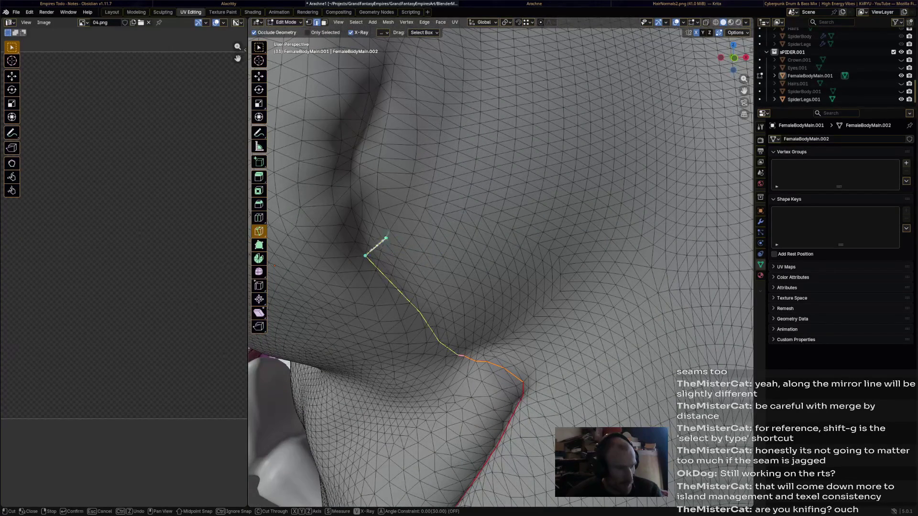
{"action": "left_click", "coordinate": [351, 208]}
{"action": "key", "text": "Return"}
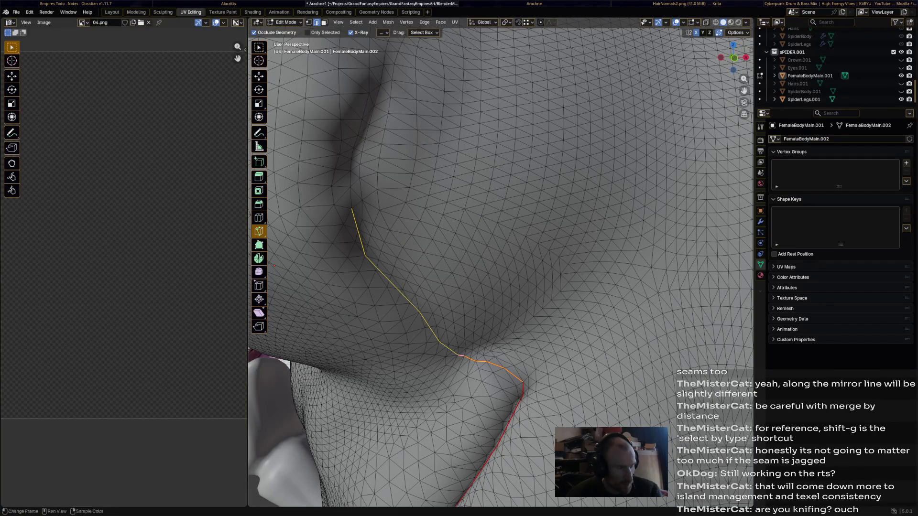
- Mark the new cut edges as a UV seam, then switch over to the YouTube video
{"action": "key", "text": "w"}
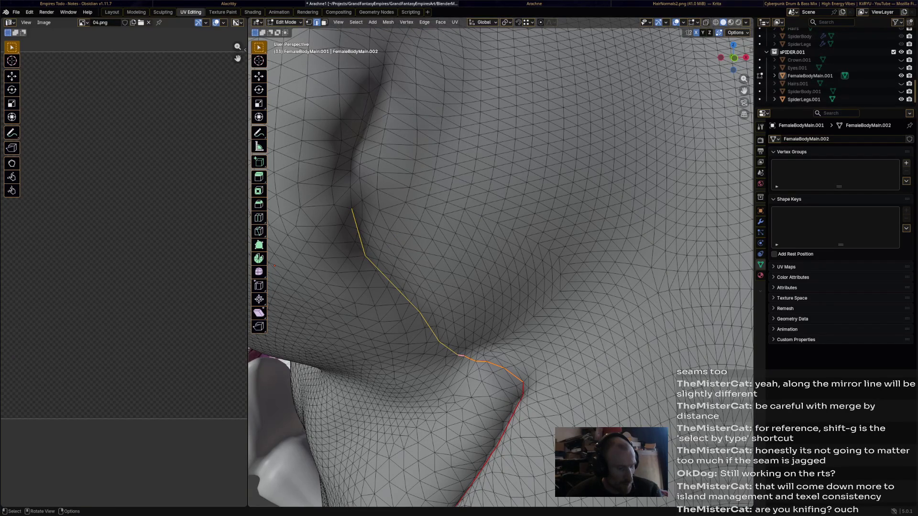
{"action": "key", "text": "ctrl+e"}
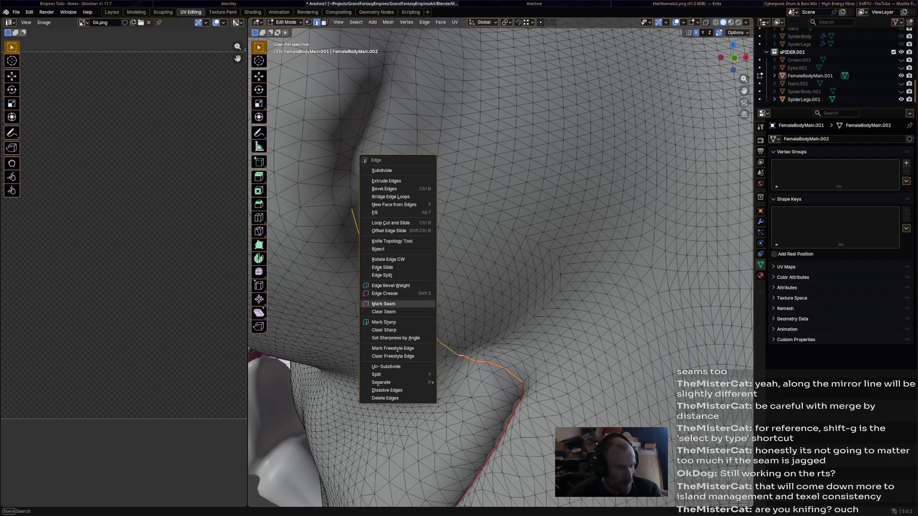
{"action": "left_click", "coordinate": [383, 304]}
{"action": "middle_click_drag", "start_coordinate": [445, 287], "coordinate": [503, 251]}
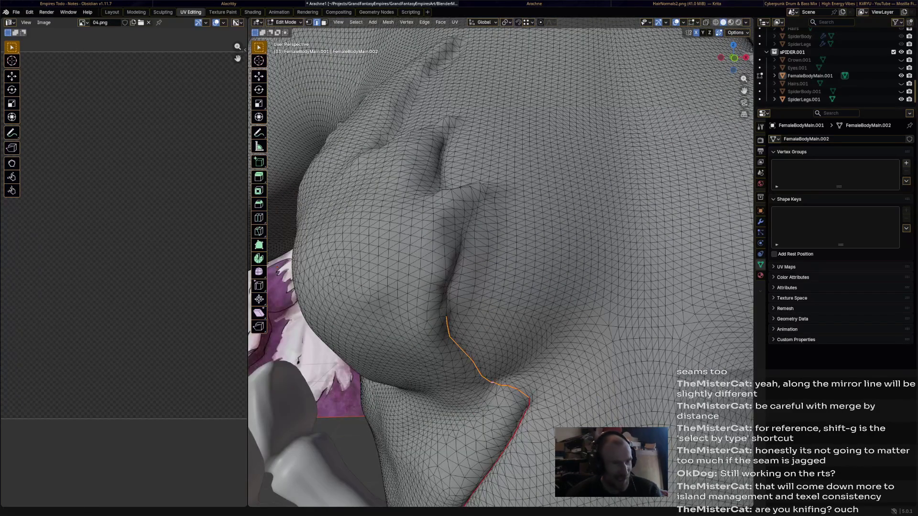
{"action": "key", "text": "alt+Tab"}
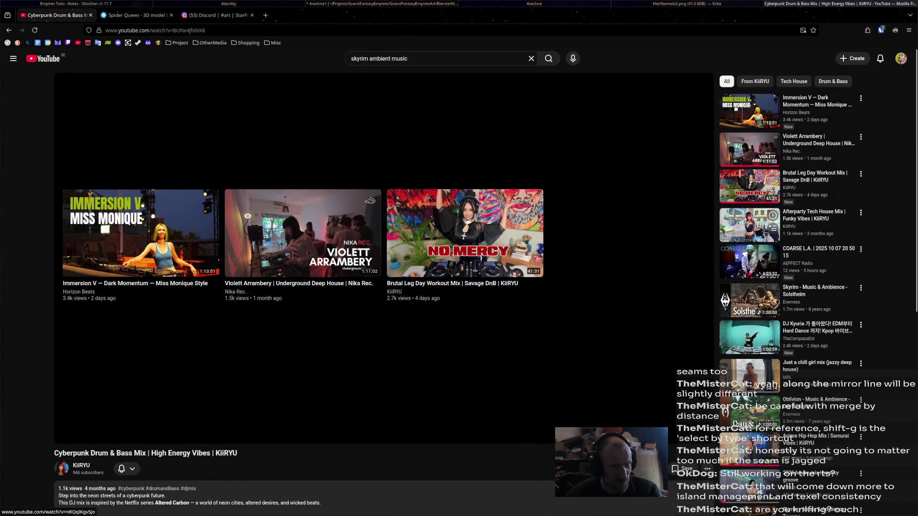
- Start the Afterparty Tech House Mix video and Alt-Tab away from YouTube
{"action": "left_click", "coordinate": [747, 225]}
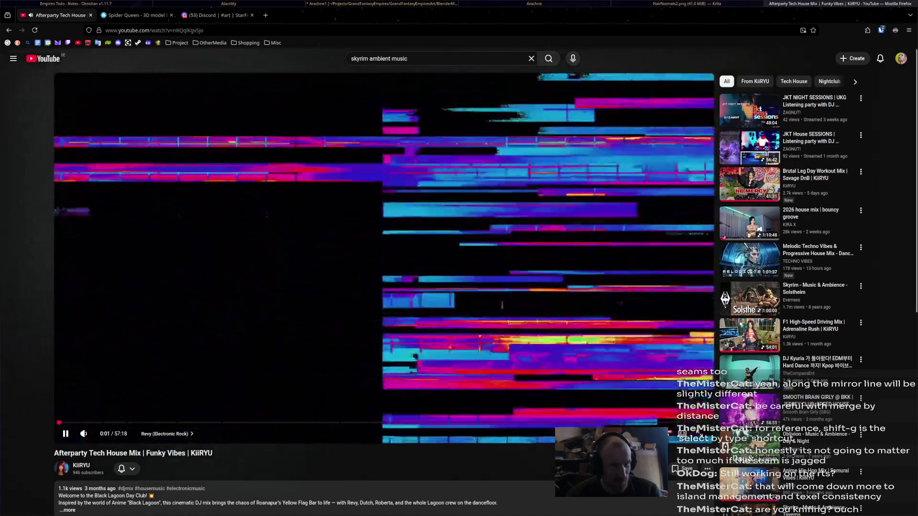
{"action": "key", "text": "alt+Tab"}
{"action": "key", "text": "alt+Tab"}
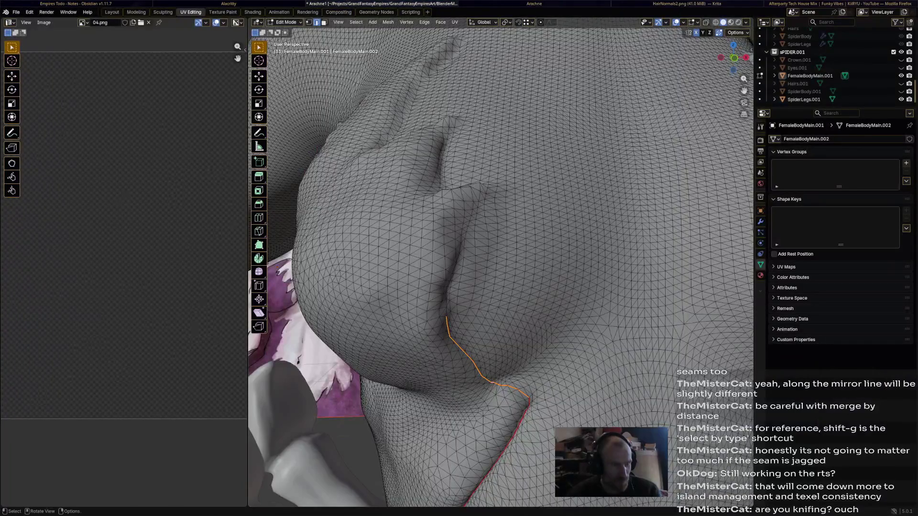
- Return to the Blender scene and orbit to view the whole torso with its seams
{"action": "key", "text": "ctrl+s"}
{"action": "scroll", "coordinate": [502, 258], "scroll_direction": "down", "scroll_amount": 6}
{"action": "middle_click_drag", "start_coordinate": [502, 258], "coordinate": [531, 244]}
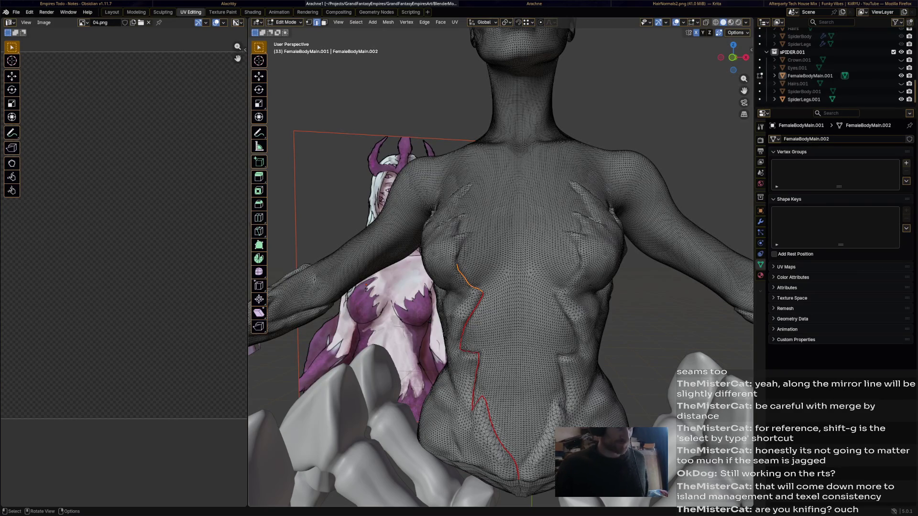
{"action": "scroll", "coordinate": [502, 287], "scroll_direction": "up", "scroll_amount": 5}
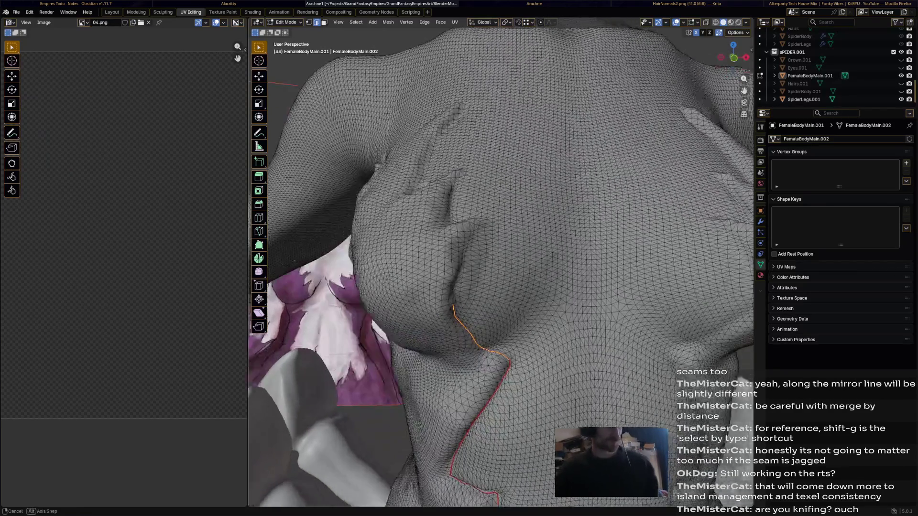
- Zoom onto the lower-chest crease and start a knife cut from its lower end
{"action": "middle_click_drag", "start_coordinate": [502, 251], "coordinate": [431, 215]}
{"action": "scroll", "coordinate": [466, 252], "scroll_direction": "up", "scroll_amount": 4}
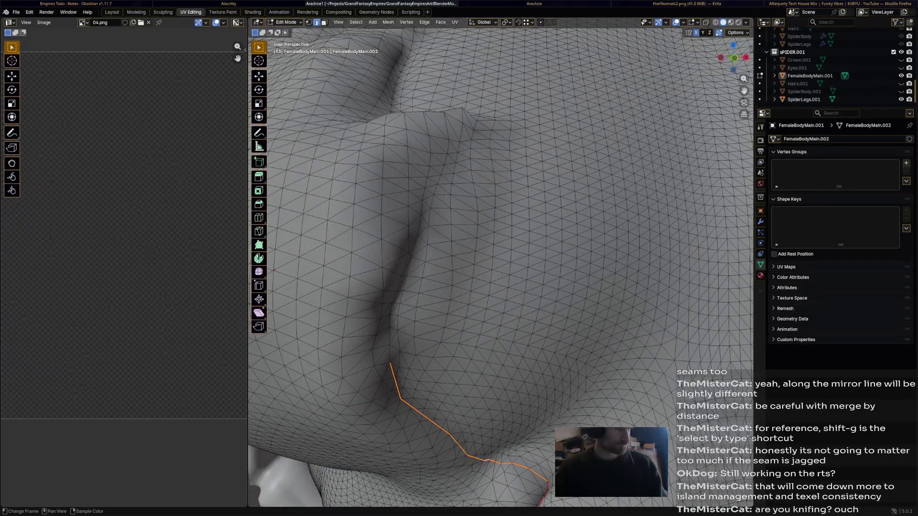
{"action": "left_click", "coordinate": [258, 232]}
{"action": "middle_click_drag", "start_coordinate": [502, 287], "coordinate": [474, 294]}
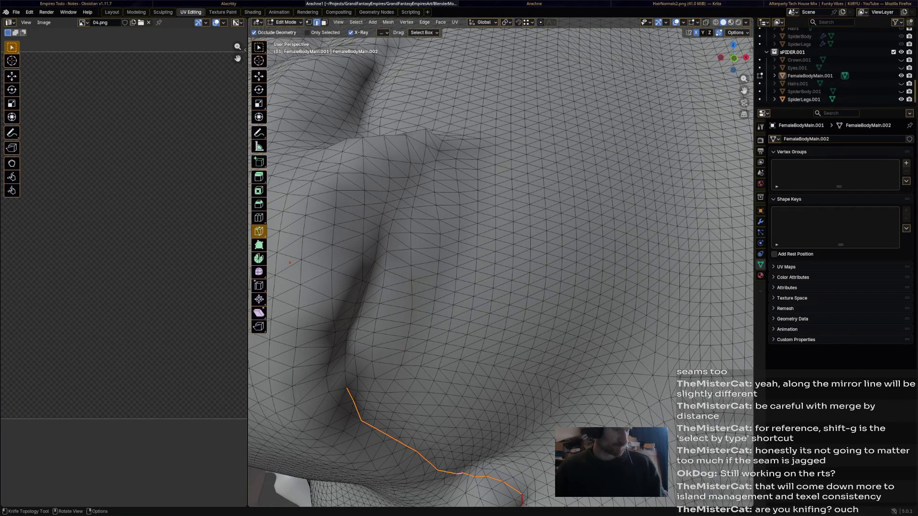
{"action": "left_click", "coordinate": [365, 302]}
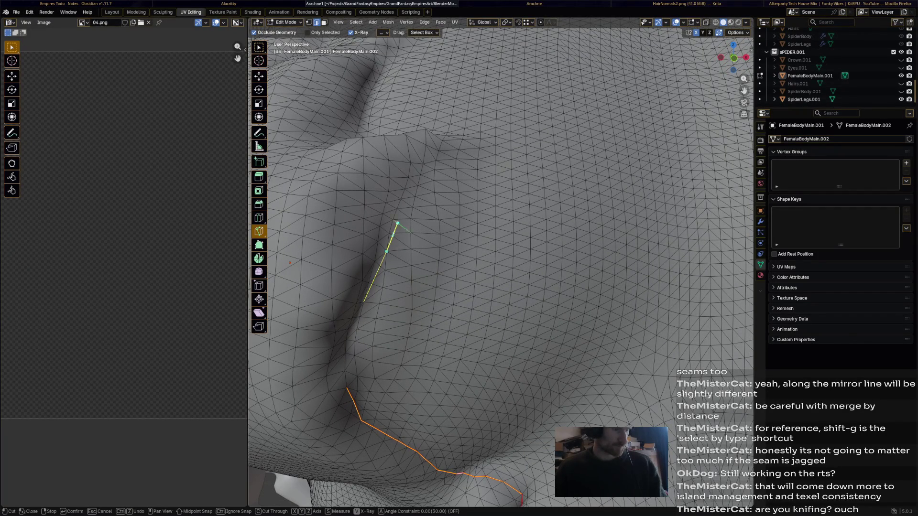
{"action": "left_click", "coordinate": [418, 186]}
- Finish the knife cut along the fold and mark its edges as a UV seam
{"action": "middle_click_drag", "start_coordinate": [447, 156], "coordinate": [509, 151]}
{"action": "middle_click_drag", "start_coordinate": [445, 216], "coordinate": [430, 358]}
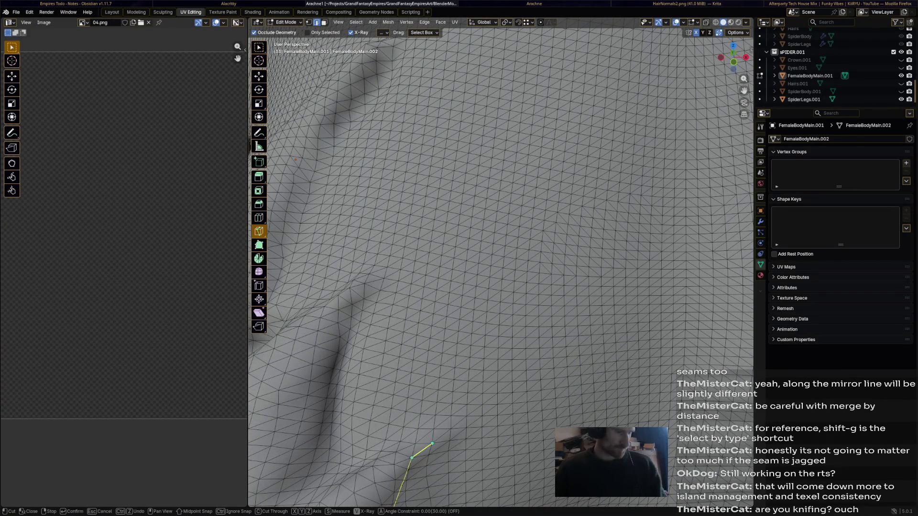
{"action": "middle_click_drag", "start_coordinate": [424, 438], "coordinate": [483, 414]}
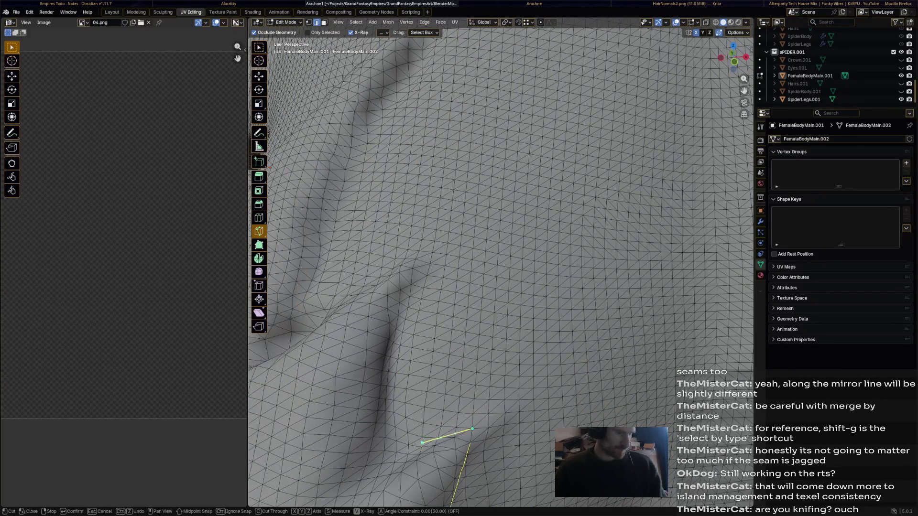
{"action": "left_click", "coordinate": [435, 446]}
{"action": "left_click", "coordinate": [391, 475]}
{"action": "key", "text": "Escape"}
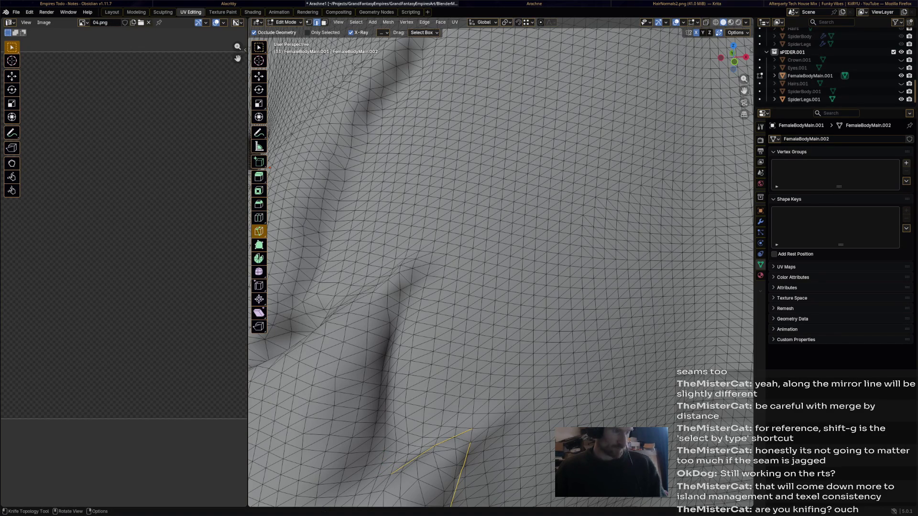
{"action": "left_click", "coordinate": [454, 21]}
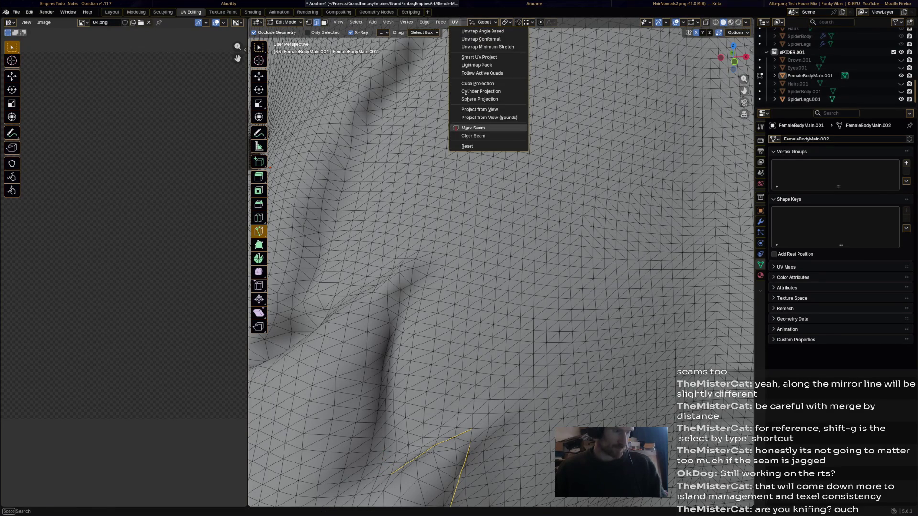
{"action": "left_click", "coordinate": [474, 128]}
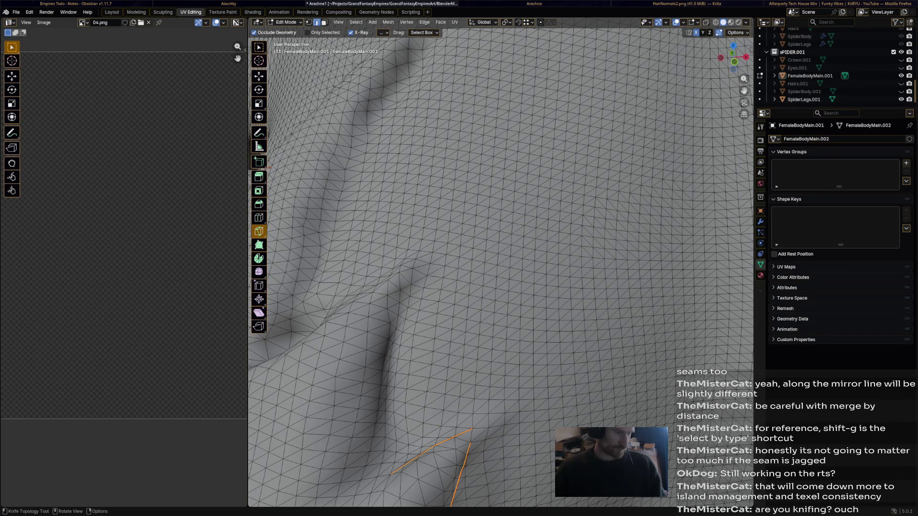
- Knife a cut along the next skin crease, undoing one misplaced point before finishing
{"action": "key", "text": "k"}
{"action": "left_click", "coordinate": [392, 341]}
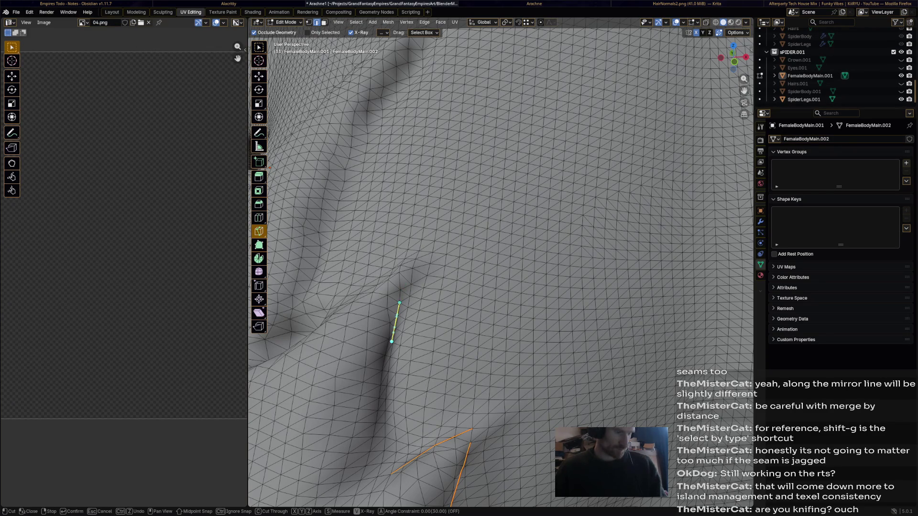
{"action": "left_click", "coordinate": [411, 285]}
{"action": "middle_click_drag", "start_coordinate": [433, 257], "coordinate": [569, 321]}
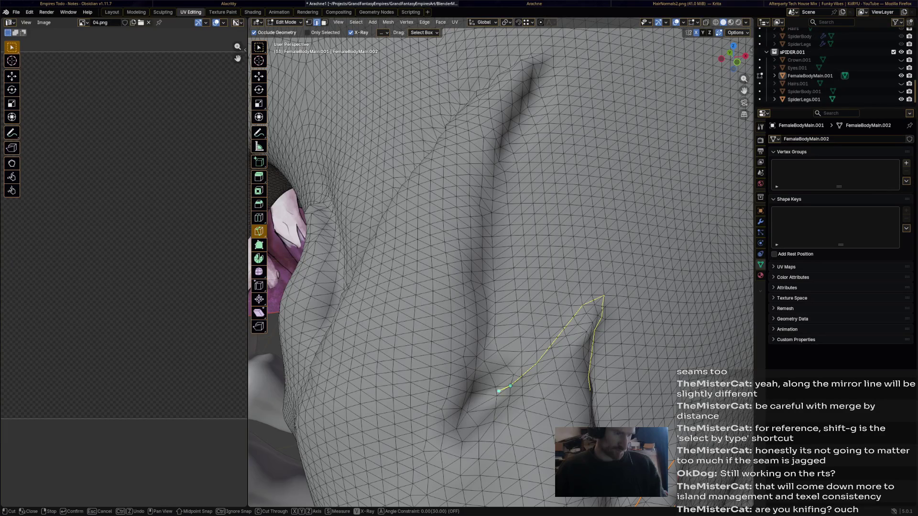
{"action": "left_click", "coordinate": [497, 396]}
{"action": "key", "text": "ctrl+z"}
{"action": "key", "text": "Return"}
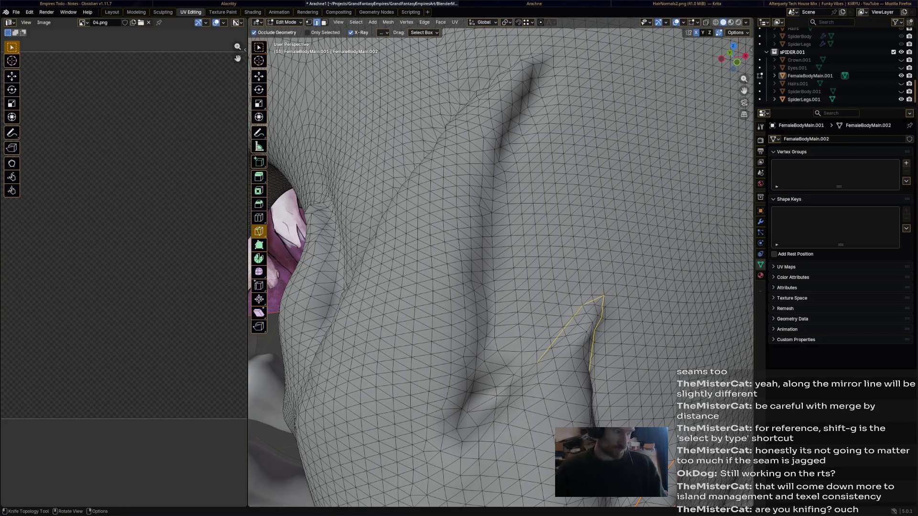
- Mark the new cut as a UV seam, inspect where the seams meet and deselect
{"action": "left_click", "coordinate": [455, 22]}
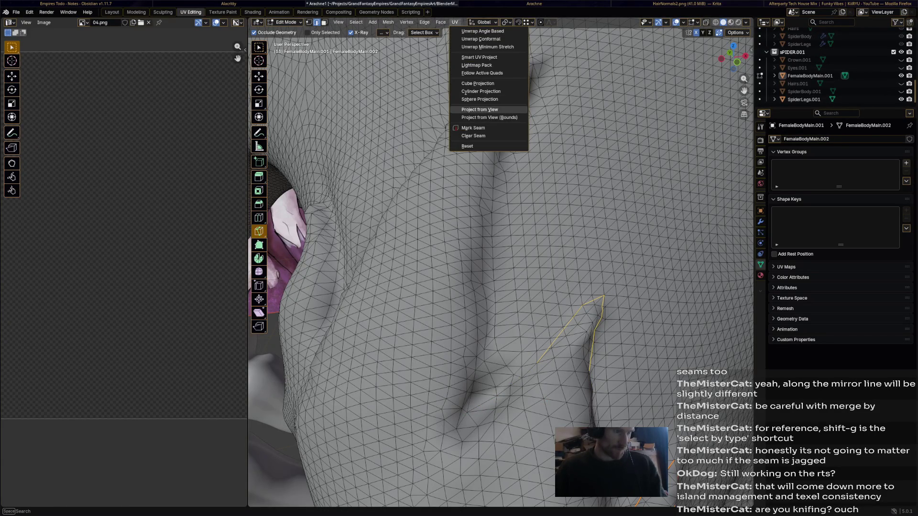
{"action": "left_click", "coordinate": [472, 128]}
{"action": "middle_click_drag", "start_coordinate": [503, 251], "coordinate": [430, 215]}
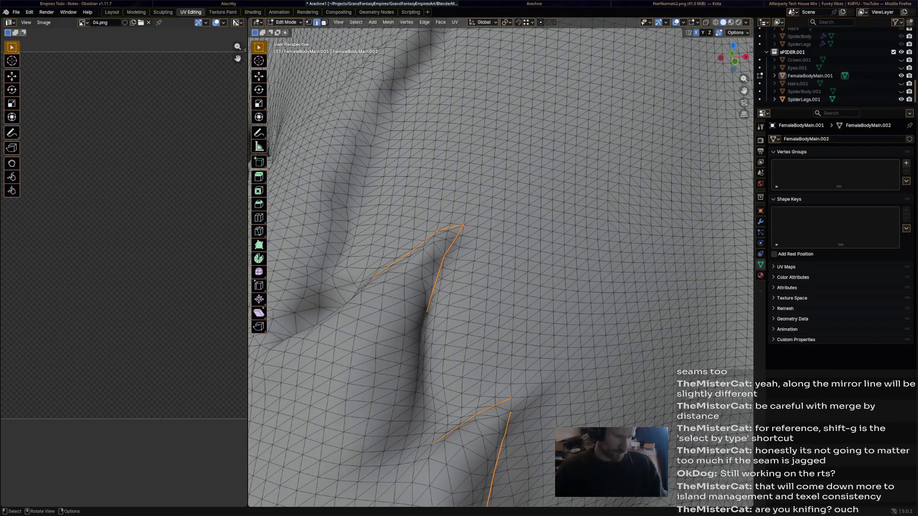
{"action": "scroll", "coordinate": [431, 251], "scroll_direction": "up", "scroll_amount": 3}
{"action": "middle_click_drag", "start_coordinate": [502, 252], "coordinate": [431, 215]}
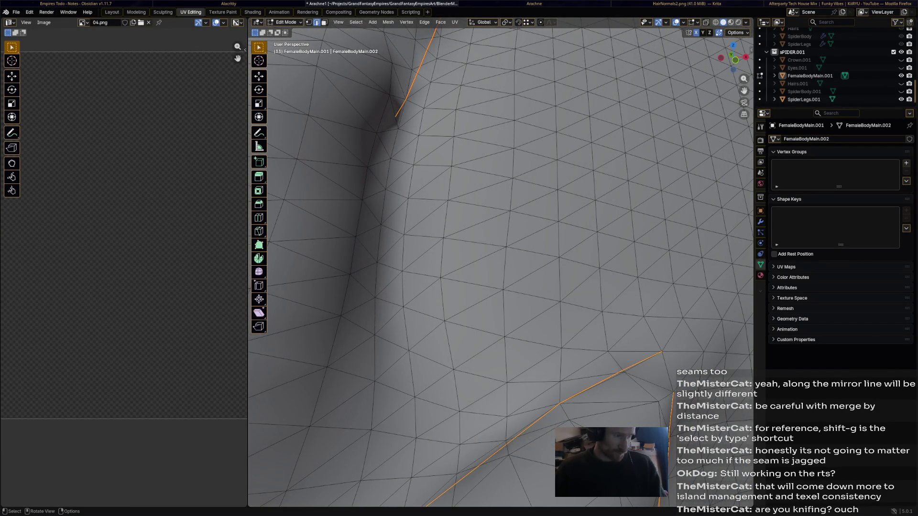
{"action": "key", "text": "alt+a"}
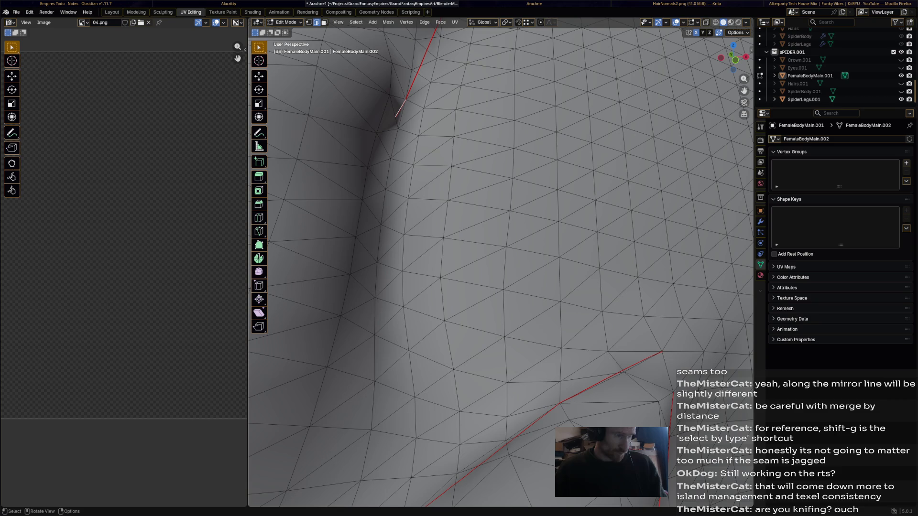
- Dissolve the stray leftover edge with X > Dissolve Edges
{"action": "left_click", "coordinate": [454, 22]}
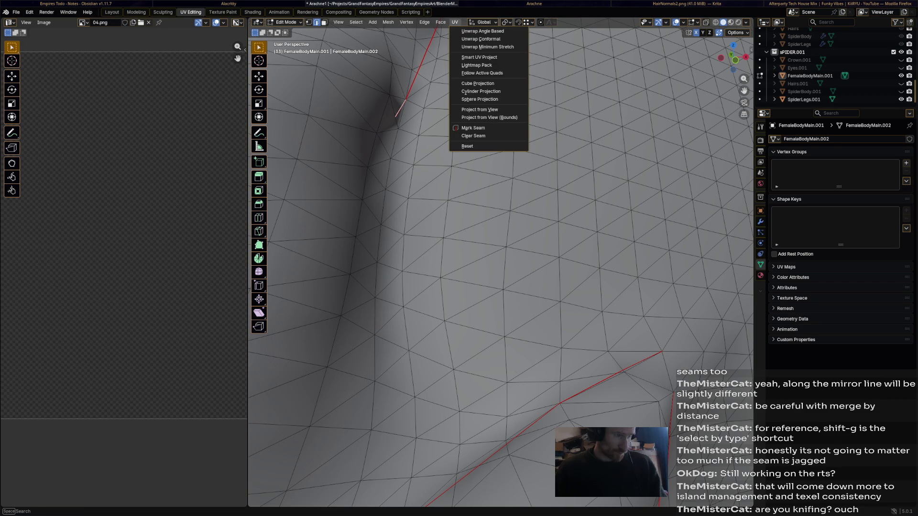
{"action": "left_click", "coordinate": [474, 135]}
{"action": "key", "text": "x"}
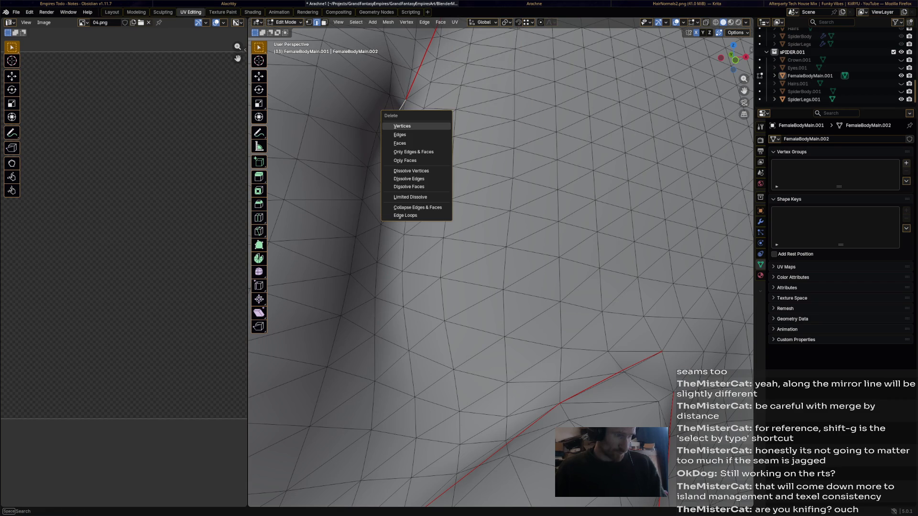
{"action": "left_click", "coordinate": [409, 179]}
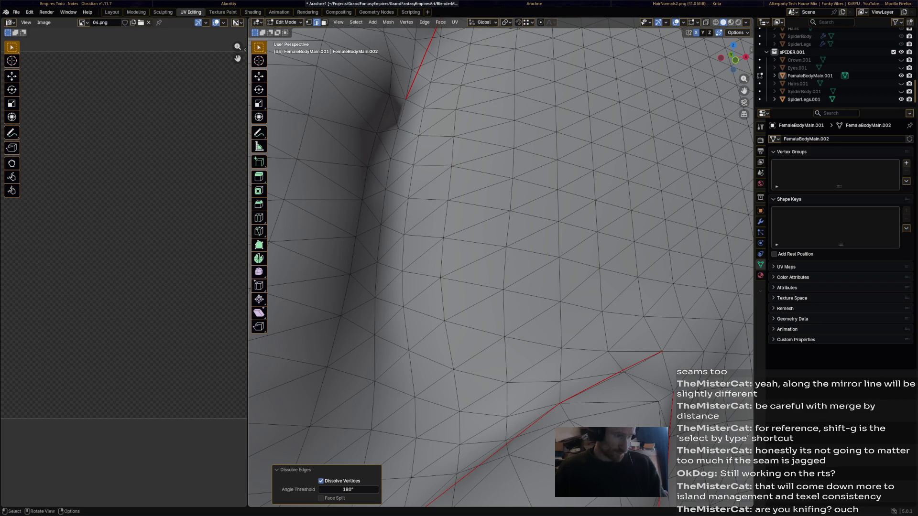
{"action": "scroll", "coordinate": [502, 251], "scroll_direction": "down", "scroll_amount": 4}
- Select the crease edges by shortest path and clear the seam from them
{"action": "mouse_move", "coordinate": [502, 251]}
{"action": "middle_mouse_down"}
{"action": "mouse_move", "coordinate": [466, 215]}
{"action": "mouse_move", "coordinate": [431, 215]}
{"action": "mouse_move", "coordinate": [416, 237]}
{"action": "middle_mouse_up"}
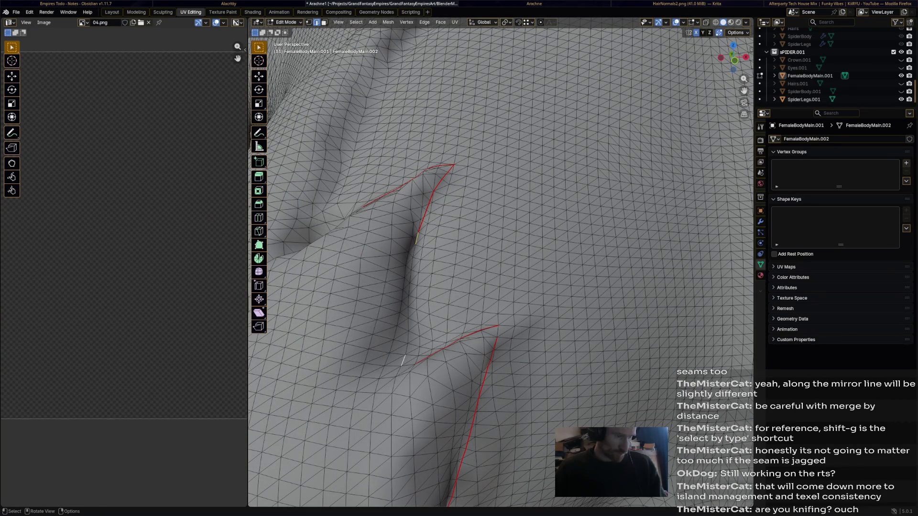
{"action": "left_click", "coordinate": [410, 364], "text": "ctrl"}
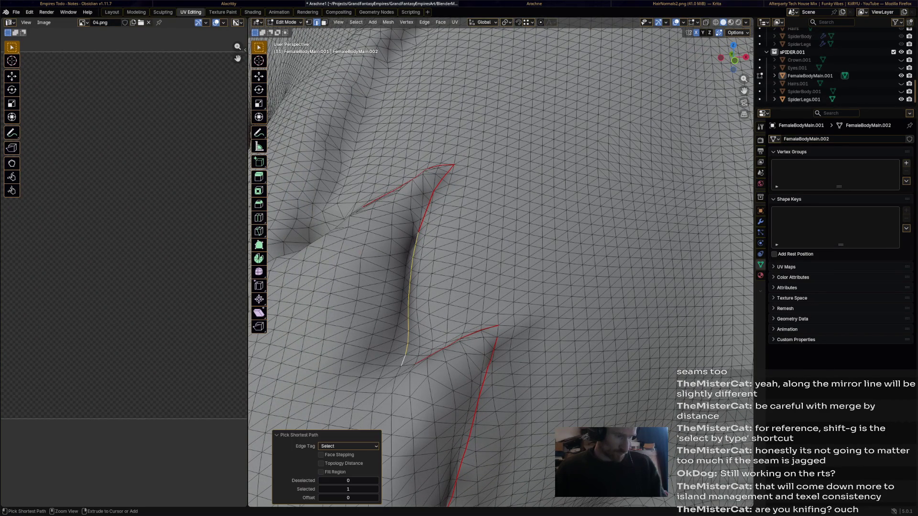
{"action": "key", "text": "ctrl+e"}
{"action": "left_click", "coordinate": [366, 356]}
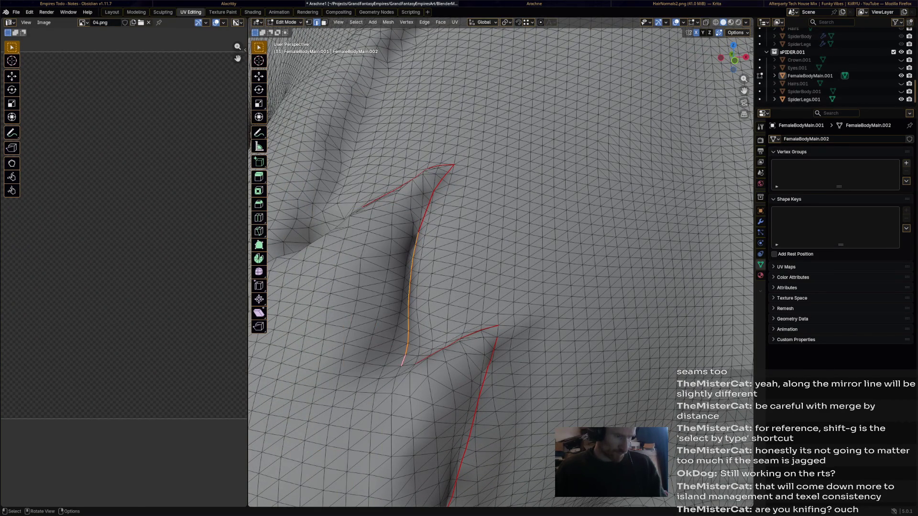
{"action": "right_click", "coordinate": [403, 363]}
{"action": "left_click", "coordinate": [402, 373]}
- Move to the long skin fold, select its base edge path and mark it as a seam
{"action": "mouse_move", "coordinate": [402, 373]}
{"action": "middle_mouse_down"}
{"action": "mouse_move", "coordinate": [484, 309]}
{"action": "mouse_move", "coordinate": [737, 294]}
{"action": "middle_mouse_up"}
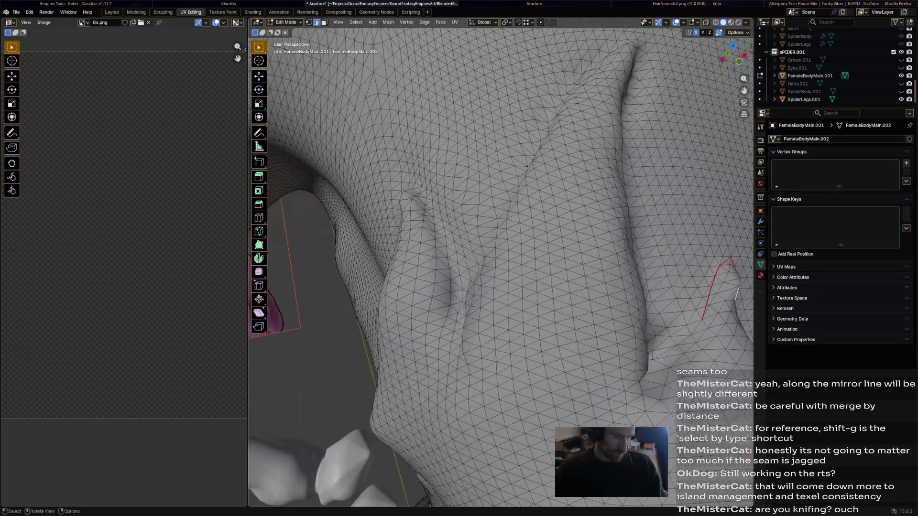
{"action": "middle_click_drag", "start_coordinate": [573, 287], "coordinate": [502, 272]}
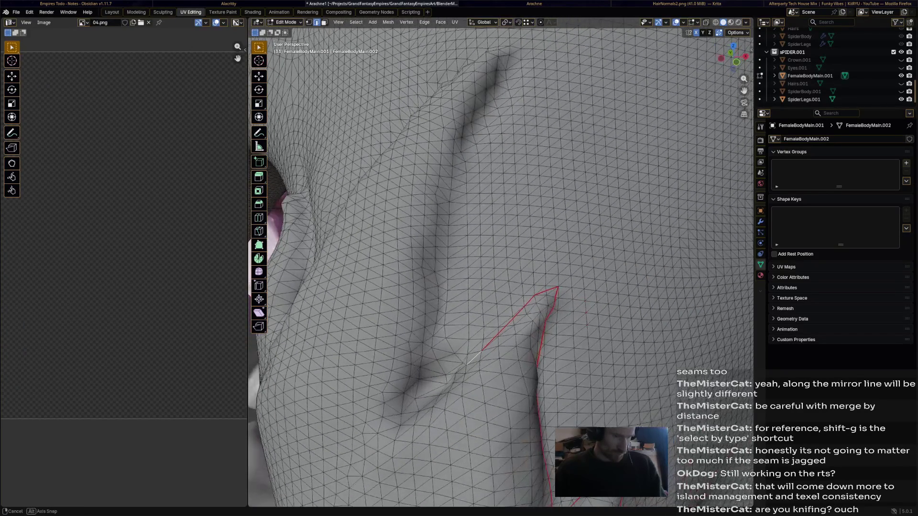
{"action": "left_click", "coordinate": [459, 367], "text": "ctrl"}
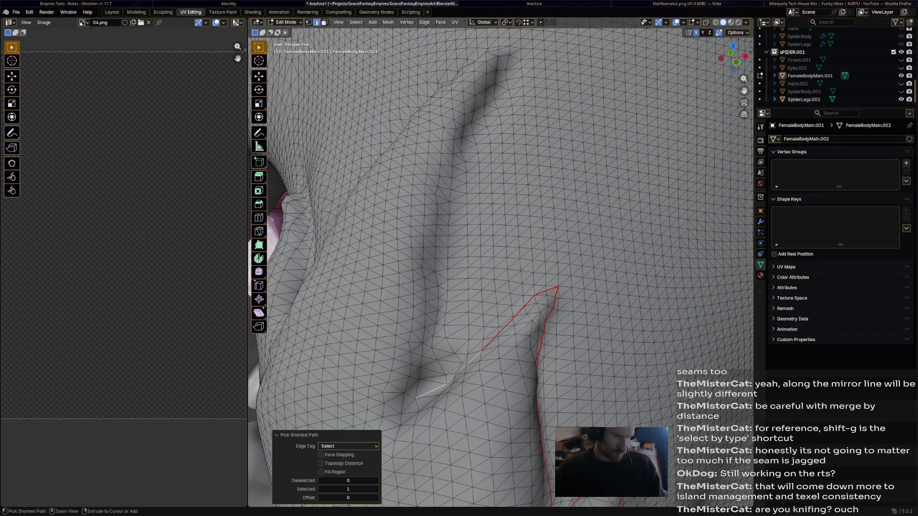
{"action": "mouse_move", "coordinate": [502, 287]}
{"action": "middle_mouse_down"}
{"action": "mouse_move", "coordinate": [467, 280]}
{"action": "mouse_move", "coordinate": [524, 287]}
{"action": "middle_mouse_up"}
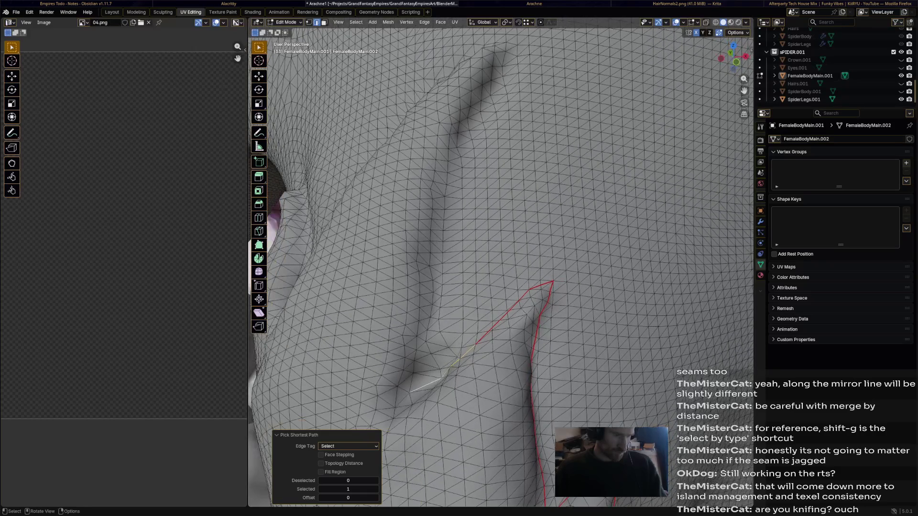
{"action": "key", "text": "ctrl+e"}
{"action": "left_click", "coordinate": [387, 383]}
- Pick a long edge path up the fold, then undo it leaving only the bottom edge selected
{"action": "left_click", "coordinate": [413, 383]}
{"action": "left_click", "coordinate": [512, 50], "text": "ctrl"}
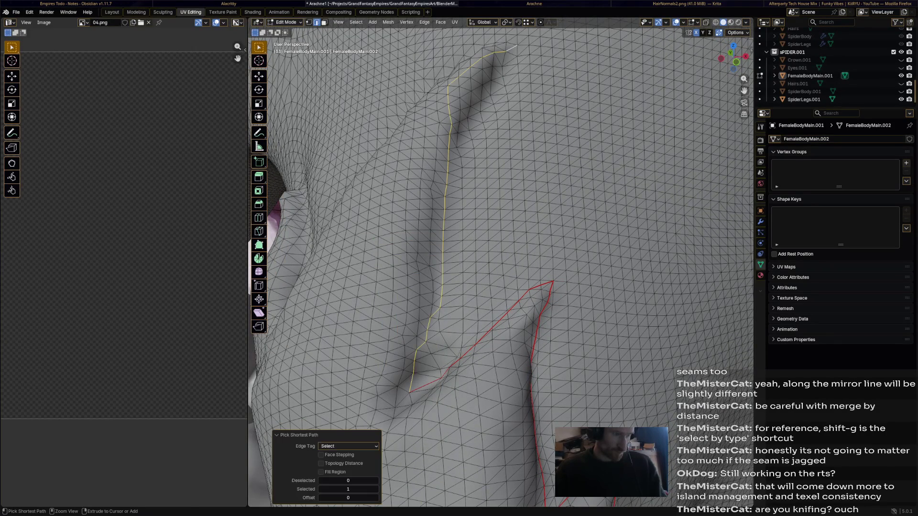
{"action": "key", "text": "ctrl+z"}
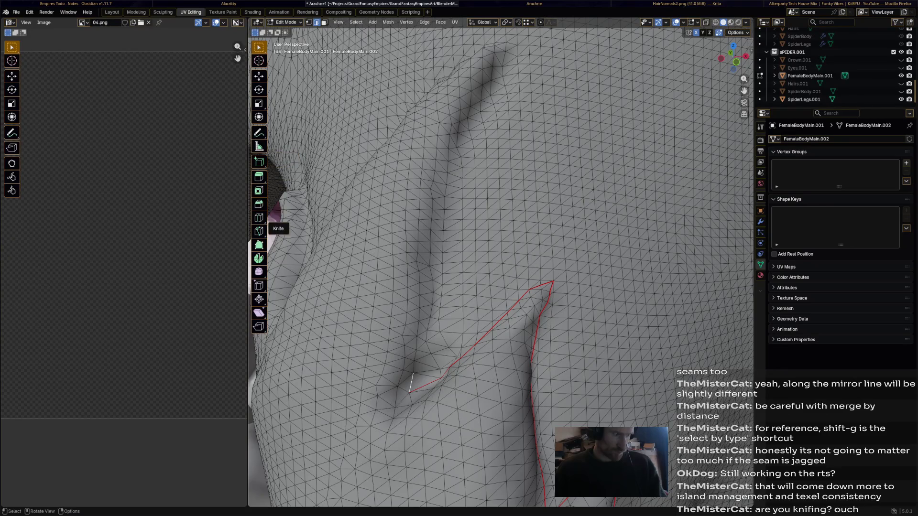
{"action": "left_click", "coordinate": [259, 231]}
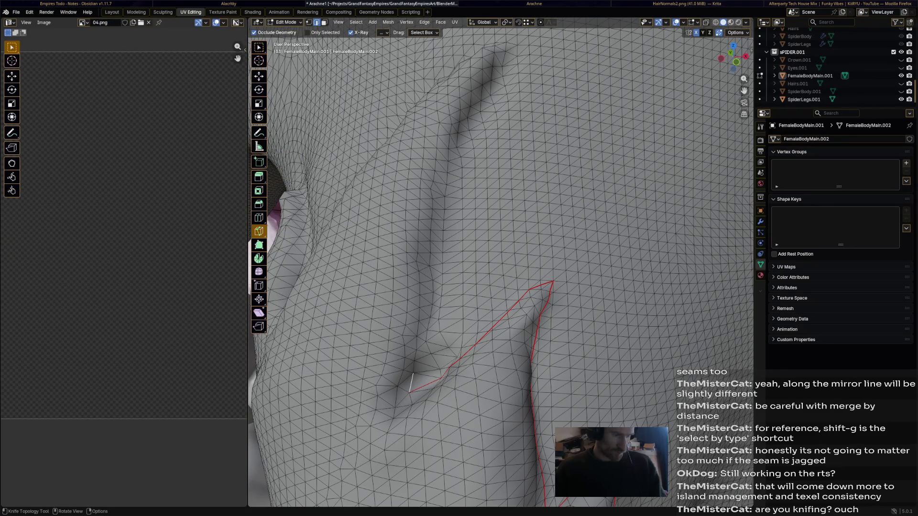
- Knife a short cut at the bottom of the skin fold
{"action": "left_click", "coordinate": [415, 373]}
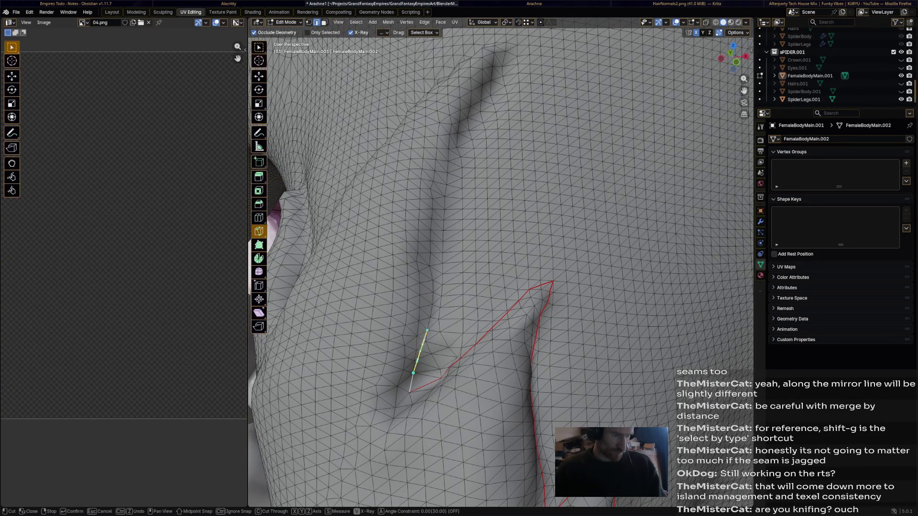
{"action": "left_click", "coordinate": [424, 343]}
{"action": "key", "text": "Return"}
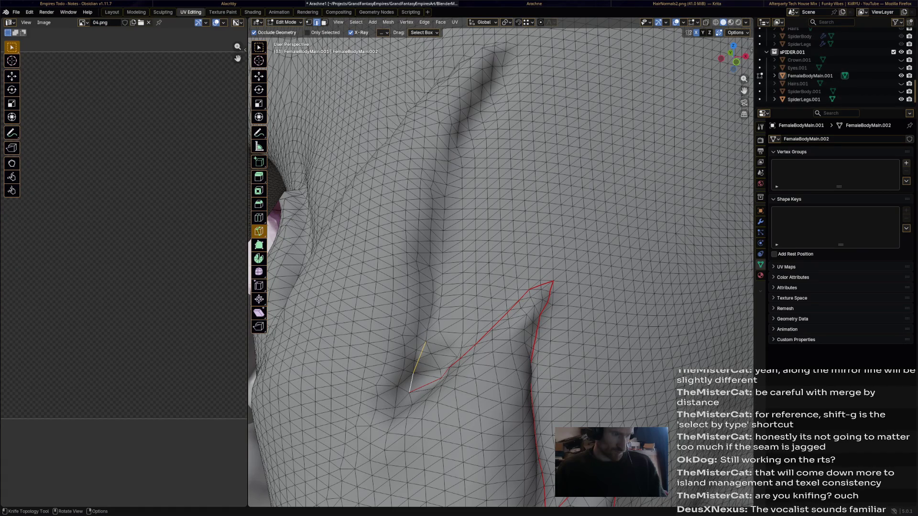
- Knife a long cut running up the fold to its tip and confirm it
{"action": "left_click", "coordinate": [434, 199]}
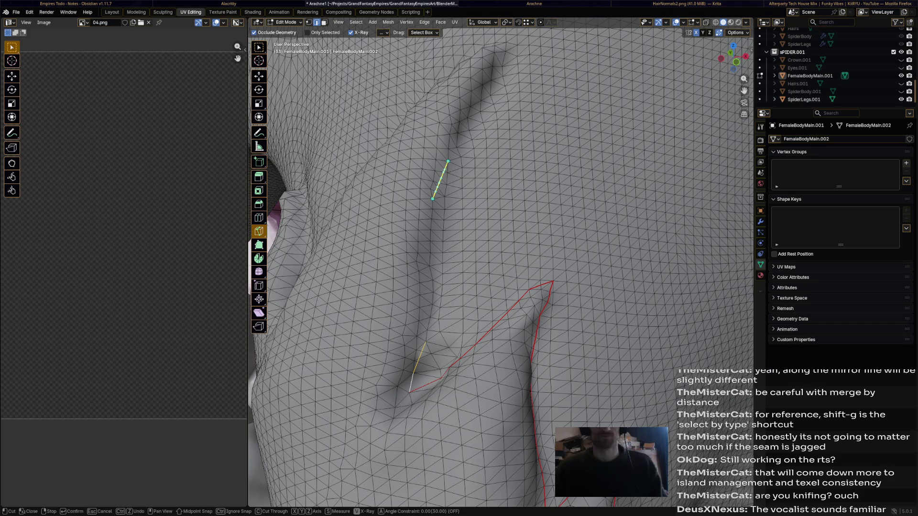
{"action": "left_click", "coordinate": [457, 133]}
{"action": "left_click", "coordinate": [482, 85]}
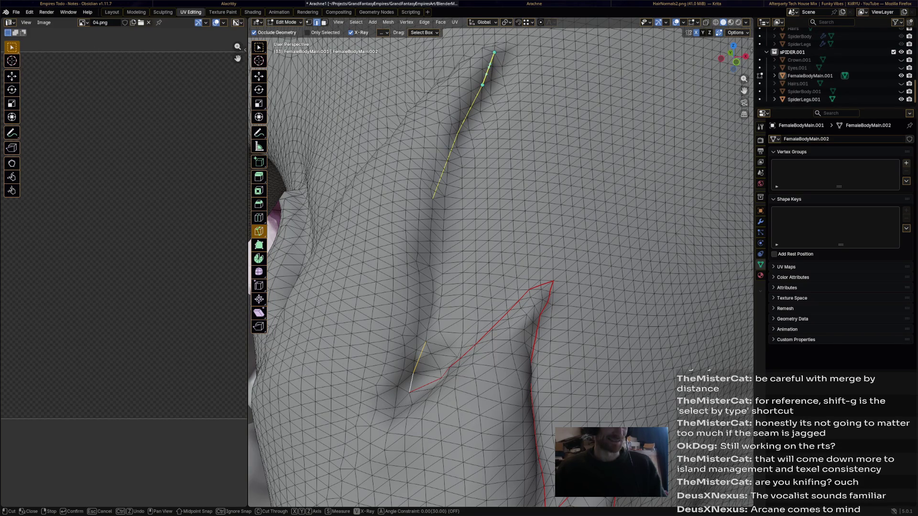
{"action": "middle_click_drag", "start_coordinate": [493, 57], "coordinate": [502, 308], "text": "shift"}
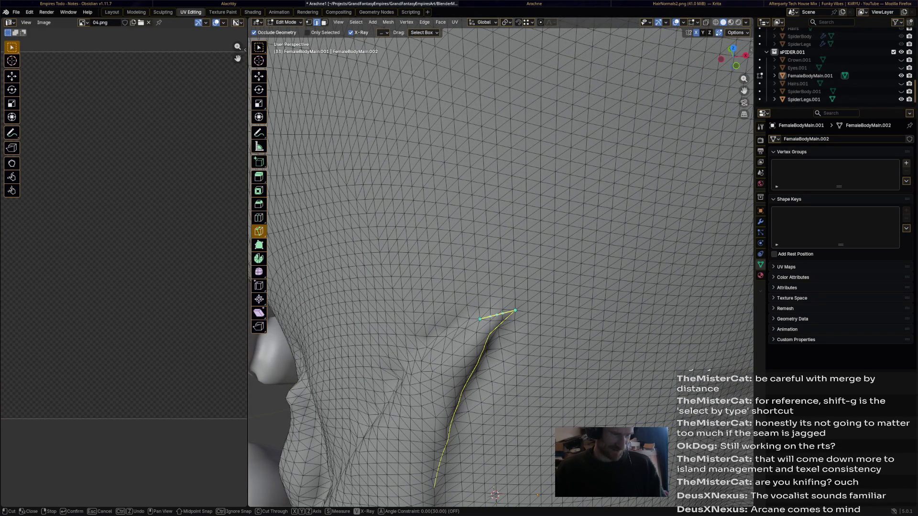
{"action": "middle_click_drag", "start_coordinate": [502, 317], "coordinate": [531, 265], "text": "shift"}
{"action": "scroll", "coordinate": [517, 264], "scroll_direction": "down", "scroll_amount": 2}
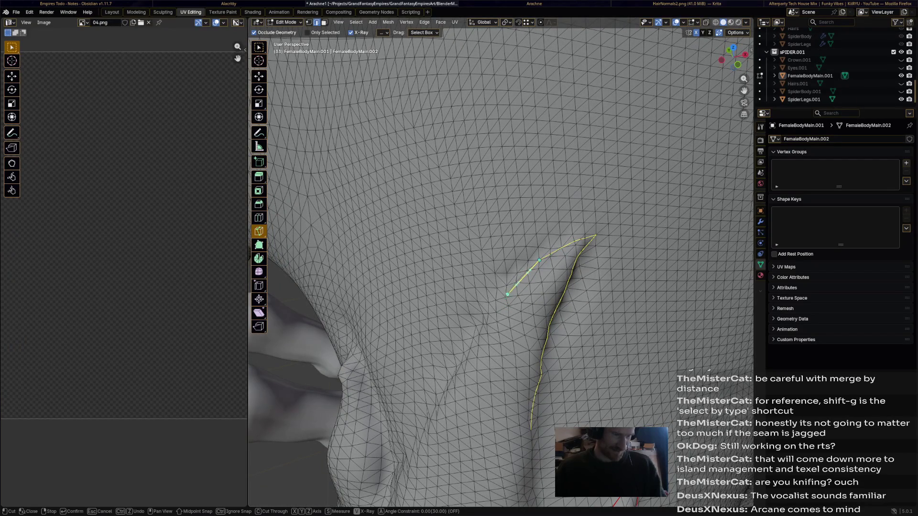
{"action": "key", "text": "Return"}
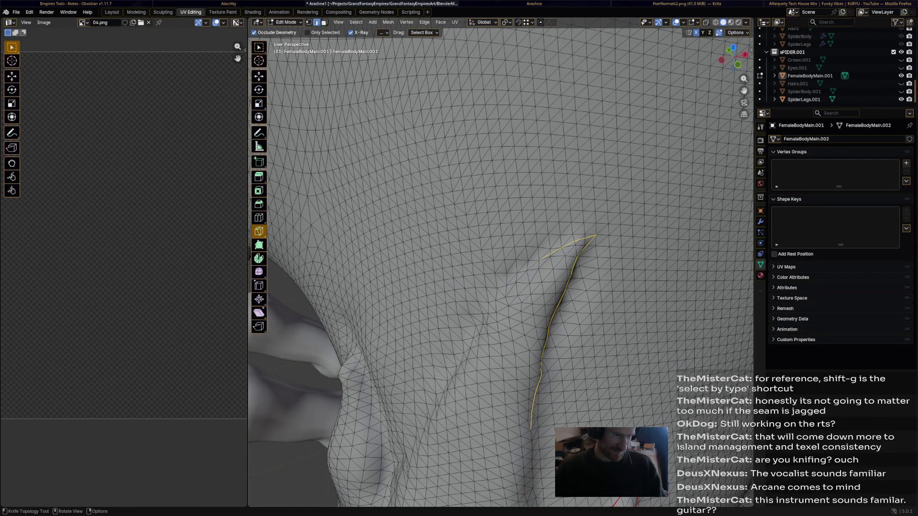
- Dismiss an accidental merge menu and bring up the UV operations list
{"action": "middle_click_drag", "start_coordinate": [503, 316], "coordinate": [503, 273]}
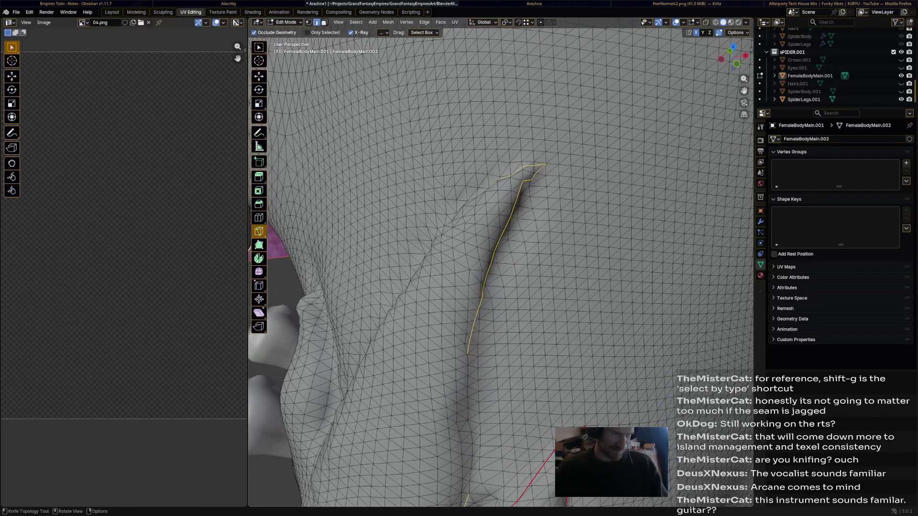
{"action": "key", "text": "m"}
{"action": "left_click", "coordinate": [503, 287]}
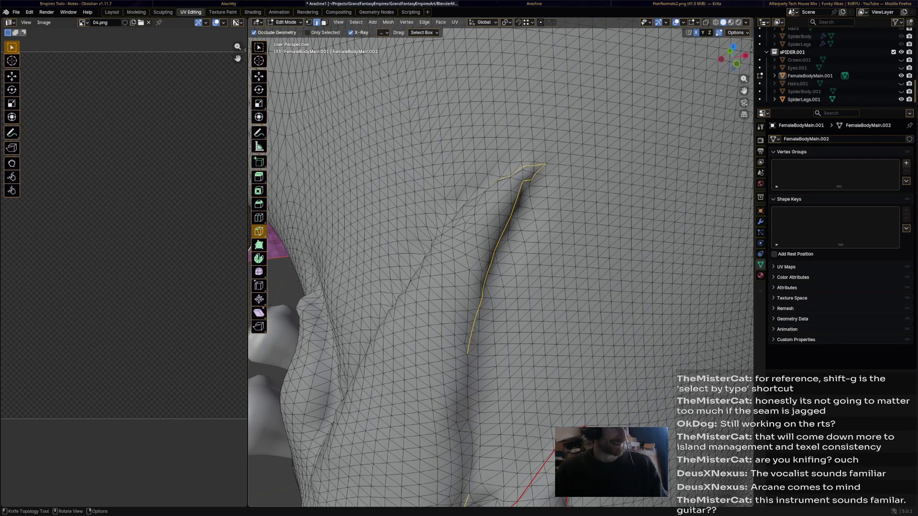
{"action": "left_click", "coordinate": [455, 22]}
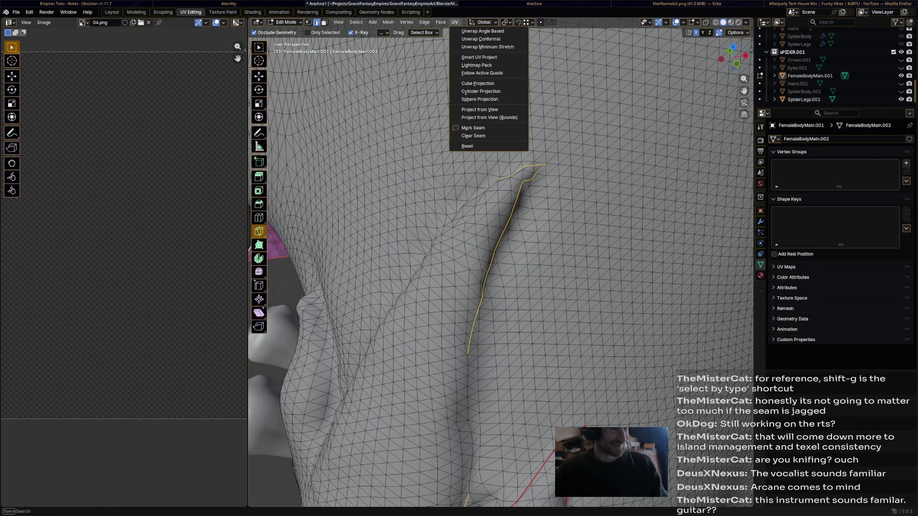
- Mark the new knife-cut edges along the fold as a UV seam
{"action": "left_click", "coordinate": [474, 128]}
{"action": "middle_click_drag", "start_coordinate": [502, 287], "coordinate": [503, 208]}
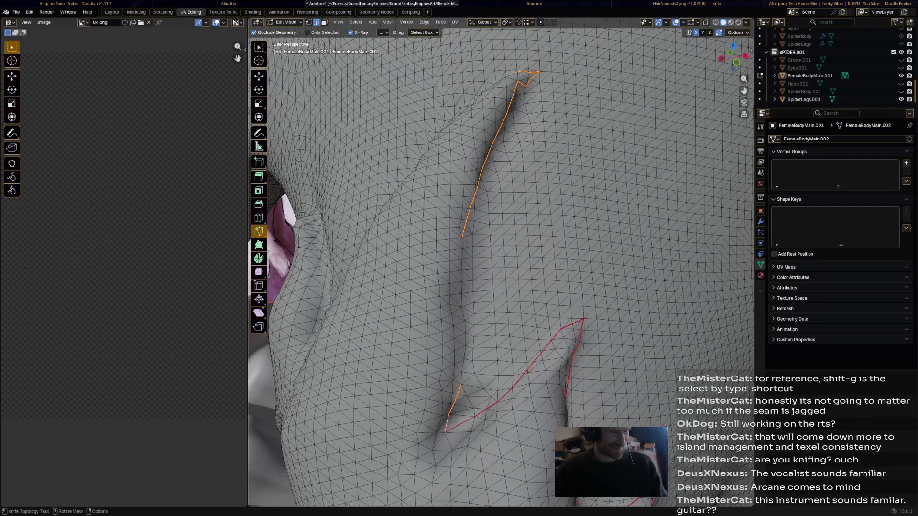
{"action": "left_click", "coordinate": [259, 48]}
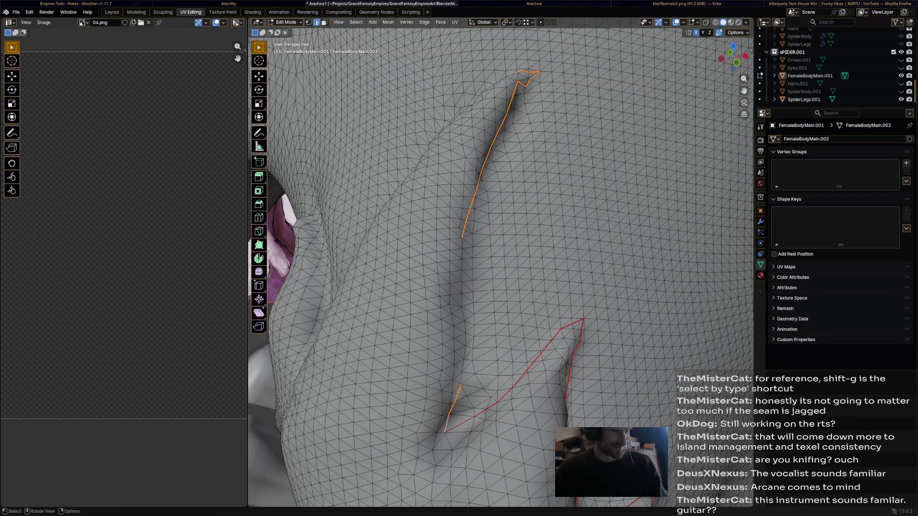
- Select the shortest edge path down to the lower seam and mark it as a seam
{"action": "left_click", "coordinate": [462, 243]}
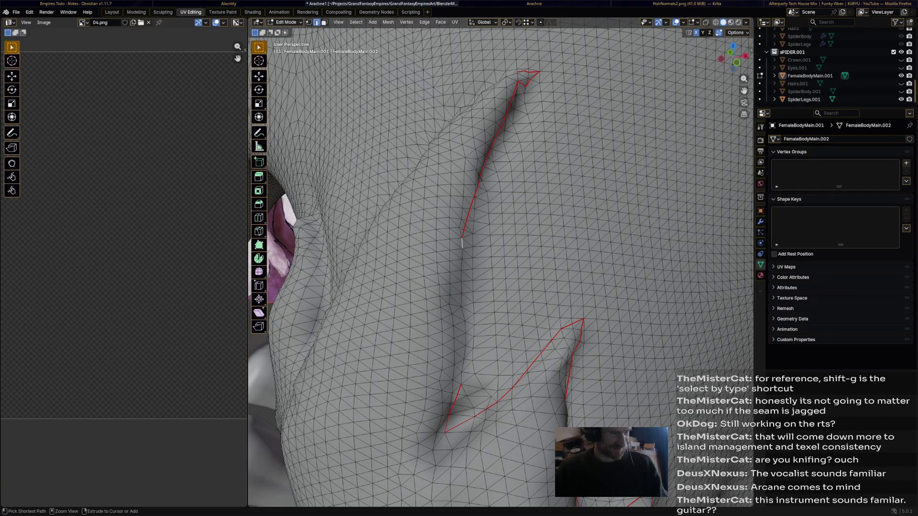
{"action": "left_click", "coordinate": [464, 385], "text": "ctrl"}
{"action": "key", "text": "ctrl+e"}
{"action": "left_click", "coordinate": [424, 378]}
{"action": "scroll", "coordinate": [503, 251], "scroll_direction": "down", "scroll_amount": 4}
{"action": "middle_click_drag", "start_coordinate": [502, 251], "coordinate": [430, 215]}
{"action": "scroll", "coordinate": [554, 273], "scroll_direction": "up", "scroll_amount": 5}
{"action": "middle_click_drag", "start_coordinate": [574, 272], "coordinate": [662, 282]}
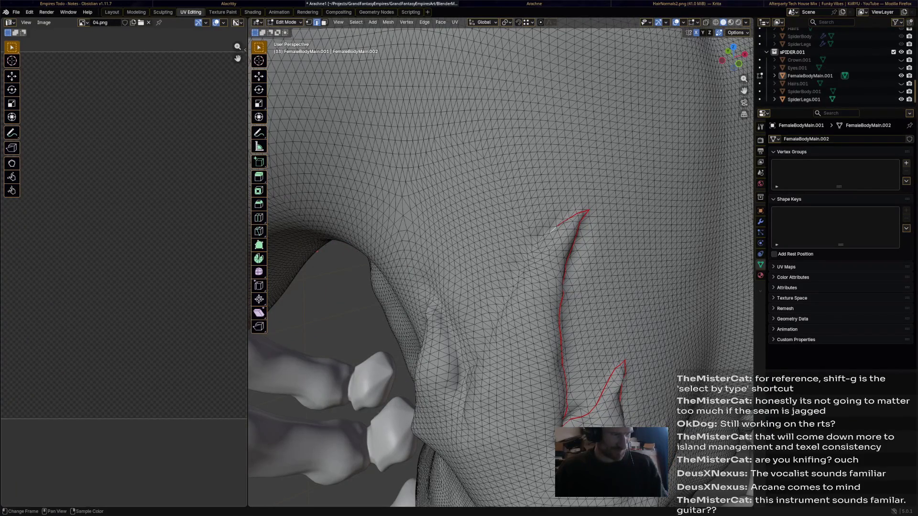
- Knife-cut a new edge line down the length of the next skin fold
{"action": "key", "text": "k"}
{"action": "scroll", "coordinate": [560, 230], "scroll_direction": "up", "scroll_amount": 2}
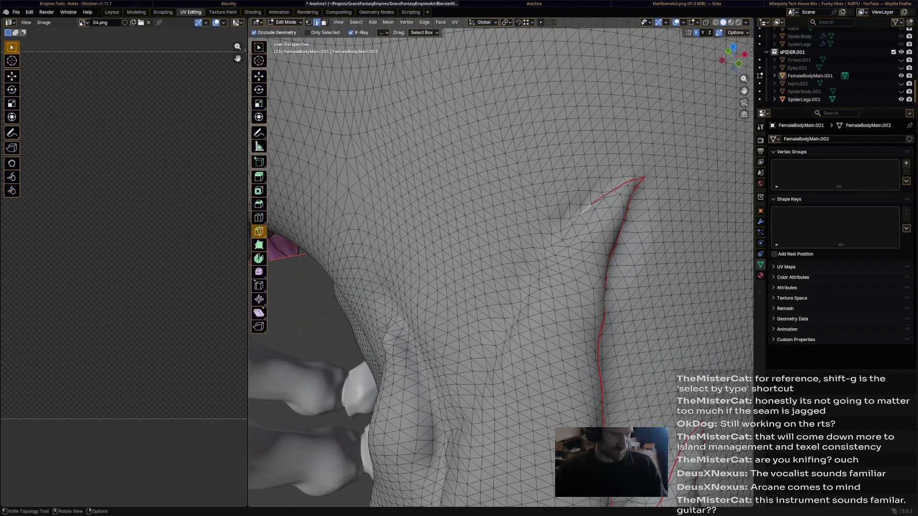
{"action": "left_click", "coordinate": [580, 213]}
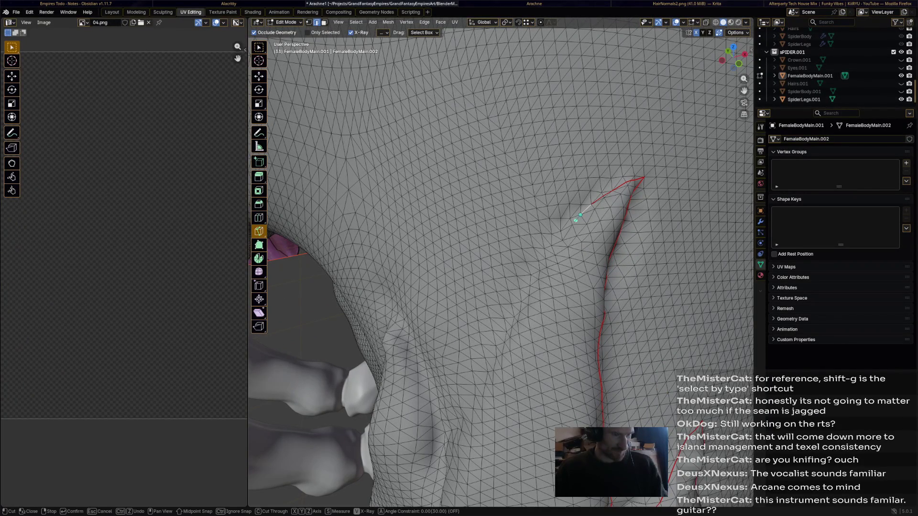
{"action": "left_click", "coordinate": [546, 259]}
{"action": "left_click", "coordinate": [521, 301]}
{"action": "left_click", "coordinate": [504, 342]}
{"action": "left_click", "coordinate": [485, 384]}
{"action": "middle_click_drag", "start_coordinate": [471, 425], "coordinate": [577, 237]}
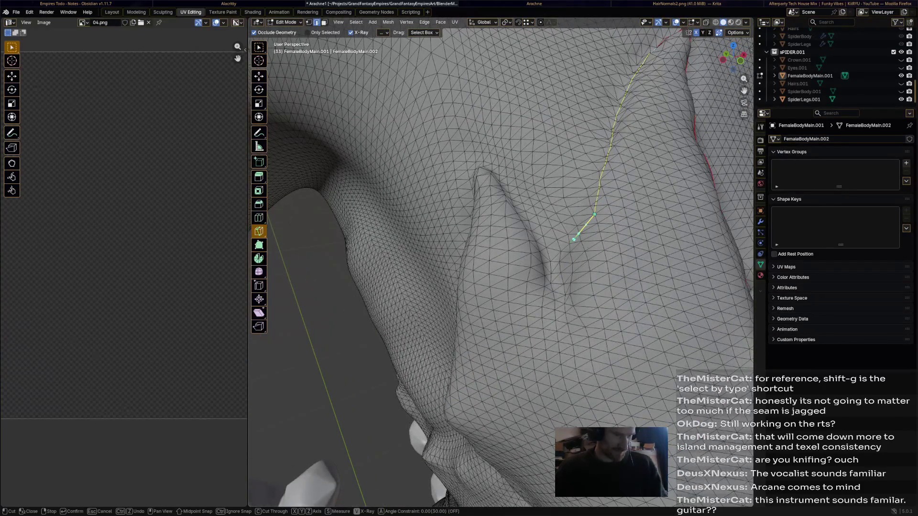
{"action": "left_click", "coordinate": [571, 243]}
{"action": "key", "text": "Return"}
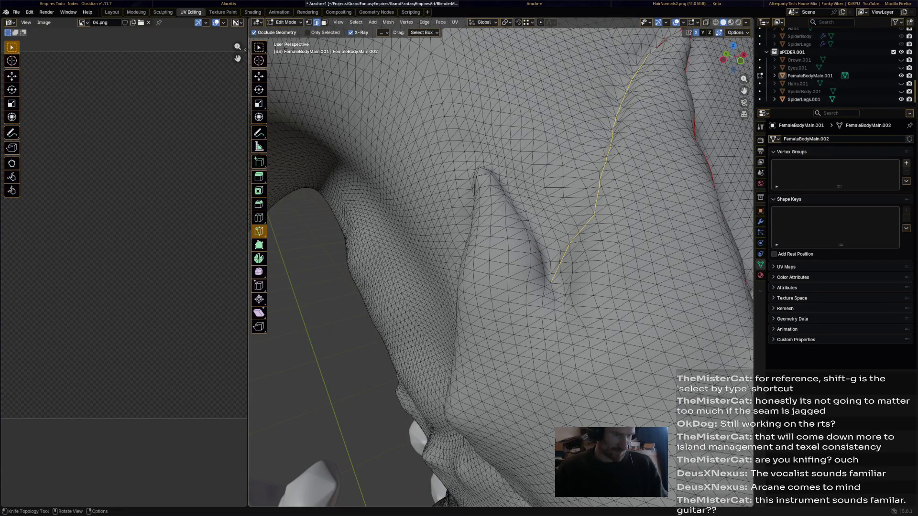
- Knife-cut a short edge line beside the neighbouring ridge
{"action": "middle_click_drag", "start_coordinate": [552, 280], "coordinate": [502, 323]}
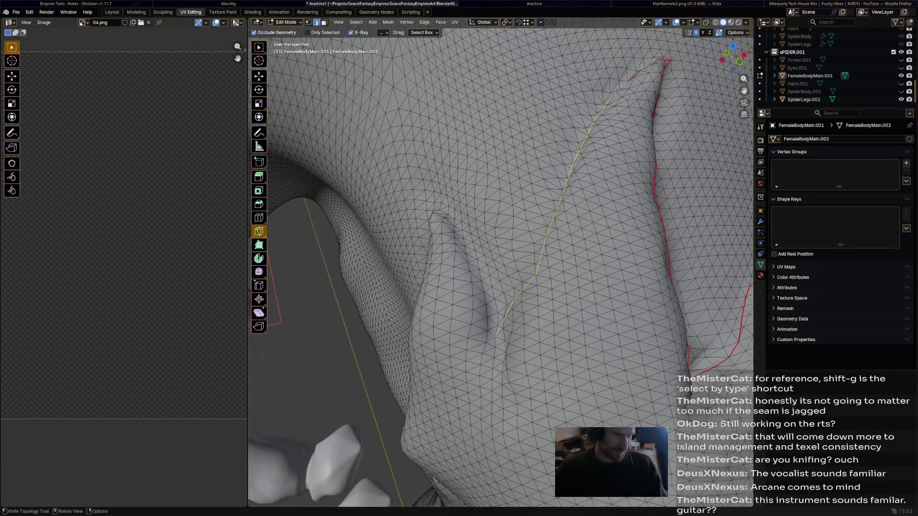
{"action": "key", "text": "k"}
{"action": "left_click", "coordinate": [482, 291]}
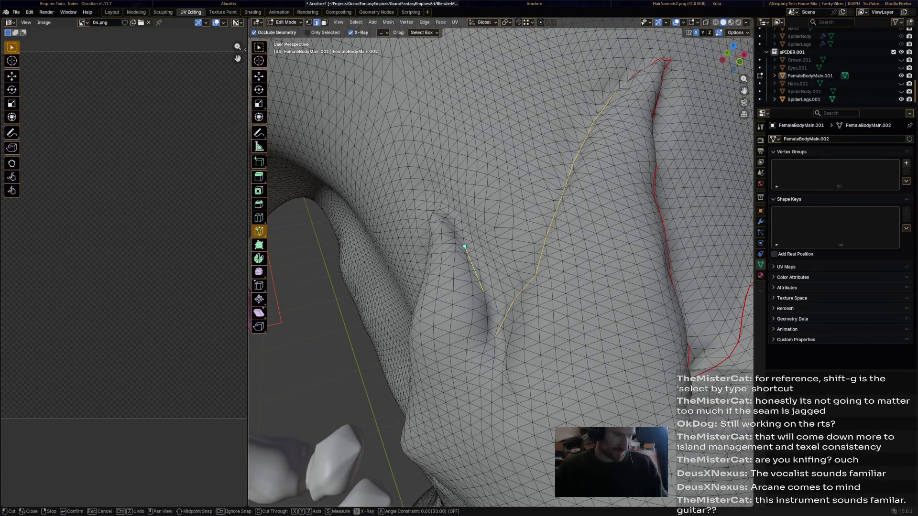
{"action": "left_click", "coordinate": [448, 215]}
{"action": "key", "text": "Return"}
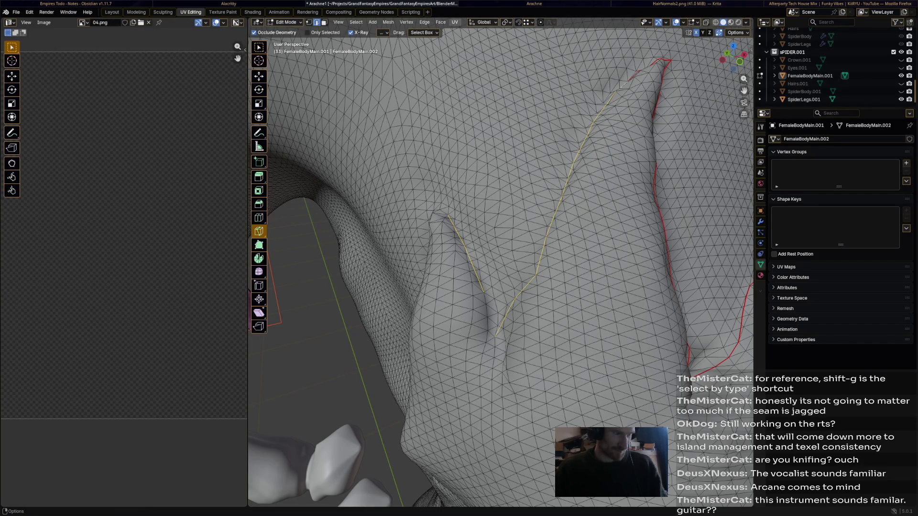
{"action": "left_click", "coordinate": [454, 22]}
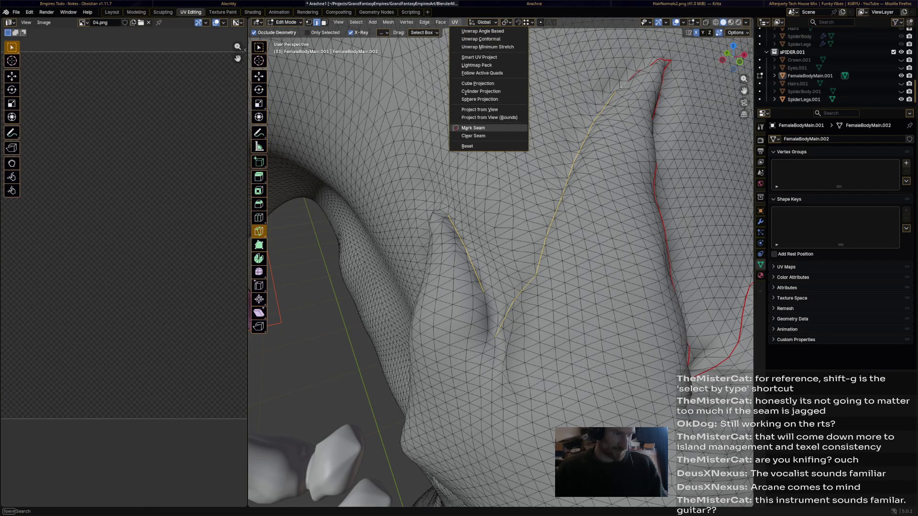
- Mark both new knife cuts as UV seams
{"action": "left_click", "coordinate": [473, 128]}
{"action": "key", "text": "w"}
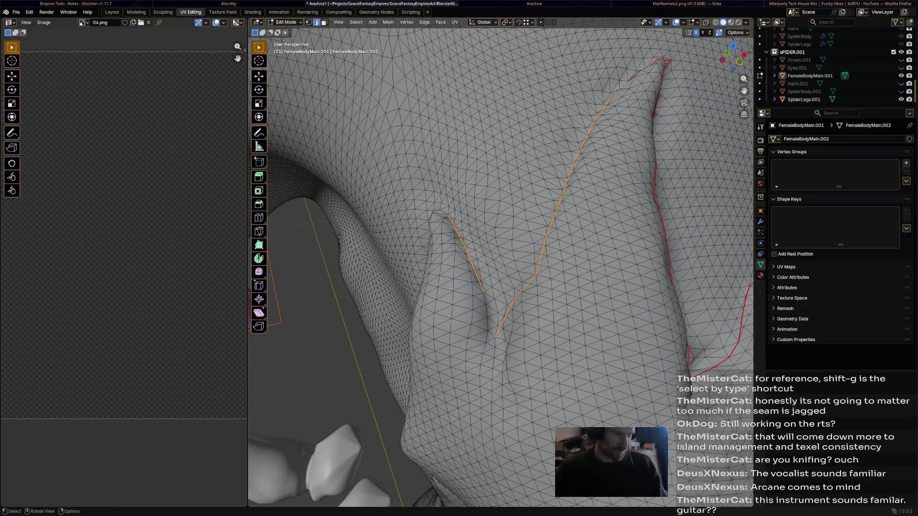
{"action": "left_click", "coordinate": [503, 359]}
- Select the connecting edge path at their base and mark it as a seam
{"action": "left_click", "coordinate": [494, 315], "text": "ctrl"}
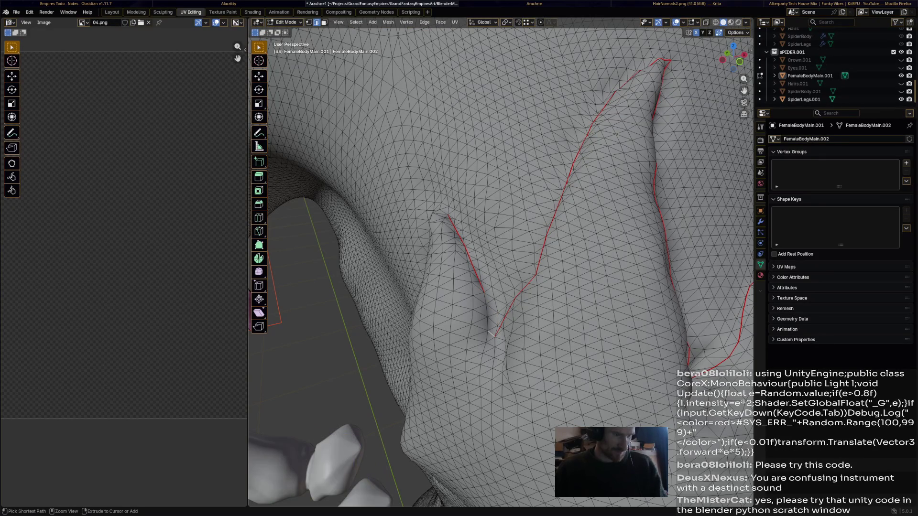
{"action": "left_click", "coordinate": [488, 330], "text": "ctrl"}
{"action": "key", "text": "ctrl+e"}
{"action": "left_click", "coordinate": [448, 300]}
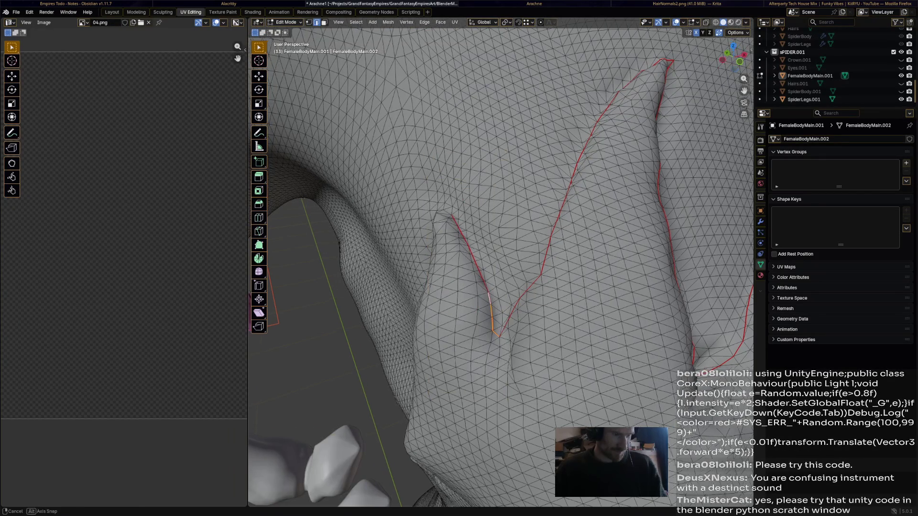
{"action": "middle_click_drag", "start_coordinate": [503, 287], "coordinate": [431, 215]}
{"action": "scroll", "coordinate": [502, 287], "scroll_direction": "down", "scroll_amount": 3}
{"action": "middle_click_drag", "start_coordinate": [431, 251], "coordinate": [502, 215]}
{"action": "mouse_move", "coordinate": [502, 287]}
{"action": "middle_mouse_down"}
{"action": "mouse_move", "coordinate": [444, 237]}
{"action": "mouse_move", "coordinate": [517, 273]}
{"action": "mouse_move", "coordinate": [444, 331]}
{"action": "middle_mouse_up"}
{"action": "scroll", "coordinate": [502, 287], "scroll_direction": "up", "scroll_amount": 4}
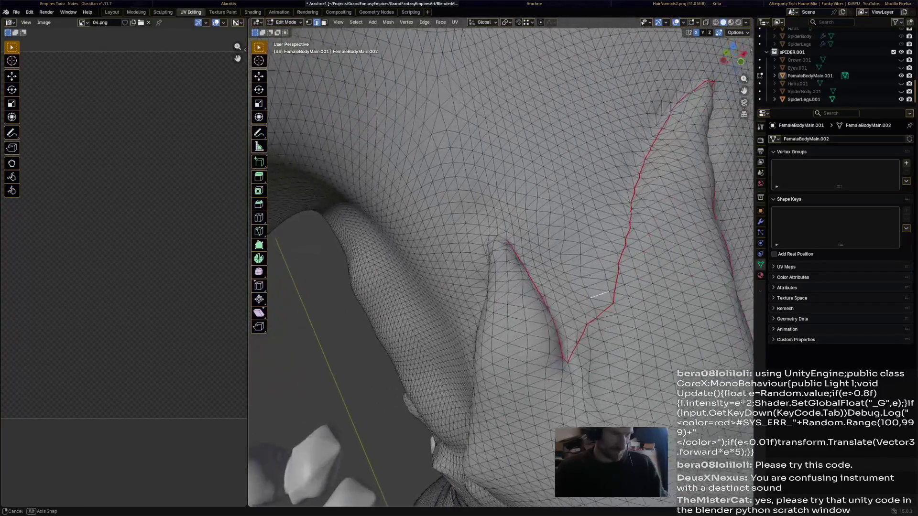
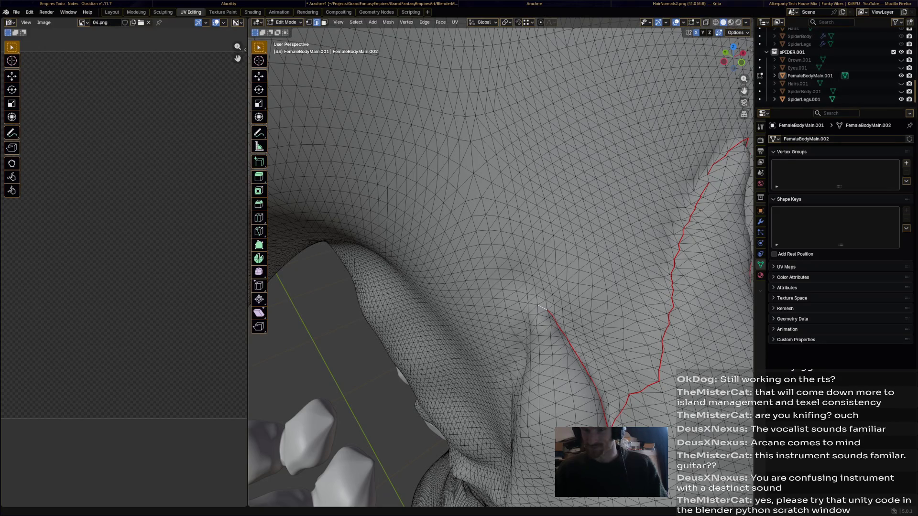
- Mark the short edge path beside the armpit as a seam and start a Knife cut at its end
{"action": "mouse_move", "coordinate": [539, 309]}
{"action": "middle_mouse_down"}
{"action": "mouse_move", "coordinate": [601, 296]}
{"action": "mouse_move", "coordinate": [639, 215]}
{"action": "middle_mouse_up"}
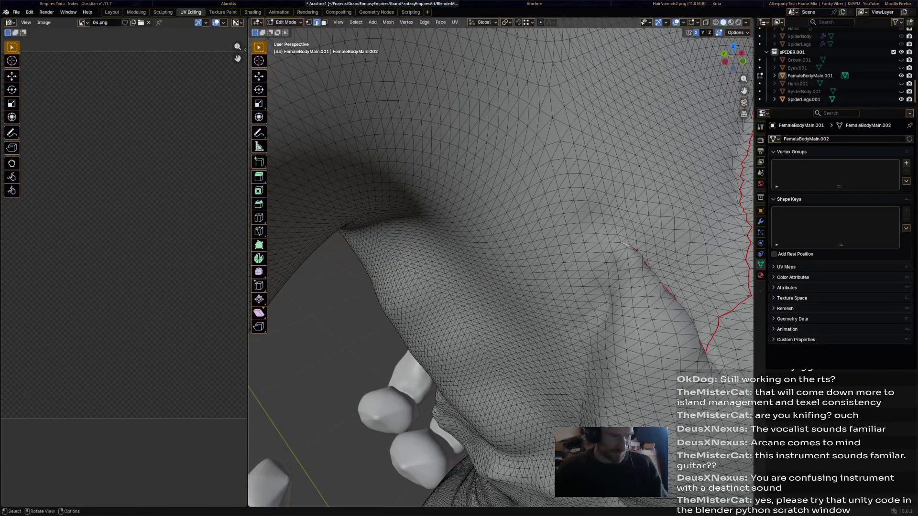
{"action": "left_click", "coordinate": [613, 258], "text": "ctrl"}
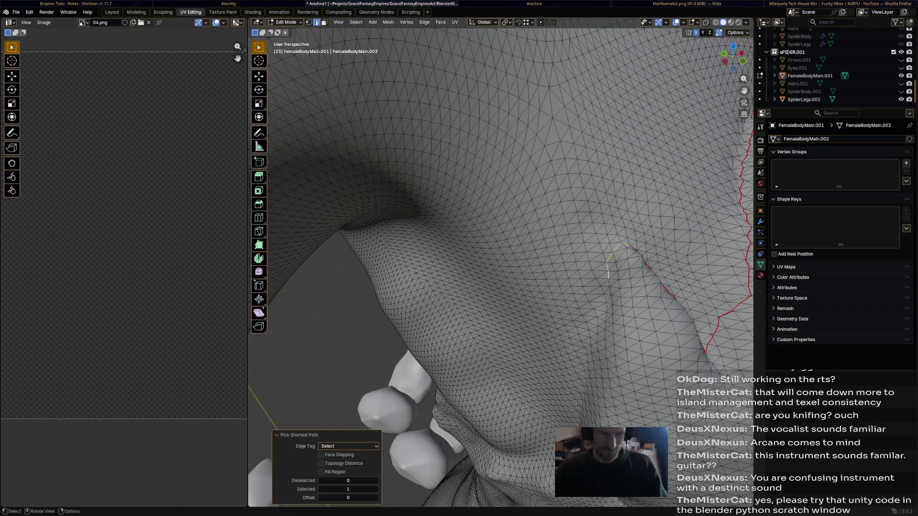
{"action": "middle_click_drag", "start_coordinate": [608, 268], "coordinate": [639, 180]}
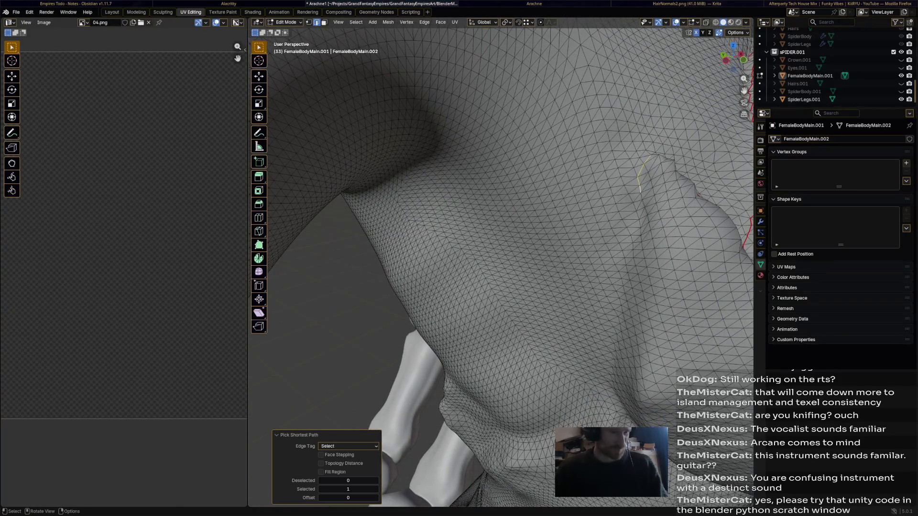
{"action": "key", "text": "ctrl+e"}
{"action": "left_click", "coordinate": [600, 188]}
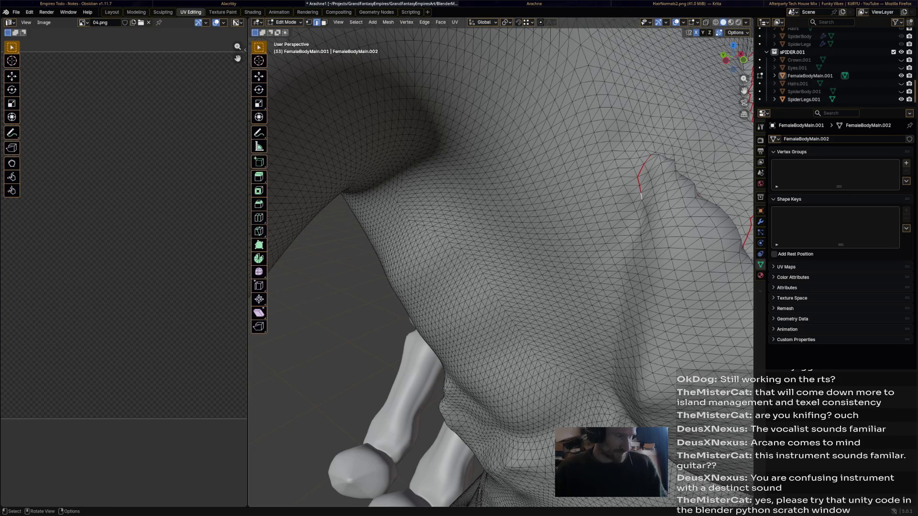
{"action": "left_click", "coordinate": [260, 231]}
{"action": "left_click", "coordinate": [641, 198]}
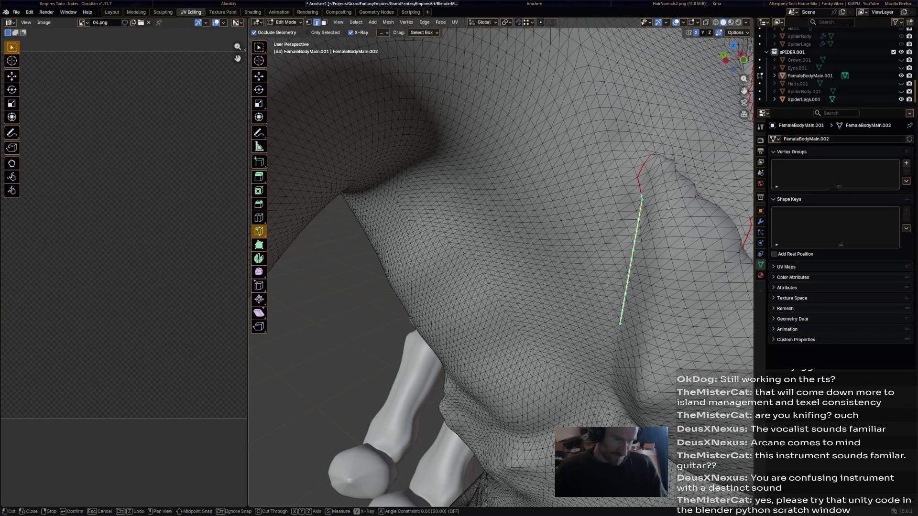
{"action": "scroll", "coordinate": [622, 324], "scroll_direction": "up", "scroll_amount": 2}
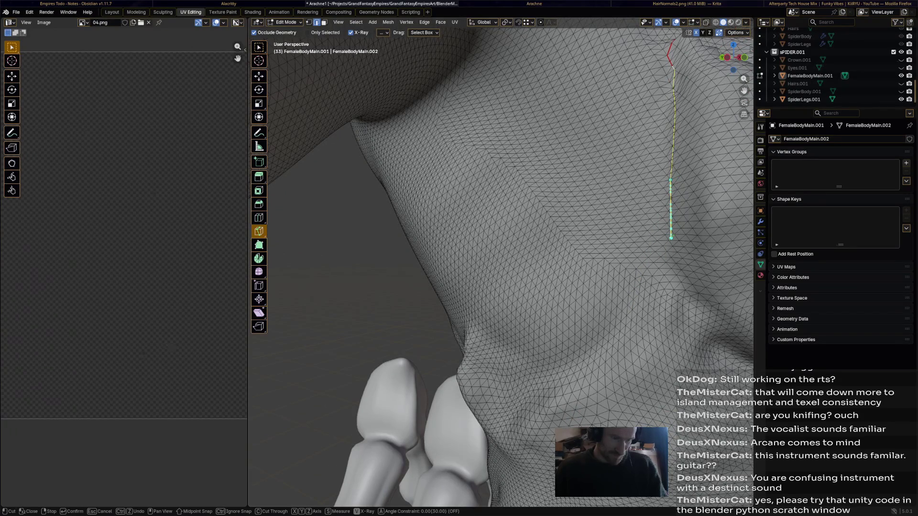
{"action": "scroll", "coordinate": [671, 244], "scroll_direction": "down", "scroll_amount": 3}
{"action": "scroll", "coordinate": [646, 252], "scroll_direction": "up", "scroll_amount": 3}
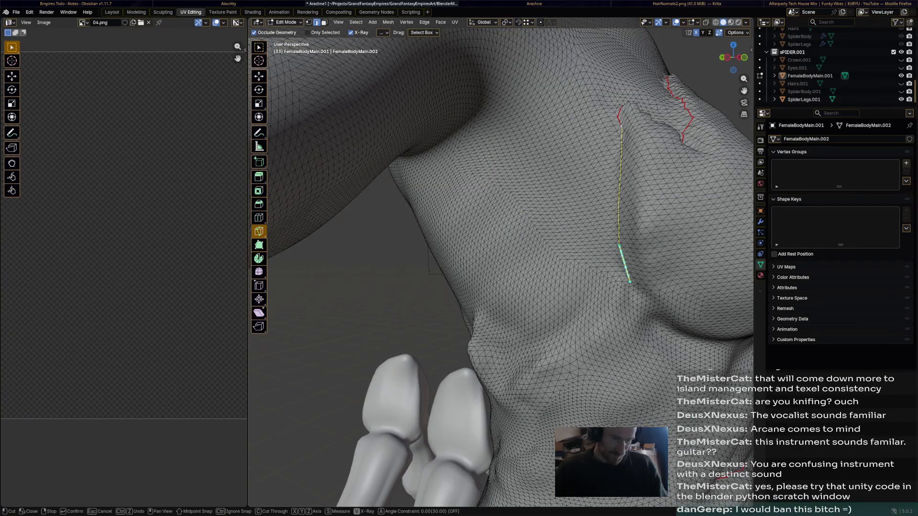
- Finish the knife cut down the torso side and mark the new edges as a UV seam
{"action": "left_click", "coordinate": [630, 284]}
{"action": "key", "text": "Return"}
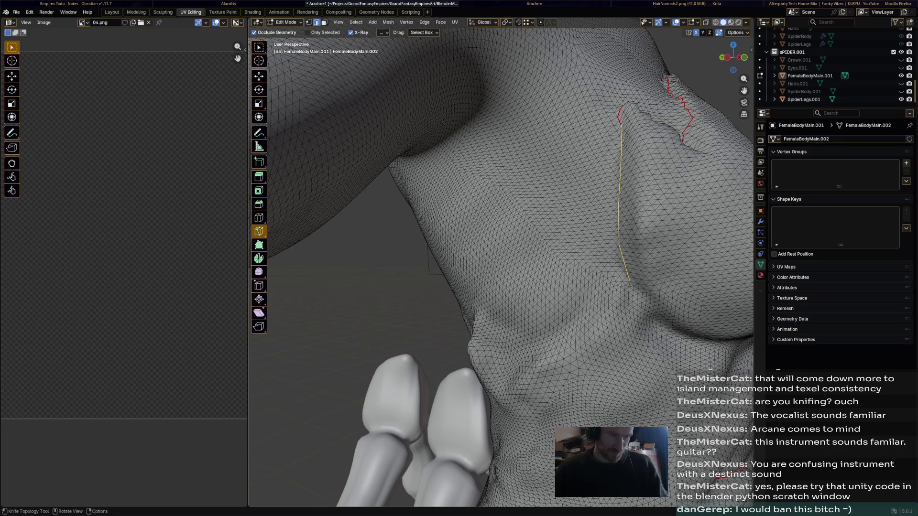
{"action": "left_click", "coordinate": [455, 21]}
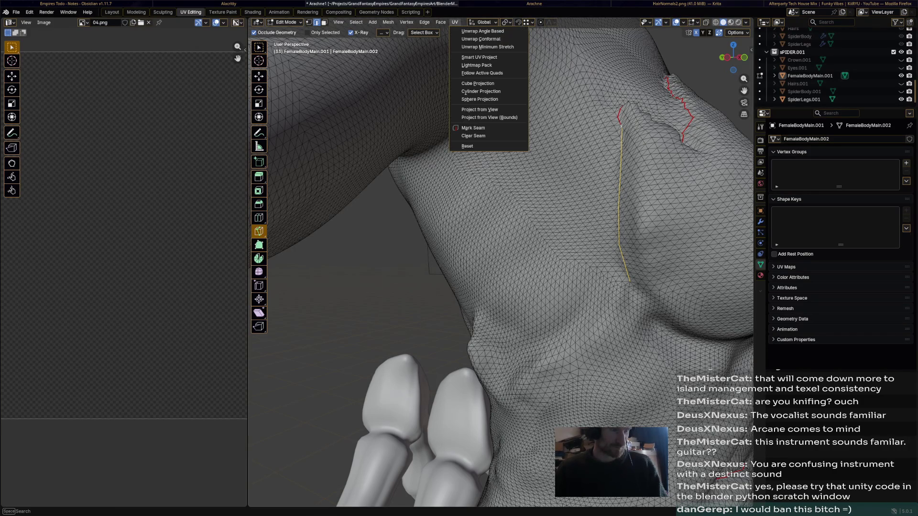
{"action": "left_click", "coordinate": [473, 127]}
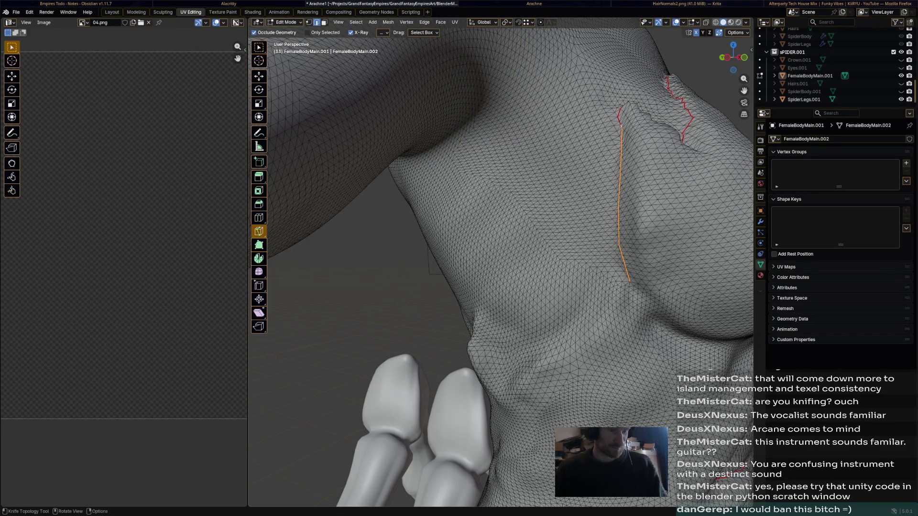
{"action": "middle_click_drag", "start_coordinate": [502, 215], "coordinate": [430, 287]}
{"action": "middle_click_drag", "start_coordinate": [502, 216], "coordinate": [460, 243]}
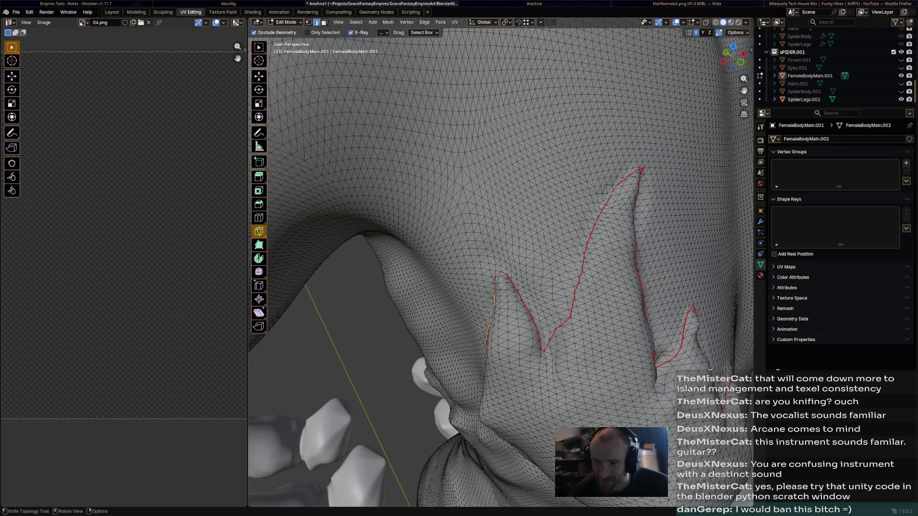
- Review the seams, switch to Move and nudge the new seam's end vertex slightly up-left
{"action": "middle_click_drag", "start_coordinate": [502, 251], "coordinate": [444, 216]}
{"action": "middle_click_drag", "start_coordinate": [502, 251], "coordinate": [430, 323]}
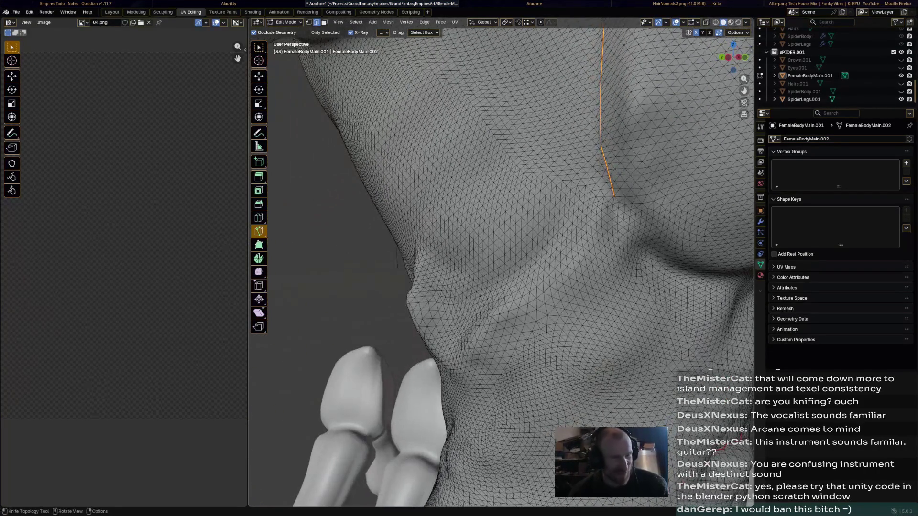
{"action": "key", "text": "g"}
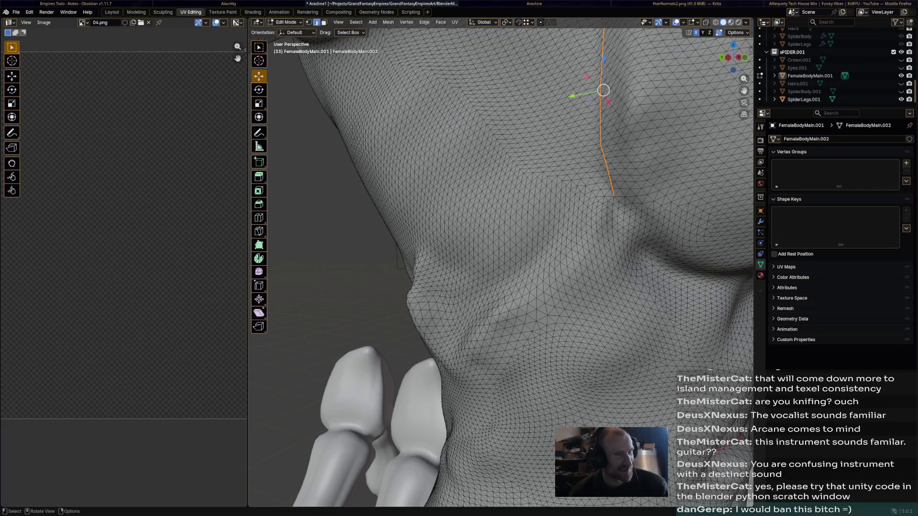
{"action": "key", "text": "ctrl+e"}
{"action": "middle_click_drag", "start_coordinate": [612, 215], "coordinate": [663, 169]}
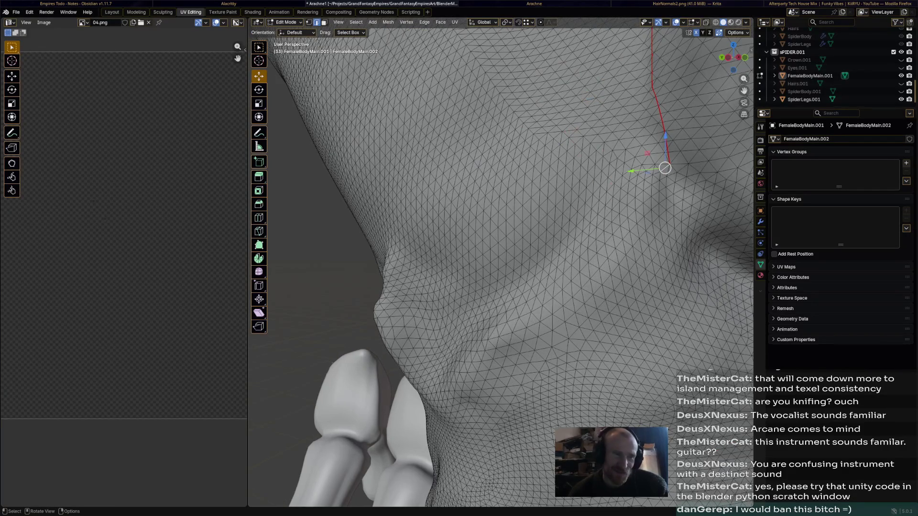
{"action": "left_click_drag", "start_coordinate": [665, 168], "coordinate": [661, 165]}
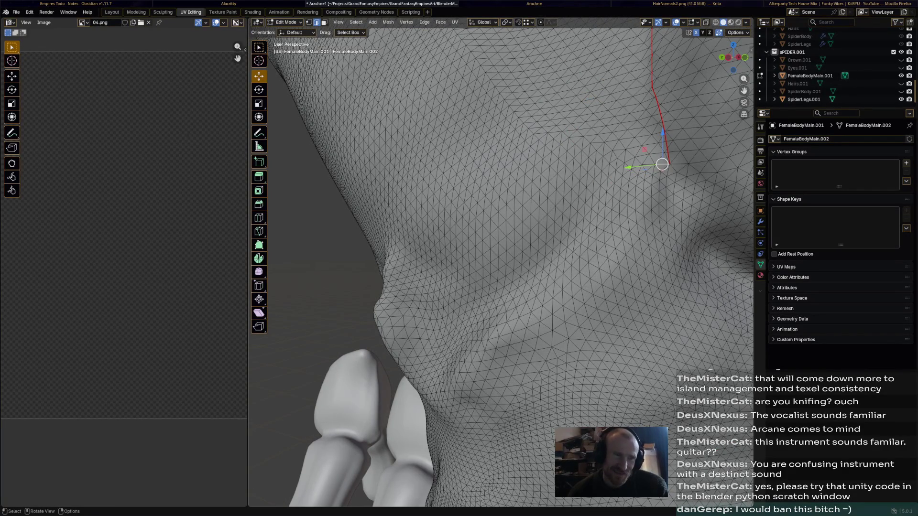
- Pick a shortest edge path diagonally down across the chest, undoing two wrong routes
{"action": "left_click", "coordinate": [585, 230], "text": "ctrl"}
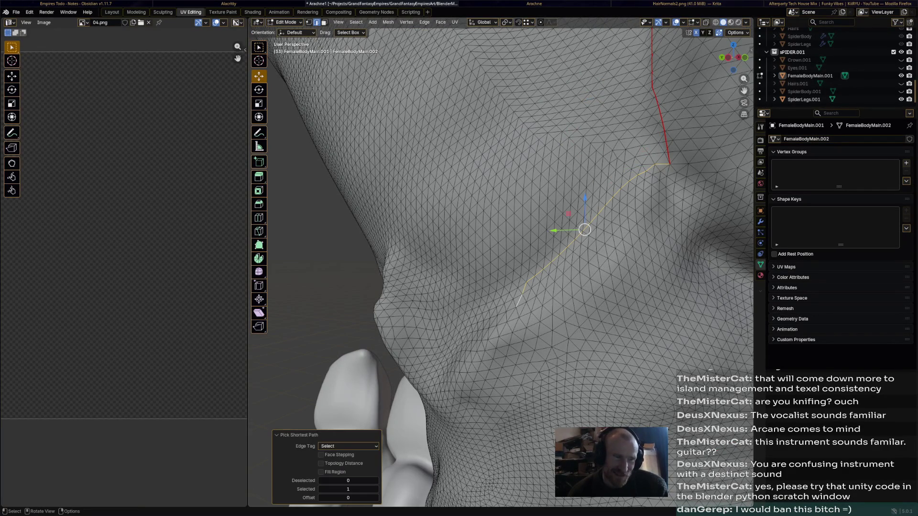
{"action": "middle_click_drag", "start_coordinate": [502, 251], "coordinate": [545, 201]}
{"action": "left_click", "coordinate": [502, 287], "text": "ctrl"}
{"action": "key", "text": "ctrl+z"}
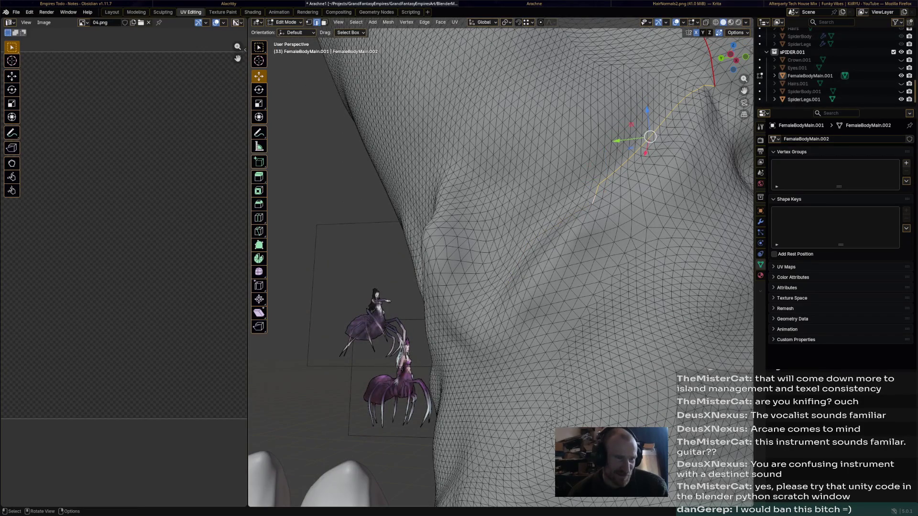
{"action": "left_click", "coordinate": [596, 201], "text": "ctrl"}
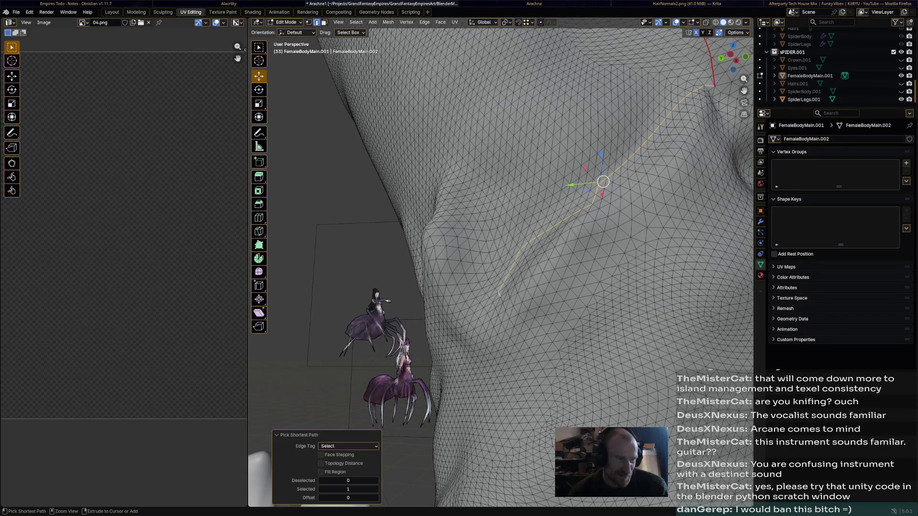
{"action": "middle_click_drag", "start_coordinate": [545, 259], "coordinate": [459, 216]}
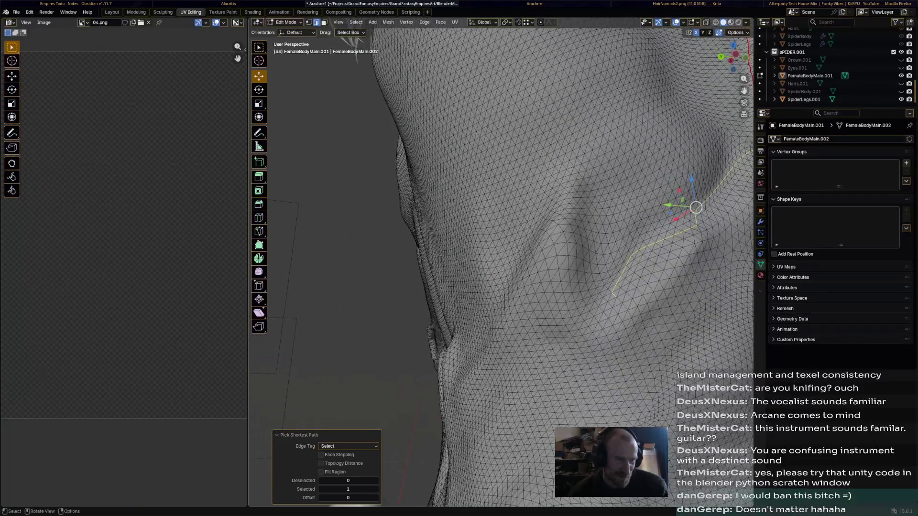
{"action": "key", "text": "ctrl+z"}
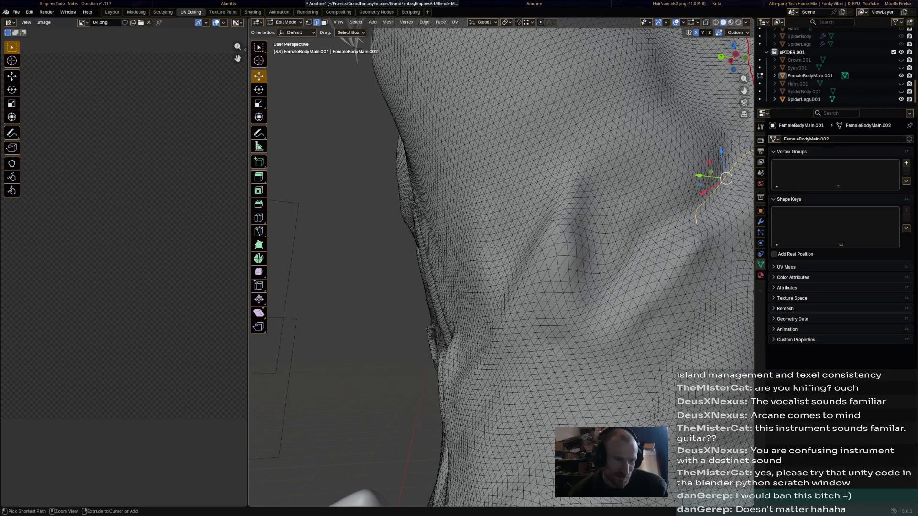
{"action": "left_click", "coordinate": [606, 301], "text": "ctrl"}
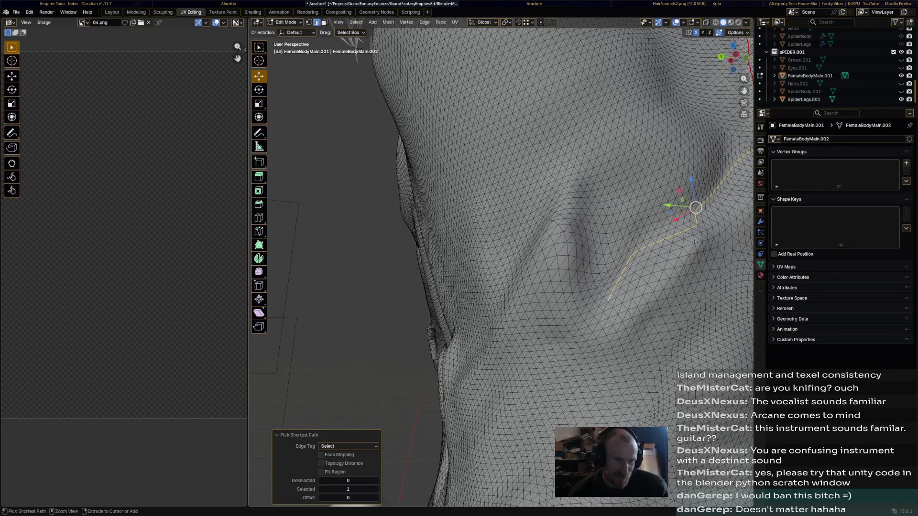
{"action": "left_click", "coordinate": [594, 299], "text": "ctrl"}
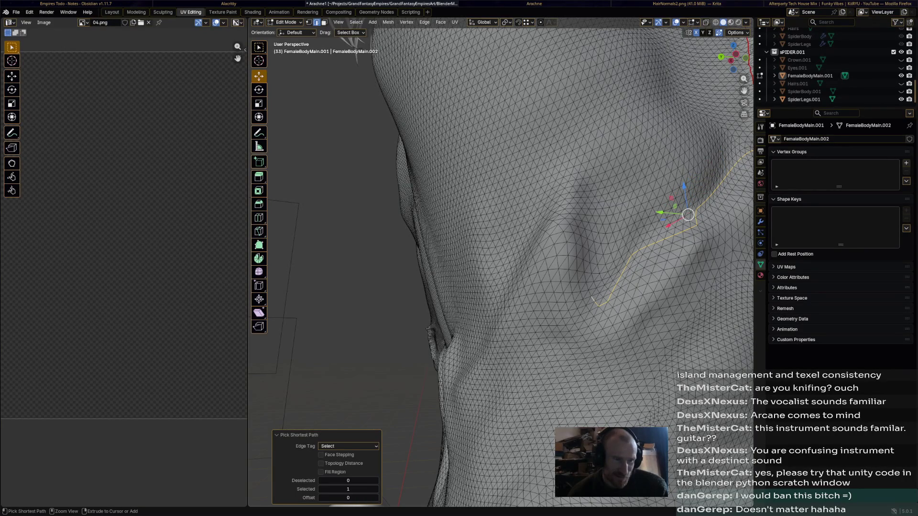
- Review the full path and mark it as a UV seam
{"action": "middle_click_drag", "start_coordinate": [595, 301], "coordinate": [502, 251]}
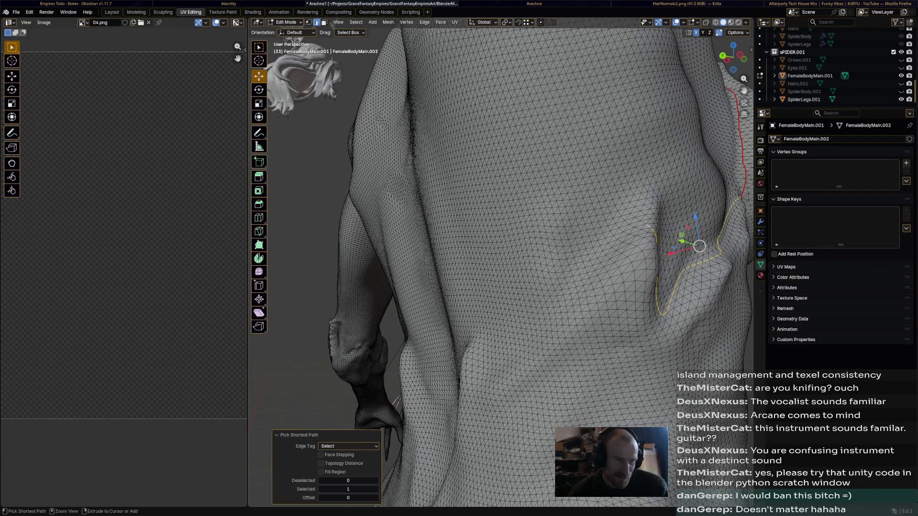
{"action": "middle_click_drag", "start_coordinate": [574, 251], "coordinate": [466, 216]}
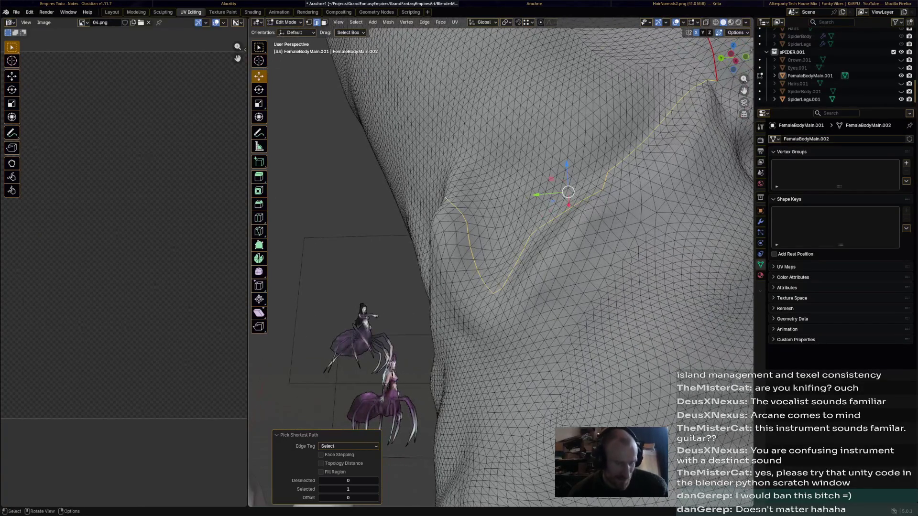
{"action": "key", "text": "ctrl+e"}
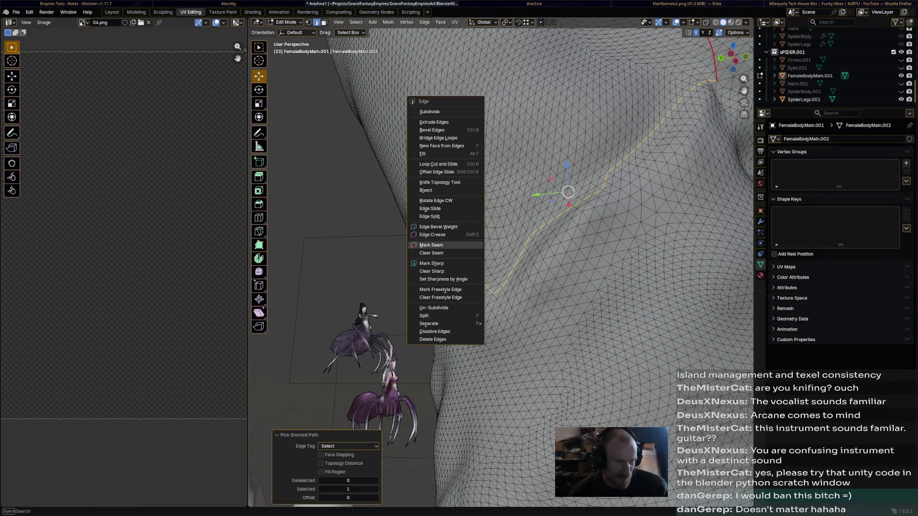
{"action": "left_click", "coordinate": [431, 245]}
{"action": "scroll", "coordinate": [517, 251], "scroll_direction": "down", "scroll_amount": 5}
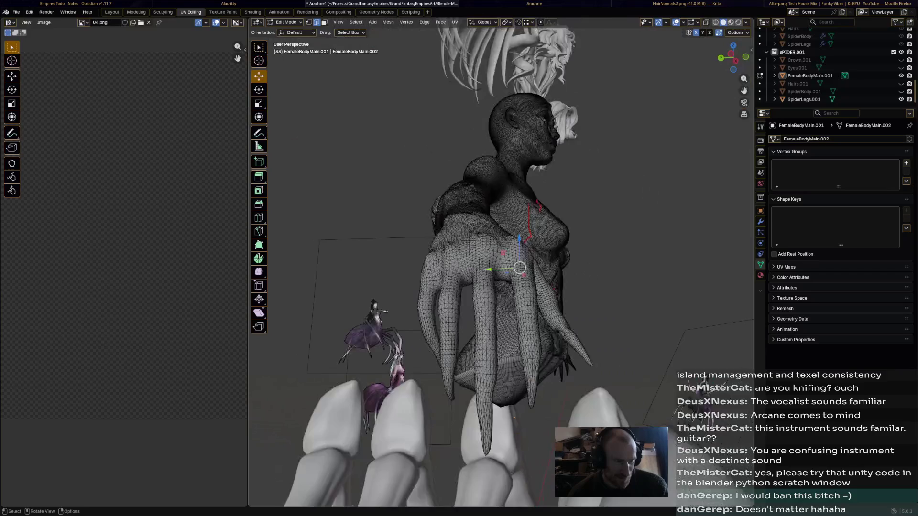
{"action": "middle_click_drag", "start_coordinate": [517, 251], "coordinate": [466, 286]}
{"action": "mouse_move", "coordinate": [517, 271]}
{"action": "middle_mouse_down"}
{"action": "mouse_move", "coordinate": [430, 237]}
{"action": "mouse_move", "coordinate": [316, 237]}
{"action": "mouse_move", "coordinate": [531, 236]}
{"action": "mouse_move", "coordinate": [473, 244]}
{"action": "mouse_move", "coordinate": [459, 258]}
{"action": "mouse_move", "coordinate": [473, 272]}
{"action": "mouse_move", "coordinate": [474, 251]}
{"action": "mouse_move", "coordinate": [401, 258]}
{"action": "middle_mouse_up"}
{"action": "scroll", "coordinate": [503, 251], "scroll_direction": "up", "scroll_amount": 4}
{"action": "scroll", "coordinate": [502, 251], "scroll_direction": "up", "scroll_amount": 3}
{"action": "scroll", "coordinate": [502, 251], "scroll_direction": "down", "scroll_amount": 3}
{"action": "middle_click_drag", "start_coordinate": [502, 251], "coordinate": [402, 266]}
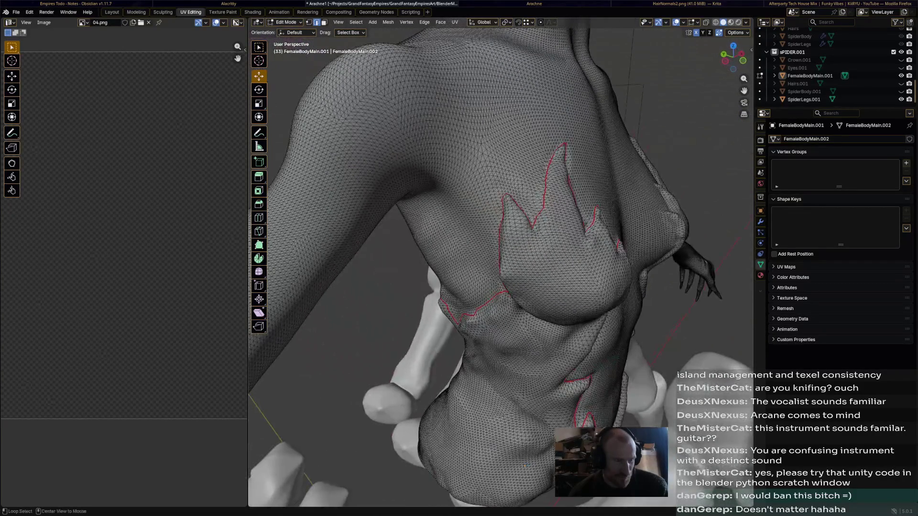
{"action": "middle_click_drag", "start_coordinate": [503, 251], "coordinate": [416, 251]}
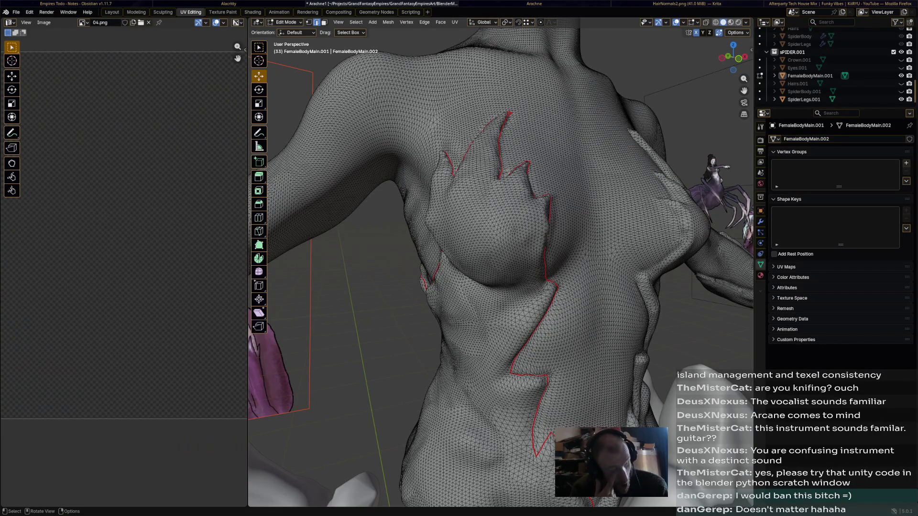
{"action": "mouse_move", "coordinate": [503, 252]}
{"action": "middle_mouse_down"}
{"action": "mouse_move", "coordinate": [445, 337]}
{"action": "mouse_move", "coordinate": [459, 237]}
{"action": "mouse_move", "coordinate": [403, 251]}
{"action": "mouse_move", "coordinate": [488, 244]}
{"action": "mouse_move", "coordinate": [445, 258]}
{"action": "mouse_move", "coordinate": [482, 244]}
{"action": "mouse_move", "coordinate": [459, 245]}
{"action": "middle_mouse_up"}
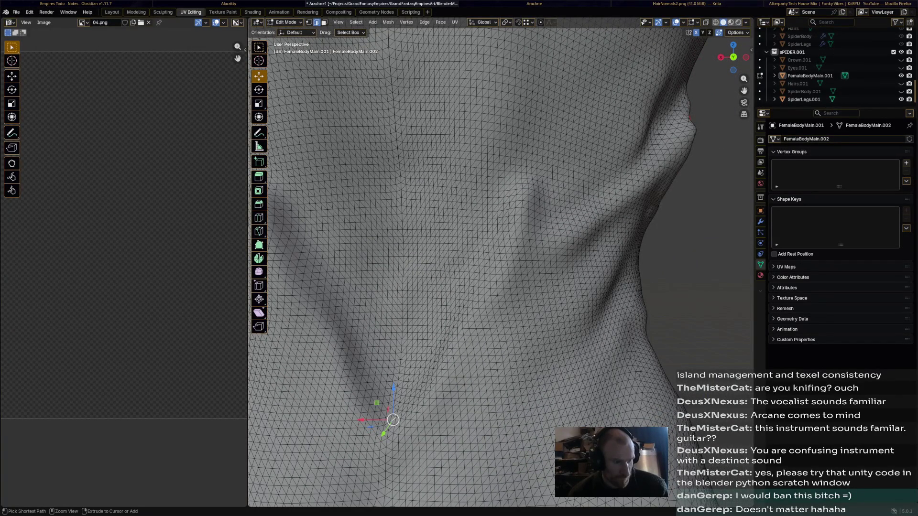
- Extend the shortest edge path from the waist over the ridge and up the side
{"action": "left_click", "coordinate": [524, 185], "text": "ctrl"}
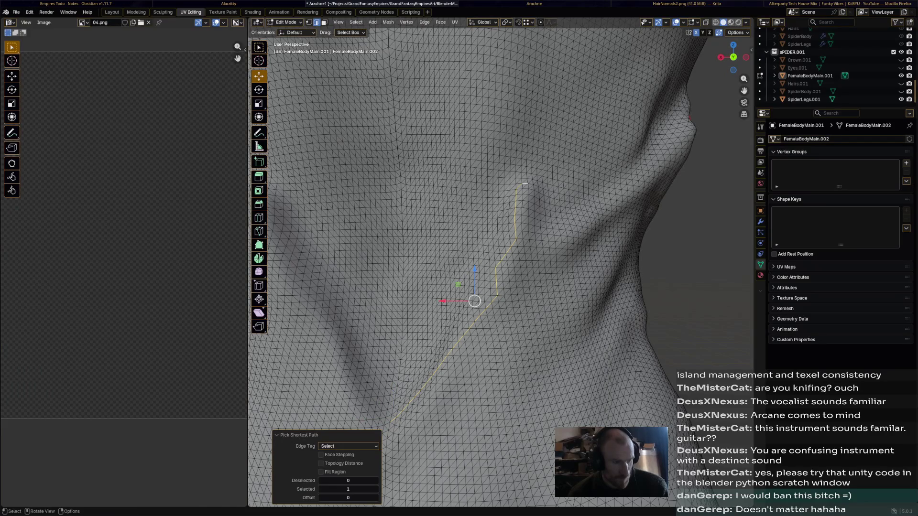
{"action": "middle_click_drag", "start_coordinate": [488, 251], "coordinate": [477, 251]}
{"action": "left_click", "coordinate": [534, 240], "text": "ctrl"}
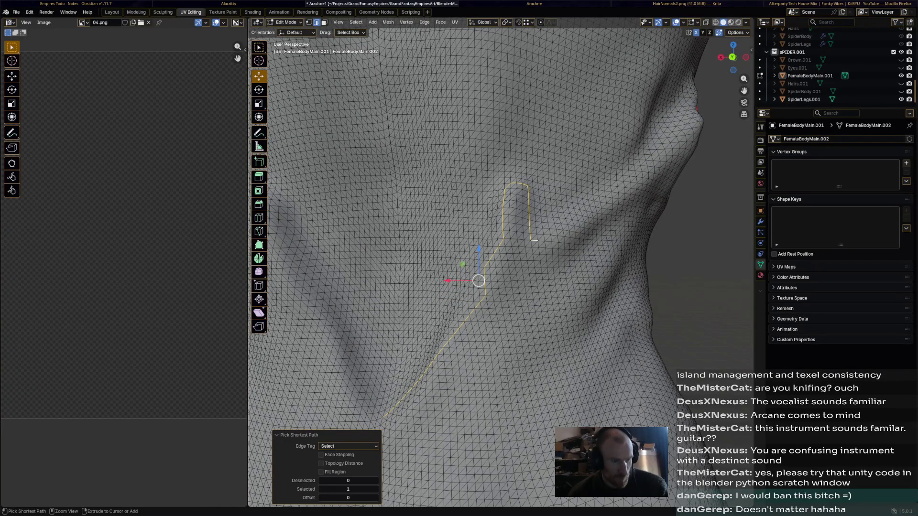
{"action": "middle_click_drag", "start_coordinate": [545, 237], "coordinate": [473, 259]}
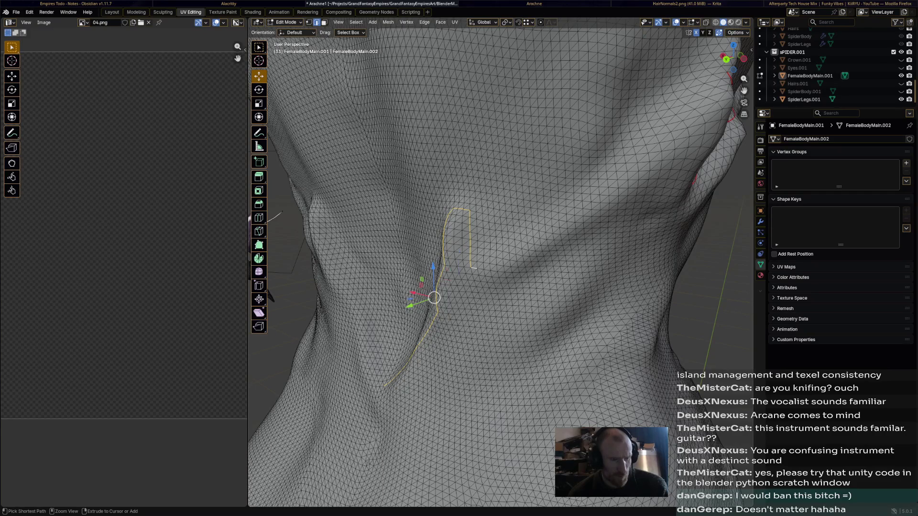
{"action": "left_click", "coordinate": [595, 183], "text": "ctrl"}
{"action": "middle_click_drag", "start_coordinate": [545, 236], "coordinate": [445, 273]}
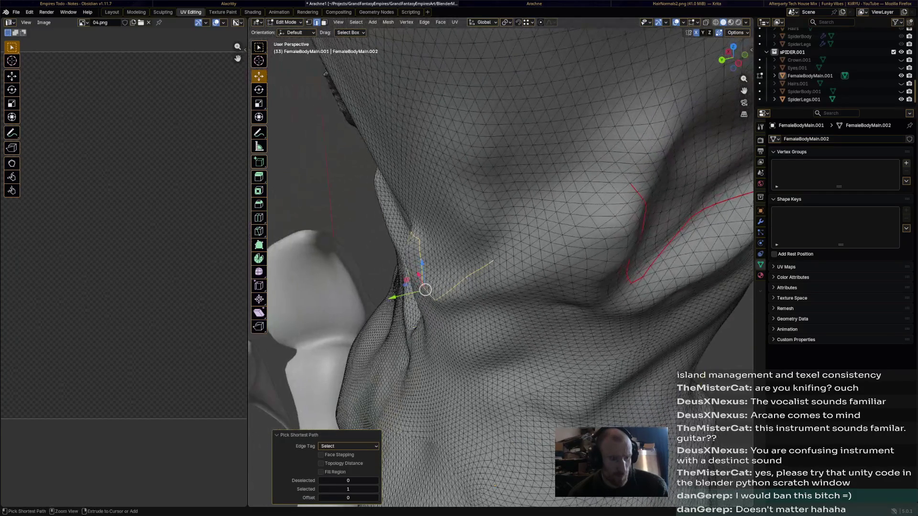
{"action": "left_click", "coordinate": [600, 188], "text": "ctrl"}
- Mark the side path as a UV seam and pick a vertex at its lower end on the back
{"action": "key", "text": "ctrl+e"}
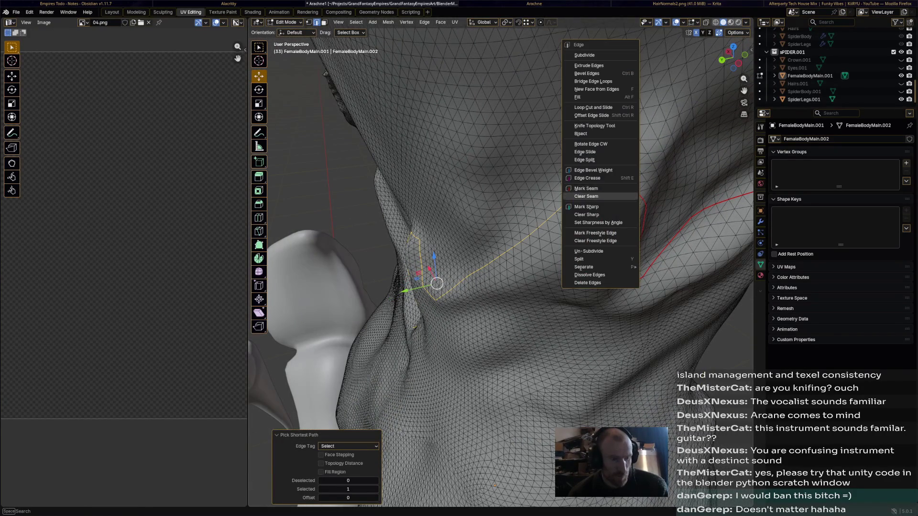
{"action": "left_click", "coordinate": [587, 188]}
{"action": "middle_click_drag", "start_coordinate": [446, 272], "coordinate": [644, 186]}
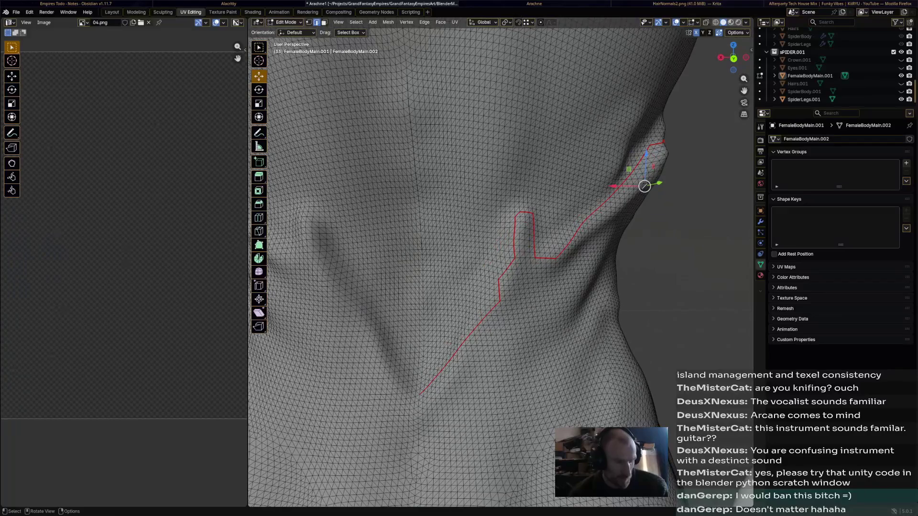
{"action": "left_click", "coordinate": [422, 390]}
- Select the whole mesh and merge vertices by distance, removing 169 duplicates, then deselect
{"action": "key", "text": "a"}
{"action": "key", "text": "m"}
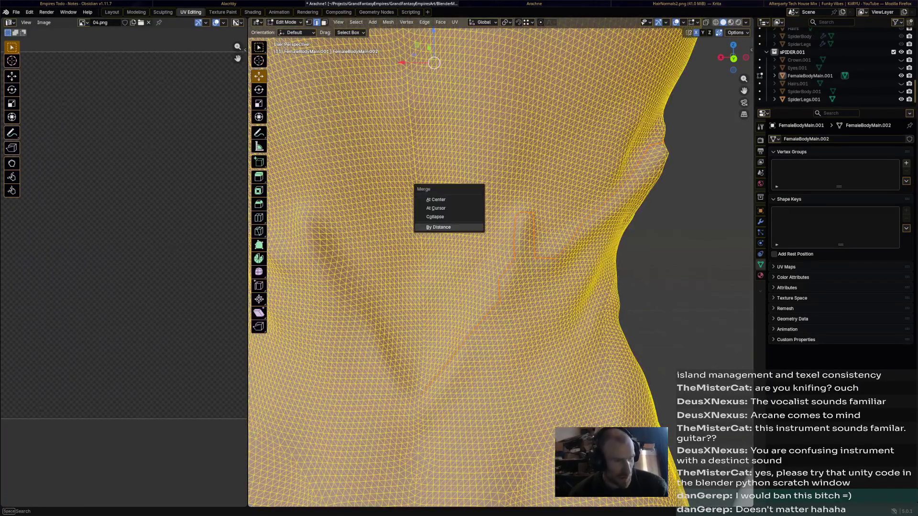
{"action": "left_click", "coordinate": [438, 228]}
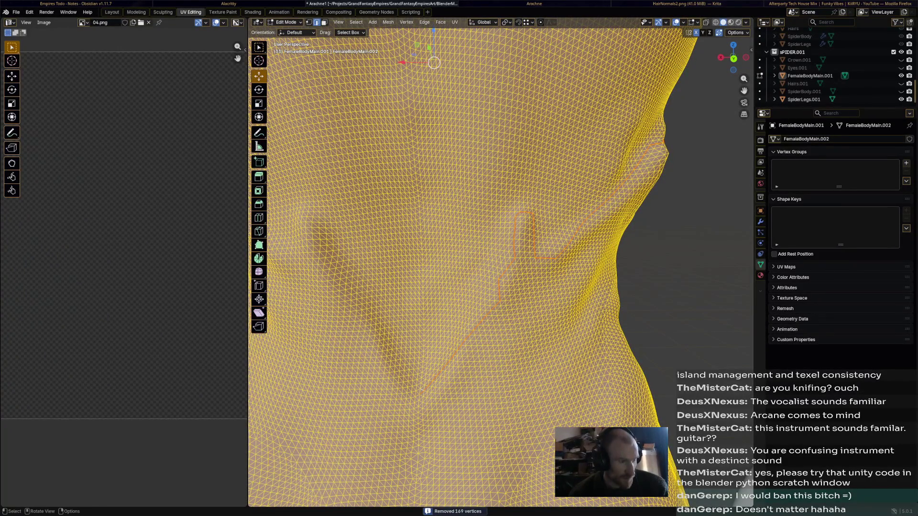
{"action": "left_click", "coordinate": [478, 234]}
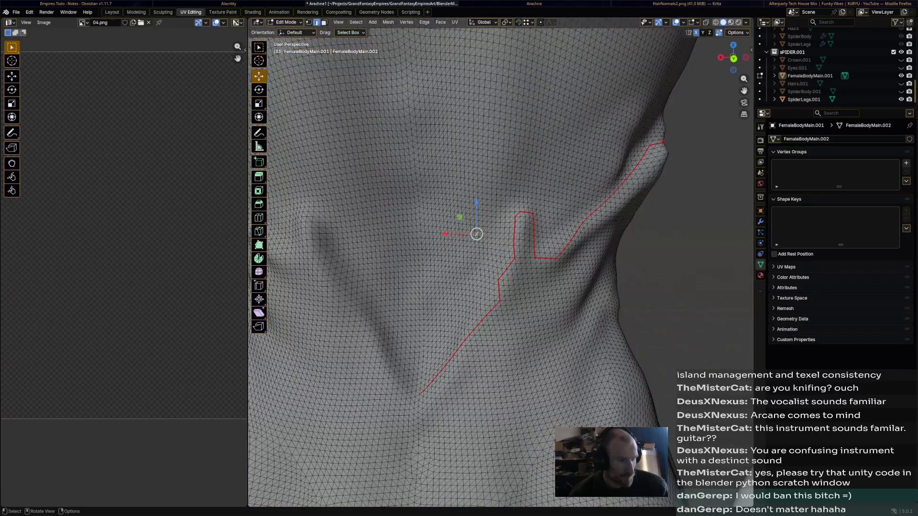
{"action": "left_click", "coordinate": [407, 87]}
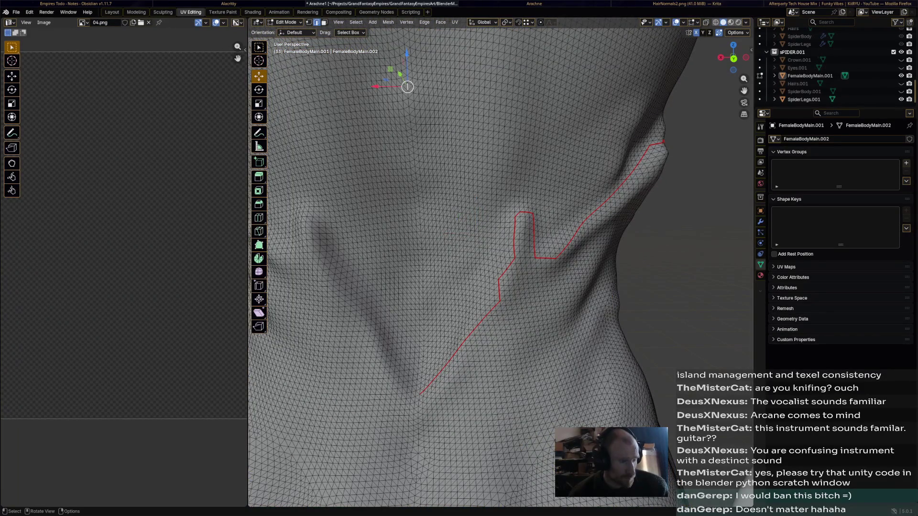
{"action": "scroll", "coordinate": [503, 258], "scroll_direction": "down", "scroll_amount": 4}
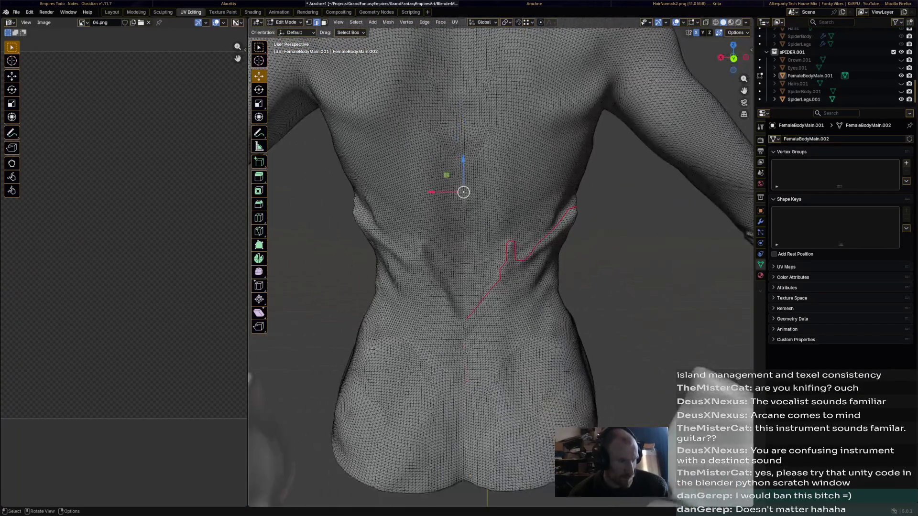
{"action": "scroll", "coordinate": [502, 259], "scroll_direction": "down", "scroll_amount": 3}
{"action": "scroll", "coordinate": [503, 259], "scroll_direction": "up", "scroll_amount": 4}
{"action": "scroll", "coordinate": [502, 259], "scroll_direction": "up", "scroll_amount": 3}
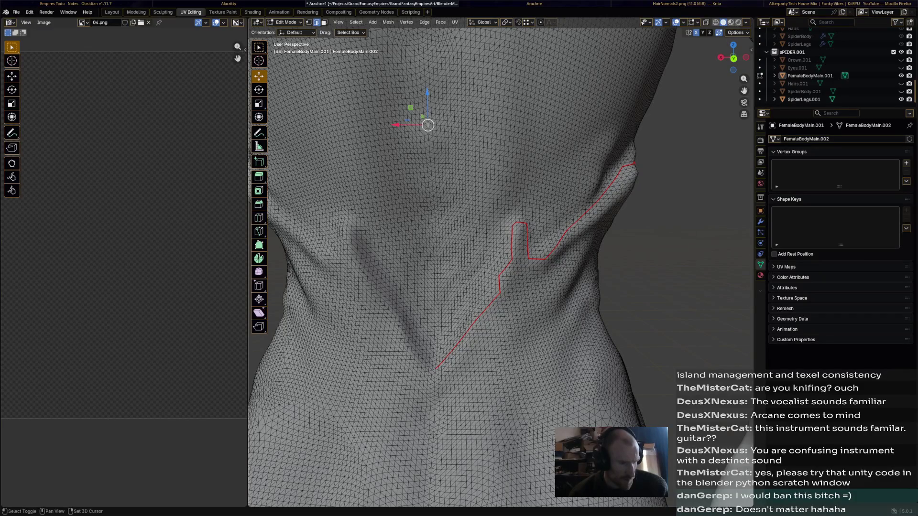
{"action": "scroll", "coordinate": [503, 259], "scroll_direction": "down", "scroll_amount": 5}
{"action": "scroll", "coordinate": [502, 258], "scroll_direction": "down", "scroll_amount": 3}
{"action": "scroll", "coordinate": [503, 258], "scroll_direction": "up", "scroll_amount": 4}
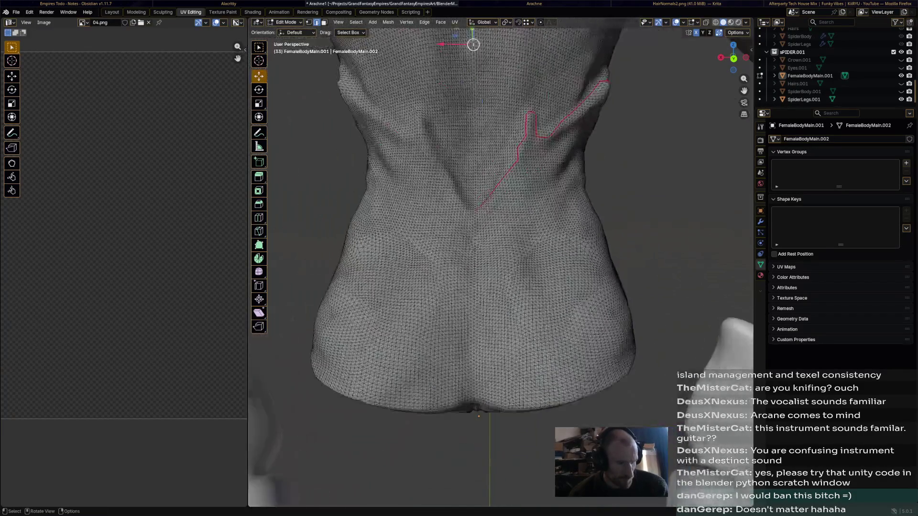
{"action": "scroll", "coordinate": [503, 258], "scroll_direction": "up", "scroll_amount": 2}
{"action": "scroll", "coordinate": [502, 259], "scroll_direction": "up", "scroll_amount": 4}
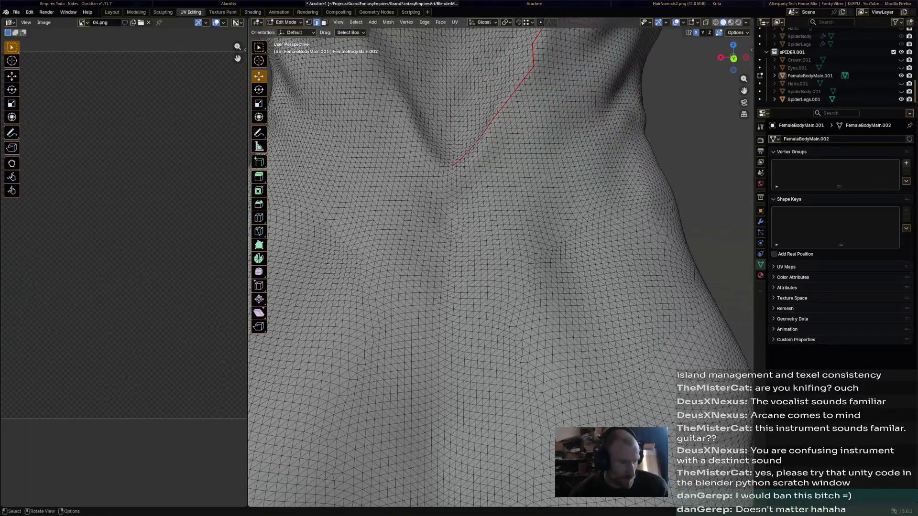
- Mark an edge path down the centre of the lower back as a UV seam
{"action": "middle_click_drag", "start_coordinate": [502, 215], "coordinate": [502, 323]}
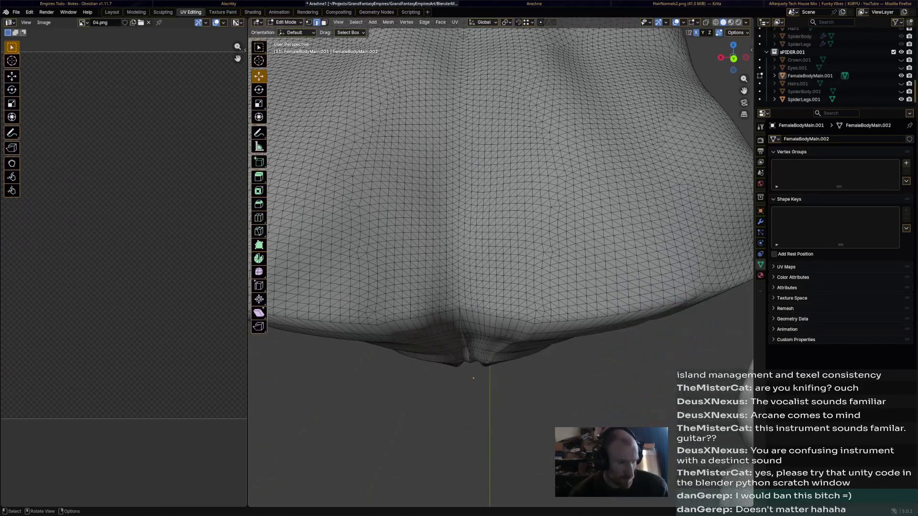
{"action": "left_click", "coordinate": [462, 309], "text": "ctrl"}
{"action": "key", "text": "ctrl+e"}
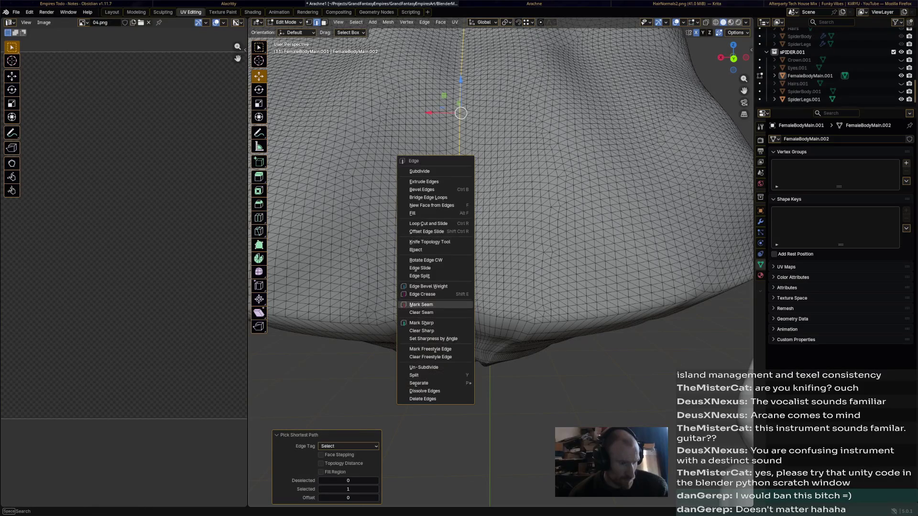
{"action": "left_click", "coordinate": [421, 304]}
- Select the edge loop across the bottom of the torso through the crotch and mark it as a seam
{"action": "middle_click_drag", "start_coordinate": [502, 216], "coordinate": [503, 301]}
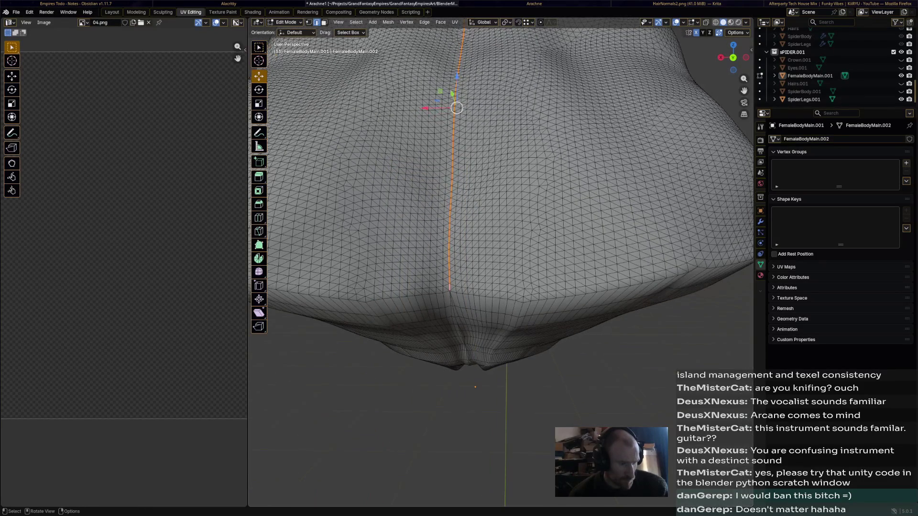
{"action": "scroll", "coordinate": [452, 287], "scroll_direction": "down", "scroll_amount": 3}
{"action": "middle_click_drag", "start_coordinate": [452, 287], "coordinate": [502, 237]}
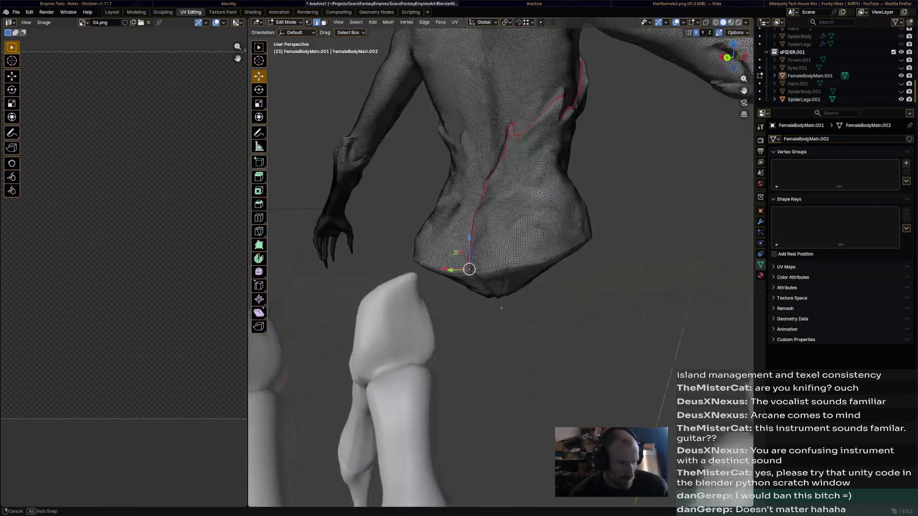
{"action": "middle_click_drag", "start_coordinate": [474, 301], "coordinate": [502, 216]}
{"action": "scroll", "coordinate": [502, 251], "scroll_direction": "up", "scroll_amount": 5}
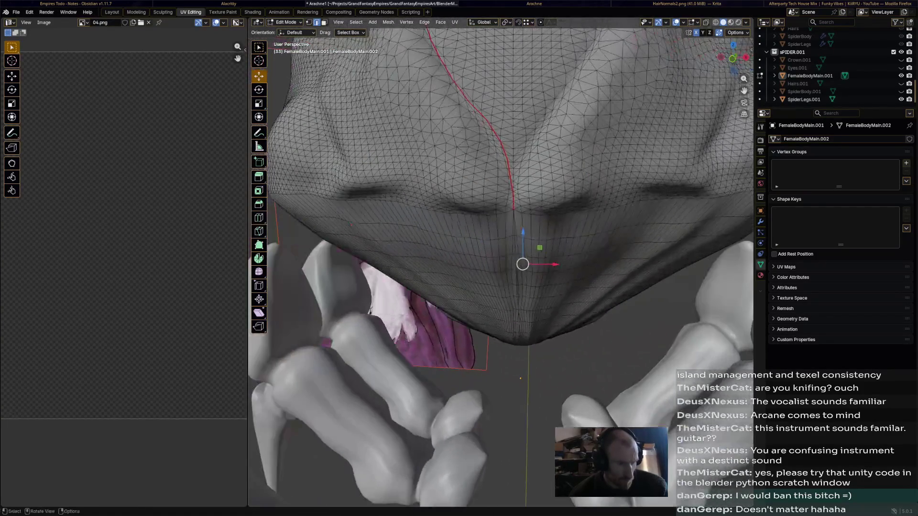
{"action": "left_click", "coordinate": [522, 264]}
{"action": "mouse_move", "coordinate": [502, 252]}
{"action": "middle_mouse_down"}
{"action": "mouse_move", "coordinate": [431, 302]}
{"action": "mouse_move", "coordinate": [395, 273]}
{"action": "mouse_move", "coordinate": [456, 241]}
{"action": "mouse_move", "coordinate": [434, 271]}
{"action": "mouse_move", "coordinate": [402, 268]}
{"action": "mouse_move", "coordinate": [418, 242]}
{"action": "mouse_move", "coordinate": [387, 239]}
{"action": "middle_mouse_up"}
{"action": "left_click", "coordinate": [431, 259], "text": "ctrl"}
{"action": "left_click", "coordinate": [472, 262], "text": "ctrl"}
{"action": "left_click", "coordinate": [572, 229], "text": "ctrl"}
{"action": "right_click", "coordinate": [545, 215]}
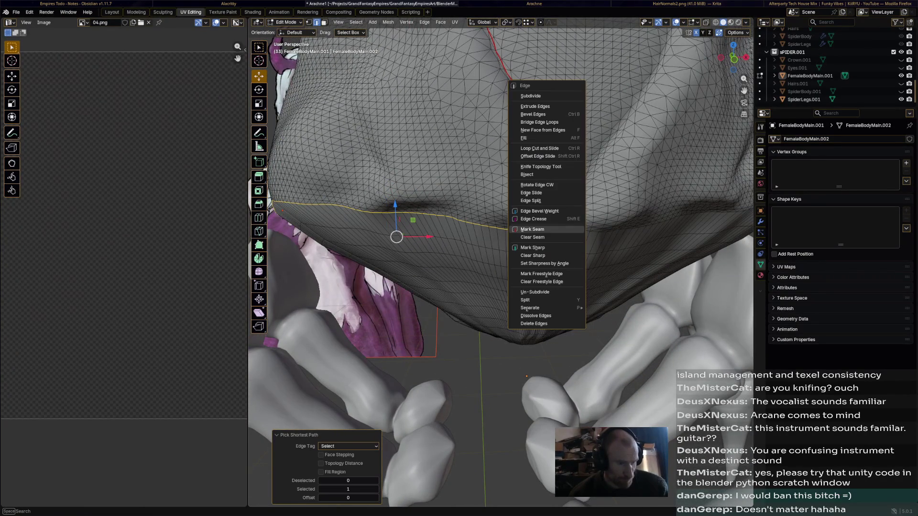
{"action": "key", "text": "Escape"}
{"action": "key", "text": "ctrl+e"}
{"action": "mouse_move", "coordinate": [503, 287]}
{"action": "middle_mouse_down"}
{"action": "mouse_move", "coordinate": [516, 272]}
{"action": "mouse_move", "coordinate": [531, 280]}
{"action": "middle_mouse_up"}
{"action": "scroll", "coordinate": [502, 273], "scroll_direction": "down", "scroll_amount": 2}
- Select the whole mesh and symmetrize it from −X to +X
{"action": "key", "text": "a"}
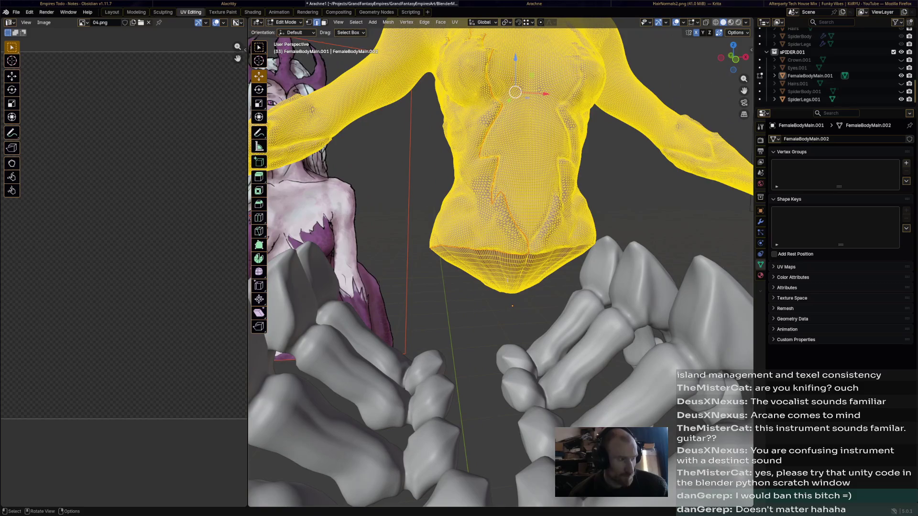
{"action": "left_click", "coordinate": [356, 22]}
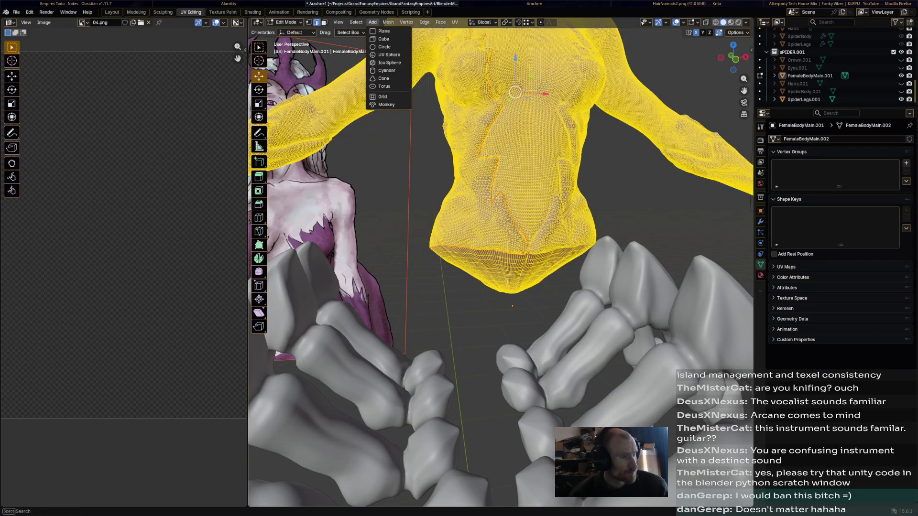
{"action": "mouse_move", "coordinate": [388, 22]}
{"action": "left_click", "coordinate": [405, 146]}
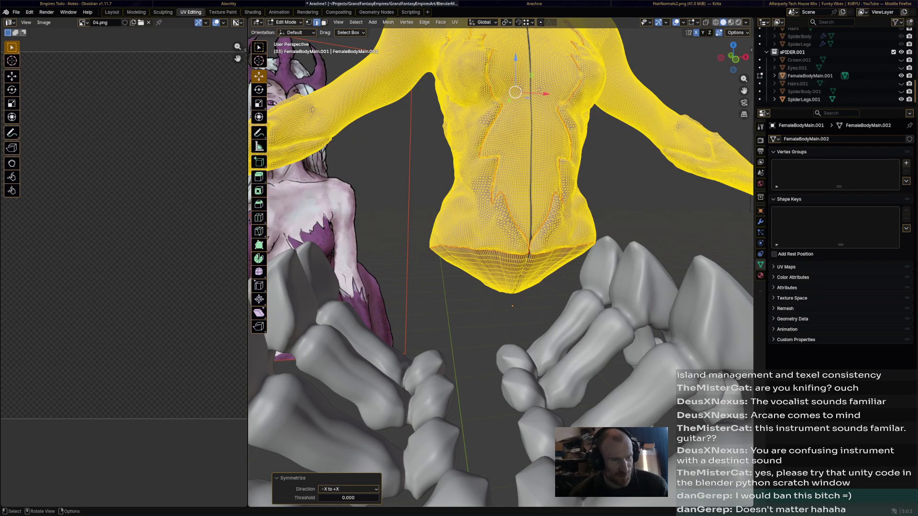
{"action": "key", "text": "alt+a"}
- Subdivide all edges, merge by distance removing 5 duplicates, then inspect the seams from behind
{"action": "key", "text": "a"}
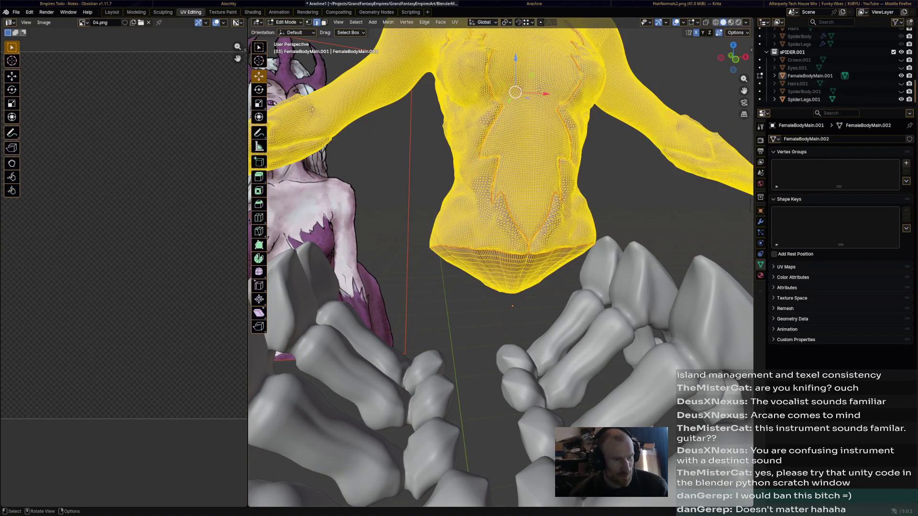
{"action": "key", "text": "ctrl+e"}
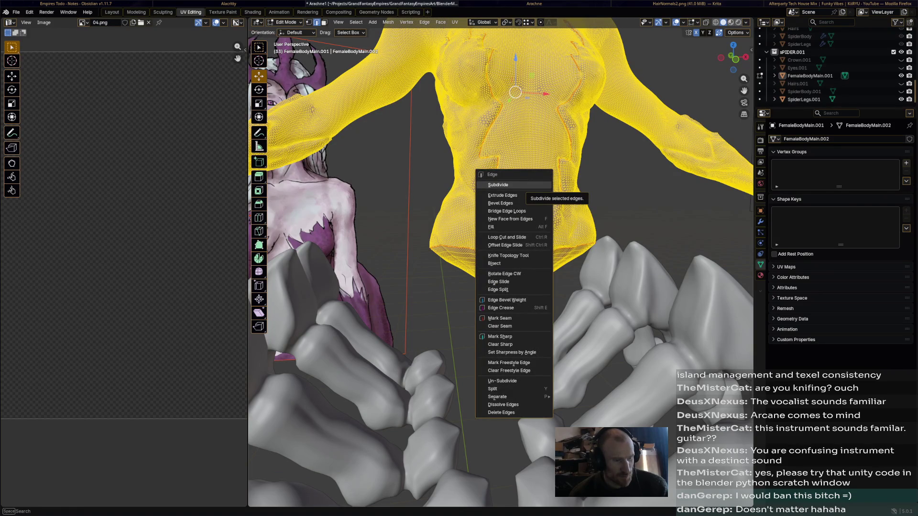
{"action": "left_click", "coordinate": [518, 186]}
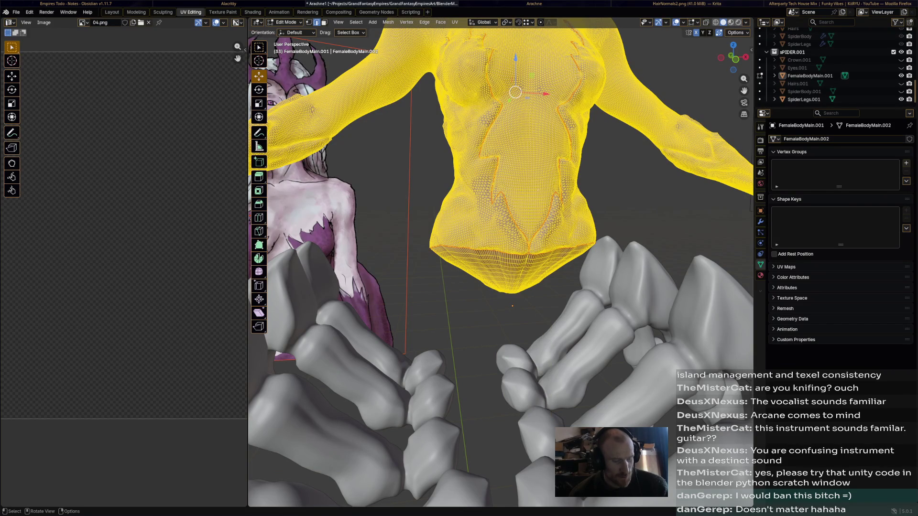
{"action": "key", "text": "m"}
{"action": "left_click", "coordinate": [537, 145]}
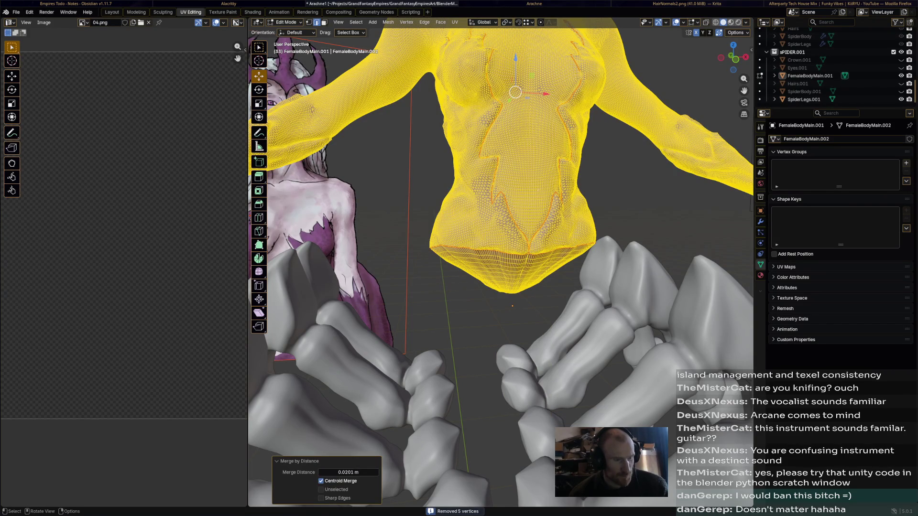
{"action": "key", "text": "alt+a"}
{"action": "middle_click_drag", "start_coordinate": [502, 215], "coordinate": [545, 273]}
{"action": "mouse_move", "coordinate": [502, 251]}
{"action": "middle_mouse_down"}
{"action": "mouse_move", "coordinate": [359, 251]}
{"action": "mouse_move", "coordinate": [251, 287]}
{"action": "middle_mouse_up"}
{"action": "mouse_move", "coordinate": [503, 288]}
{"action": "middle_mouse_down"}
{"action": "mouse_move", "coordinate": [431, 287]}
{"action": "mouse_move", "coordinate": [373, 273]}
{"action": "middle_mouse_up"}
{"action": "middle_click_drag", "start_coordinate": [526, 477], "coordinate": [488, 322]}
{"action": "scroll", "coordinate": [481, 316], "scroll_direction": "up", "scroll_amount": 4}
{"action": "scroll", "coordinate": [477, 309], "scroll_direction": "up", "scroll_amount": 4}
{"action": "scroll", "coordinate": [481, 309], "scroll_direction": "down", "scroll_amount": 3}
{"action": "scroll", "coordinate": [481, 308], "scroll_direction": "up", "scroll_amount": 5}
{"action": "scroll", "coordinate": [480, 308], "scroll_direction": "down", "scroll_amount": 5}
{"action": "scroll", "coordinate": [481, 308], "scroll_direction": "up", "scroll_amount": 1}
{"action": "scroll", "coordinate": [481, 309], "scroll_direction": "up", "scroll_amount": 2}
{"action": "scroll", "coordinate": [480, 309], "scroll_direction": "up", "scroll_amount": 1}
{"action": "scroll", "coordinate": [480, 309], "scroll_direction": "up", "scroll_amount": 1}
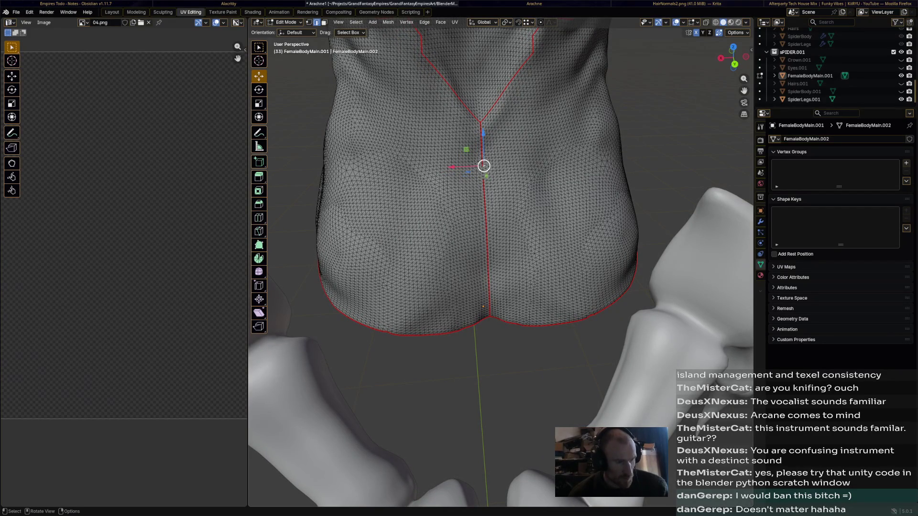
{"action": "scroll", "coordinate": [482, 169], "scroll_direction": "up", "scroll_amount": 8}
{"action": "scroll", "coordinate": [483, 168], "scroll_direction": "down", "scroll_amount": 1}
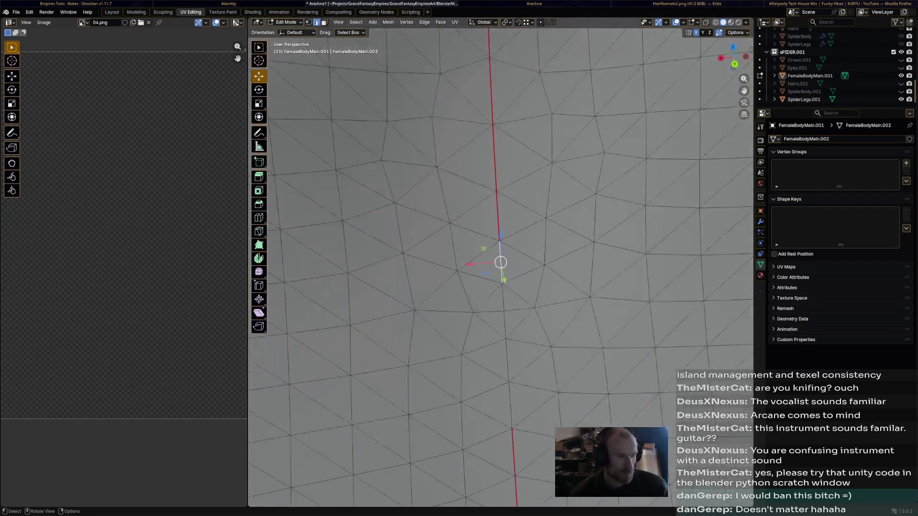
{"action": "left_click", "coordinate": [503, 301], "text": "ctrl"}
{"action": "key", "text": "ctrl+e"}
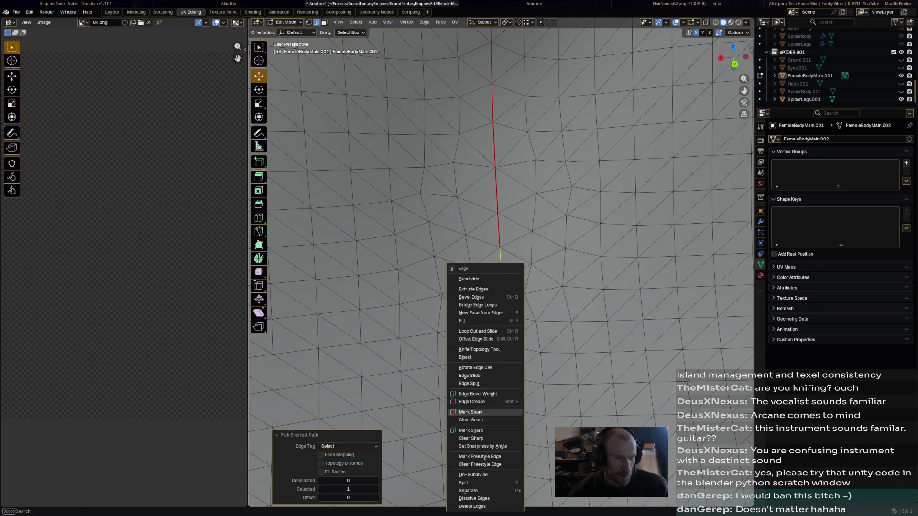
{"action": "left_click", "coordinate": [474, 412]}
{"action": "scroll", "coordinate": [502, 302], "scroll_direction": "down", "scroll_amount": 10}
{"action": "mouse_move", "coordinate": [596, 251]}
{"action": "middle_mouse_down"}
{"action": "mouse_move", "coordinate": [502, 259]}
{"action": "mouse_move", "coordinate": [373, 244]}
{"action": "middle_mouse_up"}
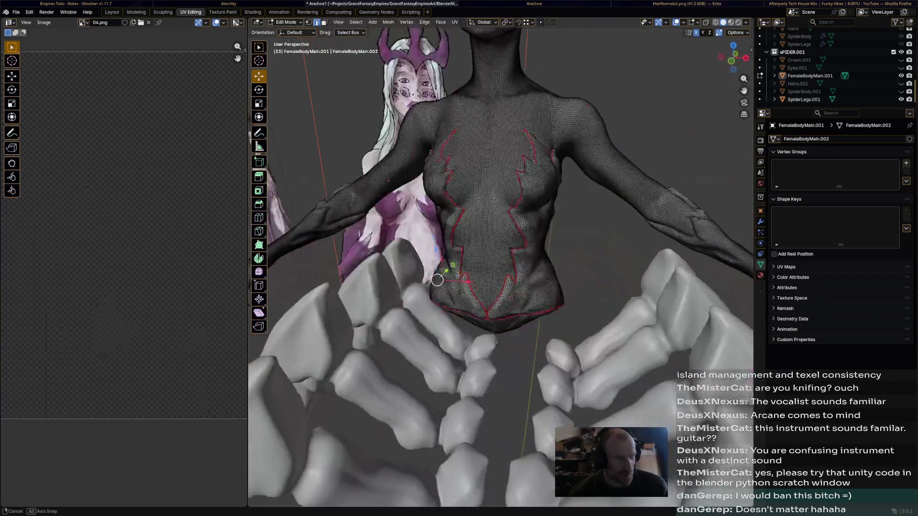
{"action": "scroll", "coordinate": [503, 258], "scroll_direction": "down", "scroll_amount": 4}
{"action": "scroll", "coordinate": [502, 258], "scroll_direction": "up", "scroll_amount": 4}
{"action": "mouse_move", "coordinate": [502, 259]}
{"action": "middle_mouse_down"}
{"action": "mouse_move", "coordinate": [474, 273]}
{"action": "mouse_move", "coordinate": [402, 273]}
{"action": "middle_mouse_up"}
{"action": "scroll", "coordinate": [502, 258], "scroll_direction": "up", "scroll_amount": 5}
{"action": "middle_click_drag", "start_coordinate": [502, 259], "coordinate": [573, 215]}
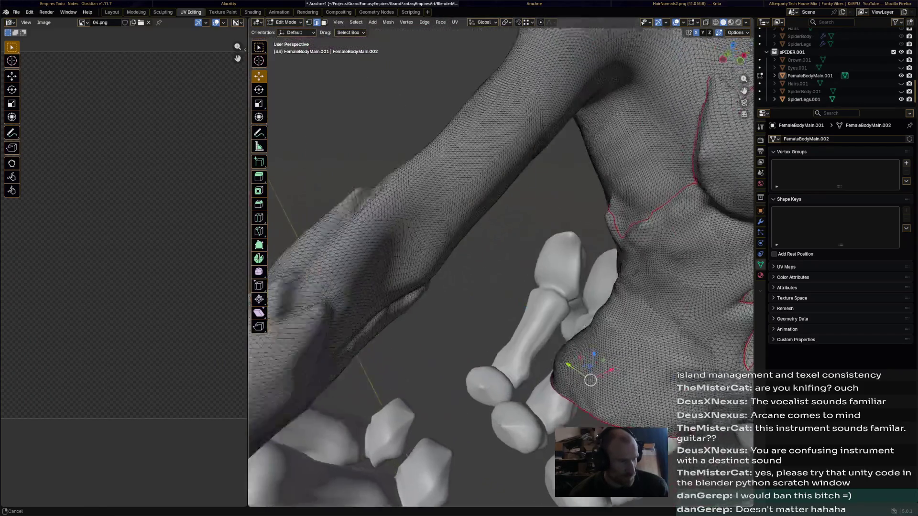
{"action": "mouse_move", "coordinate": [502, 258]}
{"action": "middle_mouse_down"}
{"action": "mouse_move", "coordinate": [466, 272]}
{"action": "mouse_move", "coordinate": [531, 245]}
{"action": "mouse_move", "coordinate": [430, 258]}
{"action": "mouse_move", "coordinate": [503, 215]}
{"action": "mouse_move", "coordinate": [545, 272]}
{"action": "mouse_move", "coordinate": [575, 244]}
{"action": "middle_mouse_up"}
{"action": "scroll", "coordinate": [503, 258], "scroll_direction": "down", "scroll_amount": 4}
{"action": "scroll", "coordinate": [502, 258], "scroll_direction": "up", "scroll_amount": 4}
{"action": "mouse_move", "coordinate": [668, 428]}
{"action": "middle_mouse_down"}
{"action": "mouse_move", "coordinate": [646, 403]}
{"action": "mouse_move", "coordinate": [660, 387]}
{"action": "mouse_move", "coordinate": [721, 366]}
{"action": "mouse_move", "coordinate": [739, 388]}
{"action": "middle_mouse_up"}
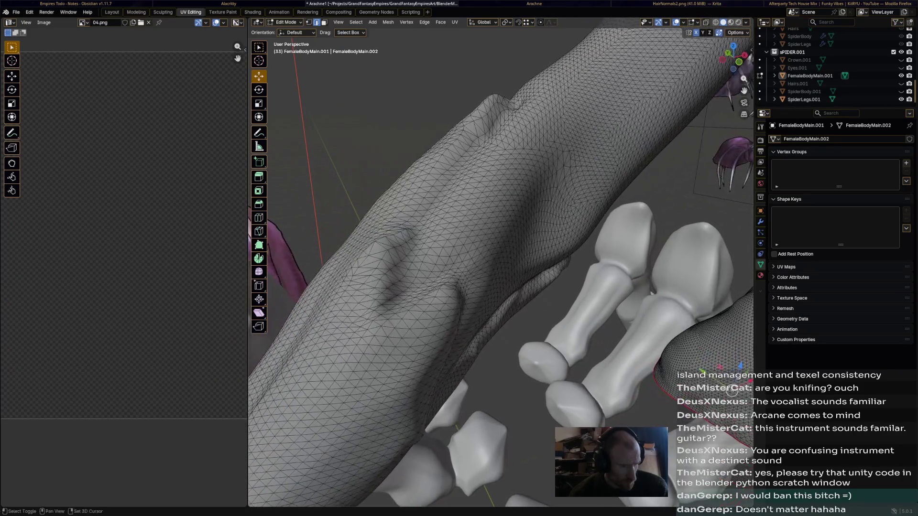
- Knife-cut a new edge across the arm crease and mark it as a UV seam
{"action": "left_click", "coordinate": [258, 231]}
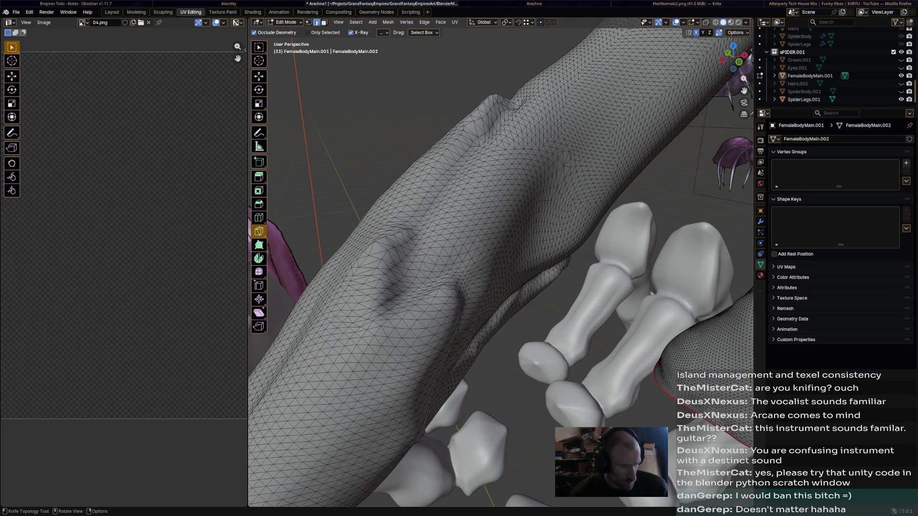
{"action": "left_click", "coordinate": [399, 294]}
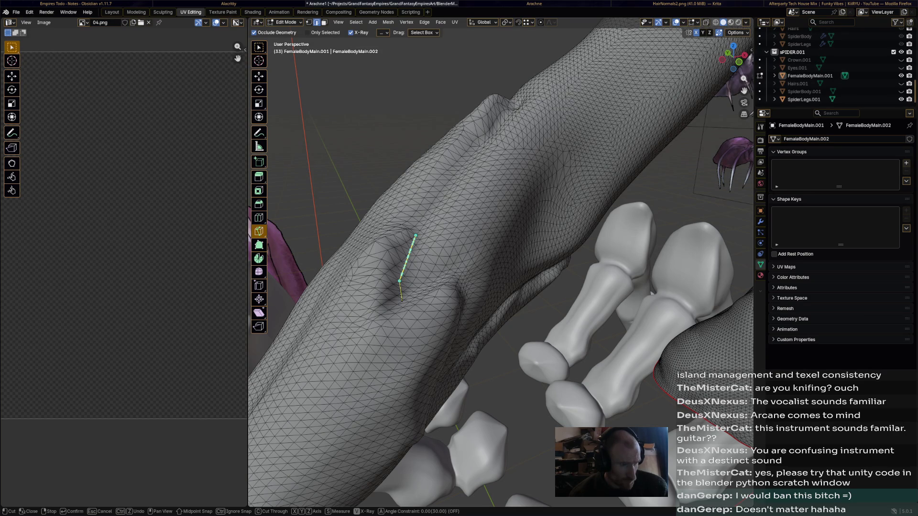
{"action": "key", "text": "Return"}
{"action": "middle_click_drag", "start_coordinate": [415, 236], "coordinate": [430, 287]}
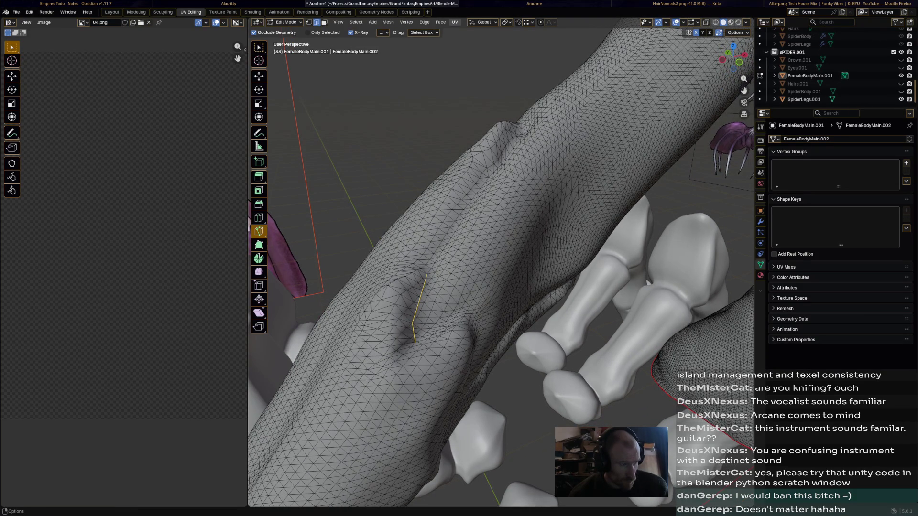
{"action": "left_click", "coordinate": [441, 22]}
{"action": "left_click", "coordinate": [488, 127]}
{"action": "mouse_move", "coordinate": [467, 251]}
{"action": "middle_mouse_down"}
{"action": "mouse_move", "coordinate": [430, 215]}
{"action": "mouse_move", "coordinate": [503, 215]}
{"action": "mouse_move", "coordinate": [467, 251]}
{"action": "middle_mouse_up"}
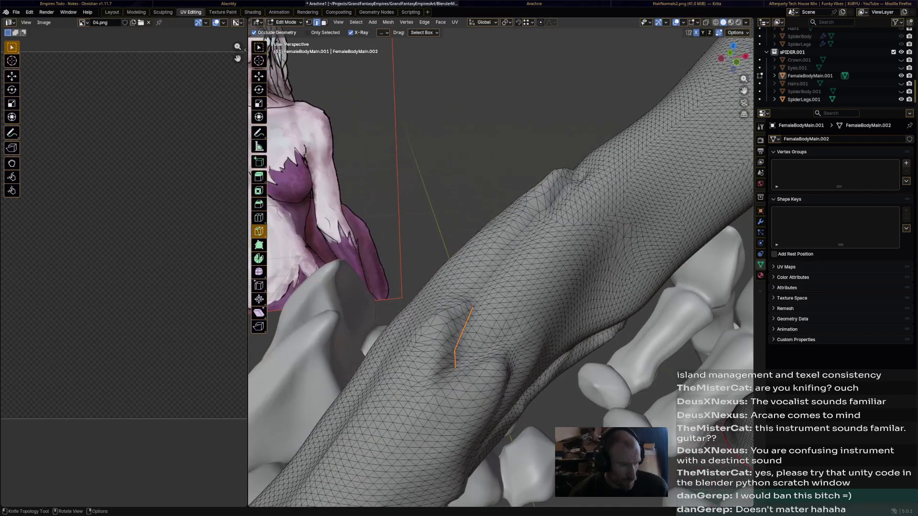
- Select the shortest edge path from the cut's end down the limb and mark it as a seam
{"action": "left_click", "coordinate": [258, 75]}
{"action": "left_click", "coordinate": [475, 309]}
{"action": "middle_click_drag", "start_coordinate": [502, 251], "coordinate": [496, 247]}
{"action": "middle_click_drag", "start_coordinate": [534, 284], "coordinate": [545, 287]}
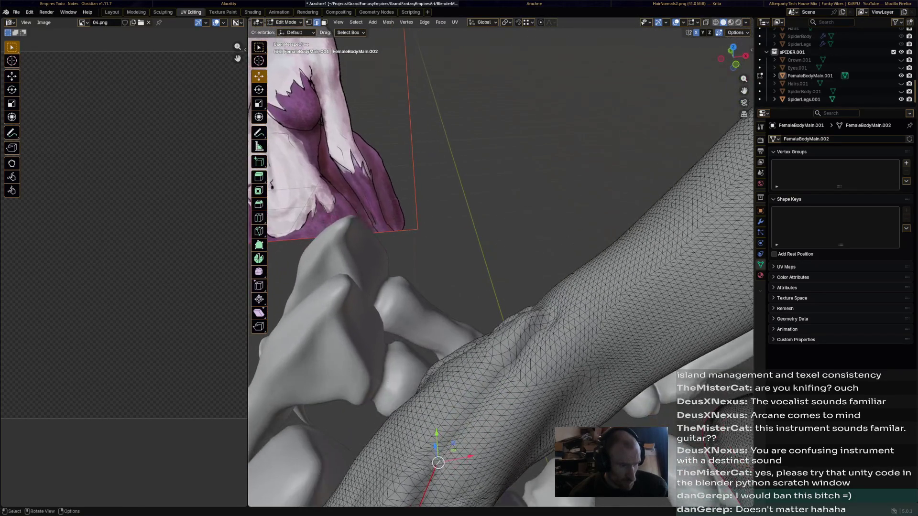
{"action": "left_click", "coordinate": [551, 314], "text": "ctrl"}
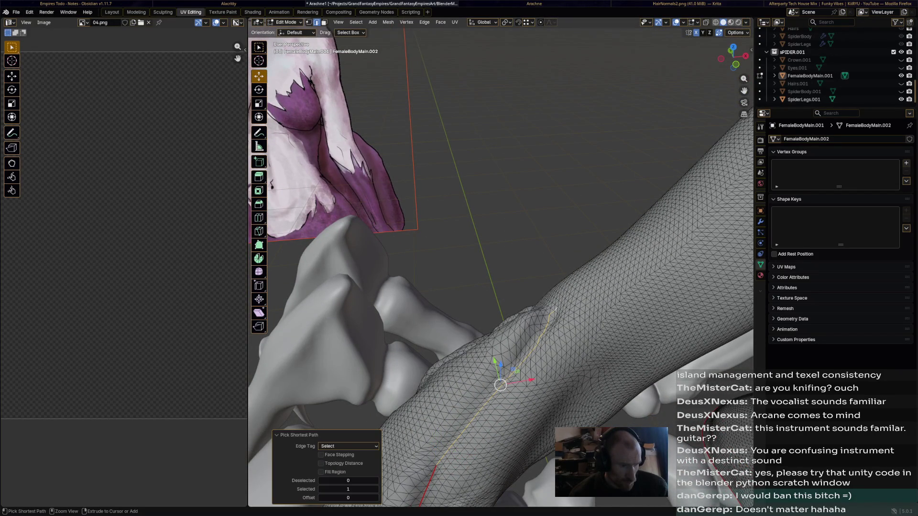
{"action": "right_click", "coordinate": [498, 162]}
{"action": "left_click", "coordinate": [517, 238]}
{"action": "mouse_move", "coordinate": [502, 287]}
{"action": "middle_mouse_down"}
{"action": "mouse_move", "coordinate": [530, 394]}
{"action": "mouse_move", "coordinate": [476, 430]}
{"action": "middle_mouse_up"}
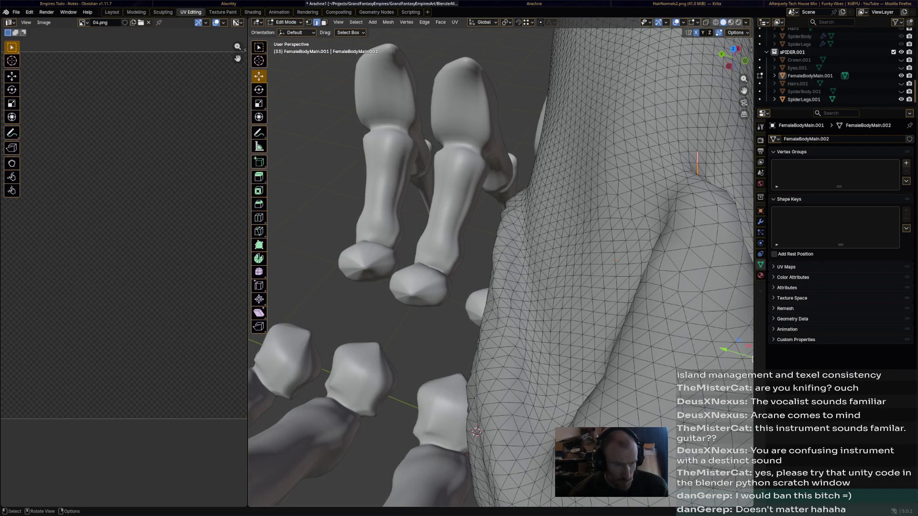
{"action": "middle_click_drag", "start_coordinate": [476, 430], "coordinate": [501, 435]}
{"action": "key", "text": "ctrl+e"}
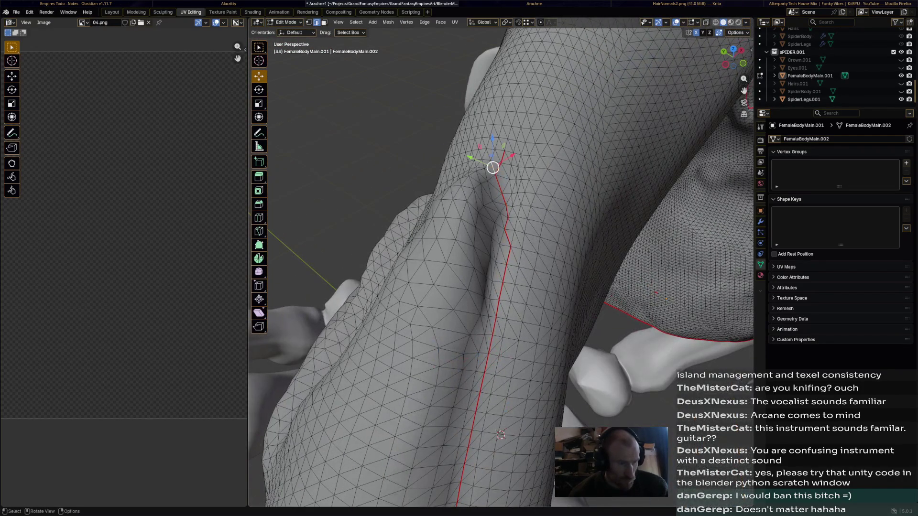
- Extend the shortest edge path up to the hip beside the claws and mark it as a seam
{"action": "left_click", "coordinate": [502, 157], "text": "shift"}
{"action": "key", "text": "ctrl+e"}
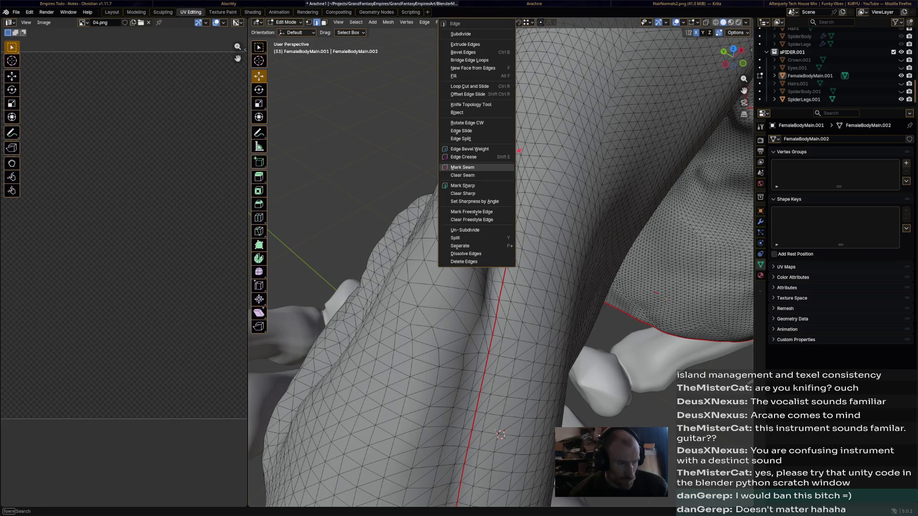
{"action": "left_click", "coordinate": [478, 172]}
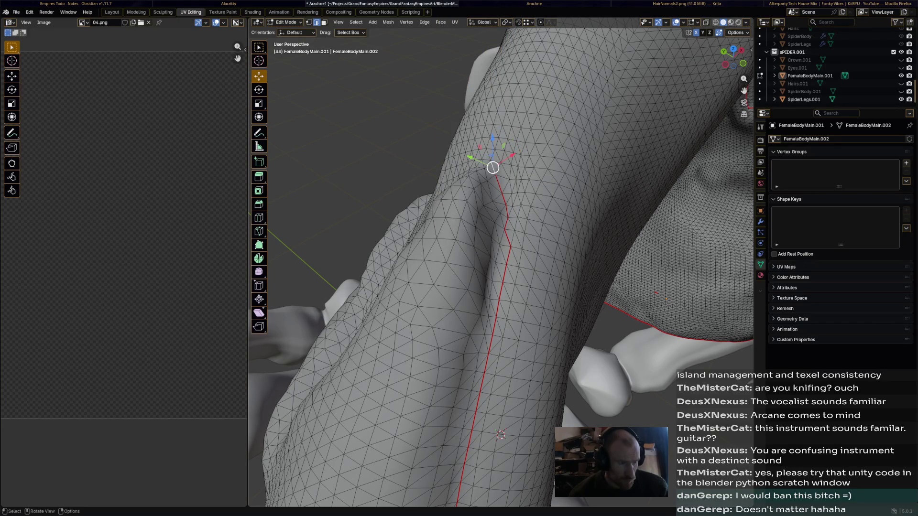
{"action": "middle_click_drag", "start_coordinate": [501, 434], "coordinate": [466, 452]}
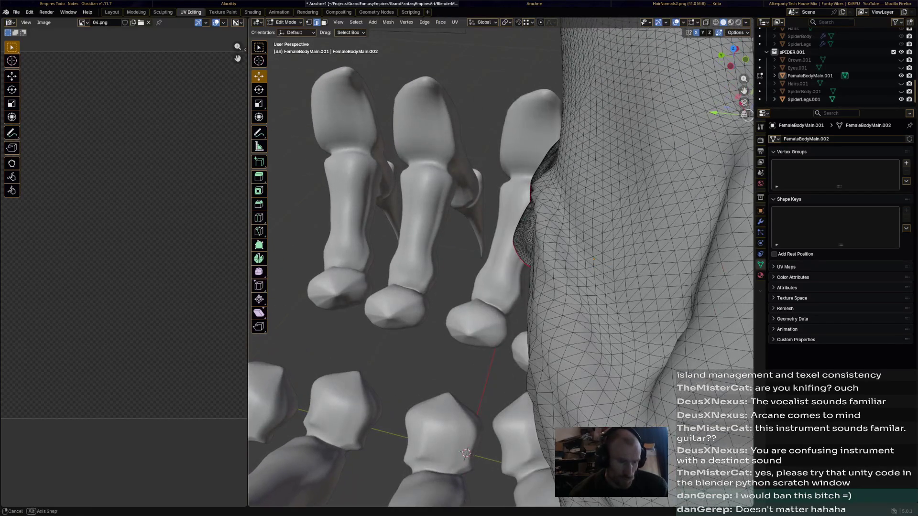
{"action": "left_click", "coordinate": [708, 231], "text": "ctrl"}
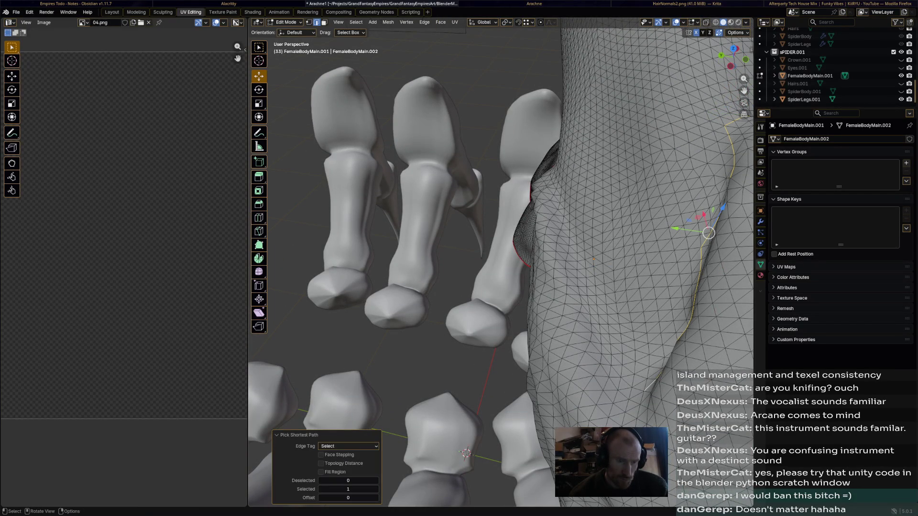
{"action": "key", "text": "ctrl+e"}
{"action": "left_click", "coordinate": [614, 377]}
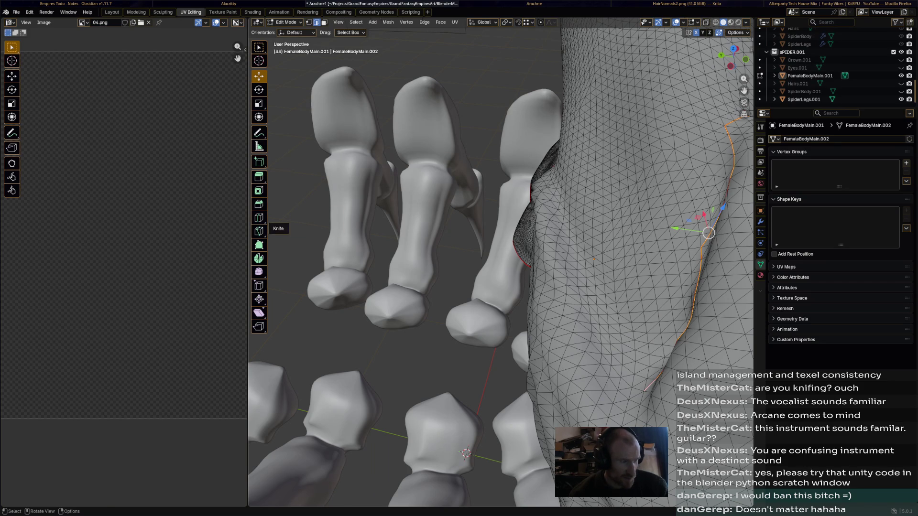
- Knife-cut a new edge line down the hip and mark it as a UV seam
{"action": "left_click", "coordinate": [259, 231]}
{"action": "left_click", "coordinate": [553, 174]}
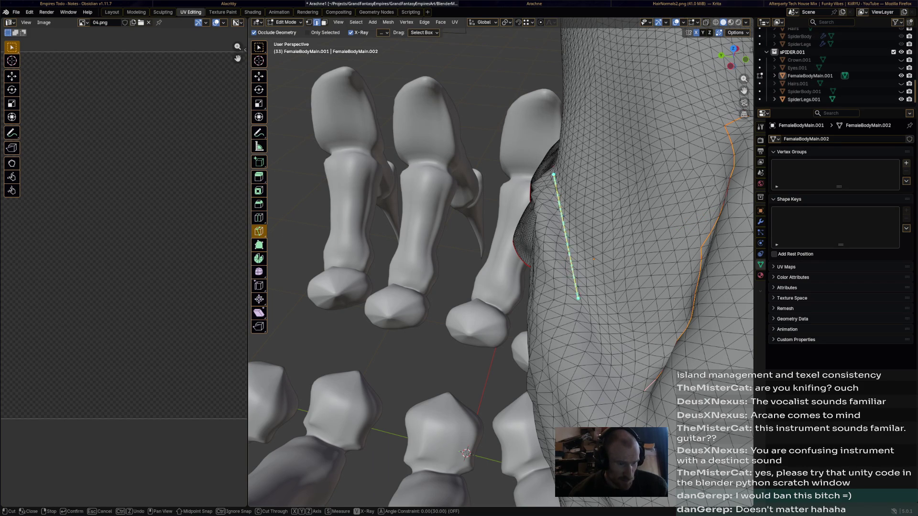
{"action": "left_click", "coordinate": [581, 305]}
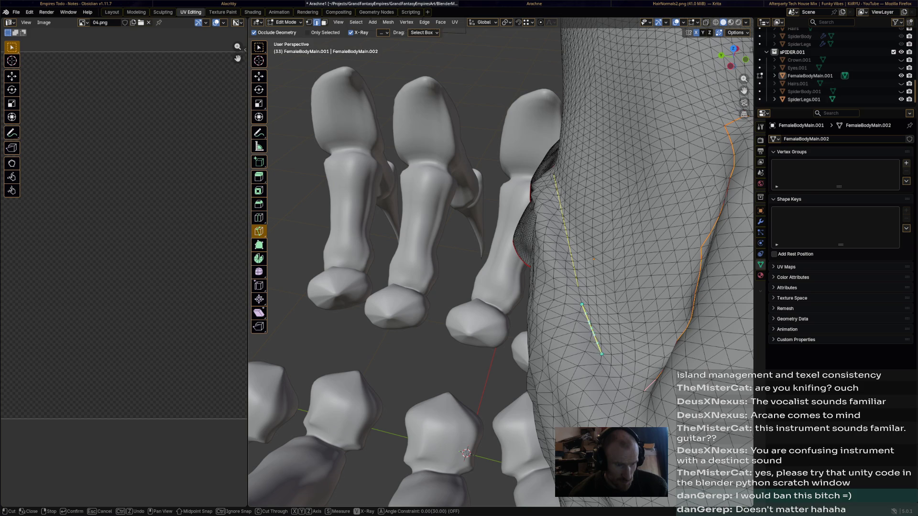
{"action": "key", "text": "Return"}
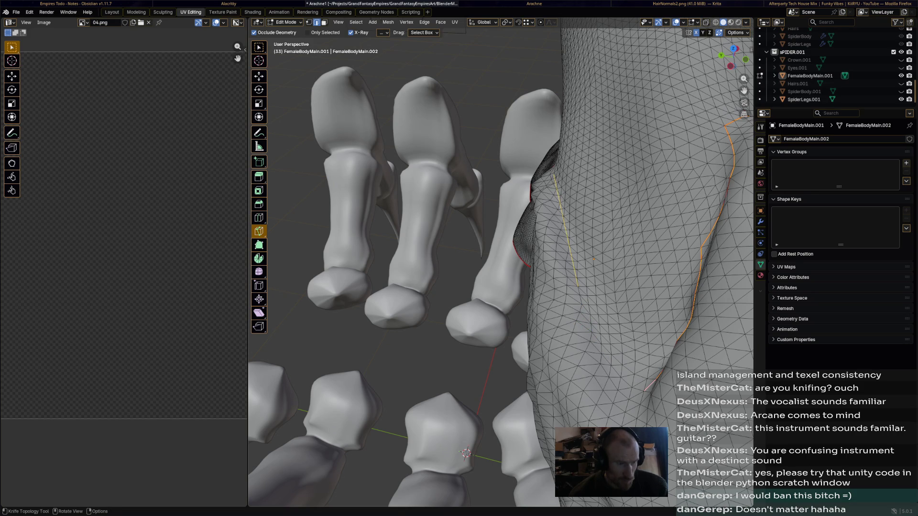
{"action": "left_click", "coordinate": [455, 21]}
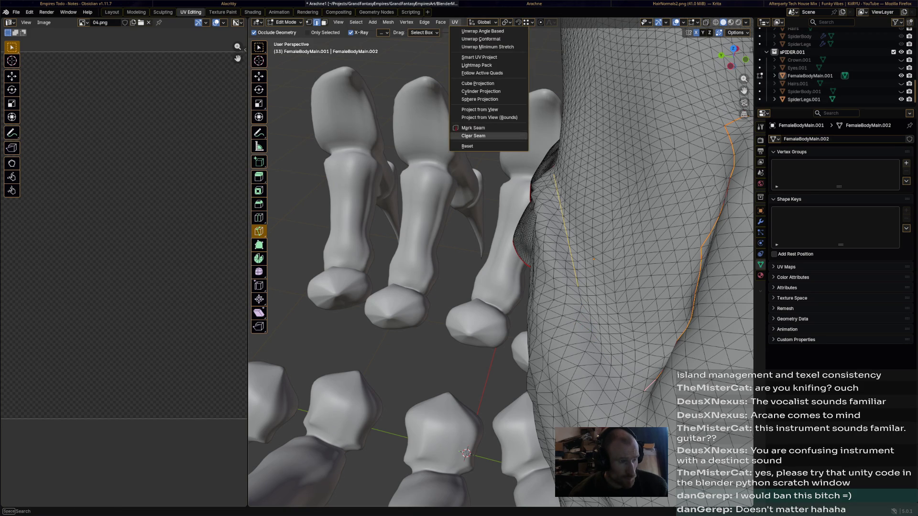
{"action": "left_click", "coordinate": [487, 136]}
- Mark the connecting edge path from the cut's end as a seam and inspect the arm's underside
{"action": "left_click", "coordinate": [260, 75]}
{"action": "left_click", "coordinate": [578, 290]}
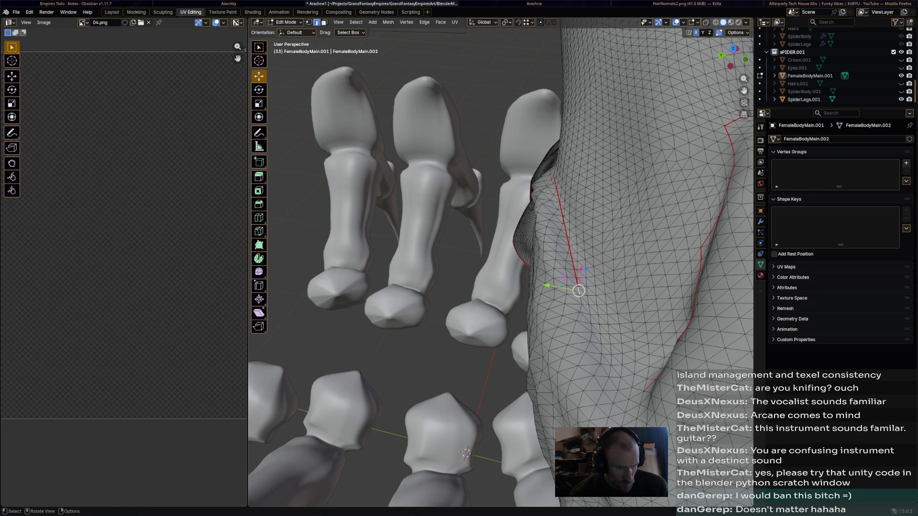
{"action": "left_click", "coordinate": [602, 337], "text": "ctrl"}
{"action": "right_click", "coordinate": [601, 337]}
{"action": "left_click", "coordinate": [609, 287]}
{"action": "middle_click_drag", "start_coordinate": [503, 287], "coordinate": [502, 179]}
{"action": "scroll", "coordinate": [574, 215], "scroll_direction": "up", "scroll_amount": 5}
{"action": "middle_click_drag", "start_coordinate": [575, 215], "coordinate": [466, 302]}
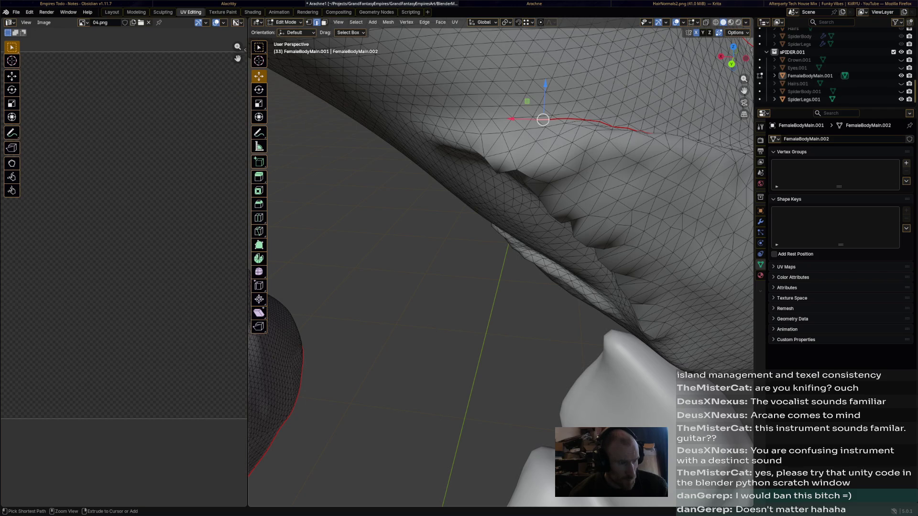
- Select an edge path along the arm, mark it sharp by mistake, then clear the sharp marking
{"action": "left_click", "coordinate": [483, 120], "text": "ctrl"}
{"action": "key", "text": "n"}
{"action": "key", "text": "ctrl+e"}
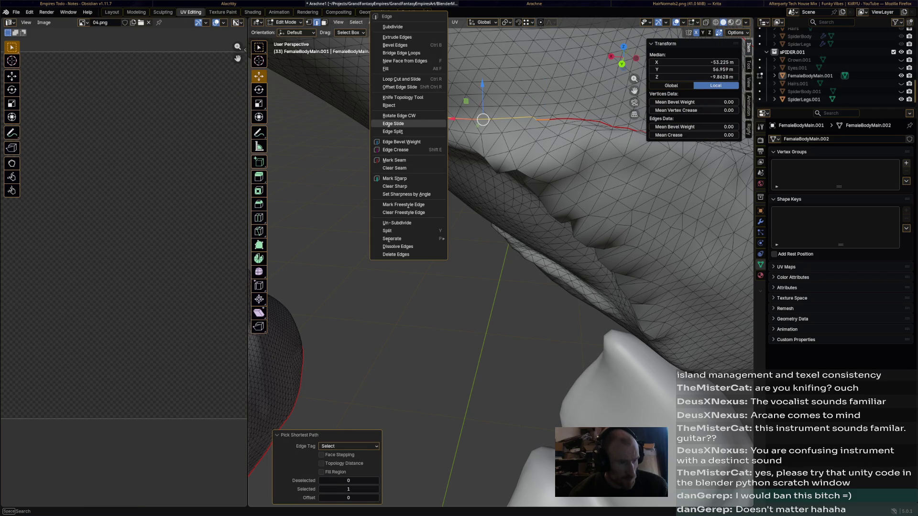
{"action": "left_click", "coordinate": [394, 178]}
{"action": "middle_click_drag", "start_coordinate": [502, 215], "coordinate": [539, 143]}
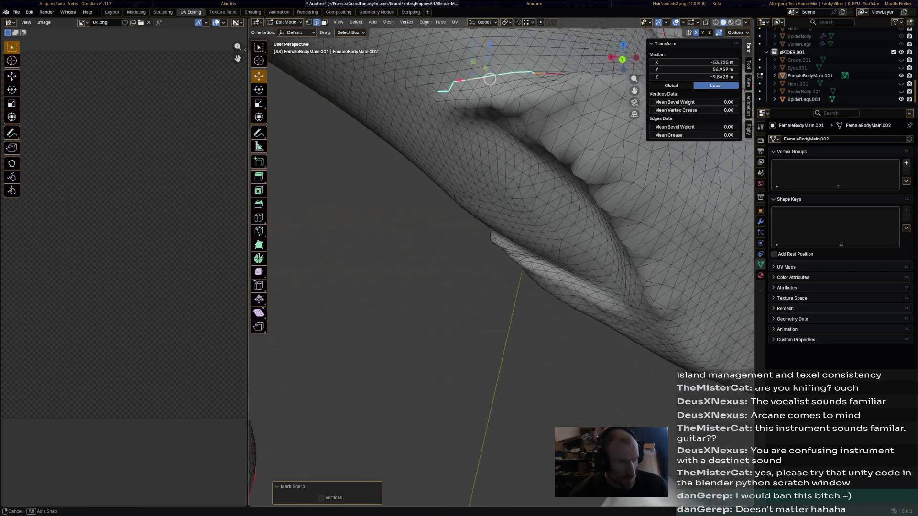
{"action": "middle_click_drag", "start_coordinate": [503, 180], "coordinate": [473, 194]}
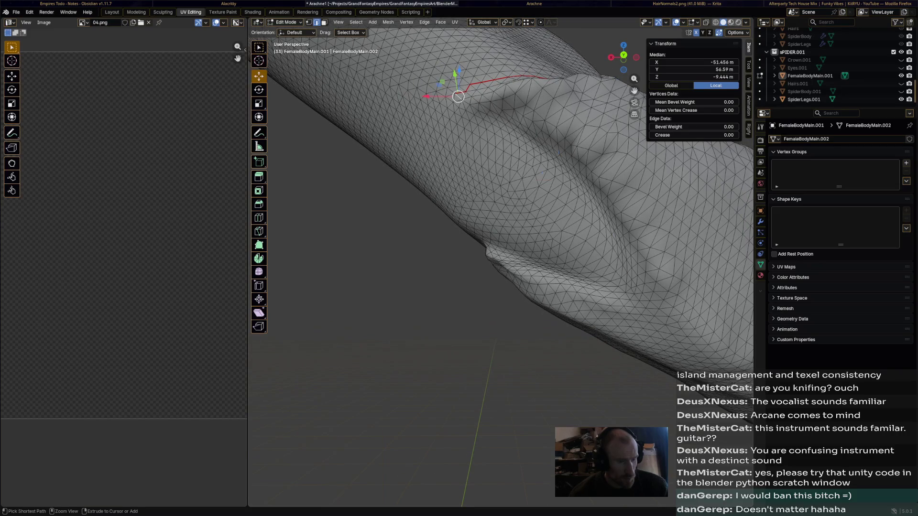
{"action": "left_click", "coordinate": [558, 179], "text": "ctrl"}
{"action": "key", "text": "ctrl+e"}
{"action": "left_click", "coordinate": [589, 309]}
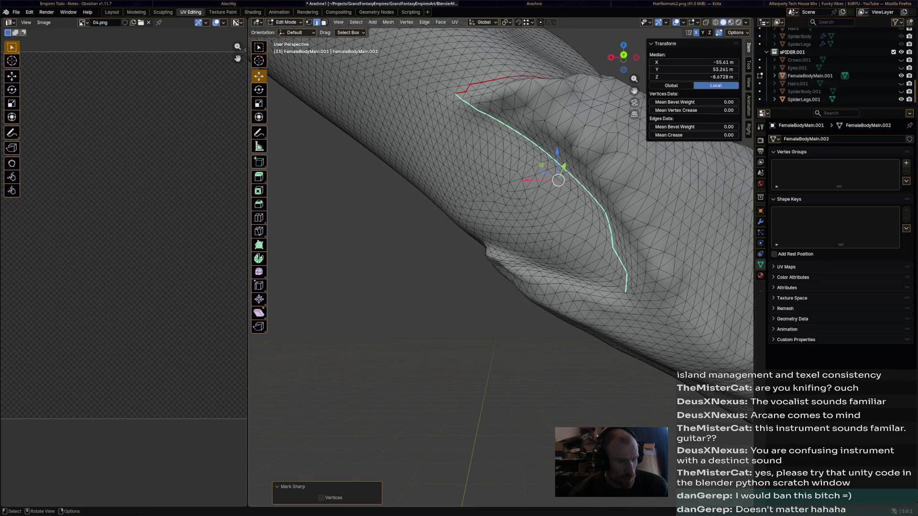
{"action": "key", "text": "ctrl+e"}
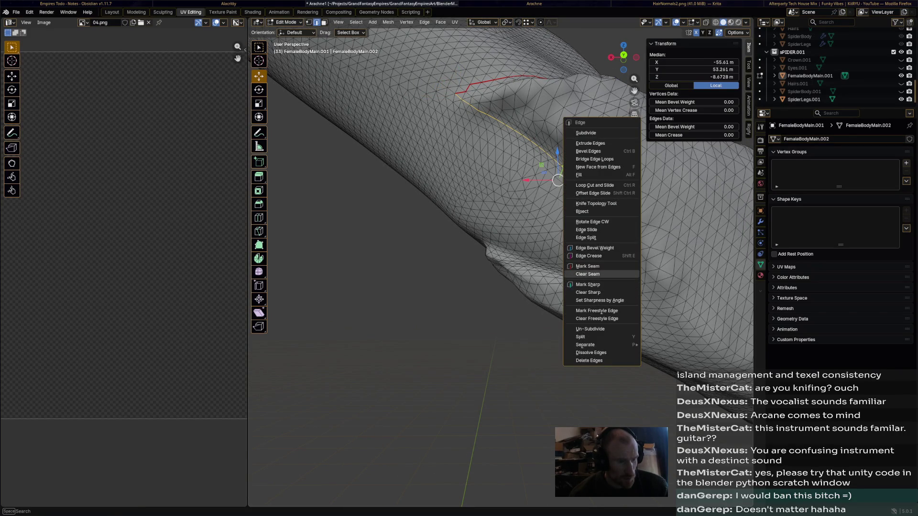
{"action": "left_click", "coordinate": [601, 273]}
- Mark the edge path around the elbow as a UV seam
{"action": "left_click", "coordinate": [622, 287]}
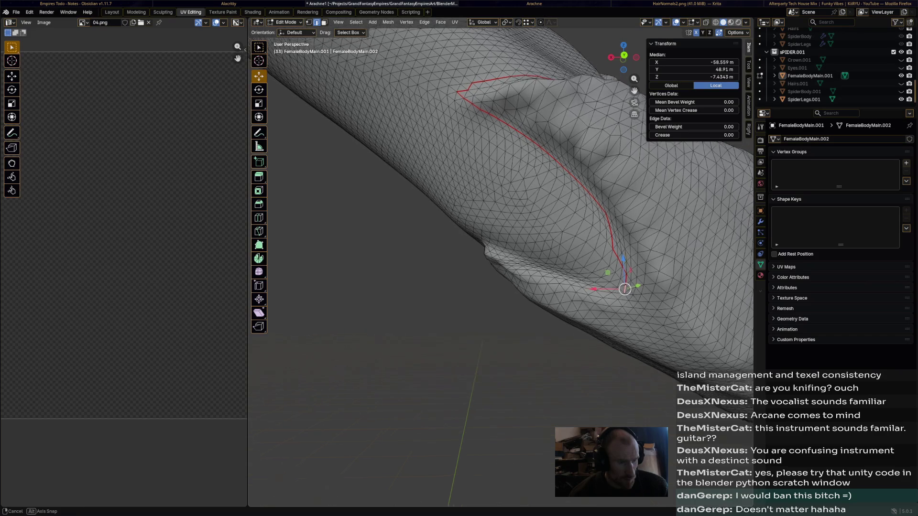
{"action": "middle_click_drag", "start_coordinate": [645, 301], "coordinate": [603, 288]}
{"action": "left_click", "coordinate": [538, 275], "text": "ctrl"}
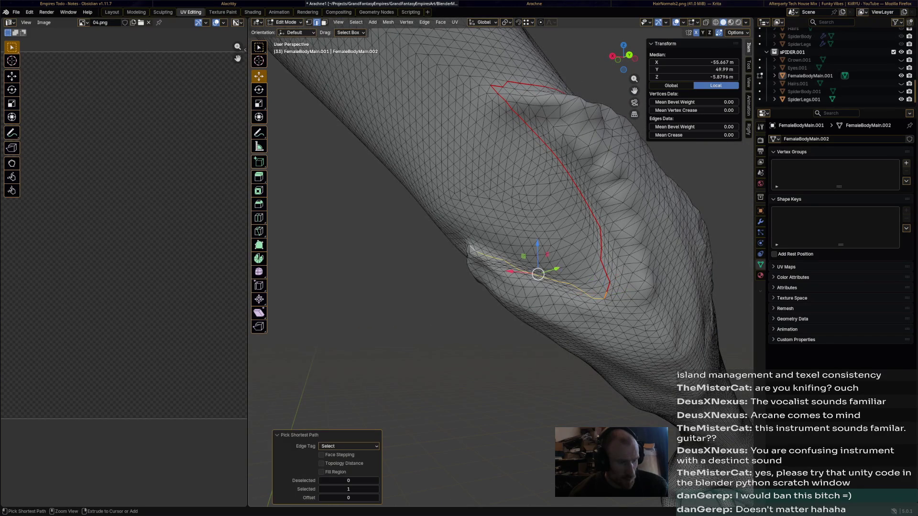
{"action": "key", "text": "ctrl+e"}
{"action": "left_click", "coordinate": [433, 249]}
- Extend the edge path selection vertex by vertex further along the arm
{"action": "middle_click_drag", "start_coordinate": [538, 273], "coordinate": [452, 273]}
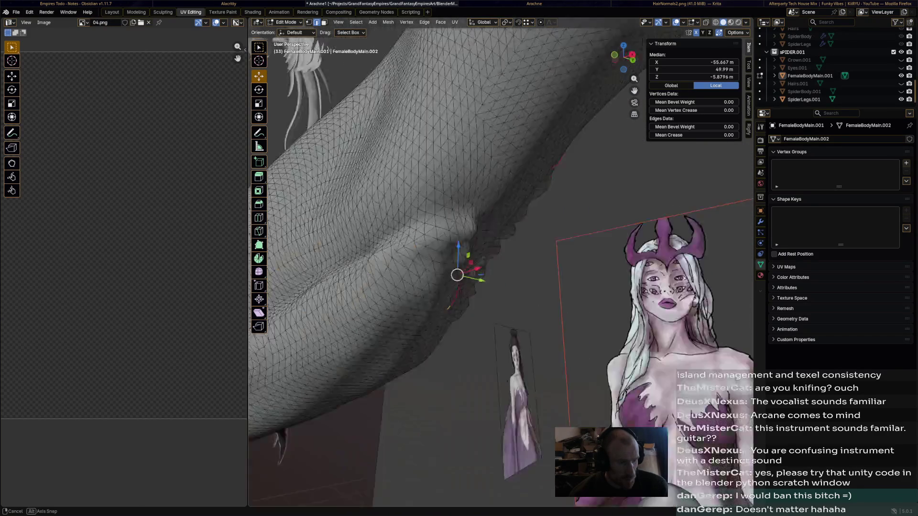
{"action": "left_click", "coordinate": [459, 267], "text": "ctrl"}
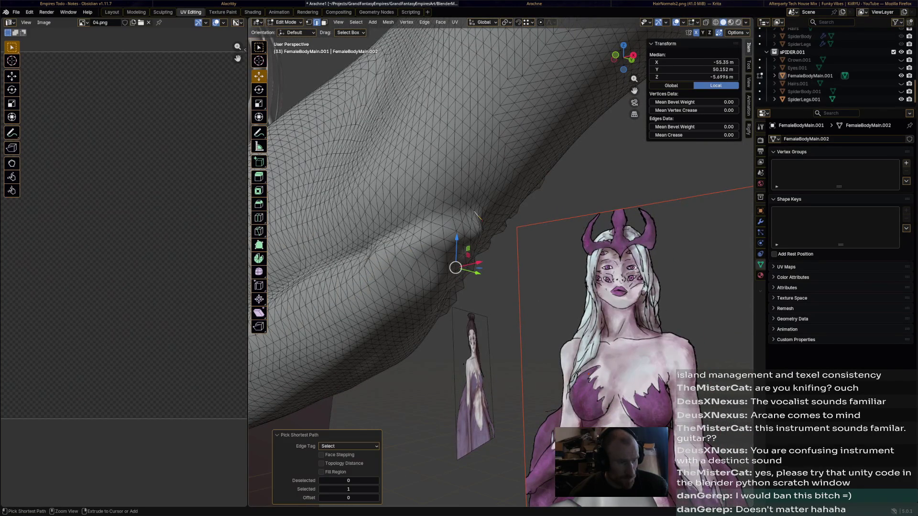
{"action": "mouse_move", "coordinate": [574, 287]}
{"action": "middle_mouse_down"}
{"action": "mouse_move", "coordinate": [502, 273]}
{"action": "mouse_move", "coordinate": [460, 280]}
{"action": "mouse_move", "coordinate": [465, 216]}
{"action": "middle_mouse_up"}
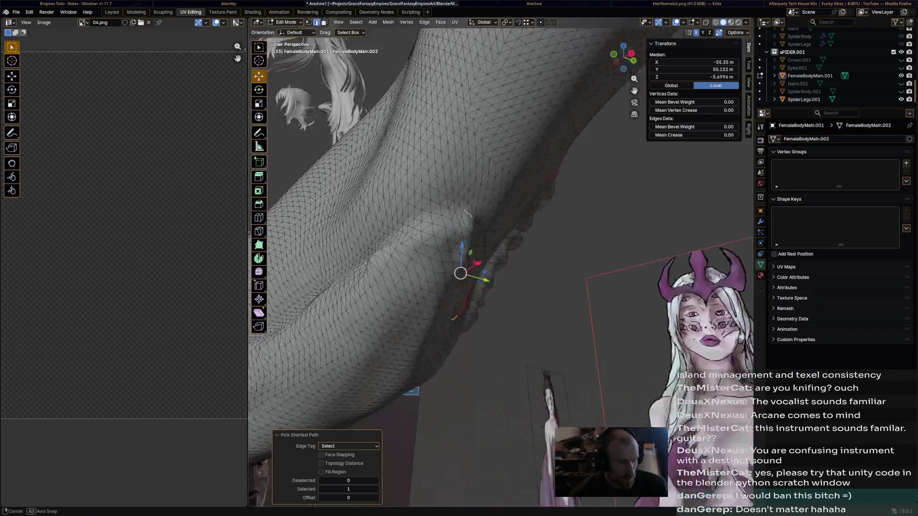
{"action": "left_click", "coordinate": [475, 215], "text": "ctrl"}
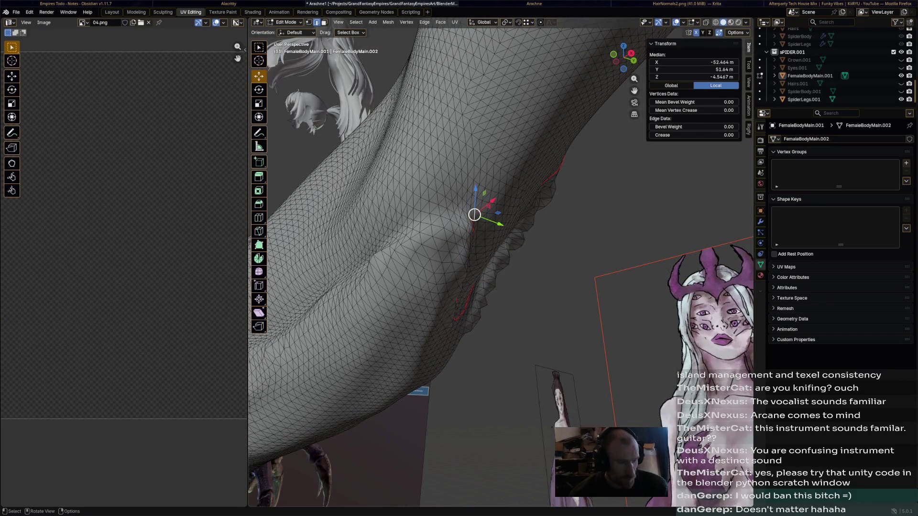
{"action": "left_click", "coordinate": [472, 222], "text": "ctrl"}
{"action": "mouse_move", "coordinate": [472, 223]}
{"action": "middle_mouse_down"}
{"action": "mouse_move", "coordinate": [466, 214]}
{"action": "mouse_move", "coordinate": [505, 202]}
{"action": "mouse_move", "coordinate": [428, 218]}
{"action": "middle_mouse_up"}
{"action": "left_click", "coordinate": [505, 202], "text": "ctrl"}
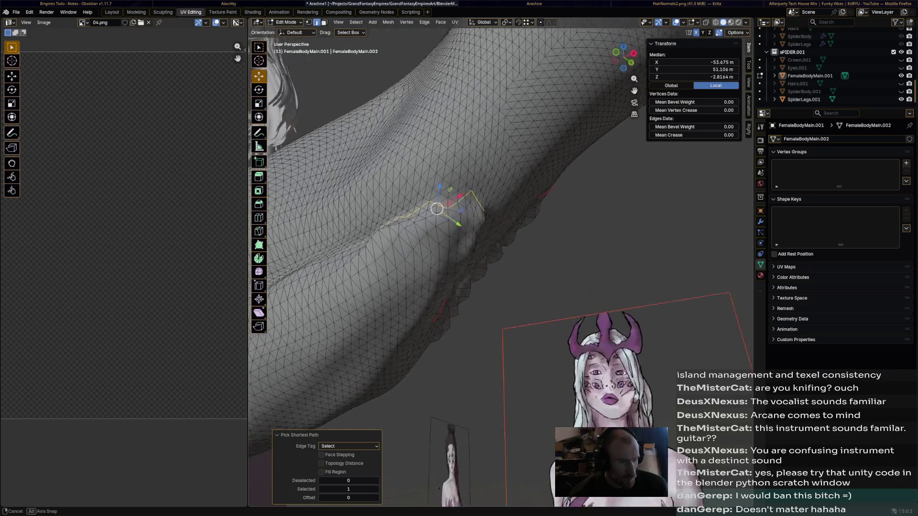
{"action": "left_click", "coordinate": [474, 212]}
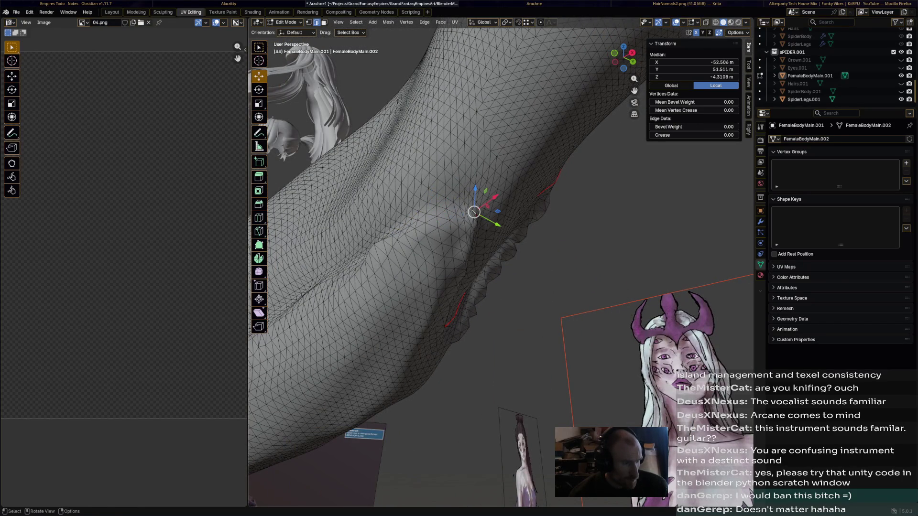
- Knife-cut a new edge across the elbow crease and mark it as a UV seam
{"action": "key", "text": "k"}
{"action": "middle_click_drag", "start_coordinate": [474, 215], "coordinate": [475, 218], "text": "shift"}
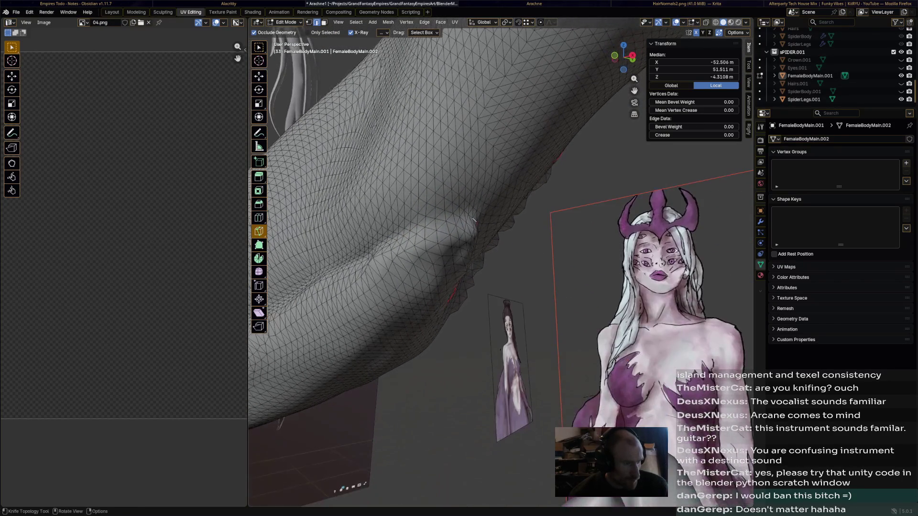
{"action": "left_click", "coordinate": [449, 217]}
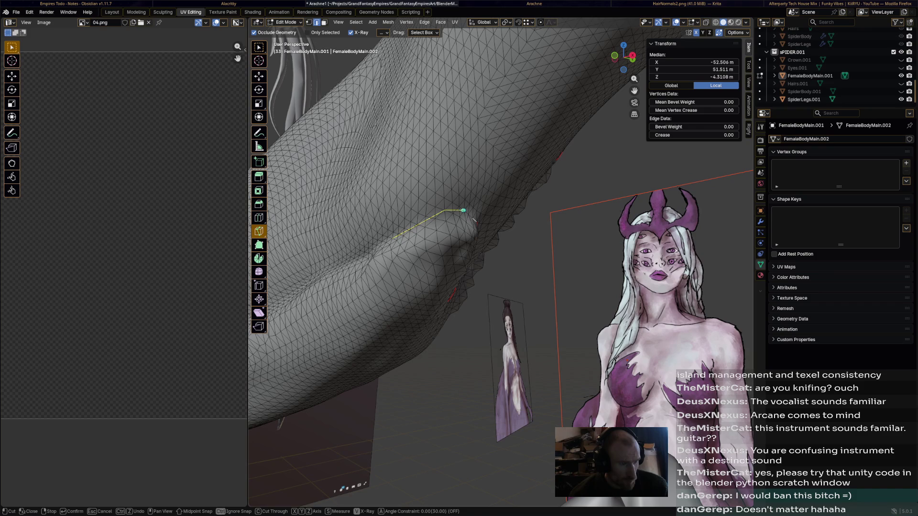
{"action": "key", "text": "Return"}
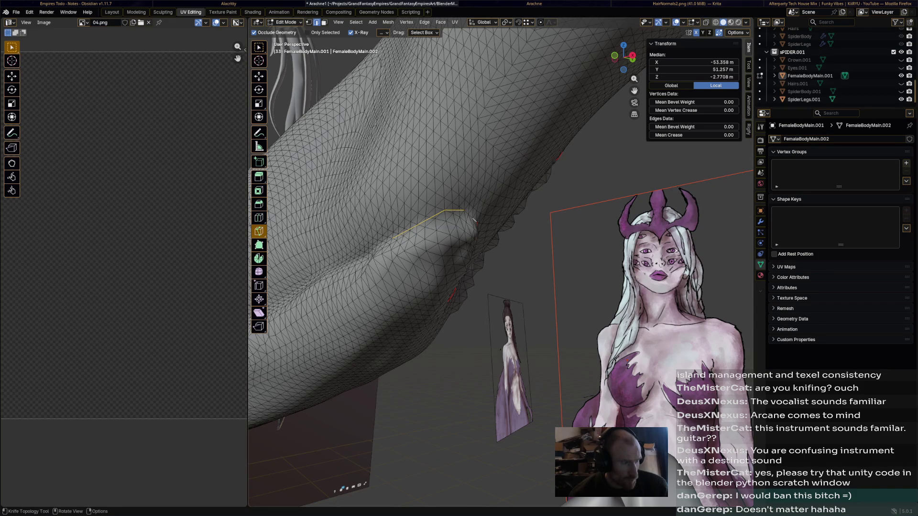
{"action": "key", "text": "g"}
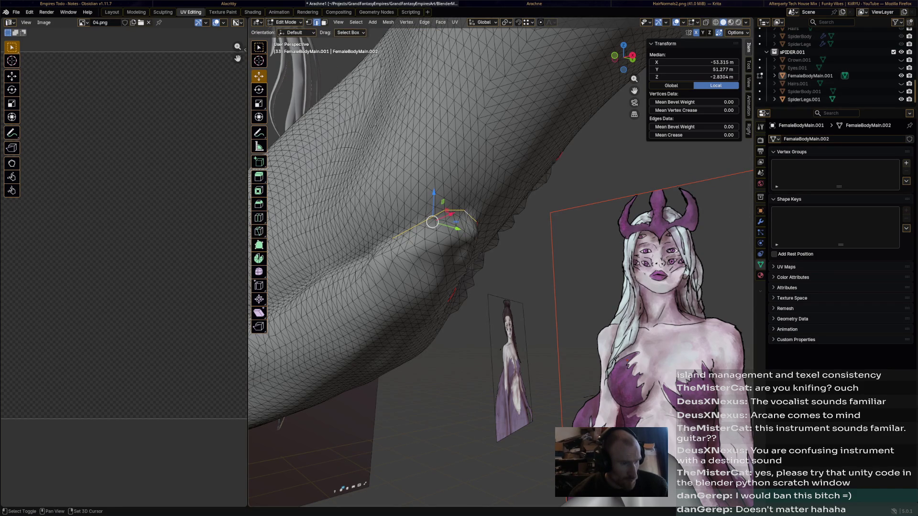
{"action": "key", "text": "ctrl+e"}
{"action": "left_click", "coordinate": [429, 212]}
- Select another edge path along the arm and mark it as a UV seam
{"action": "middle_click_drag", "start_coordinate": [502, 252], "coordinate": [430, 180]}
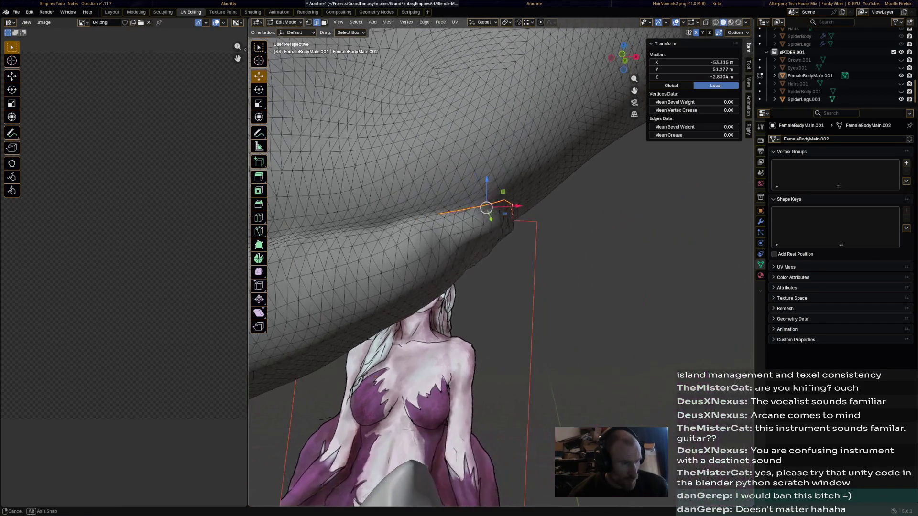
{"action": "left_click", "coordinate": [466, 212], "text": "shift"}
{"action": "middle_click_drag", "start_coordinate": [502, 215], "coordinate": [459, 215]}
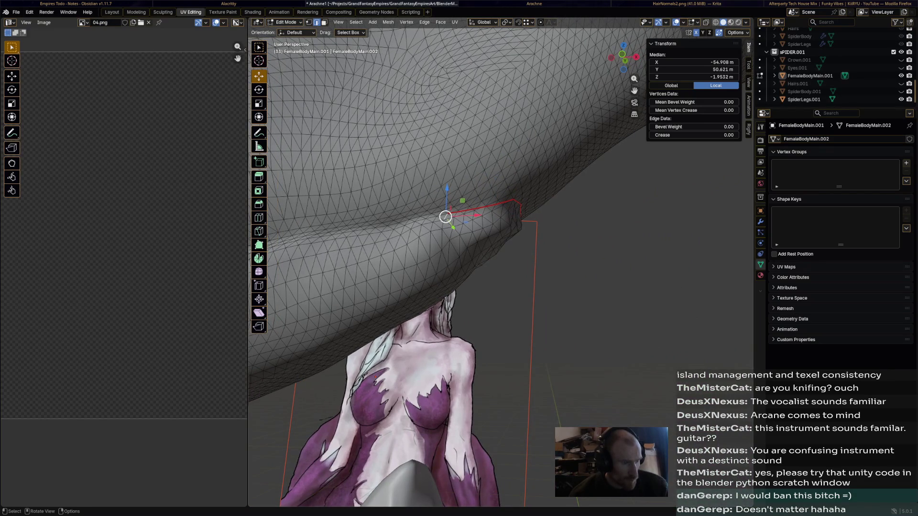
{"action": "mouse_move", "coordinate": [502, 251]}
{"action": "middle_mouse_down"}
{"action": "mouse_move", "coordinate": [431, 216]}
{"action": "mouse_move", "coordinate": [538, 252]}
{"action": "middle_mouse_up"}
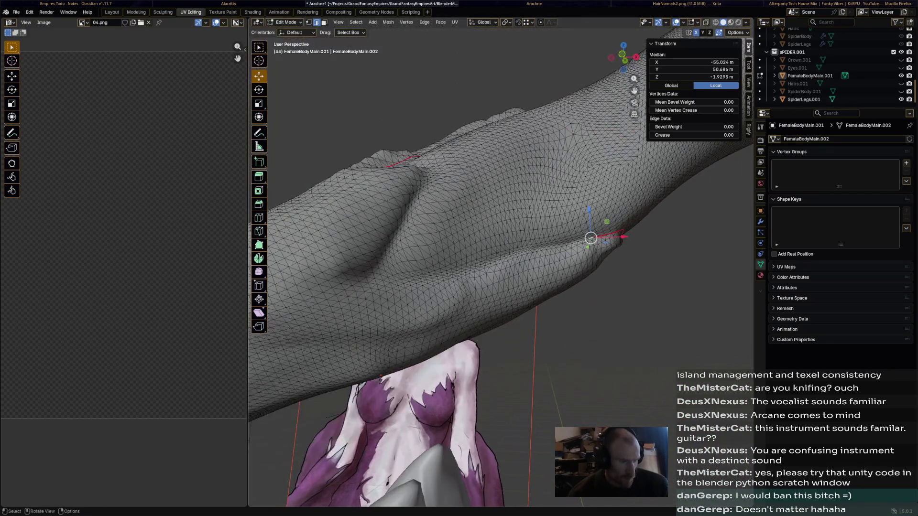
{"action": "scroll", "coordinate": [502, 216], "scroll_direction": "up", "scroll_amount": 2}
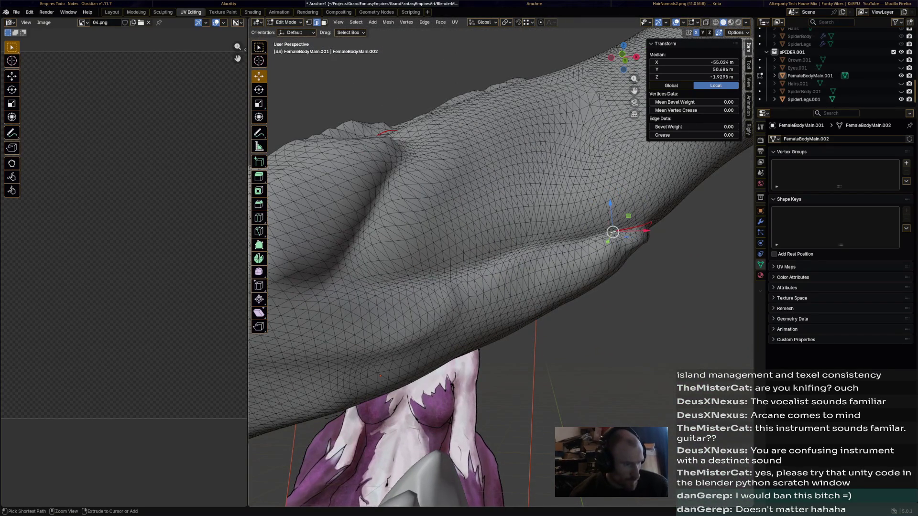
{"action": "left_click", "coordinate": [345, 280], "text": "ctrl"}
{"action": "left_click", "coordinate": [339, 268], "text": "ctrl"}
{"action": "right_click", "coordinate": [316, 215]}
{"action": "left_click", "coordinate": [315, 237]}
{"action": "middle_click_drag", "start_coordinate": [502, 251], "coordinate": [517, 287]}
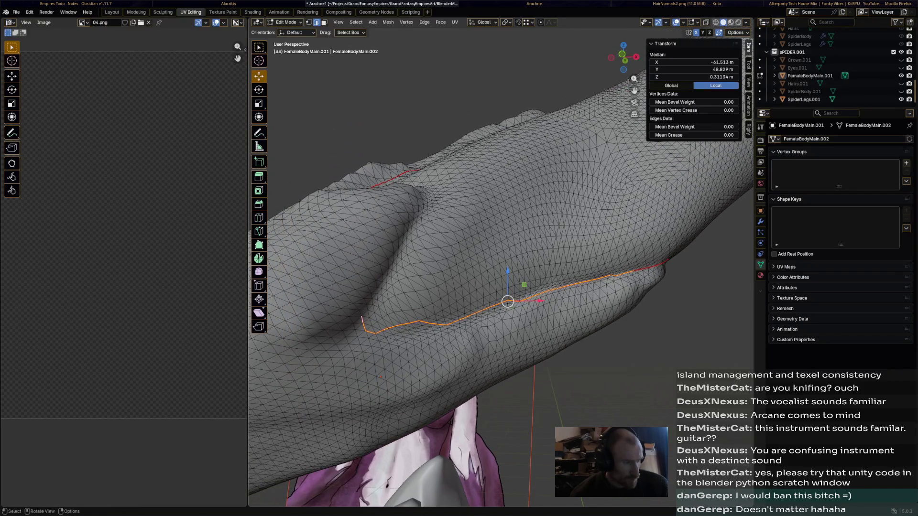
- Knife-cut edges onward from the seam's end and mark them as a seam from the UV menu
{"action": "left_click", "coordinate": [258, 231]}
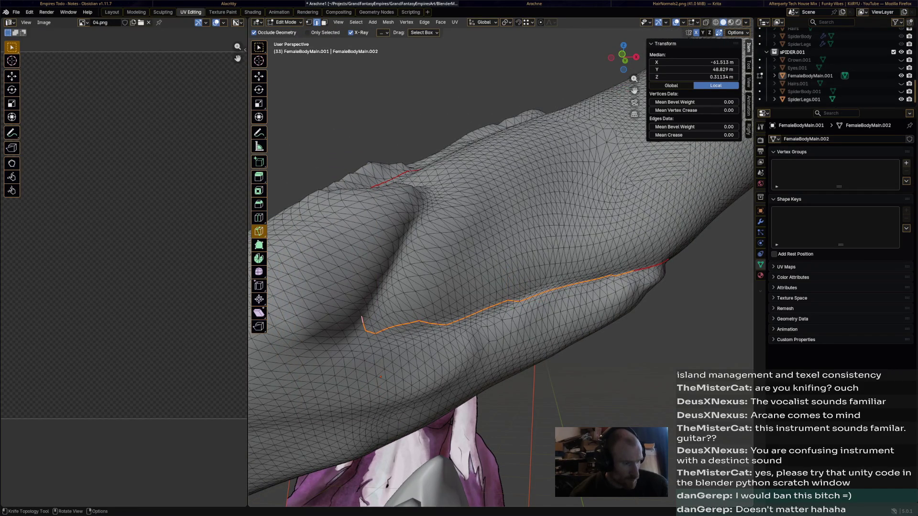
{"action": "left_click", "coordinate": [362, 316]}
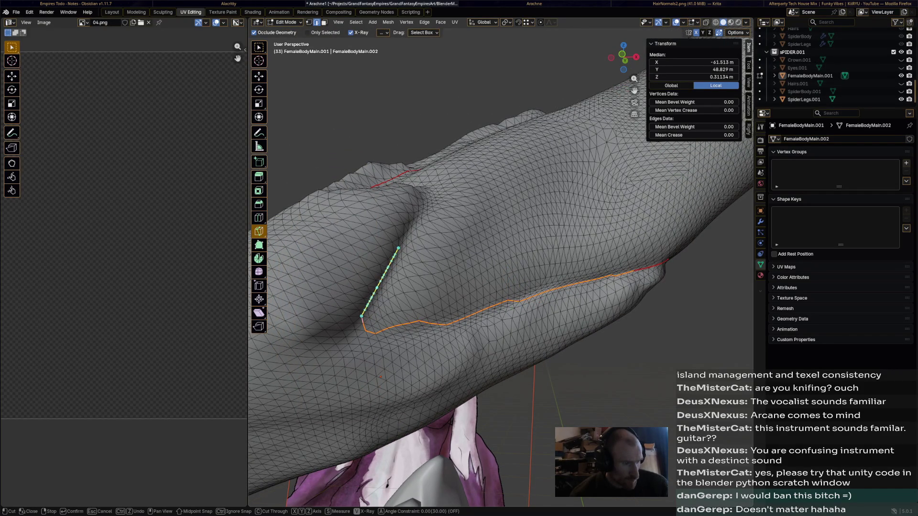
{"action": "mouse_move", "coordinate": [424, 204]}
{"action": "middle_mouse_down"}
{"action": "mouse_move", "coordinate": [431, 287]}
{"action": "mouse_move", "coordinate": [402, 323]}
{"action": "mouse_move", "coordinate": [503, 330]}
{"action": "middle_mouse_up"}
{"action": "left_click", "coordinate": [402, 324]}
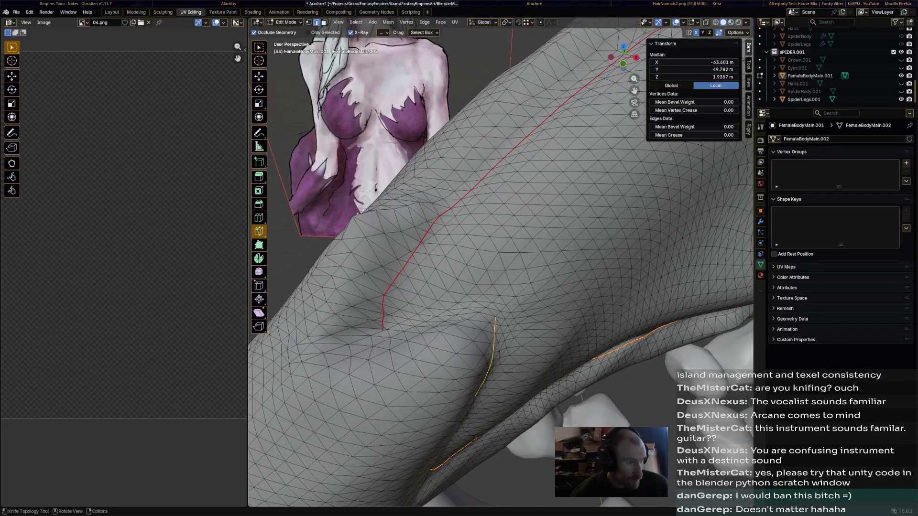
{"action": "left_click", "coordinate": [455, 22]}
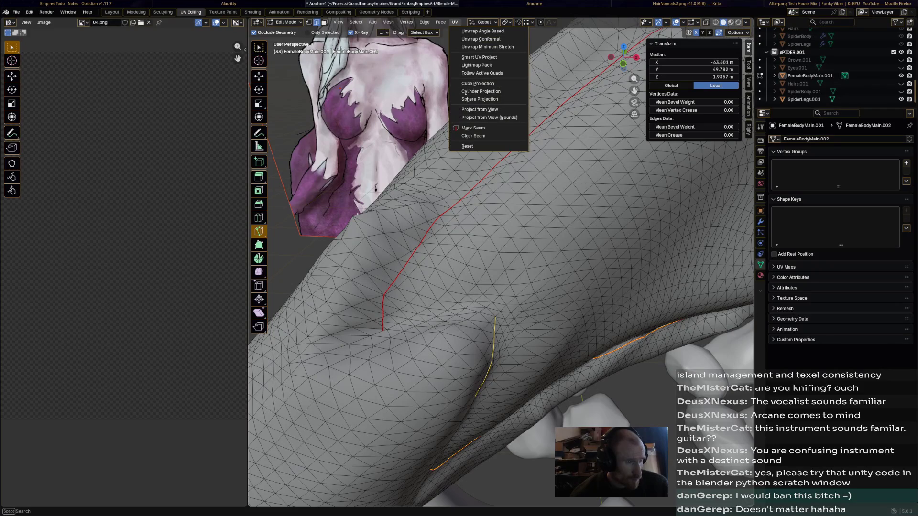
{"action": "left_click", "coordinate": [473, 127]}
{"action": "mouse_move", "coordinate": [474, 216]}
{"action": "middle_mouse_down"}
{"action": "mouse_move", "coordinate": [517, 273]}
{"action": "mouse_move", "coordinate": [488, 236]}
{"action": "middle_mouse_up"}
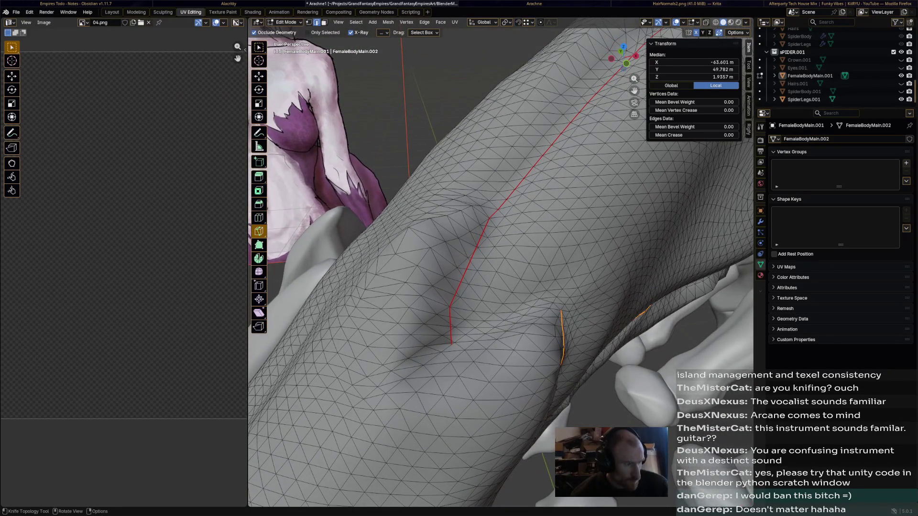
- Mark the edge path along the new cut as a UV seam, then deselect everything
{"action": "key", "text": "w"}
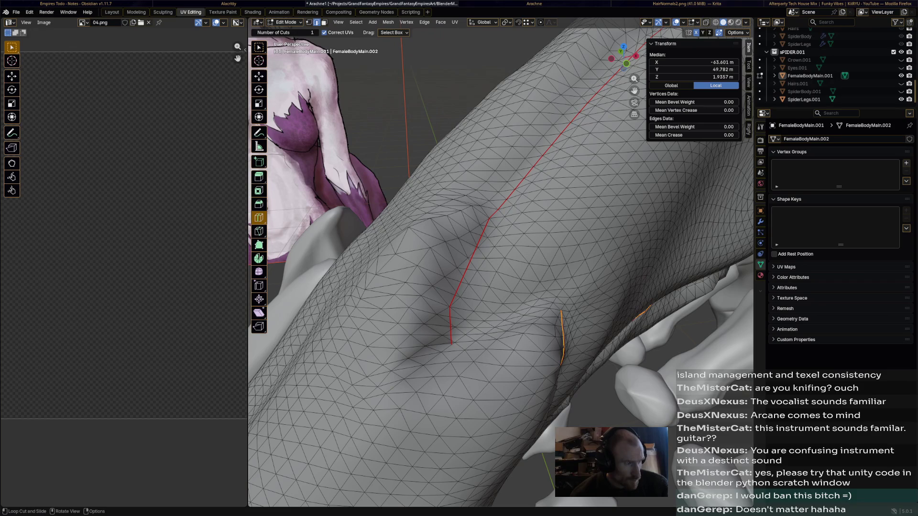
{"action": "key", "text": "shift+space"}
{"action": "key", "text": "g"}
{"action": "left_click", "coordinate": [439, 326]}
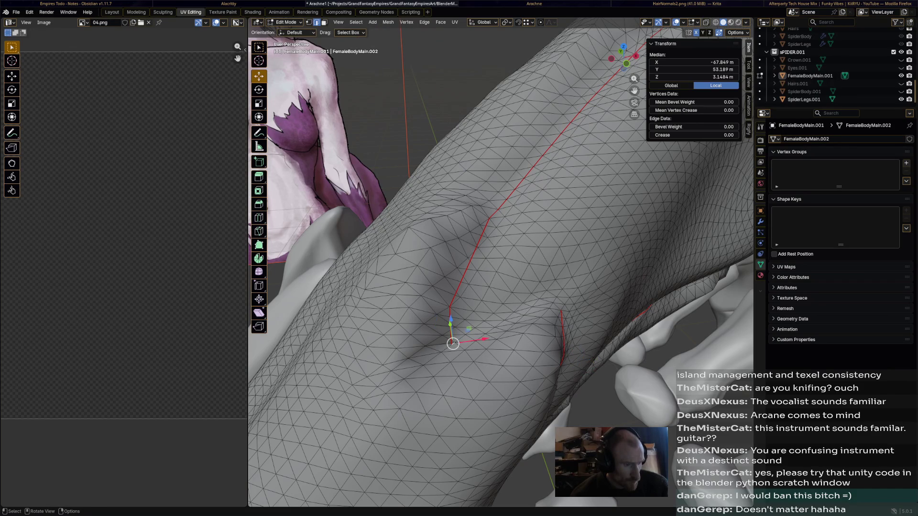
{"action": "left_click", "coordinate": [490, 316], "text": "ctrl"}
{"action": "key", "text": "ctrl+e"}
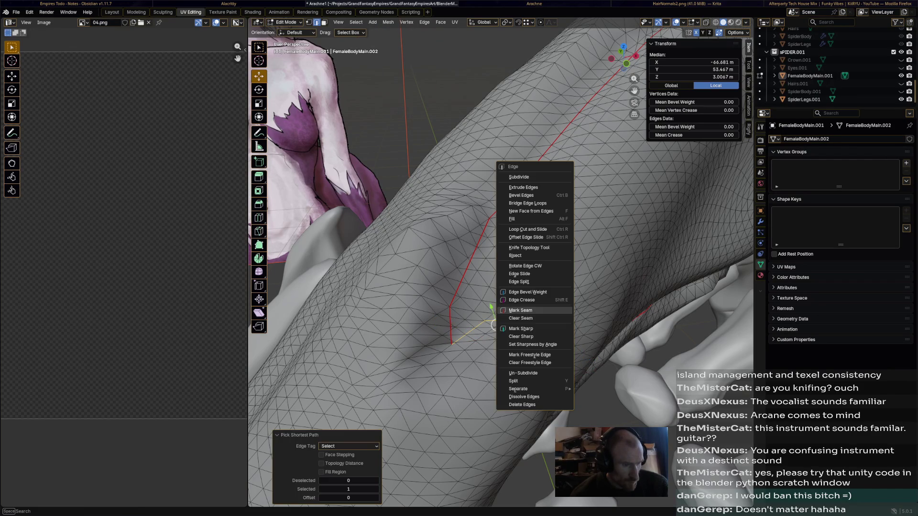
{"action": "left_click", "coordinate": [521, 310]}
{"action": "scroll", "coordinate": [489, 315], "scroll_direction": "down", "scroll_amount": 5}
{"action": "mouse_move", "coordinate": [490, 316]}
{"action": "middle_mouse_down"}
{"action": "mouse_move", "coordinate": [490, 399]}
{"action": "mouse_move", "coordinate": [431, 288]}
{"action": "mouse_move", "coordinate": [359, 323]}
{"action": "middle_mouse_up"}
{"action": "key", "text": "alt+a"}
{"action": "scroll", "coordinate": [466, 287], "scroll_direction": "up", "scroll_amount": 3}
{"action": "middle_click_drag", "start_coordinate": [466, 287], "coordinate": [502, 216]}
{"action": "scroll", "coordinate": [488, 273], "scroll_direction": "up", "scroll_amount": 3}
{"action": "middle_click_drag", "start_coordinate": [488, 273], "coordinate": [431, 302]}
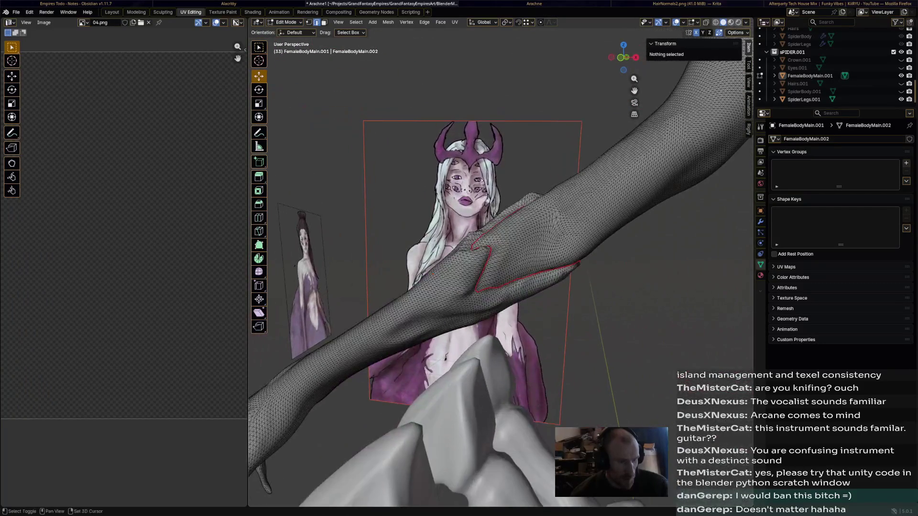
{"action": "scroll", "coordinate": [488, 273], "scroll_direction": "up", "scroll_amount": 3}
{"action": "scroll", "coordinate": [488, 287], "scroll_direction": "up", "scroll_amount": 3}
{"action": "scroll", "coordinate": [488, 287], "scroll_direction": "down", "scroll_amount": 3}
- Study the hand from behind and pick starting vertices on the forearm
{"action": "mouse_move", "coordinate": [488, 287]}
{"action": "middle_mouse_down"}
{"action": "mouse_move", "coordinate": [534, 462]}
{"action": "mouse_move", "coordinate": [502, 358]}
{"action": "mouse_move", "coordinate": [445, 259]}
{"action": "mouse_move", "coordinate": [502, 373]}
{"action": "mouse_move", "coordinate": [445, 266]}
{"action": "middle_mouse_up"}
{"action": "mouse_move", "coordinate": [478, 389]}
{"action": "middle_mouse_down"}
{"action": "mouse_move", "coordinate": [452, 280]}
{"action": "mouse_move", "coordinate": [495, 301]}
{"action": "mouse_move", "coordinate": [495, 287]}
{"action": "mouse_move", "coordinate": [488, 280]}
{"action": "mouse_move", "coordinate": [473, 316]}
{"action": "mouse_move", "coordinate": [452, 273]}
{"action": "mouse_move", "coordinate": [409, 280]}
{"action": "mouse_move", "coordinate": [437, 308]}
{"action": "mouse_move", "coordinate": [430, 294]}
{"action": "mouse_move", "coordinate": [409, 294]}
{"action": "mouse_move", "coordinate": [438, 323]}
{"action": "mouse_move", "coordinate": [423, 294]}
{"action": "middle_mouse_up"}
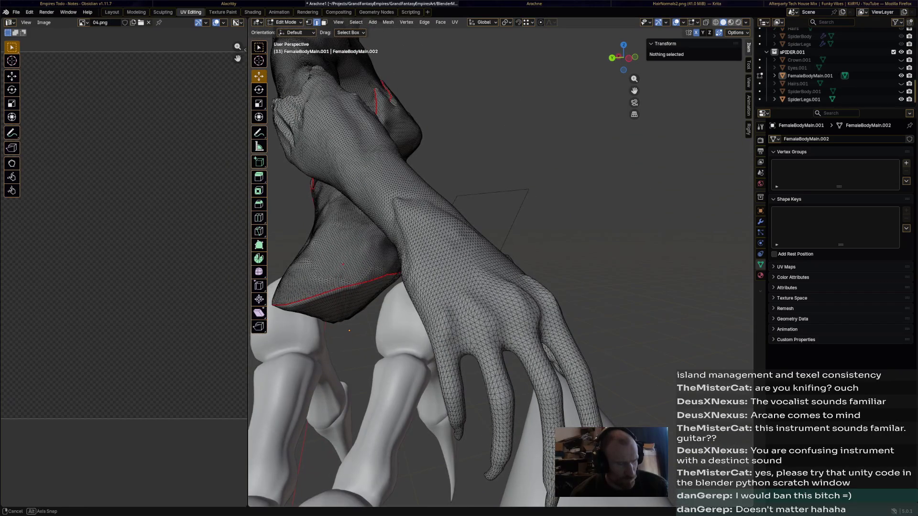
{"action": "middle_click_drag", "start_coordinate": [431, 286], "coordinate": [488, 344]}
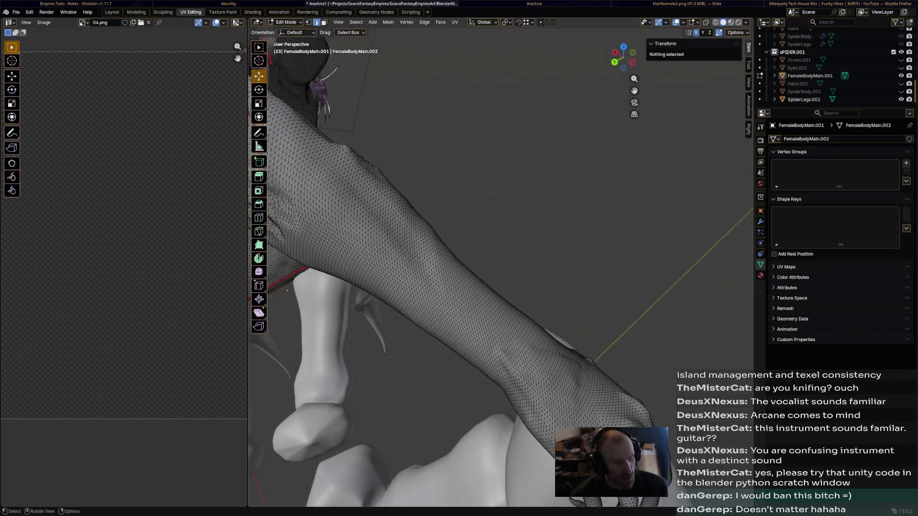
{"action": "left_click", "coordinate": [521, 334]}
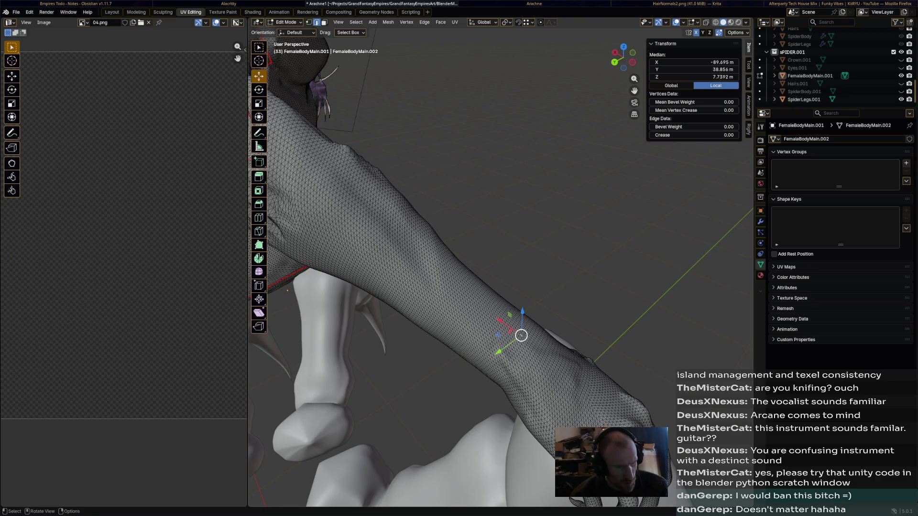
{"action": "left_click", "coordinate": [522, 338]}
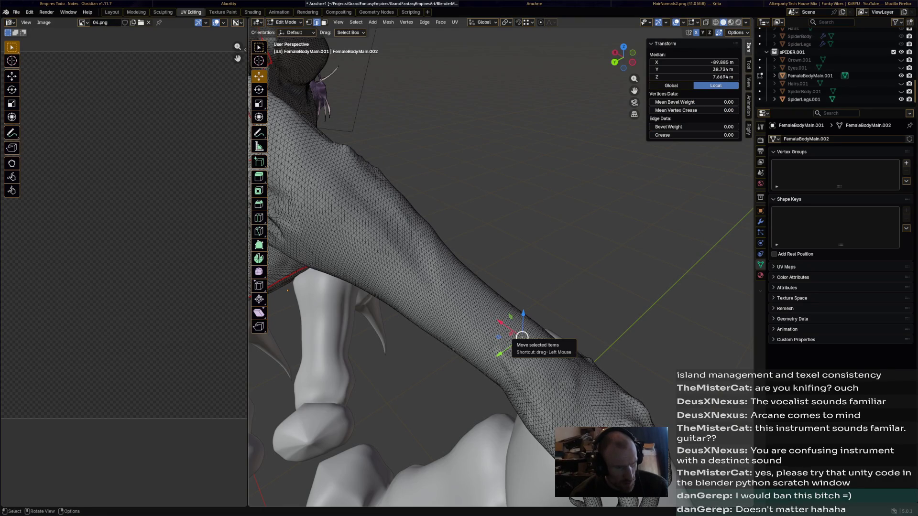
{"action": "scroll", "coordinate": [522, 338], "scroll_direction": "up", "scroll_amount": 3}
- Try several vertex and edge picks along the forearm to find the seam start
{"action": "mouse_move", "coordinate": [522, 338]}
{"action": "middle_mouse_down"}
{"action": "mouse_move", "coordinate": [408, 71]}
{"action": "mouse_move", "coordinate": [444, 179]}
{"action": "mouse_move", "coordinate": [479, 150]}
{"action": "middle_mouse_up"}
{"action": "left_click", "coordinate": [476, 154]}
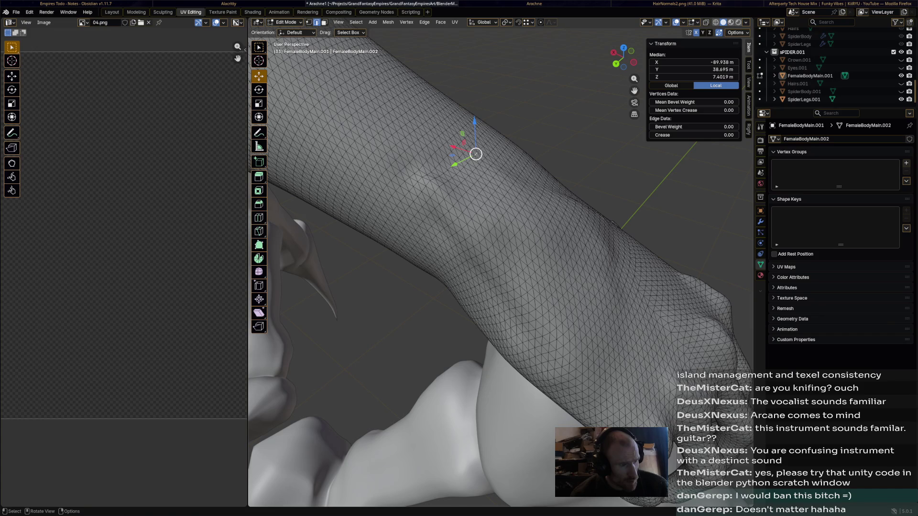
{"action": "left_click", "coordinate": [468, 157]}
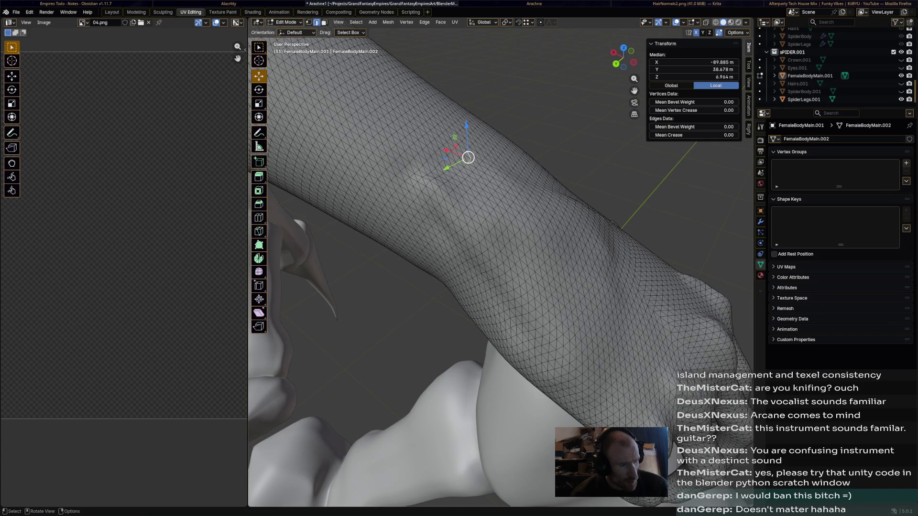
{"action": "left_click", "coordinate": [439, 201], "text": "ctrl"}
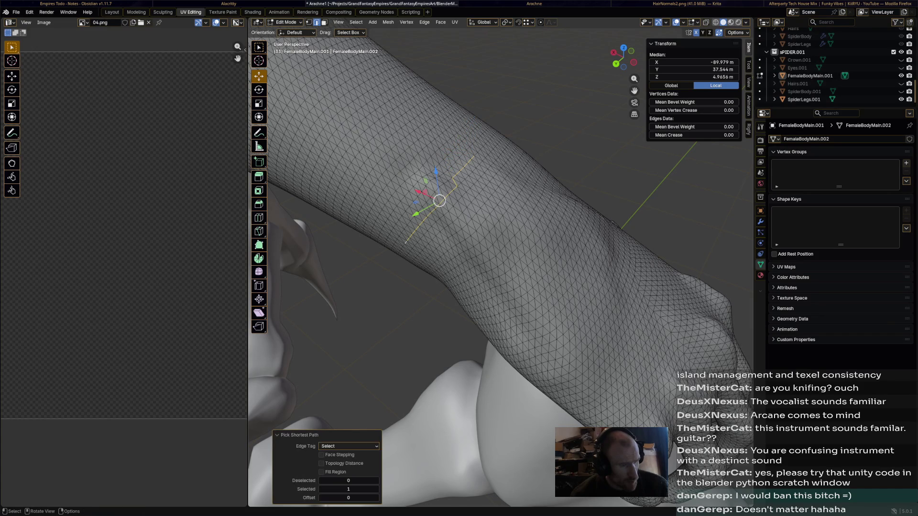
{"action": "left_click", "coordinate": [421, 258]}
{"action": "left_click", "coordinate": [473, 157]}
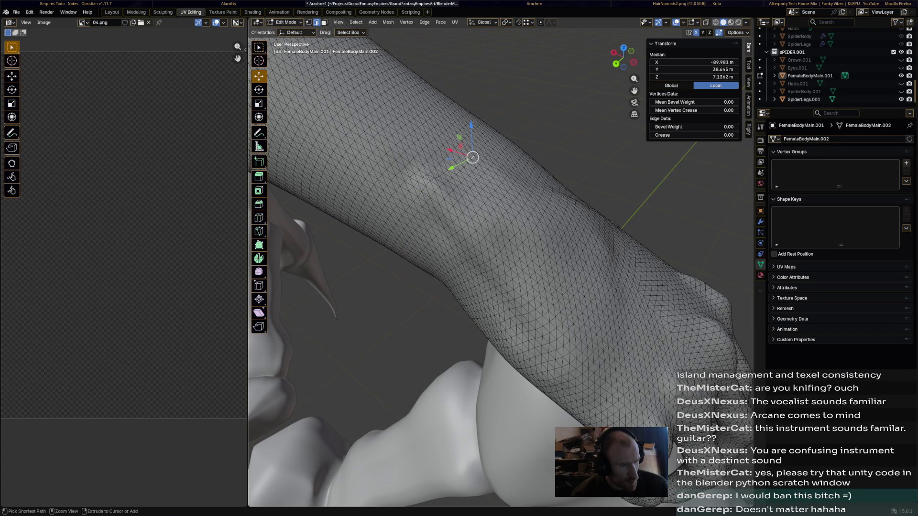
{"action": "left_click", "coordinate": [451, 145]}
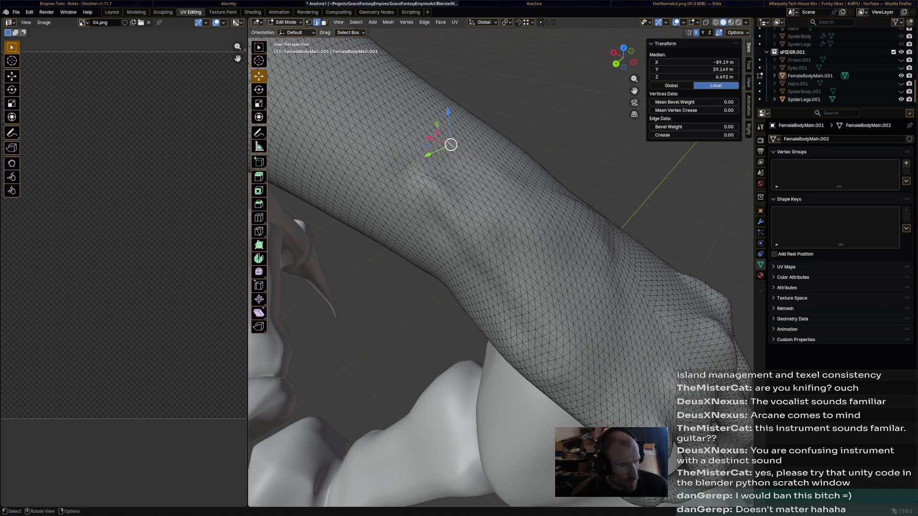
{"action": "left_click", "coordinate": [448, 140]}
- Select the shortest edge path running around the forearm at the wrist
{"action": "middle_click_drag", "start_coordinate": [466, 251], "coordinate": [502, 215]}
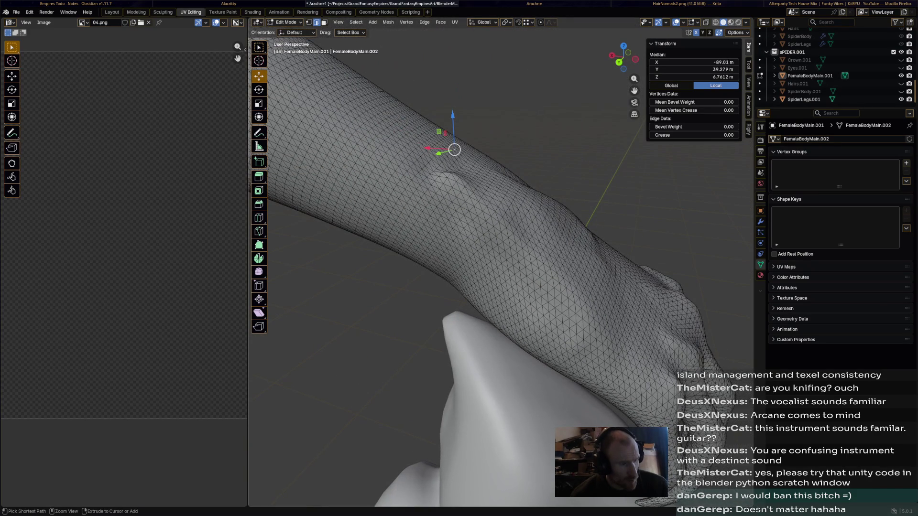
{"action": "middle_click_drag", "start_coordinate": [466, 251], "coordinate": [431, 180]}
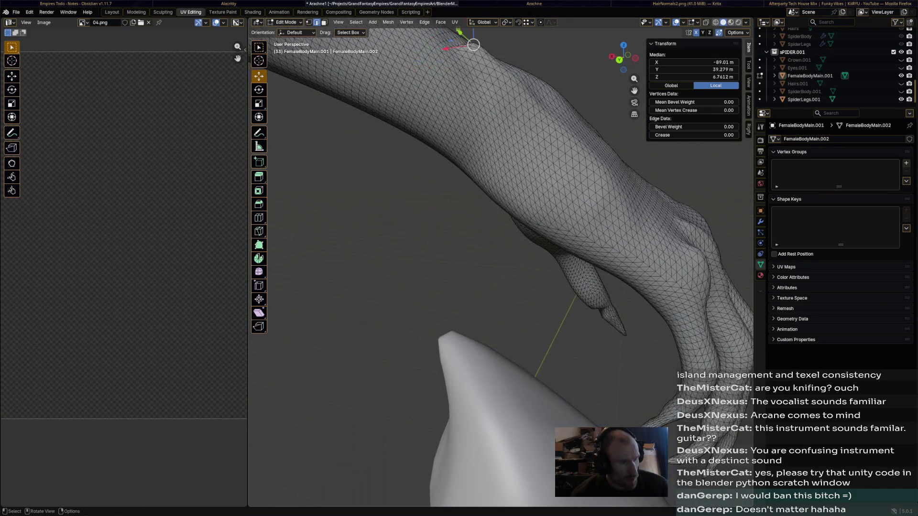
{"action": "left_click", "coordinate": [436, 73], "text": "ctrl"}
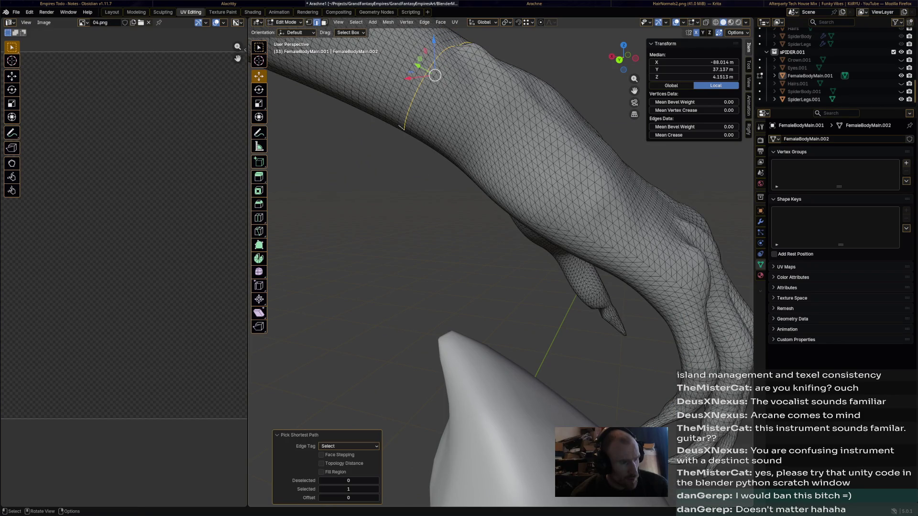
{"action": "mouse_move", "coordinate": [436, 74]}
{"action": "middle_mouse_down"}
{"action": "mouse_move", "coordinate": [482, 242]}
{"action": "mouse_move", "coordinate": [509, 170]}
{"action": "middle_mouse_up"}
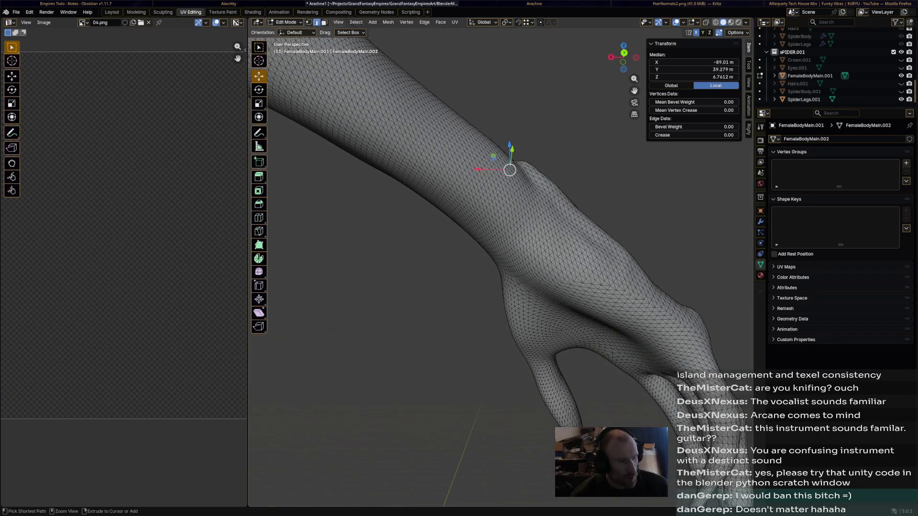
{"action": "left_click", "coordinate": [509, 170], "text": "ctrl"}
{"action": "left_click", "coordinate": [509, 170]}
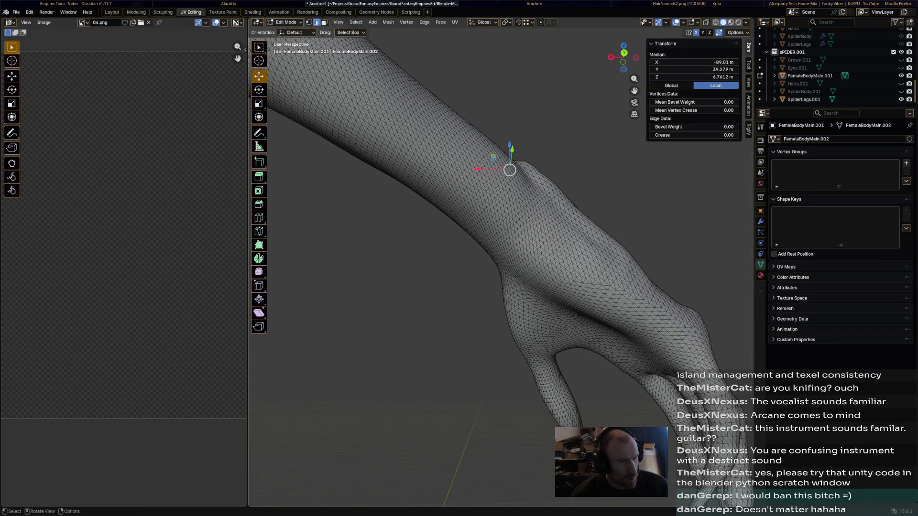
{"action": "left_click", "coordinate": [460, 214], "text": "ctrl"}
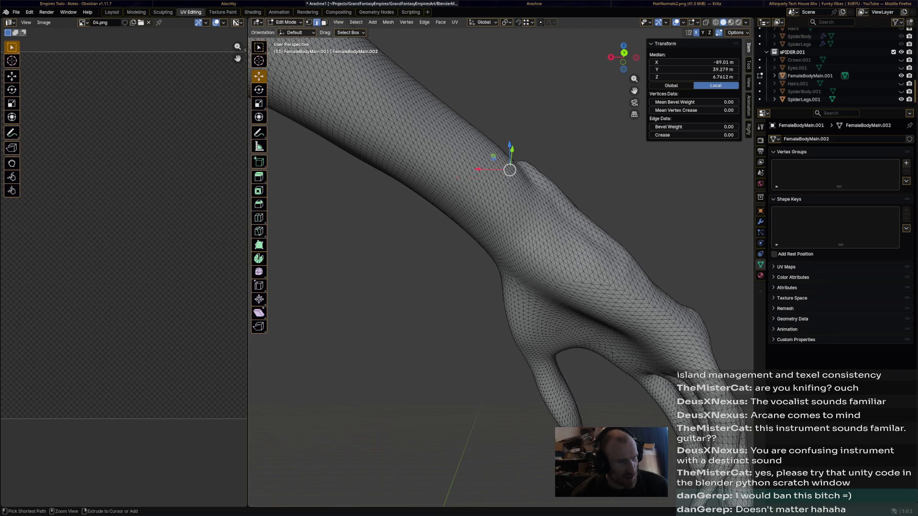
{"action": "mouse_move", "coordinate": [493, 179]}
{"action": "middle_mouse_down"}
{"action": "mouse_move", "coordinate": [695, 284]}
{"action": "mouse_move", "coordinate": [579, 186]}
{"action": "mouse_move", "coordinate": [545, 215]}
{"action": "mouse_move", "coordinate": [634, 288]}
{"action": "middle_mouse_up"}
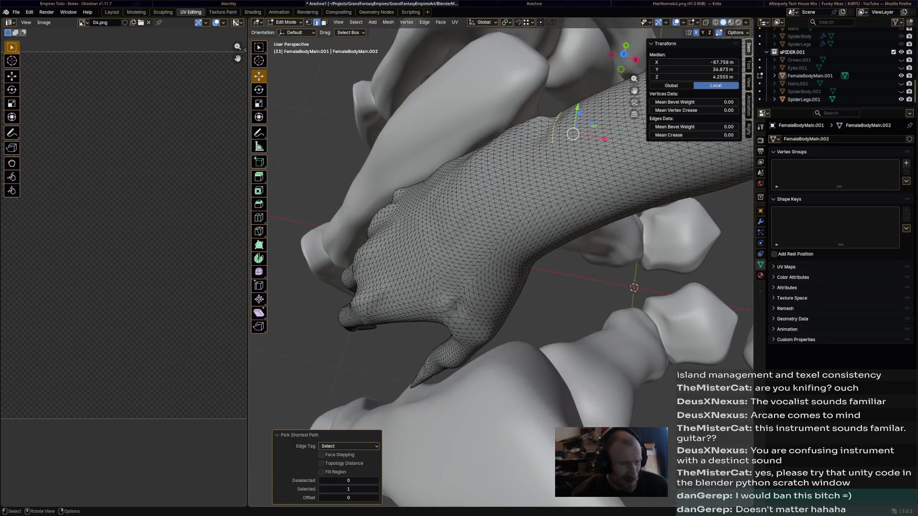
- Mark the selected wrist edge loop as a UV seam and clear the selection to reveal it in red
{"action": "mouse_move", "coordinate": [635, 287]}
{"action": "middle_mouse_down"}
{"action": "mouse_move", "coordinate": [596, 258]}
{"action": "mouse_move", "coordinate": [560, 309]}
{"action": "mouse_move", "coordinate": [524, 258]}
{"action": "middle_mouse_up"}
{"action": "scroll", "coordinate": [560, 309], "scroll_direction": "up", "scroll_amount": 3}
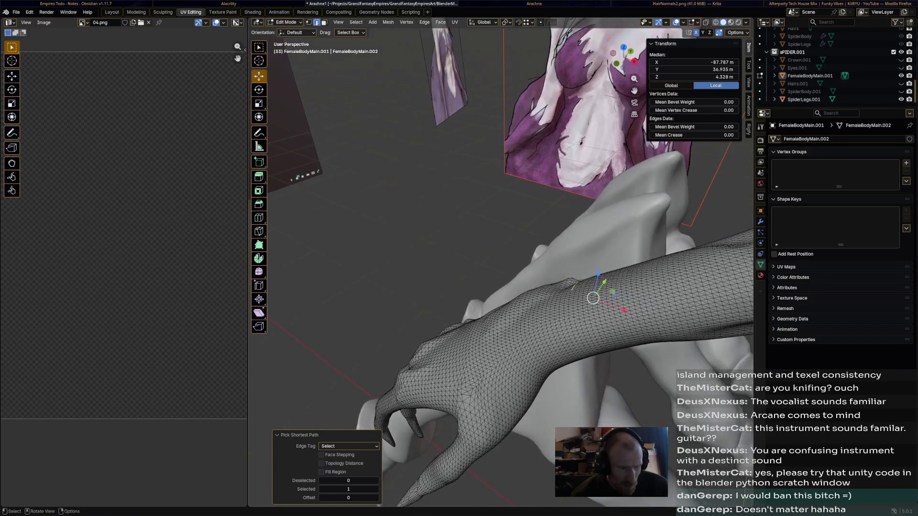
{"action": "mouse_move", "coordinate": [559, 309]}
{"action": "middle_mouse_down"}
{"action": "mouse_move", "coordinate": [466, 215]}
{"action": "mouse_move", "coordinate": [503, 258]}
{"action": "mouse_move", "coordinate": [416, 236]}
{"action": "middle_mouse_up"}
{"action": "right_click", "coordinate": [495, 215]}
{"action": "left_click", "coordinate": [517, 237]}
{"action": "middle_click_drag", "start_coordinate": [503, 287], "coordinate": [466, 251]}
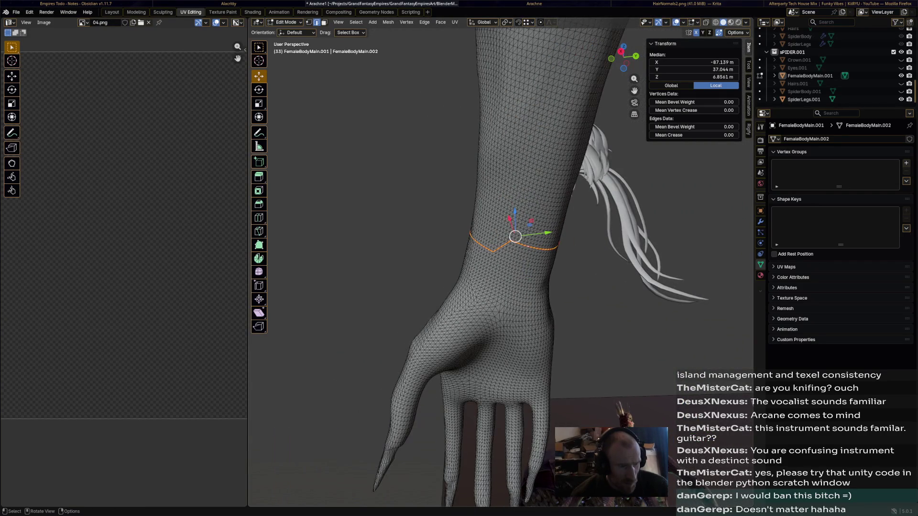
{"action": "scroll", "coordinate": [516, 238], "scroll_direction": "up", "scroll_amount": 1}
{"action": "key", "text": "ctrl+e"}
{"action": "left_click", "coordinate": [531, 245]}
- Orbit around the clawed hand and fingertips to inspect them
{"action": "middle_click_drag", "start_coordinate": [502, 287], "coordinate": [502, 180]}
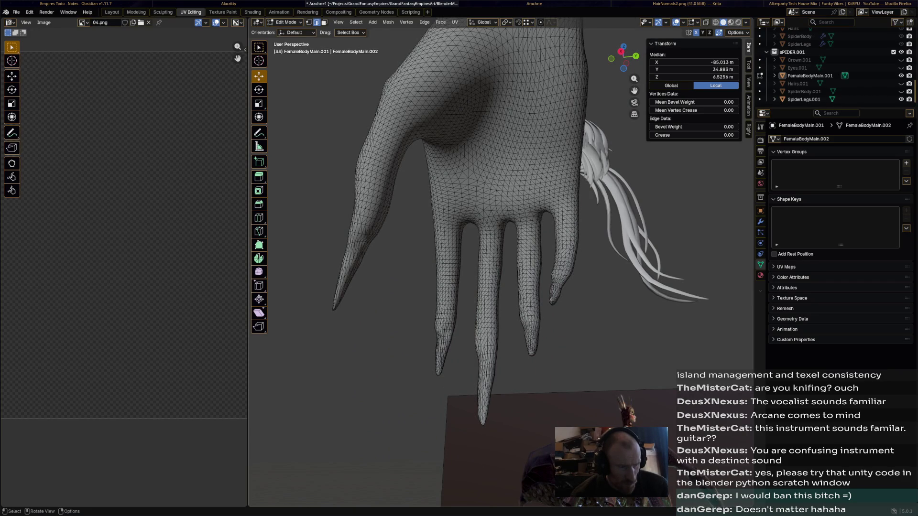
{"action": "middle_click_drag", "start_coordinate": [502, 251], "coordinate": [430, 180]}
{"action": "scroll", "coordinate": [466, 216], "scroll_direction": "up", "scroll_amount": 4}
{"action": "mouse_move", "coordinate": [467, 216]}
{"action": "middle_mouse_down"}
{"action": "mouse_move", "coordinate": [502, 251]}
{"action": "mouse_move", "coordinate": [431, 215]}
{"action": "middle_mouse_up"}
{"action": "scroll", "coordinate": [502, 251], "scroll_direction": "down", "scroll_amount": 5}
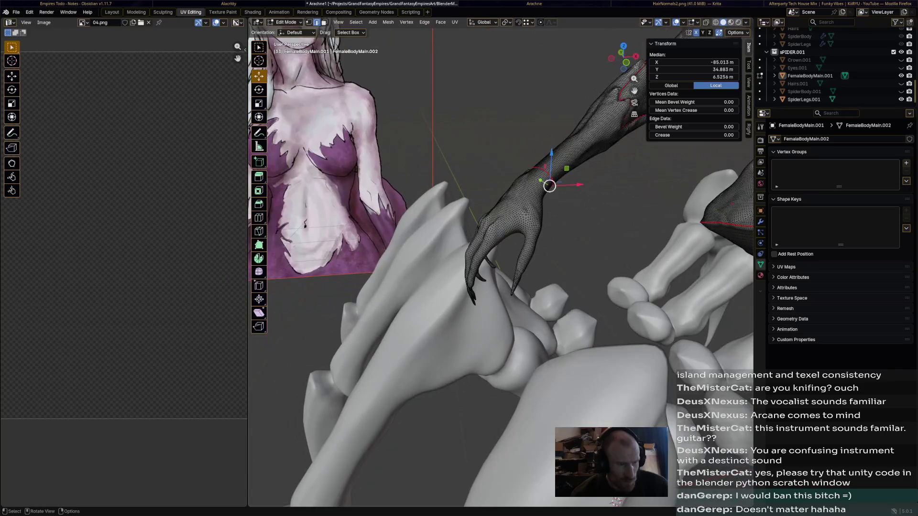
{"action": "mouse_move", "coordinate": [502, 251]}
{"action": "middle_mouse_down"}
{"action": "mouse_move", "coordinate": [431, 216]}
{"action": "mouse_move", "coordinate": [466, 238]}
{"action": "mouse_move", "coordinate": [459, 215]}
{"action": "mouse_move", "coordinate": [430, 229]}
{"action": "middle_mouse_up"}
{"action": "middle_click_drag", "start_coordinate": [503, 252], "coordinate": [437, 223]}
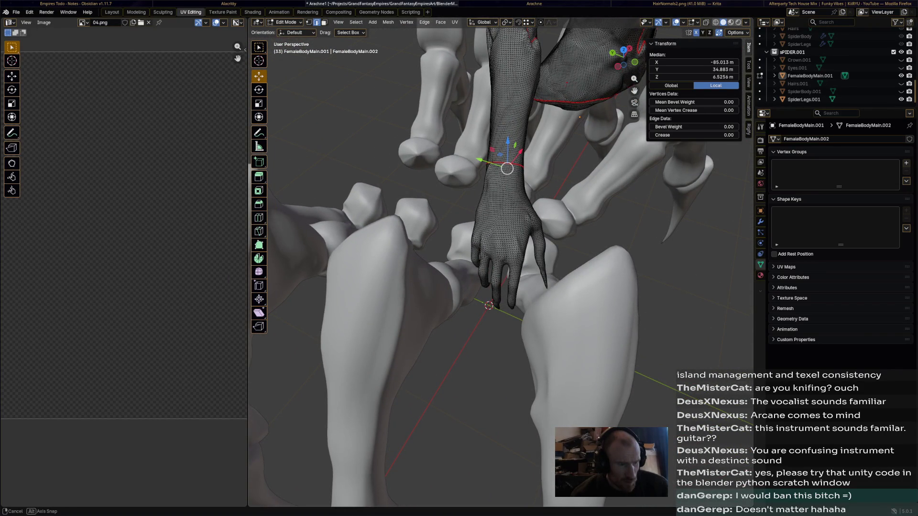
{"action": "middle_click_drag", "start_coordinate": [502, 252], "coordinate": [387, 215]}
{"action": "scroll", "coordinate": [502, 215], "scroll_direction": "up", "scroll_amount": 4}
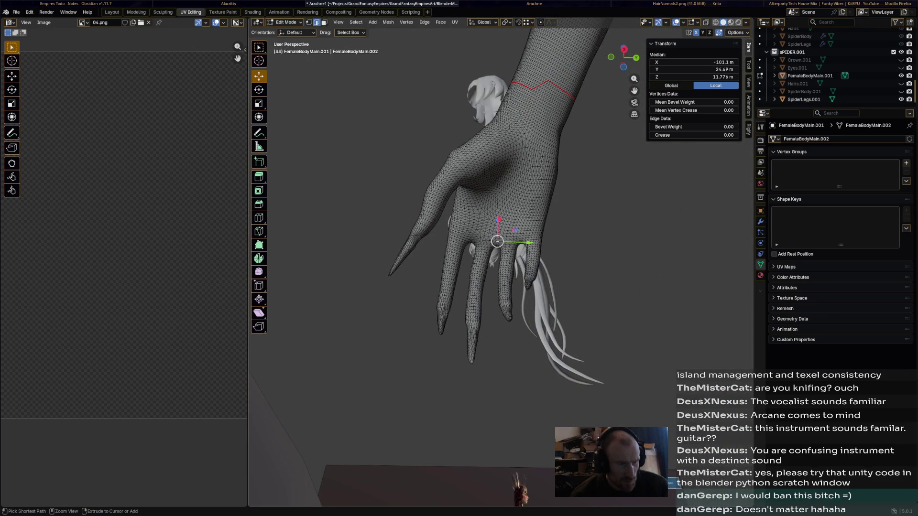
- Mark the edge path from the hand into the forearm as a UV seam
{"action": "left_click", "coordinate": [527, 169], "text": "ctrl"}
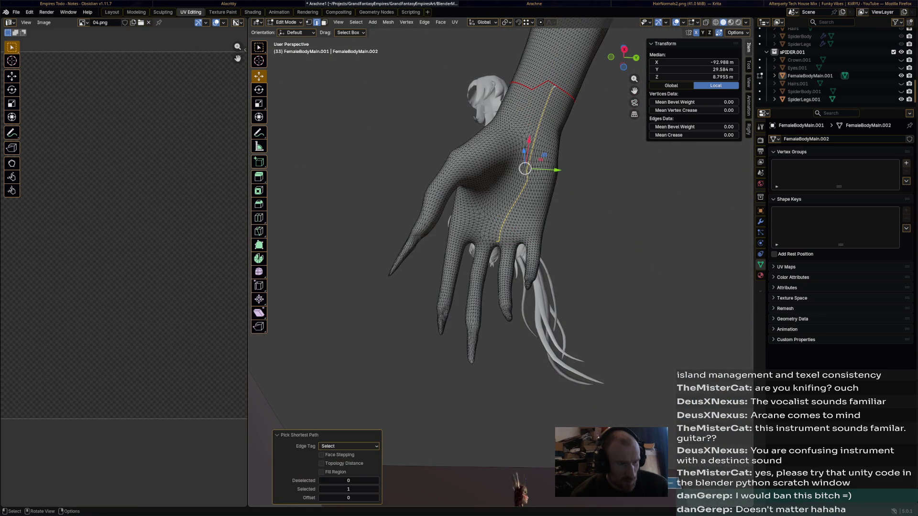
{"action": "key", "text": "ctrl+e"}
{"action": "left_click", "coordinate": [532, 161]}
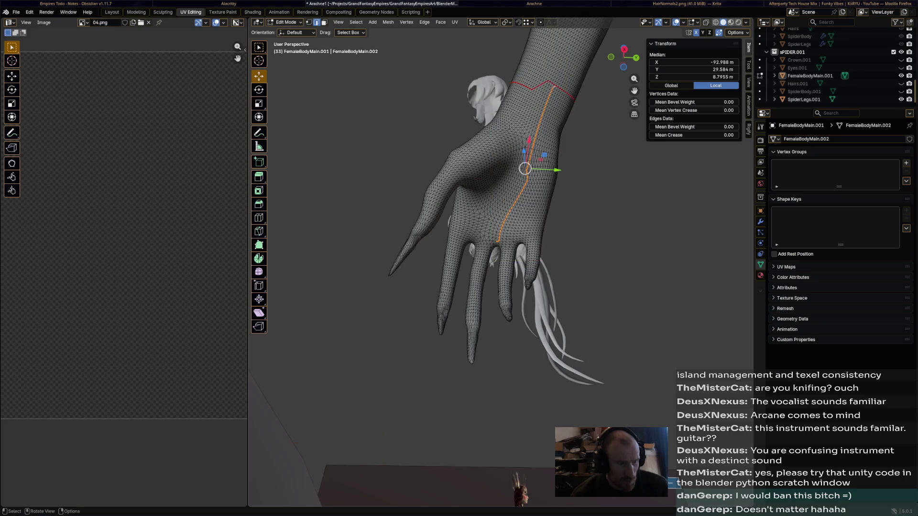
{"action": "middle_click_drag", "start_coordinate": [502, 216], "coordinate": [431, 323]}
{"action": "scroll", "coordinate": [430, 287], "scroll_direction": "down", "scroll_amount": 3}
{"action": "mouse_move", "coordinate": [430, 287]}
{"action": "middle_mouse_down"}
{"action": "mouse_move", "coordinate": [445, 308]}
{"action": "mouse_move", "coordinate": [434, 311]}
{"action": "middle_mouse_up"}
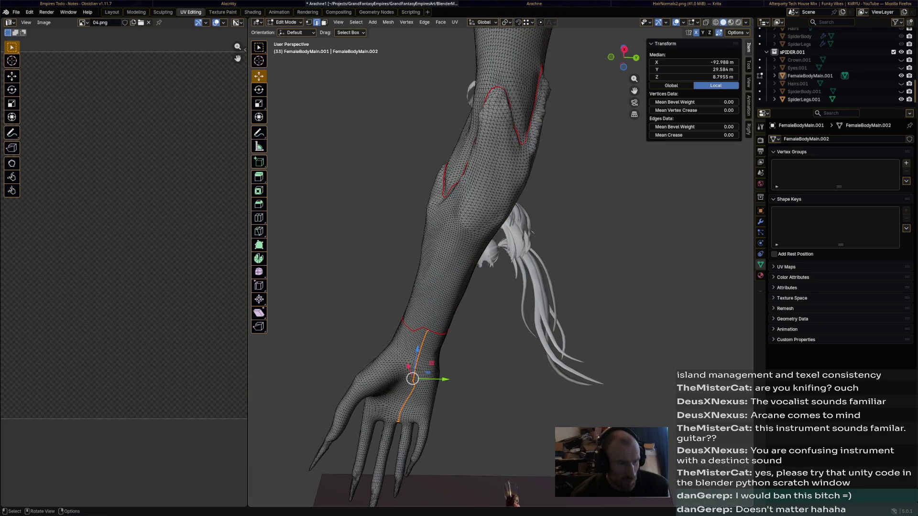
- Mark the edge path from the upper arm down to the wrist as a UV seam
{"action": "left_click", "coordinate": [506, 87]}
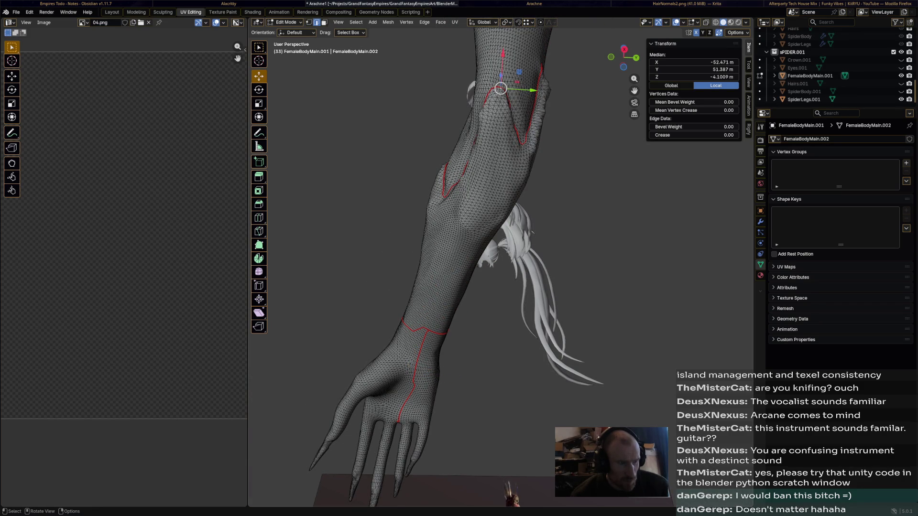
{"action": "left_click", "coordinate": [431, 329], "text": "ctrl"}
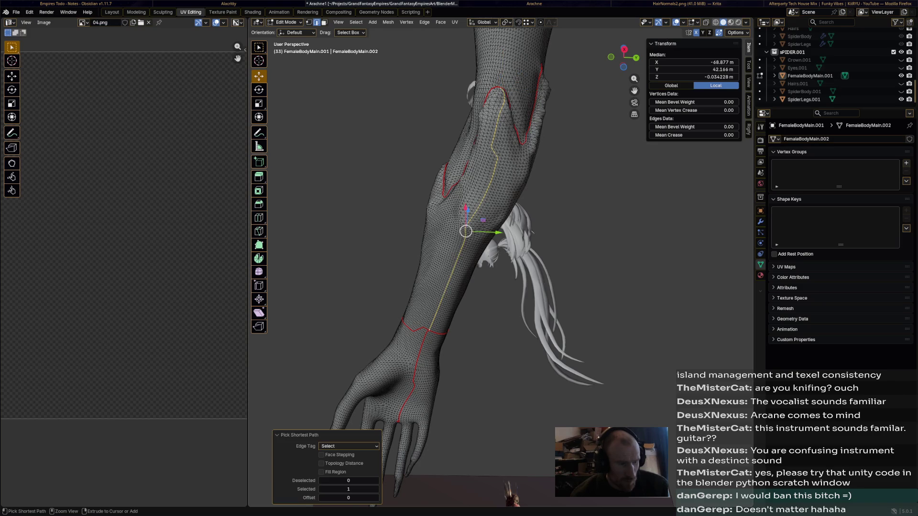
{"action": "right_click", "coordinate": [410, 180]}
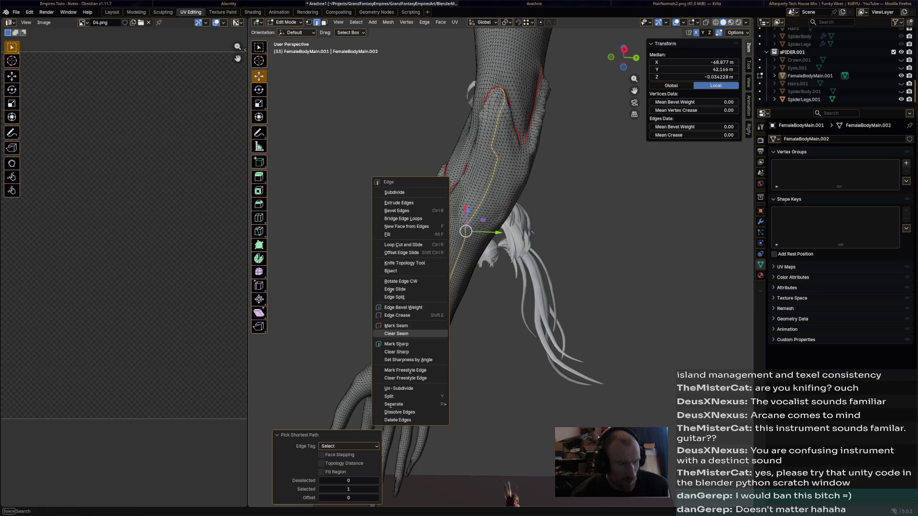
{"action": "left_click", "coordinate": [409, 334]}
{"action": "middle_click_drag", "start_coordinate": [431, 309], "coordinate": [502, 215]}
{"action": "scroll", "coordinate": [502, 251], "scroll_direction": "up", "scroll_amount": 3}
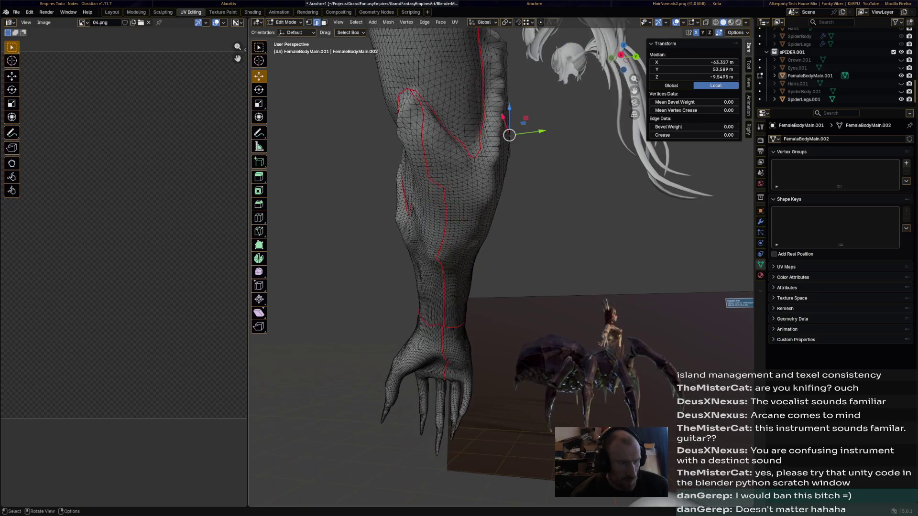
{"action": "middle_click_drag", "start_coordinate": [502, 251], "coordinate": [546, 215]}
{"action": "scroll", "coordinate": [502, 252], "scroll_direction": "down", "scroll_amount": 5}
{"action": "mouse_move", "coordinate": [503, 251]}
{"action": "middle_mouse_down"}
{"action": "mouse_move", "coordinate": [460, 237]}
{"action": "mouse_move", "coordinate": [467, 288]}
{"action": "middle_mouse_up"}
{"action": "scroll", "coordinate": [503, 252], "scroll_direction": "up", "scroll_amount": 4}
{"action": "scroll", "coordinate": [501, 257], "scroll_direction": "up", "scroll_amount": 5}
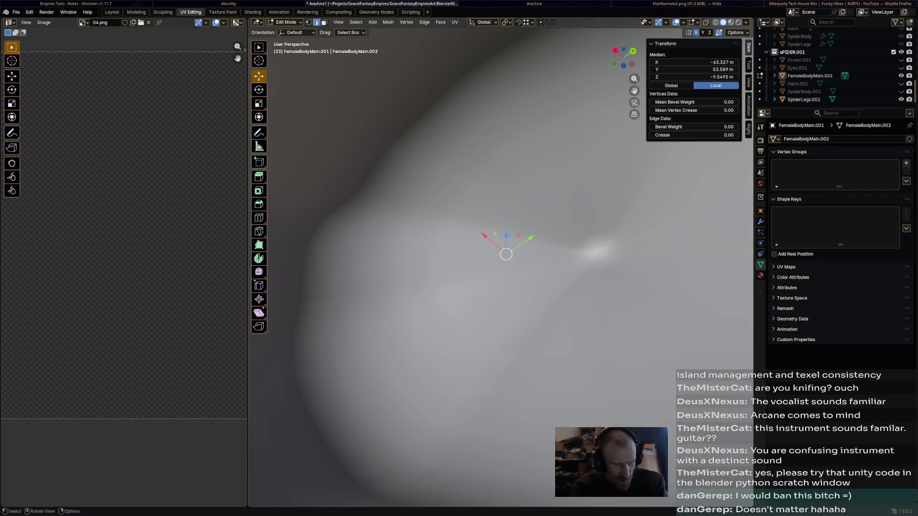
{"action": "scroll", "coordinate": [506, 252], "scroll_direction": "down", "scroll_amount": 6}
{"action": "scroll", "coordinate": [506, 252], "scroll_direction": "up", "scroll_amount": 3}
- Inspect the arm from behind, clear the selection and pick a vertex near the armpit
{"action": "mouse_move", "coordinate": [506, 252]}
{"action": "middle_mouse_down"}
{"action": "mouse_move", "coordinate": [520, 258]}
{"action": "mouse_move", "coordinate": [466, 216]}
{"action": "middle_mouse_up"}
{"action": "middle_click_drag", "start_coordinate": [502, 251], "coordinate": [603, 337]}
{"action": "middle_click_drag", "start_coordinate": [653, 380], "coordinate": [653, 382]}
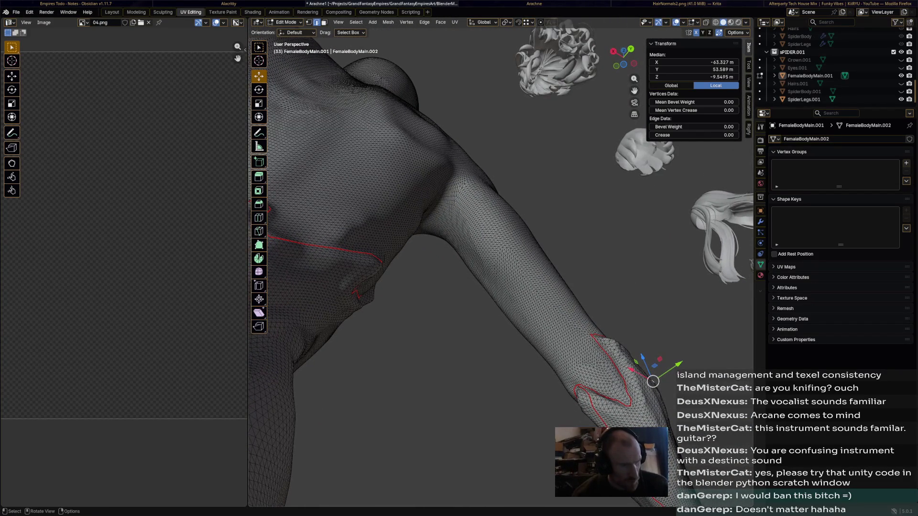
{"action": "mouse_move", "coordinate": [502, 251]}
{"action": "middle_mouse_down"}
{"action": "mouse_move", "coordinate": [430, 302]}
{"action": "mouse_move", "coordinate": [402, 337]}
{"action": "middle_mouse_up"}
{"action": "mouse_move", "coordinate": [502, 287]}
{"action": "middle_mouse_down"}
{"action": "mouse_move", "coordinate": [430, 215]}
{"action": "mouse_move", "coordinate": [467, 288]}
{"action": "middle_mouse_up"}
{"action": "scroll", "coordinate": [467, 251], "scroll_direction": "up", "scroll_amount": 5}
{"action": "key", "text": "alt+a"}
{"action": "left_click", "coordinate": [313, 236]}
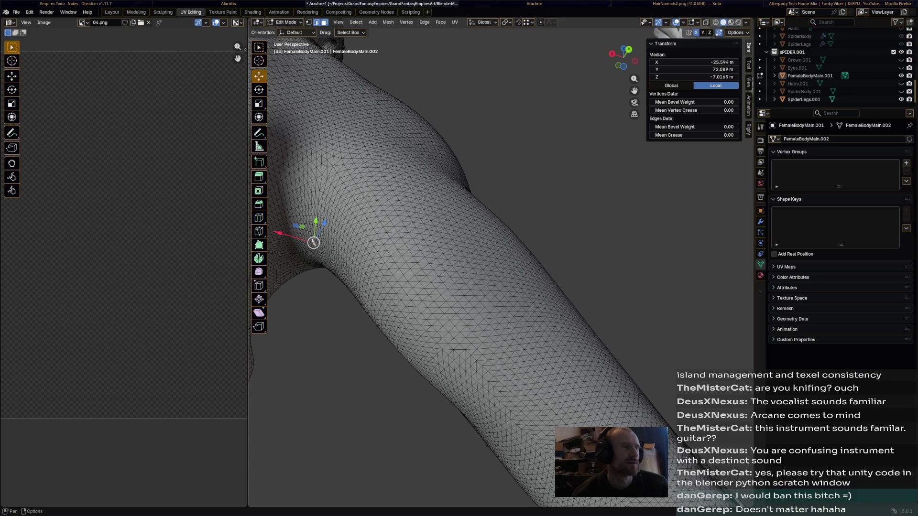
{"action": "mouse_move", "coordinate": [373, 101]}
{"action": "middle_mouse_down"}
{"action": "mouse_move", "coordinate": [395, 259]}
{"action": "mouse_move", "coordinate": [391, 338]}
{"action": "middle_mouse_up"}
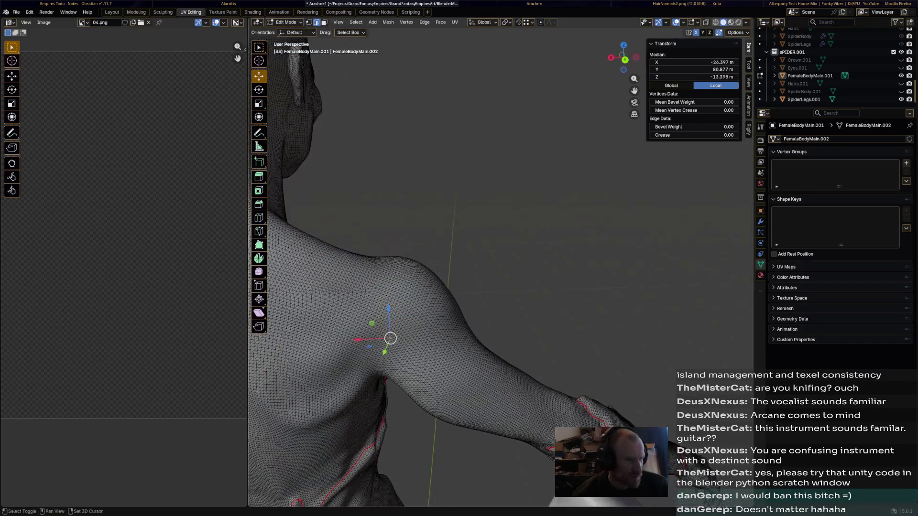
{"action": "middle_click_drag", "start_coordinate": [415, 301], "coordinate": [486, 153]}
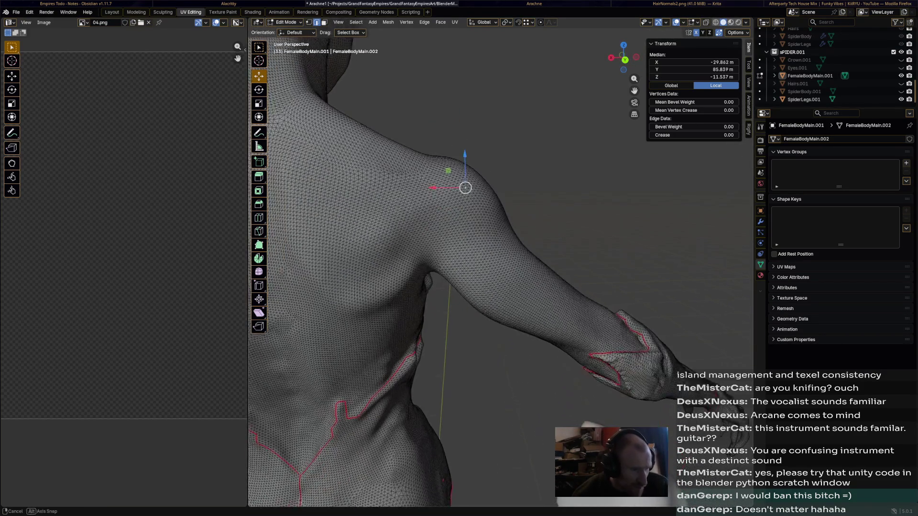
- Select the edge path across the shoulder and underarm and mark it as a UV seam
{"action": "left_click", "coordinate": [461, 172], "text": "ctrl"}
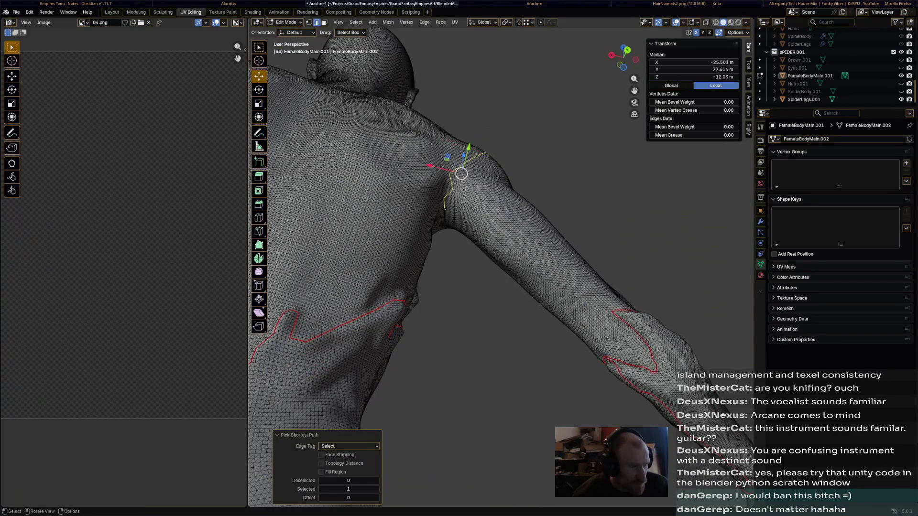
{"action": "middle_click_drag", "start_coordinate": [502, 251], "coordinate": [402, 301]}
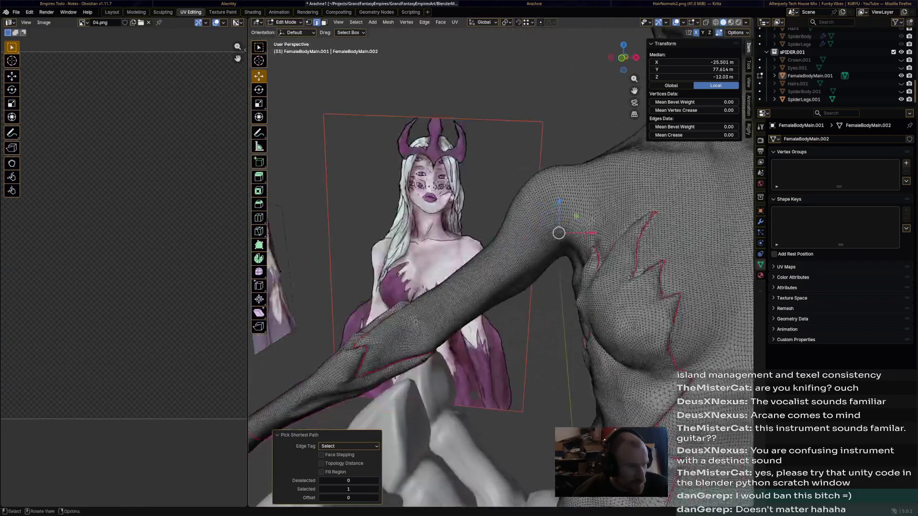
{"action": "middle_click_drag", "start_coordinate": [503, 287], "coordinate": [402, 215]}
{"action": "mouse_move", "coordinate": [530, 174]}
{"action": "middle_mouse_down"}
{"action": "mouse_move", "coordinate": [522, 40]}
{"action": "mouse_move", "coordinate": [566, 218]}
{"action": "mouse_move", "coordinate": [574, 139]}
{"action": "middle_mouse_up"}
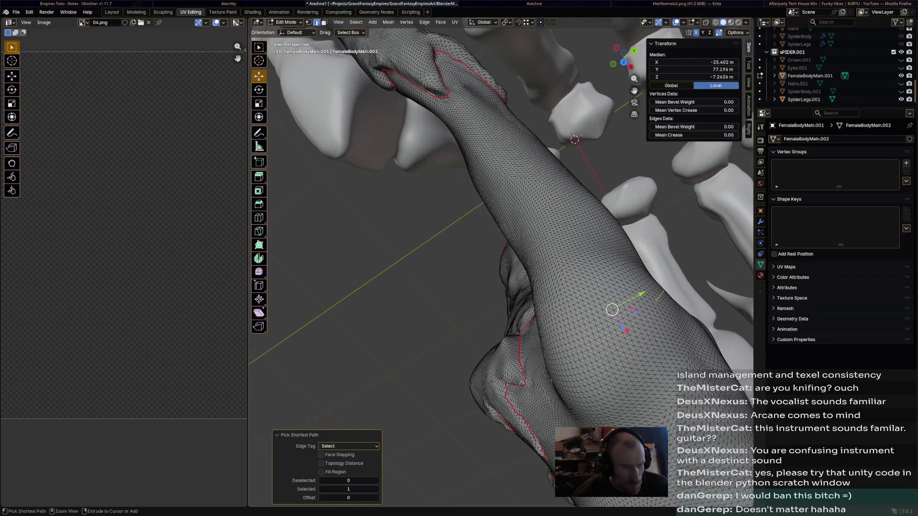
{"action": "mouse_move", "coordinate": [574, 139]}
{"action": "middle_mouse_down"}
{"action": "mouse_move", "coordinate": [396, 209]}
{"action": "mouse_move", "coordinate": [414, 205]}
{"action": "mouse_move", "coordinate": [463, 160]}
{"action": "mouse_move", "coordinate": [396, 242]}
{"action": "mouse_move", "coordinate": [538, 206]}
{"action": "middle_mouse_up"}
{"action": "left_click", "coordinate": [462, 160], "text": "ctrl"}
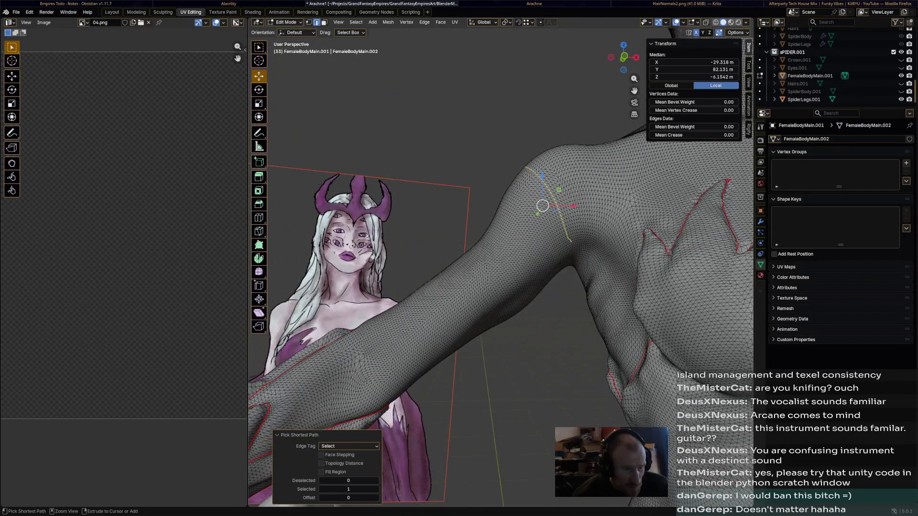
{"action": "middle_click_drag", "start_coordinate": [543, 206], "coordinate": [551, 371]}
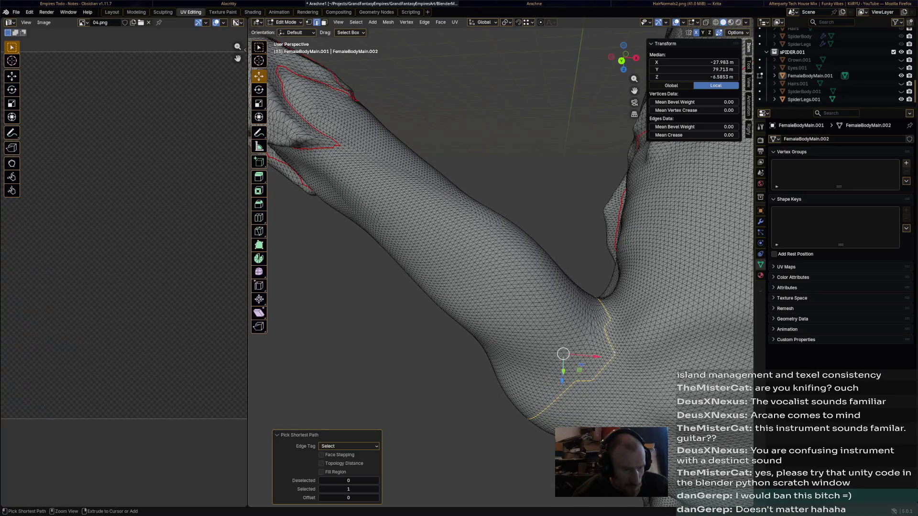
{"action": "key", "text": "ctrl+e"}
{"action": "left_click", "coordinate": [579, 352]}
- Select a path down the arm, undo an accidental Mark Sharp on it, then deselect all
{"action": "mouse_move", "coordinate": [560, 322]}
{"action": "middle_mouse_down"}
{"action": "mouse_move", "coordinate": [498, 304]}
{"action": "mouse_move", "coordinate": [437, 250]}
{"action": "mouse_move", "coordinate": [515, 188]}
{"action": "mouse_move", "coordinate": [521, 151]}
{"action": "middle_mouse_up"}
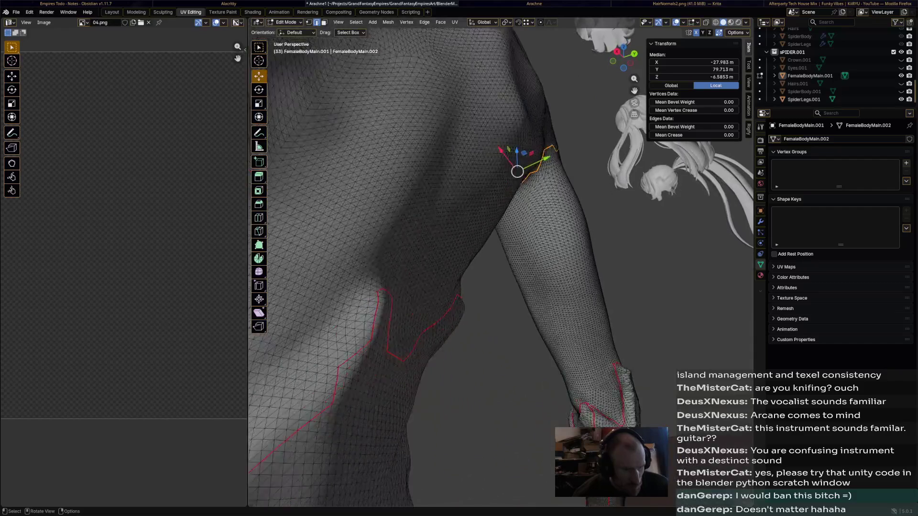
{"action": "left_click", "coordinate": [601, 405]}
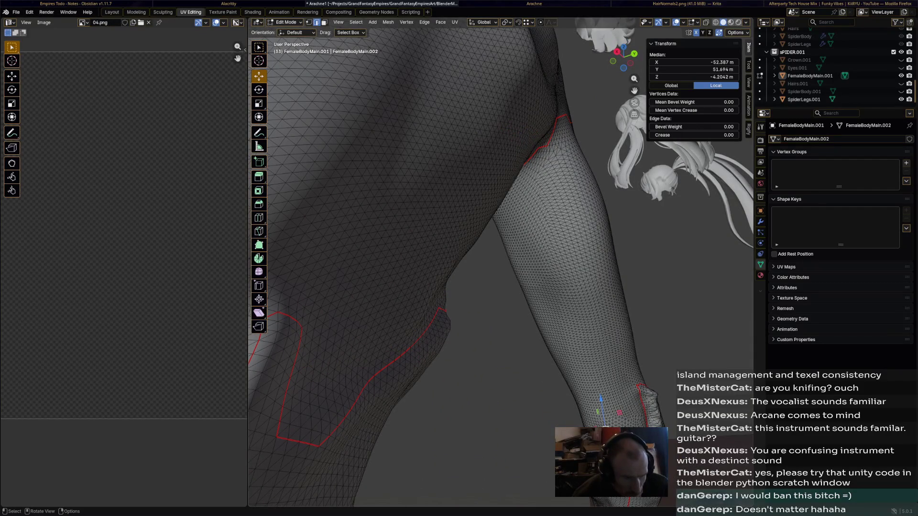
{"action": "middle_click_drag", "start_coordinate": [502, 251], "coordinate": [459, 180]}
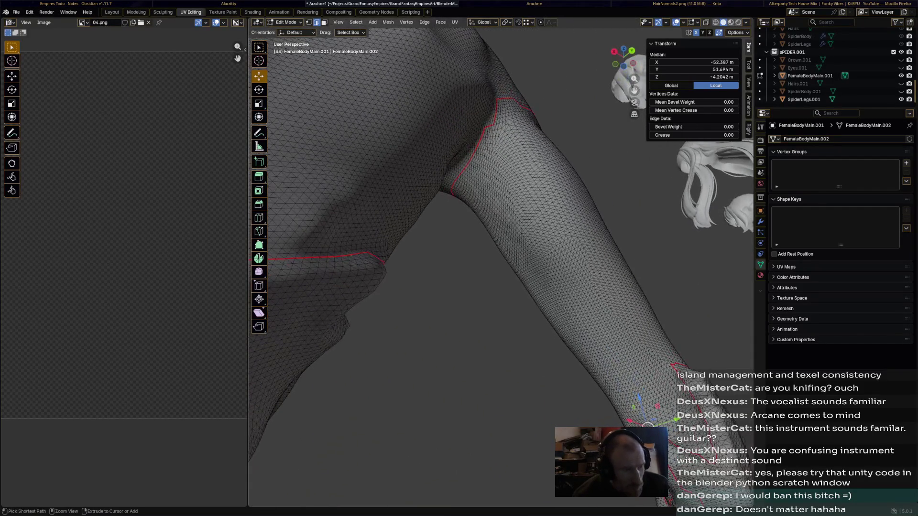
{"action": "left_click", "coordinate": [470, 165], "text": "ctrl"}
{"action": "key", "text": "ctrl+z"}
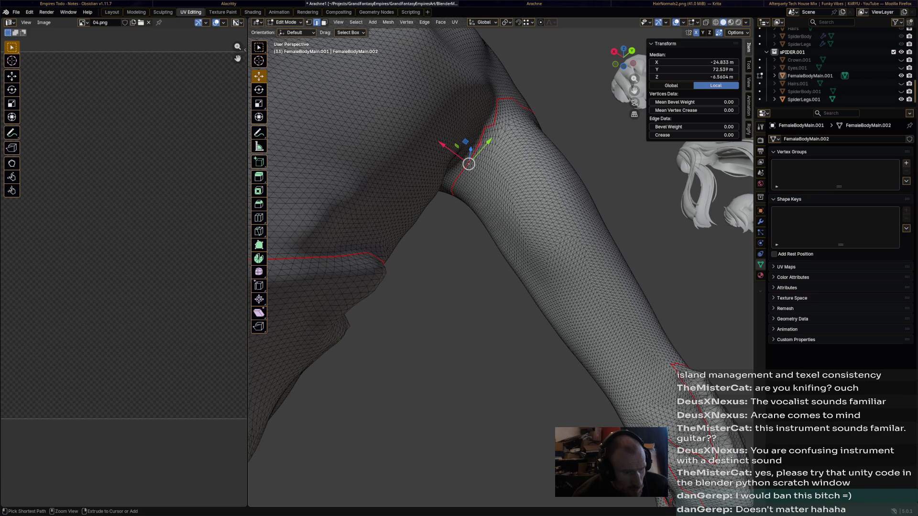
{"action": "left_click", "coordinate": [560, 279], "text": "ctrl"}
{"action": "right_click", "coordinate": [588, 266]}
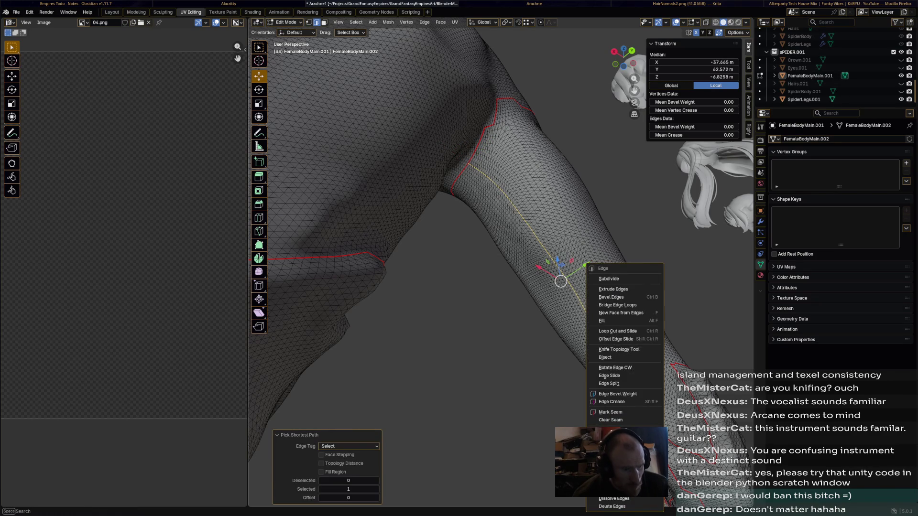
{"action": "left_click", "coordinate": [612, 427]}
{"action": "right_click", "coordinate": [588, 268]}
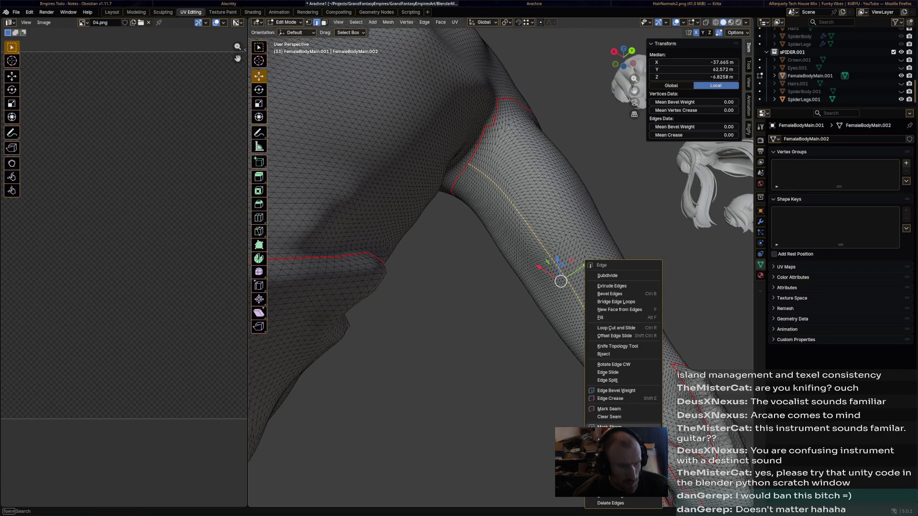
{"action": "left_click", "coordinate": [624, 417]}
{"action": "key", "text": "alt+a"}
{"action": "middle_click_drag", "start_coordinate": [503, 287], "coordinate": [395, 216]}
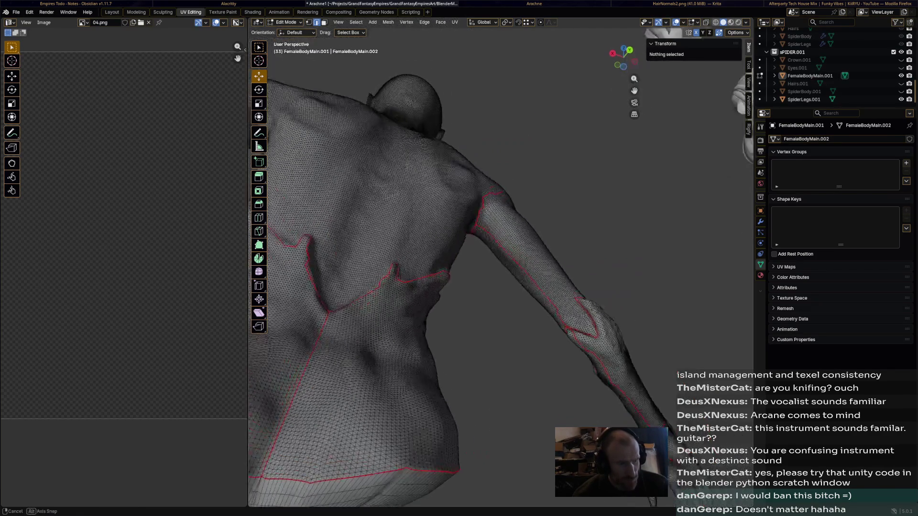
- Clear the selection and pick path vertices from the top of the head to the centre of the upper back
{"action": "mouse_move", "coordinate": [467, 252]}
{"action": "middle_mouse_down"}
{"action": "mouse_move", "coordinate": [430, 230]}
{"action": "mouse_move", "coordinate": [538, 252]}
{"action": "mouse_move", "coordinate": [459, 259]}
{"action": "middle_mouse_up"}
{"action": "key", "text": "a"}
{"action": "key", "text": "alt+a"}
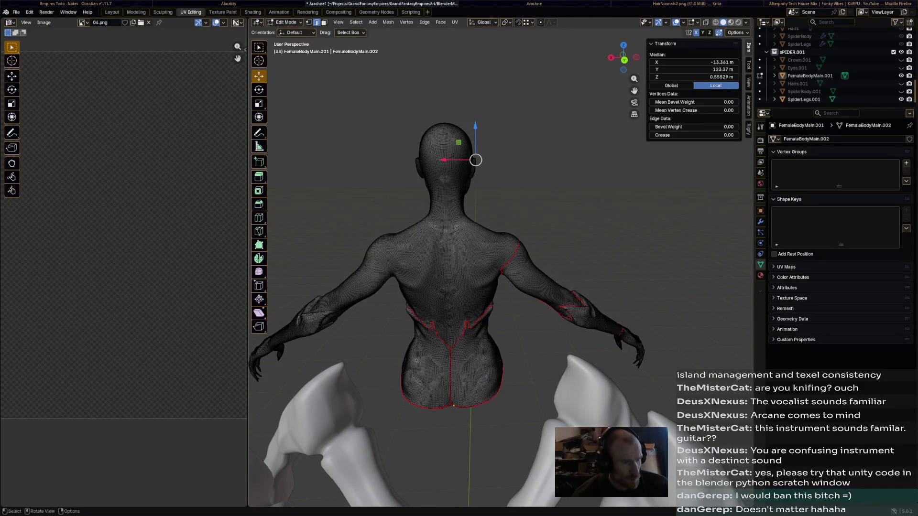
{"action": "scroll", "coordinate": [444, 216], "scroll_direction": "up", "scroll_amount": 3}
{"action": "middle_click_drag", "start_coordinate": [445, 215], "coordinate": [468, 110]}
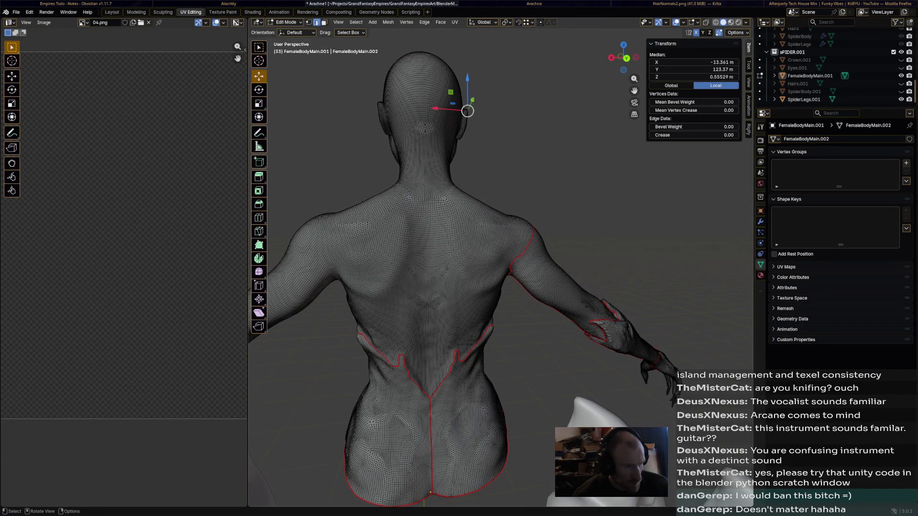
{"action": "left_click", "coordinate": [424, 92]}
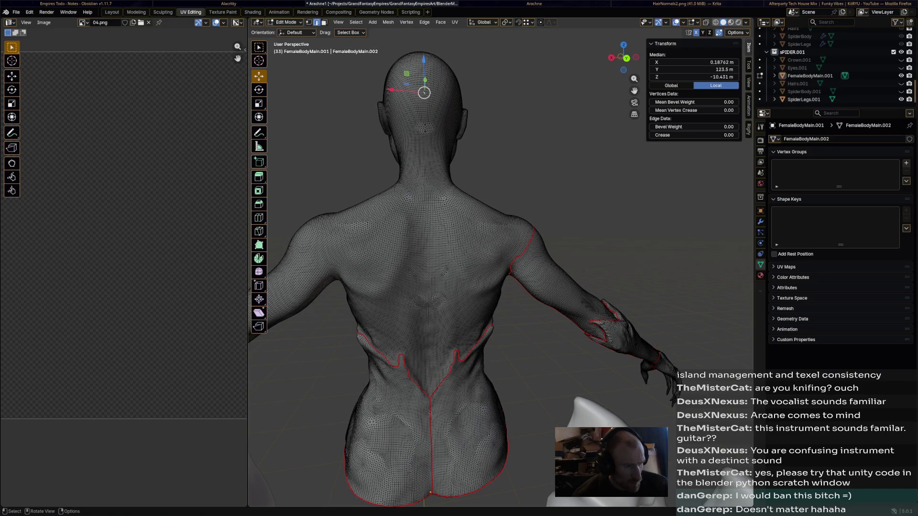
{"action": "left_click", "coordinate": [379, 181]}
{"action": "scroll", "coordinate": [379, 181], "scroll_direction": "up", "scroll_amount": 3}
{"action": "scroll", "coordinate": [379, 181], "scroll_direction": "up", "scroll_amount": 3}
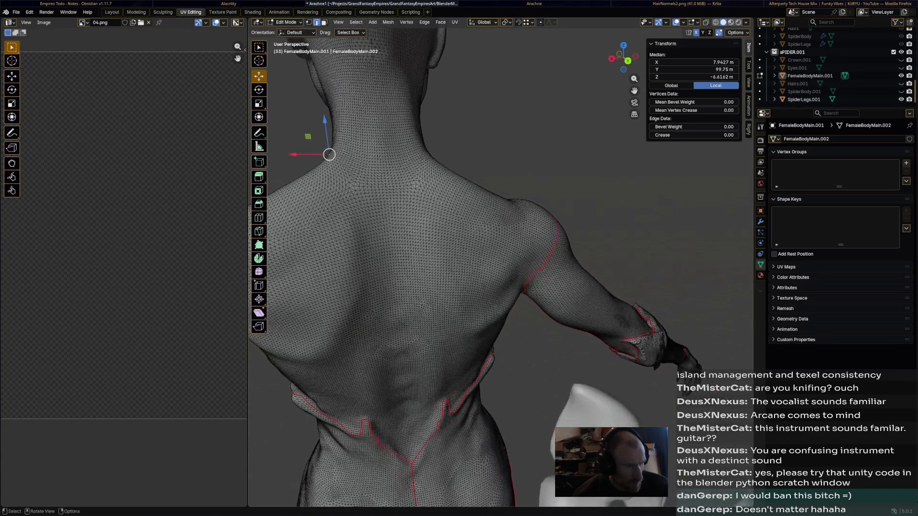
{"action": "left_click", "coordinate": [389, 186]}
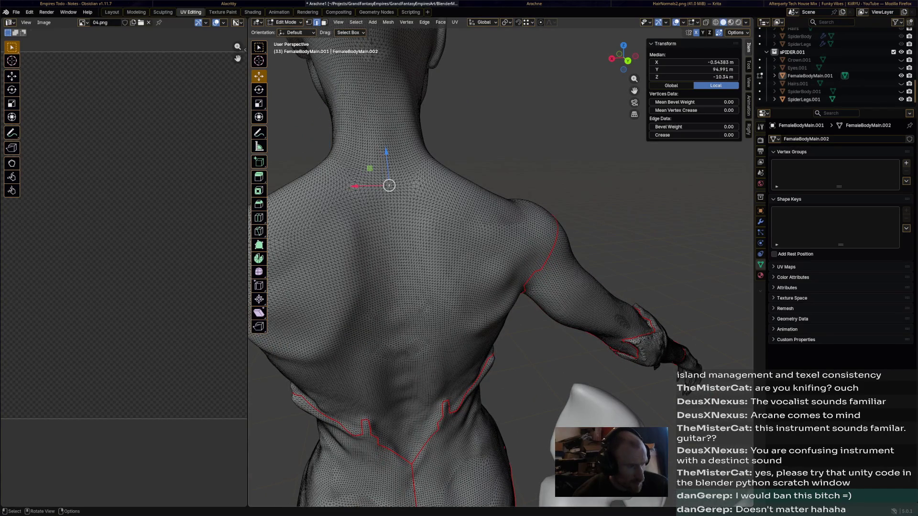
{"action": "scroll", "coordinate": [431, 215], "scroll_direction": "down", "scroll_amount": 3}
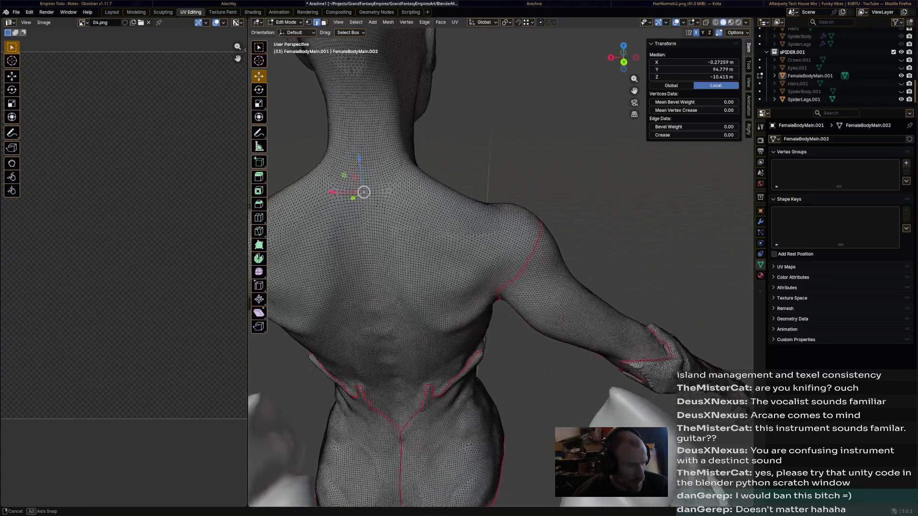
- Select a shortest edge path around the base of the neck and mark it as a UV seam
{"action": "mouse_move", "coordinate": [431, 216]}
{"action": "middle_mouse_down"}
{"action": "mouse_move", "coordinate": [539, 215]}
{"action": "mouse_move", "coordinate": [574, 251]}
{"action": "middle_mouse_up"}
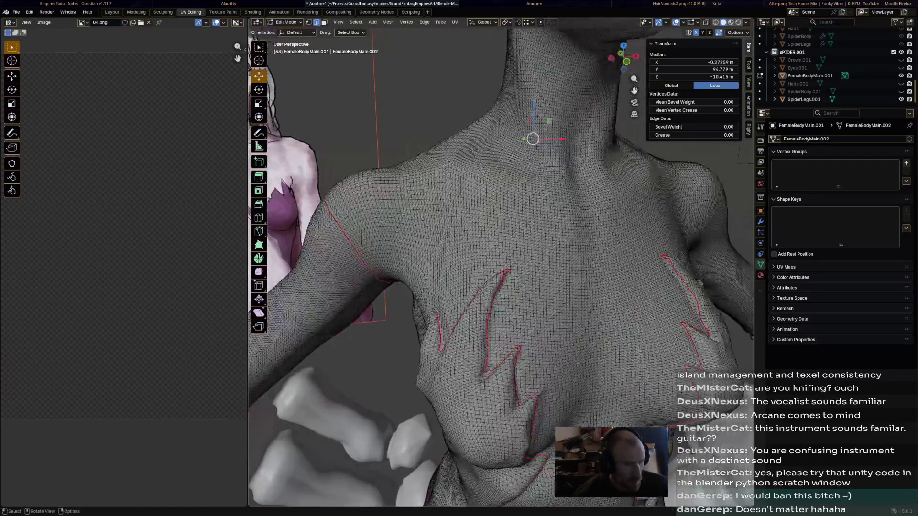
{"action": "middle_click_drag", "start_coordinate": [502, 215], "coordinate": [517, 201]}
{"action": "left_click", "coordinate": [513, 107], "text": "ctrl"}
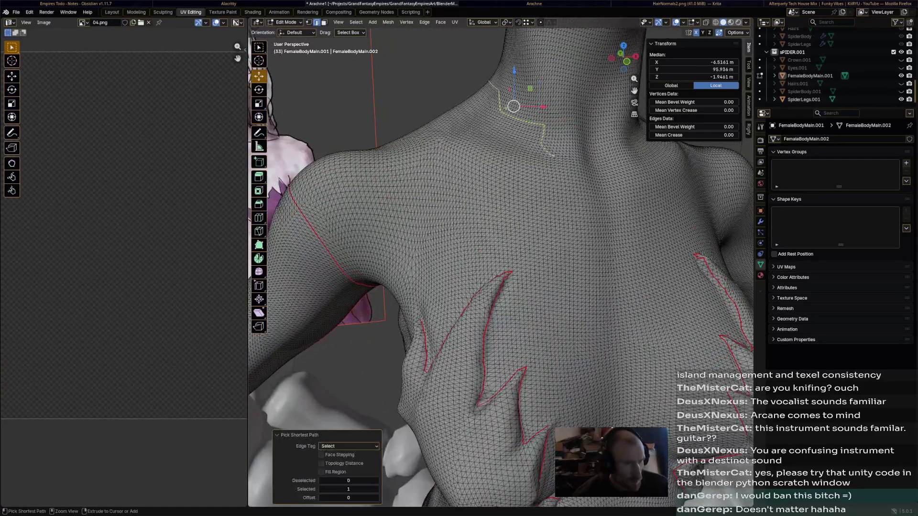
{"action": "mouse_move", "coordinate": [514, 106]}
{"action": "middle_mouse_down"}
{"action": "mouse_move", "coordinate": [437, 173]}
{"action": "mouse_move", "coordinate": [480, 147]}
{"action": "mouse_move", "coordinate": [468, 110]}
{"action": "mouse_move", "coordinate": [480, 97]}
{"action": "middle_mouse_up"}
{"action": "left_click", "coordinate": [437, 174], "text": "ctrl"}
{"action": "left_click", "coordinate": [472, 110], "text": "ctrl"}
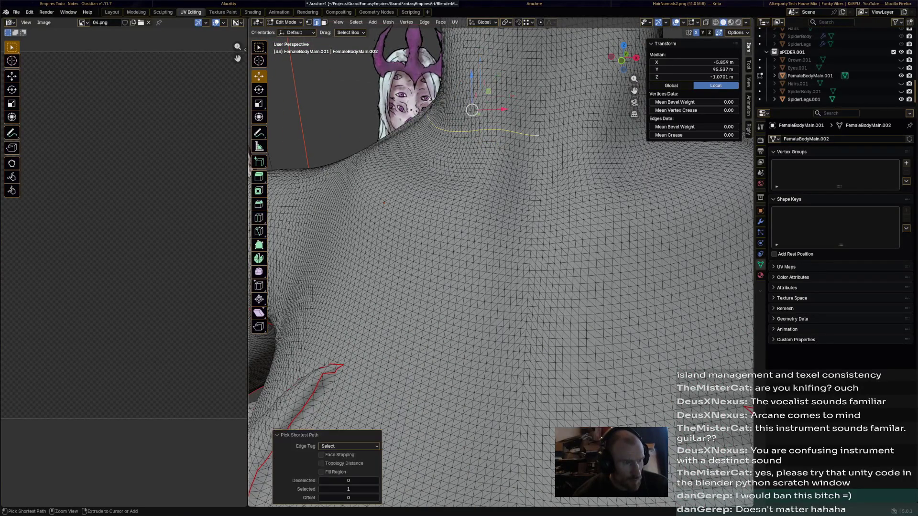
{"action": "key", "text": "ctrl+e"}
{"action": "left_click", "coordinate": [500, 159]}
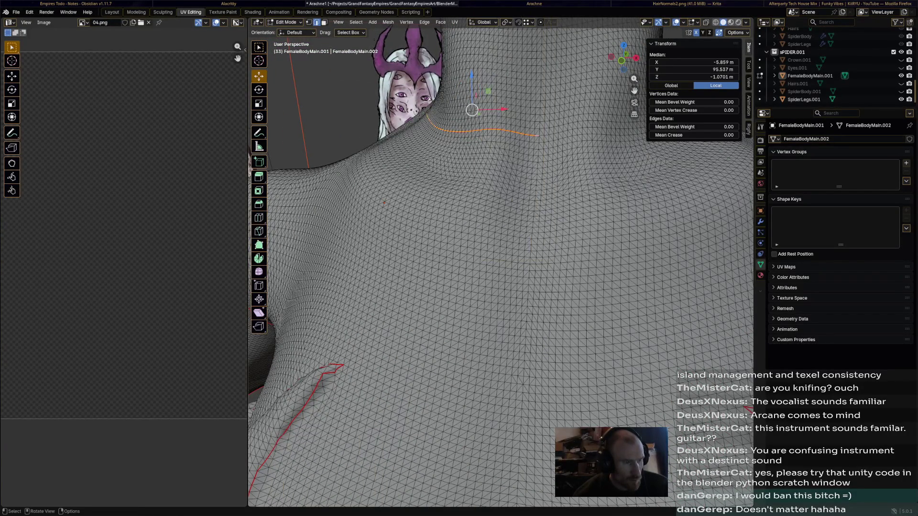
{"action": "scroll", "coordinate": [488, 204], "scroll_direction": "down", "scroll_amount": 5}
- Select a vertical edge path down the middle of the lower back and mark it as a UV seam
{"action": "mouse_move", "coordinate": [488, 203]}
{"action": "middle_mouse_down"}
{"action": "mouse_move", "coordinate": [513, 207]}
{"action": "mouse_move", "coordinate": [502, 180]}
{"action": "middle_mouse_up"}
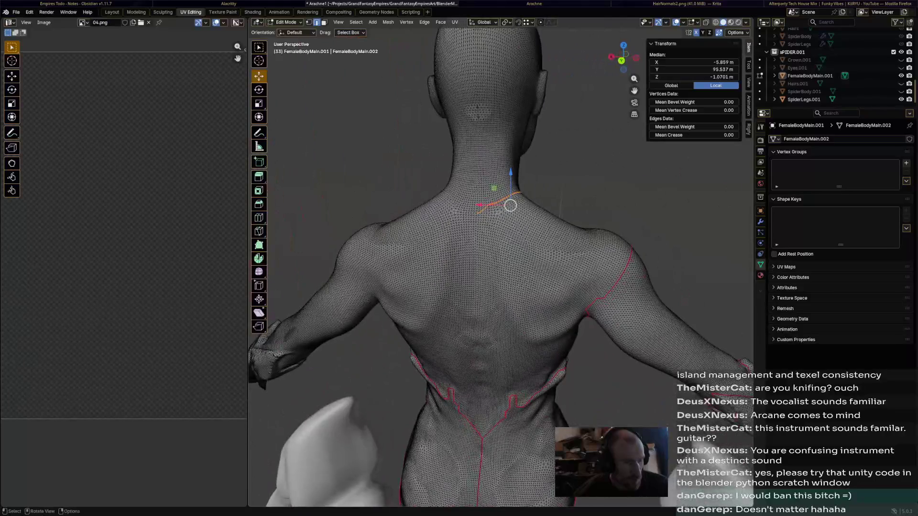
{"action": "scroll", "coordinate": [503, 165], "scroll_direction": "up", "scroll_amount": 3}
{"action": "scroll", "coordinate": [525, 117], "scroll_direction": "up", "scroll_amount": 4}
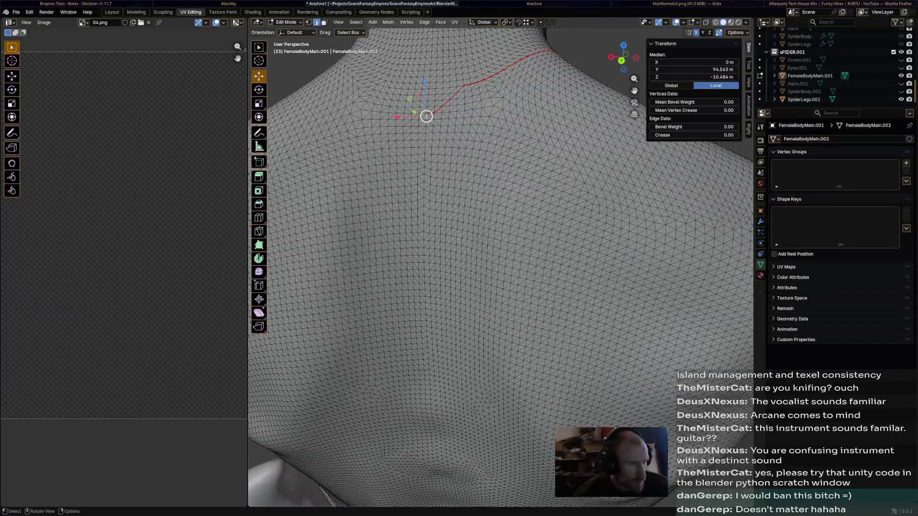
{"action": "scroll", "coordinate": [503, 115], "scroll_direction": "down", "scroll_amount": 5}
{"action": "middle_click_drag", "start_coordinate": [466, 201], "coordinate": [466, 144], "text": "shift"}
{"action": "scroll", "coordinate": [503, 251], "scroll_direction": "up", "scroll_amount": 4}
{"action": "scroll", "coordinate": [503, 252], "scroll_direction": "up", "scroll_amount": 4}
{"action": "middle_click_drag", "start_coordinate": [467, 251], "coordinate": [430, 215], "text": "shift"}
{"action": "left_click", "coordinate": [518, 43], "text": "ctrl"}
{"action": "key", "text": "ctrl+e"}
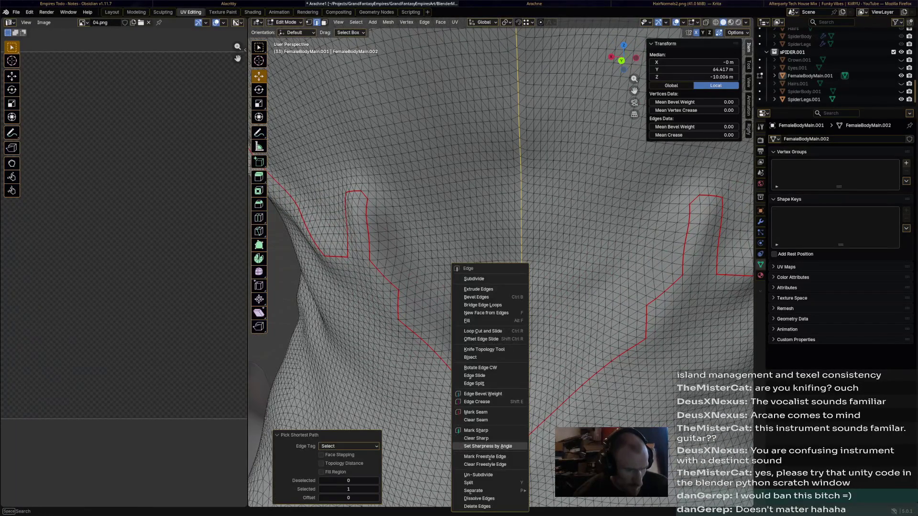
{"action": "left_click", "coordinate": [473, 412]}
{"action": "scroll", "coordinate": [503, 251], "scroll_direction": "down", "scroll_amount": 5}
{"action": "scroll", "coordinate": [502, 251], "scroll_direction": "down", "scroll_amount": 5}
{"action": "middle_click_drag", "start_coordinate": [502, 251], "coordinate": [359, 288]}
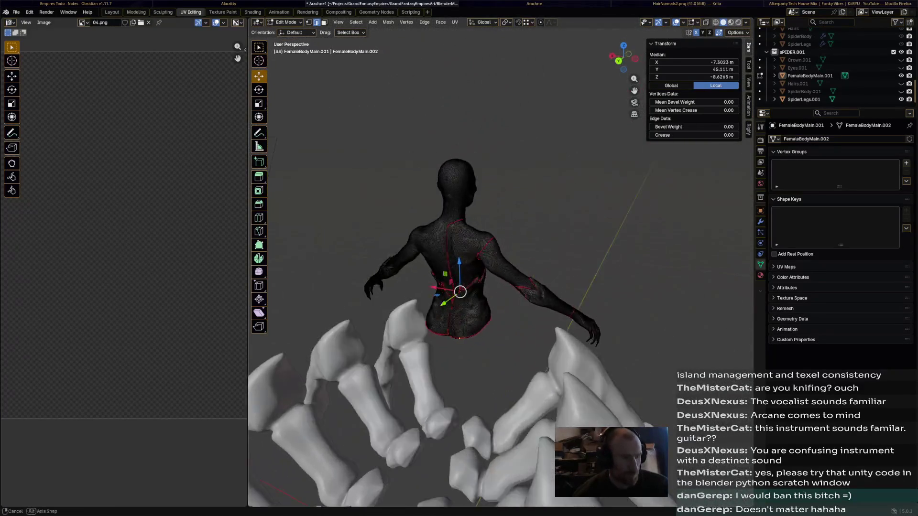
- Select the whole mesh, symmetrize it from -X to +X via the Mesh menu, then deselect
{"action": "key", "text": "a"}
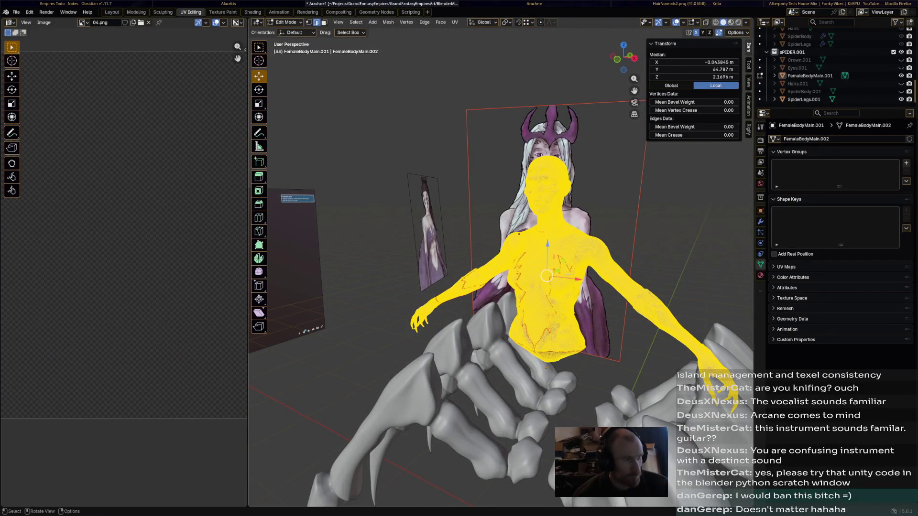
{"action": "left_click", "coordinate": [388, 22]}
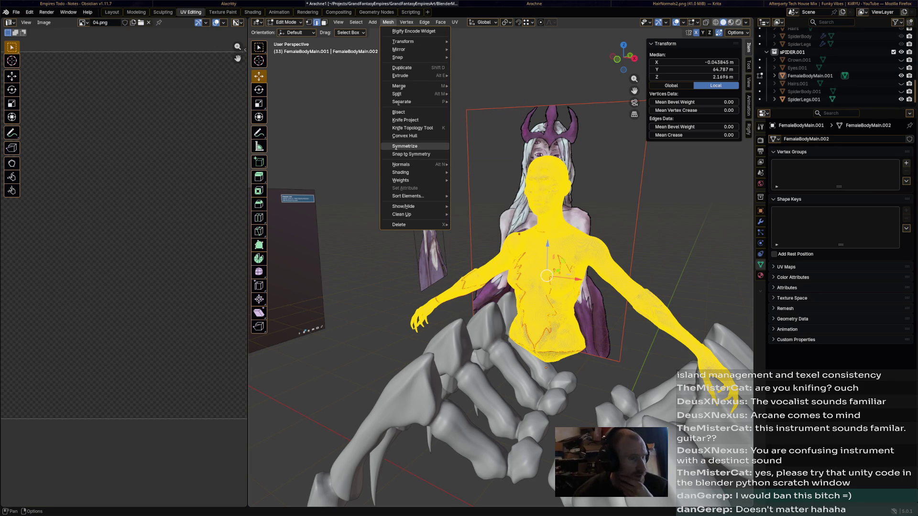
{"action": "left_click", "coordinate": [405, 145]}
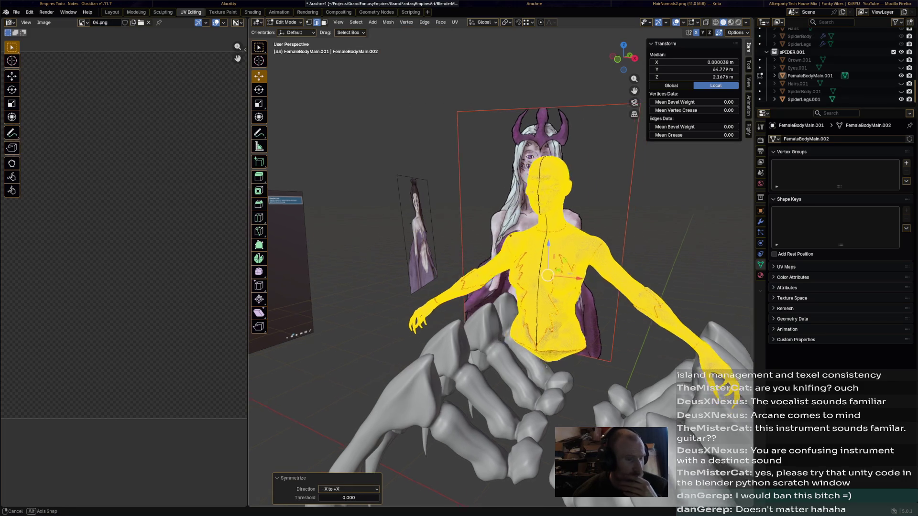
{"action": "middle_click_drag", "start_coordinate": [546, 277], "coordinate": [574, 215]}
{"action": "key", "text": "alt+a"}
{"action": "scroll", "coordinate": [575, 182], "scroll_direction": "up", "scroll_amount": 4}
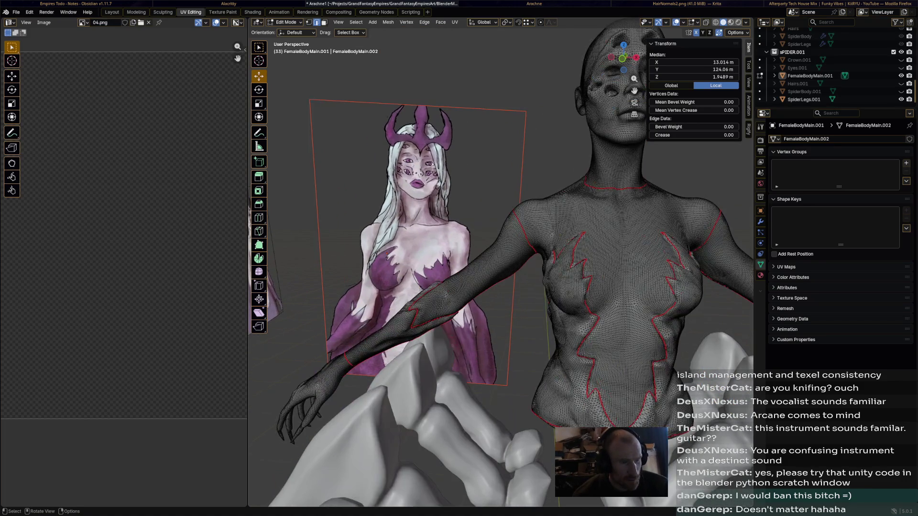
{"action": "middle_click_drag", "start_coordinate": [546, 276], "coordinate": [459, 273]}
{"action": "scroll", "coordinate": [502, 251], "scroll_direction": "up", "scroll_amount": 3}
{"action": "mouse_move", "coordinate": [502, 251]}
{"action": "middle_mouse_down"}
{"action": "mouse_move", "coordinate": [495, 258]}
{"action": "mouse_move", "coordinate": [359, 244]}
{"action": "middle_mouse_up"}
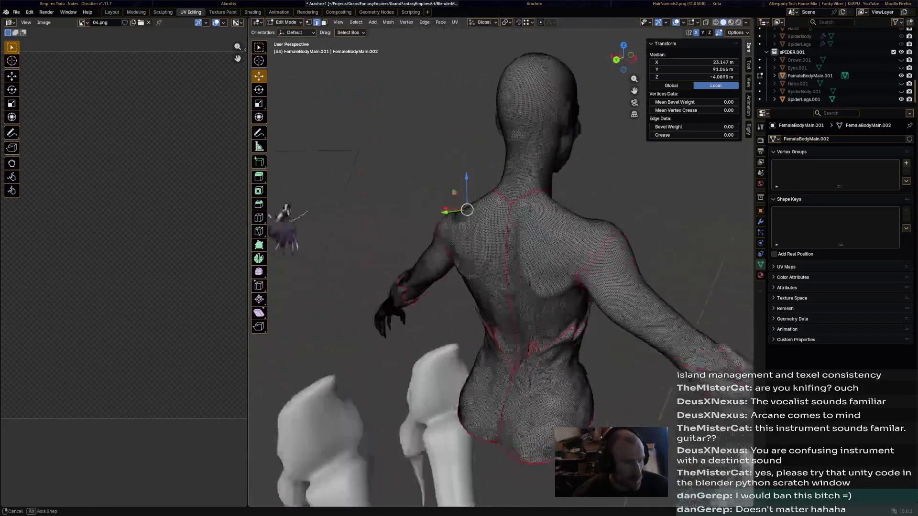
{"action": "middle_click_drag", "start_coordinate": [539, 251], "coordinate": [287, 244]}
{"action": "scroll", "coordinate": [502, 252], "scroll_direction": "down", "scroll_amount": 4}
{"action": "middle_click_drag", "start_coordinate": [503, 251], "coordinate": [466, 258]}
{"action": "scroll", "coordinate": [502, 251], "scroll_direction": "up", "scroll_amount": 3}
{"action": "middle_click_drag", "start_coordinate": [538, 251], "coordinate": [323, 251]}
{"action": "mouse_move", "coordinate": [503, 251]}
{"action": "middle_mouse_down"}
{"action": "mouse_move", "coordinate": [495, 330]}
{"action": "mouse_move", "coordinate": [444, 272]}
{"action": "mouse_move", "coordinate": [388, 252]}
{"action": "mouse_move", "coordinate": [445, 251]}
{"action": "mouse_move", "coordinate": [416, 252]}
{"action": "middle_mouse_up"}
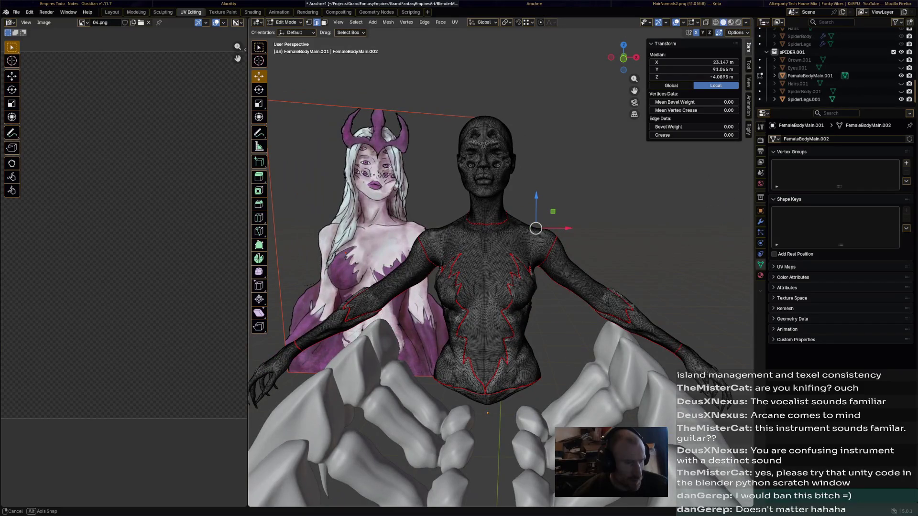
{"action": "middle_click_drag", "start_coordinate": [538, 251], "coordinate": [323, 251]}
{"action": "middle_click_drag", "start_coordinate": [430, 251], "coordinate": [374, 251]}
{"action": "middle_click_drag", "start_coordinate": [538, 251], "coordinate": [402, 251]}
{"action": "mouse_move", "coordinate": [539, 251]}
{"action": "middle_mouse_down"}
{"action": "mouse_move", "coordinate": [466, 252]}
{"action": "mouse_move", "coordinate": [416, 237]}
{"action": "mouse_move", "coordinate": [402, 216]}
{"action": "mouse_move", "coordinate": [359, 245]}
{"action": "middle_mouse_up"}
{"action": "mouse_move", "coordinate": [538, 376]}
{"action": "middle_mouse_down"}
{"action": "mouse_move", "coordinate": [502, 323]}
{"action": "mouse_move", "coordinate": [517, 395]}
{"action": "middle_mouse_up"}
{"action": "scroll", "coordinate": [517, 395], "scroll_direction": "up", "scroll_amount": 3}
{"action": "middle_click_drag", "start_coordinate": [502, 323], "coordinate": [459, 186]}
{"action": "mouse_move", "coordinate": [503, 251]}
{"action": "middle_mouse_down"}
{"action": "mouse_move", "coordinate": [609, 323]}
{"action": "mouse_move", "coordinate": [687, 359]}
{"action": "middle_mouse_up"}
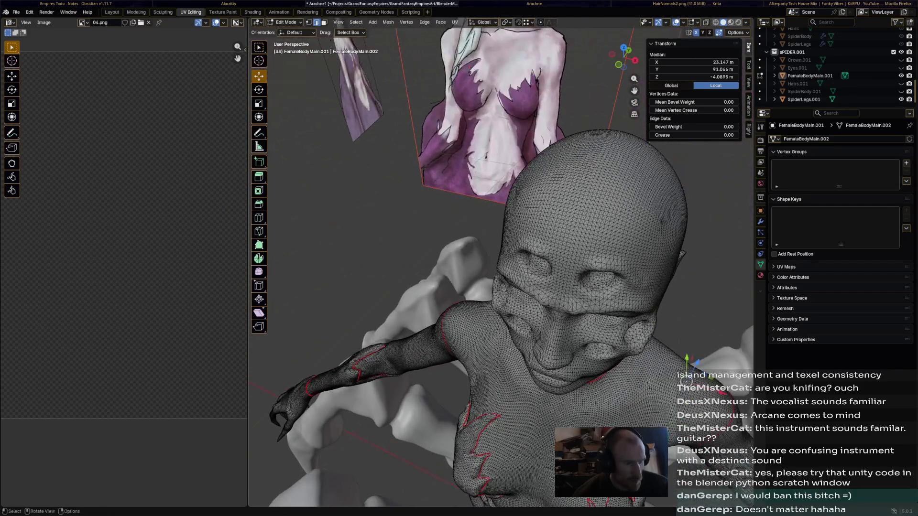
{"action": "middle_click_drag", "start_coordinate": [502, 288], "coordinate": [668, 287]}
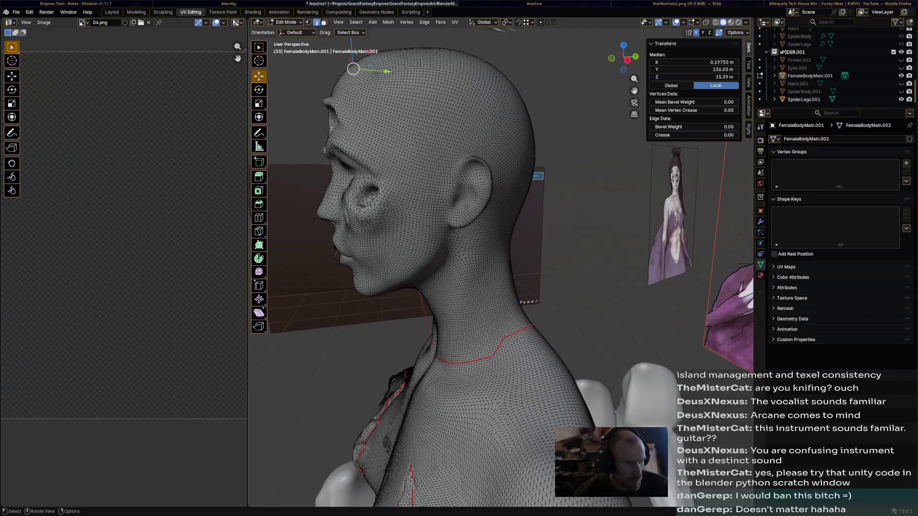
- Build a shortest edge path down the side of the head and along the neck
{"action": "left_click", "coordinate": [389, 103], "text": "ctrl"}
{"action": "left_click", "coordinate": [352, 69]}
{"action": "left_click", "coordinate": [445, 191], "text": "ctrl"}
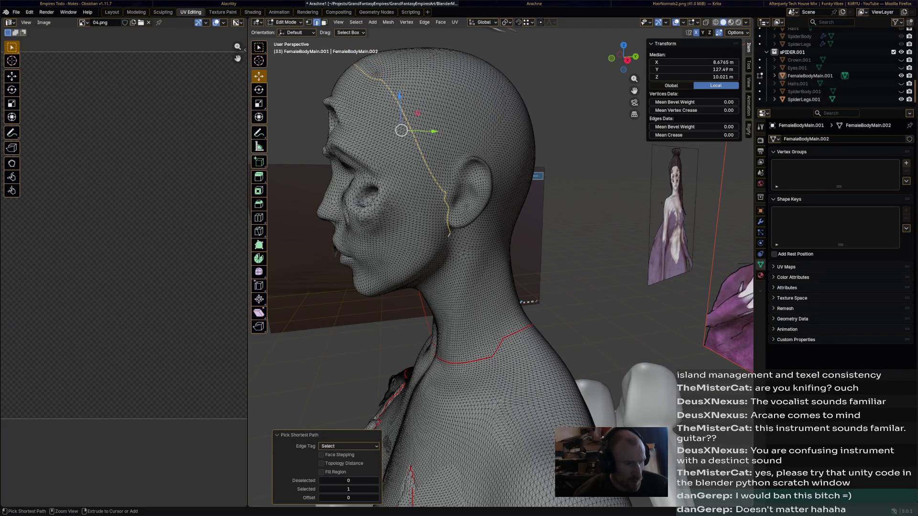
{"action": "middle_click_drag", "start_coordinate": [466, 215], "coordinate": [466, 129]}
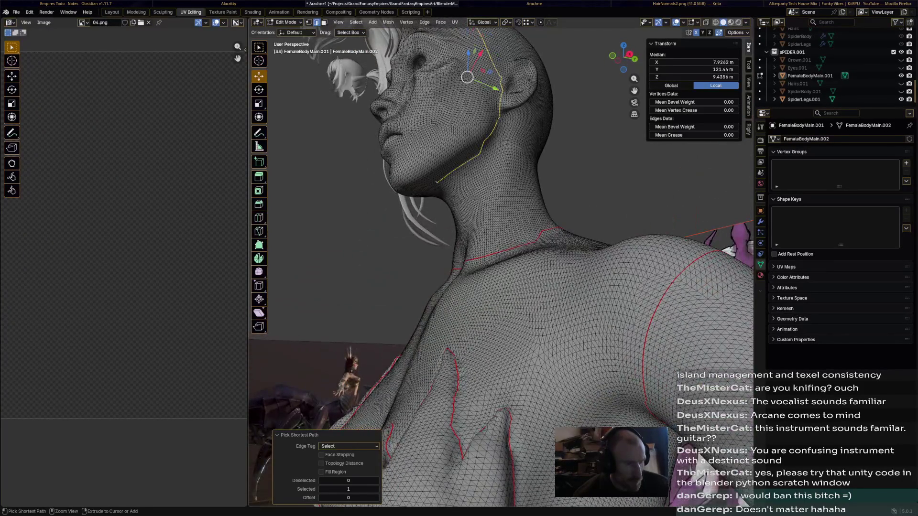
{"action": "middle_click_drag", "start_coordinate": [466, 215], "coordinate": [588, 108]}
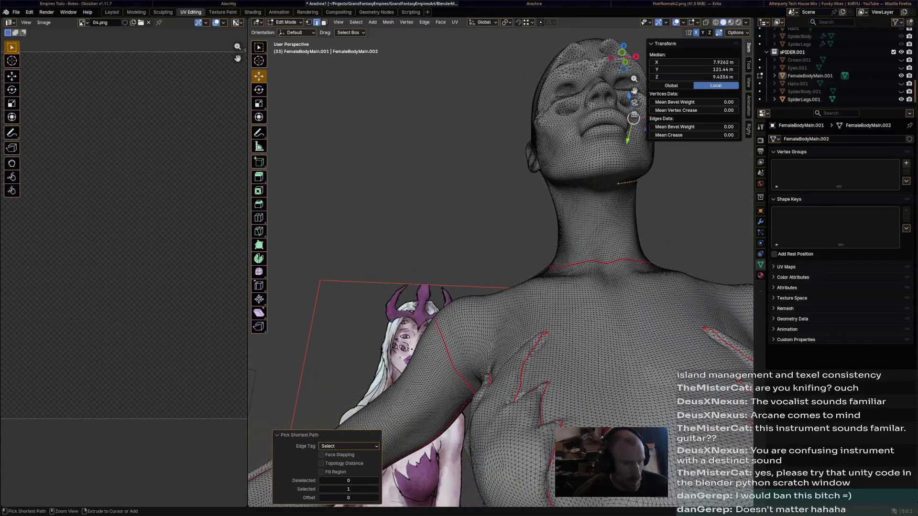
{"action": "middle_click_drag", "start_coordinate": [502, 215], "coordinate": [610, 180]}
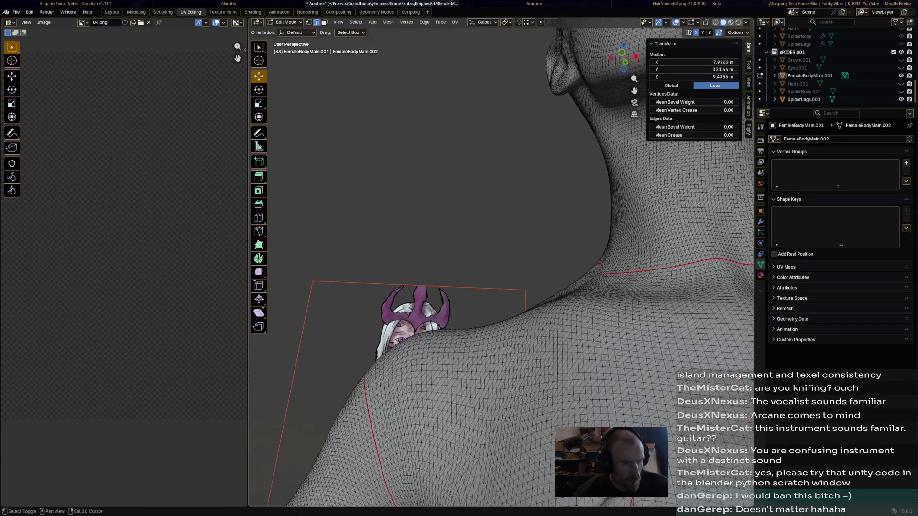
{"action": "scroll", "coordinate": [430, 216], "scroll_direction": "up", "scroll_amount": 4}
{"action": "middle_click_drag", "start_coordinate": [466, 216], "coordinate": [359, 252]}
{"action": "middle_click_drag", "start_coordinate": [431, 252], "coordinate": [323, 251]}
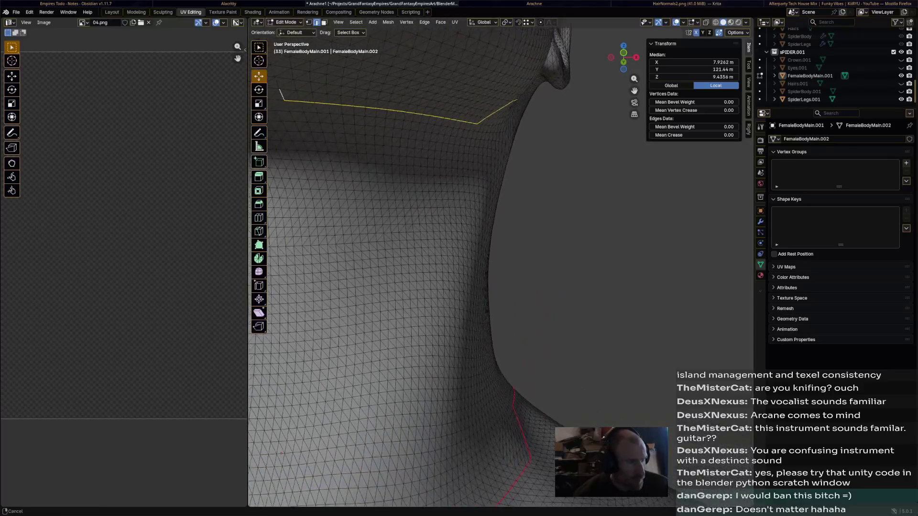
{"action": "middle_click_drag", "start_coordinate": [431, 251], "coordinate": [322, 215]}
{"action": "left_click", "coordinate": [468, 157], "text": "ctrl"}
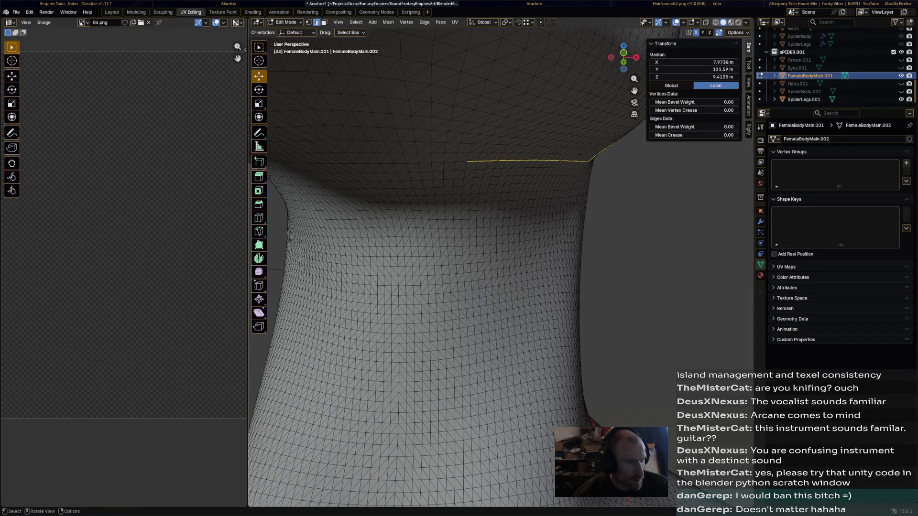
{"action": "left_click", "coordinate": [361, 163]}
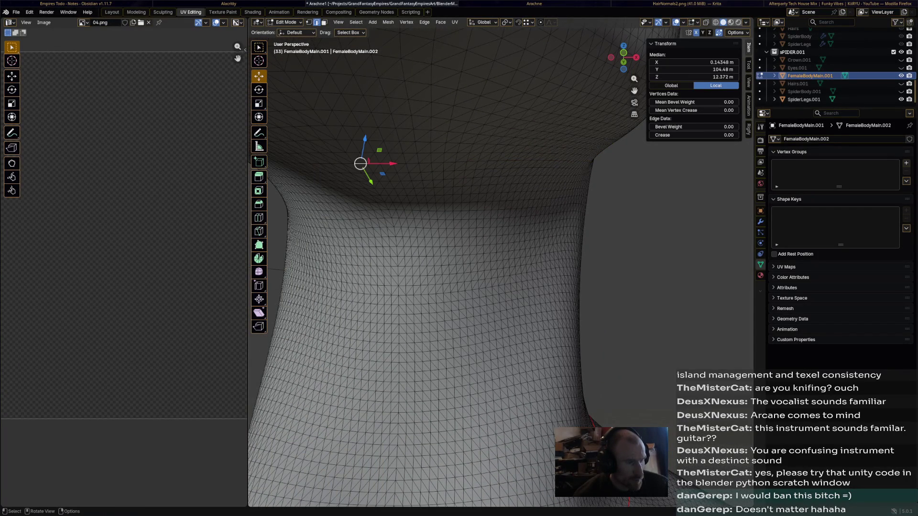
{"action": "scroll", "coordinate": [430, 251], "scroll_direction": "down", "scroll_amount": 5}
- Extend the path up behind the ear and down the side of the head, then mark it as a UV seam
{"action": "middle_click_drag", "start_coordinate": [430, 251], "coordinate": [610, 251]}
{"action": "left_click", "coordinate": [288, 279], "text": "ctrl"}
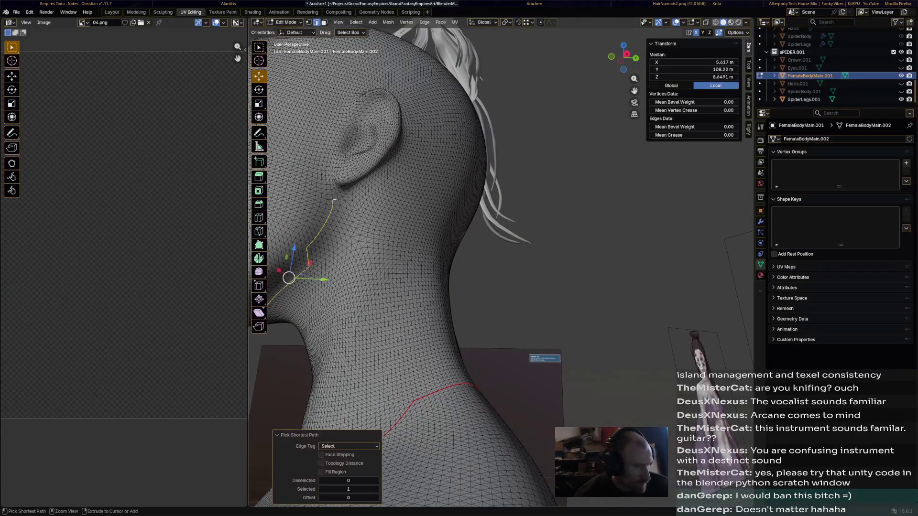
{"action": "left_click", "coordinate": [290, 327], "text": "ctrl"}
{"action": "key", "text": "ctrl+z"}
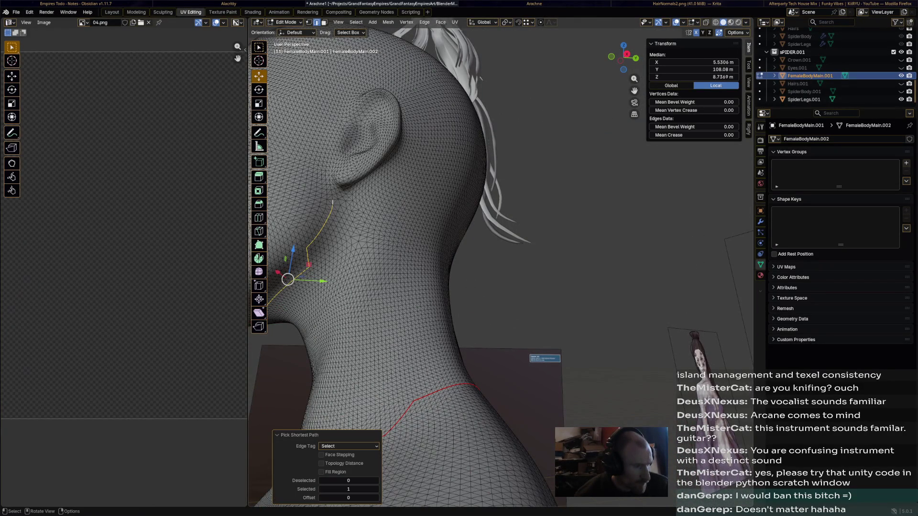
{"action": "mouse_move", "coordinate": [430, 251]}
{"action": "middle_mouse_down"}
{"action": "mouse_move", "coordinate": [359, 215]}
{"action": "mouse_move", "coordinate": [503, 287]}
{"action": "middle_mouse_up"}
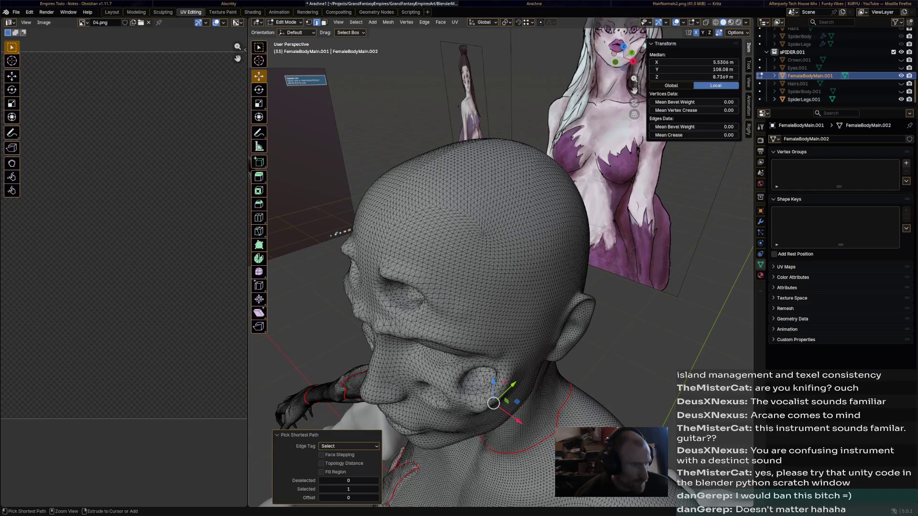
{"action": "left_click", "coordinate": [549, 345], "text": "ctrl"}
{"action": "mouse_move", "coordinate": [466, 287]}
{"action": "middle_mouse_down"}
{"action": "mouse_move", "coordinate": [430, 215]}
{"action": "mouse_move", "coordinate": [466, 251]}
{"action": "mouse_move", "coordinate": [430, 272]}
{"action": "mouse_move", "coordinate": [466, 287]}
{"action": "middle_mouse_up"}
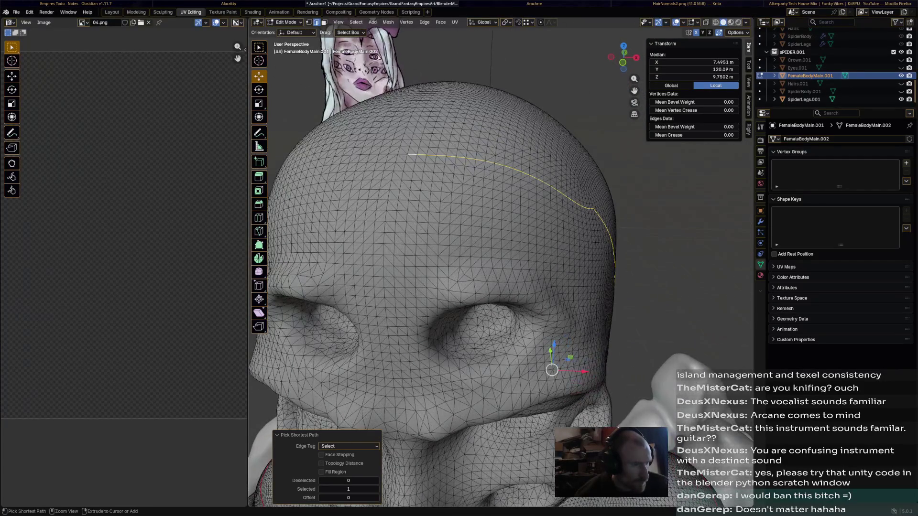
{"action": "key", "text": "ctrl+e"}
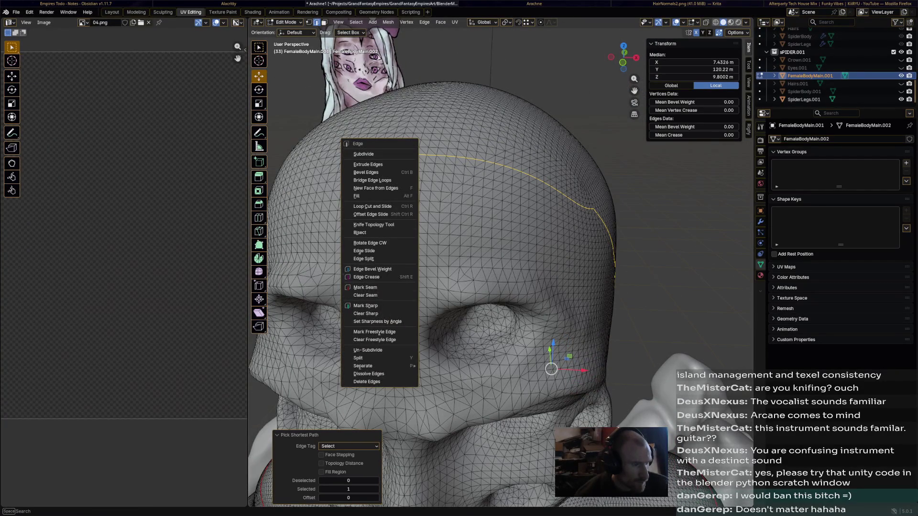
{"action": "left_click", "coordinate": [366, 287]}
{"action": "scroll", "coordinate": [467, 287], "scroll_direction": "down", "scroll_amount": 3}
- Select a path from the crown down the back of the head and neck, mark it as a seam, then select the whole mesh
{"action": "mouse_move", "coordinate": [467, 287]}
{"action": "middle_mouse_down"}
{"action": "mouse_move", "coordinate": [430, 251]}
{"action": "mouse_move", "coordinate": [394, 273]}
{"action": "mouse_move", "coordinate": [466, 258]}
{"action": "mouse_move", "coordinate": [431, 301]}
{"action": "mouse_move", "coordinate": [466, 288]}
{"action": "mouse_move", "coordinate": [430, 373]}
{"action": "middle_mouse_up"}
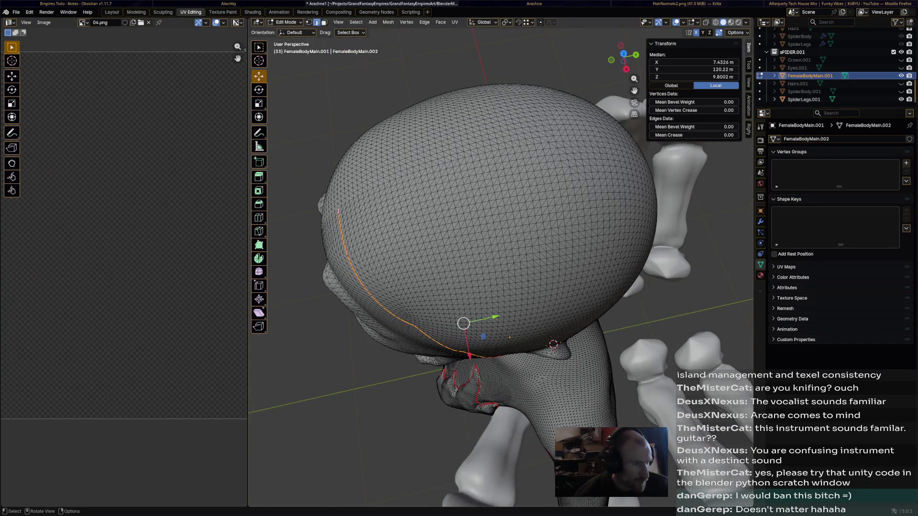
{"action": "mouse_move", "coordinate": [467, 286]}
{"action": "middle_mouse_down"}
{"action": "mouse_move", "coordinate": [431, 251]}
{"action": "mouse_move", "coordinate": [359, 287]}
{"action": "mouse_move", "coordinate": [395, 324]}
{"action": "mouse_move", "coordinate": [466, 288]}
{"action": "mouse_move", "coordinate": [452, 323]}
{"action": "mouse_move", "coordinate": [446, 215]}
{"action": "middle_mouse_up"}
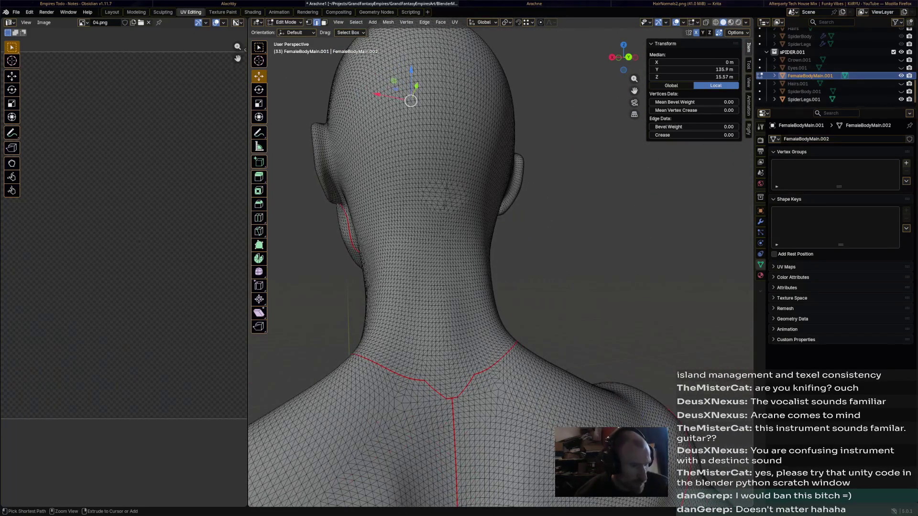
{"action": "left_click", "coordinate": [423, 362], "text": "ctrl"}
{"action": "left_click", "coordinate": [410, 101]}
{"action": "left_click", "coordinate": [428, 54], "text": "ctrl"}
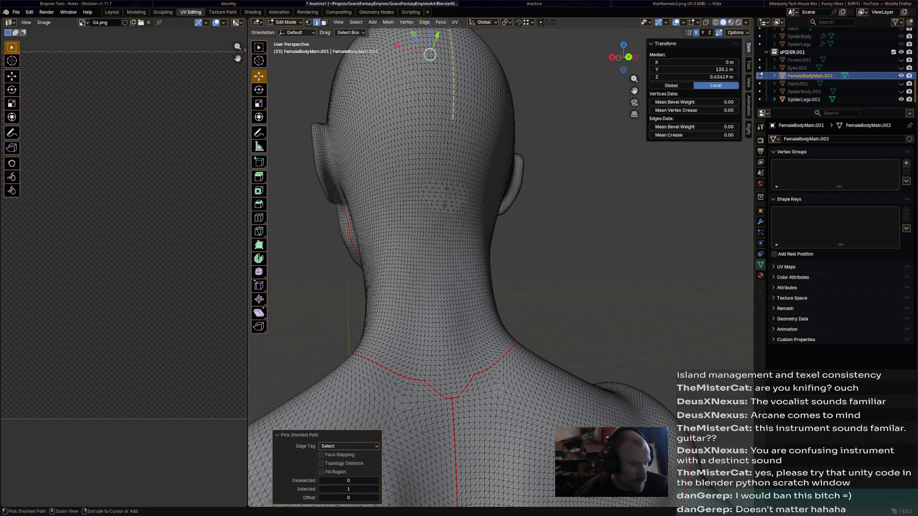
{"action": "left_click", "coordinate": [447, 399], "text": "ctrl"}
{"action": "right_click", "coordinate": [429, 247]}
{"action": "left_click", "coordinate": [429, 301]}
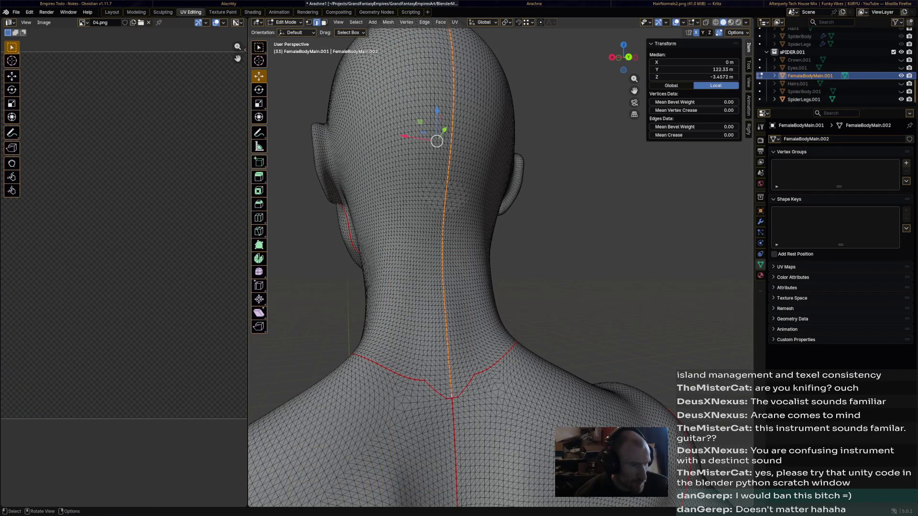
{"action": "middle_click_drag", "start_coordinate": [502, 252], "coordinate": [395, 179]}
{"action": "scroll", "coordinate": [430, 252], "scroll_direction": "down", "scroll_amount": 5}
{"action": "middle_click_drag", "start_coordinate": [431, 251], "coordinate": [538, 216]}
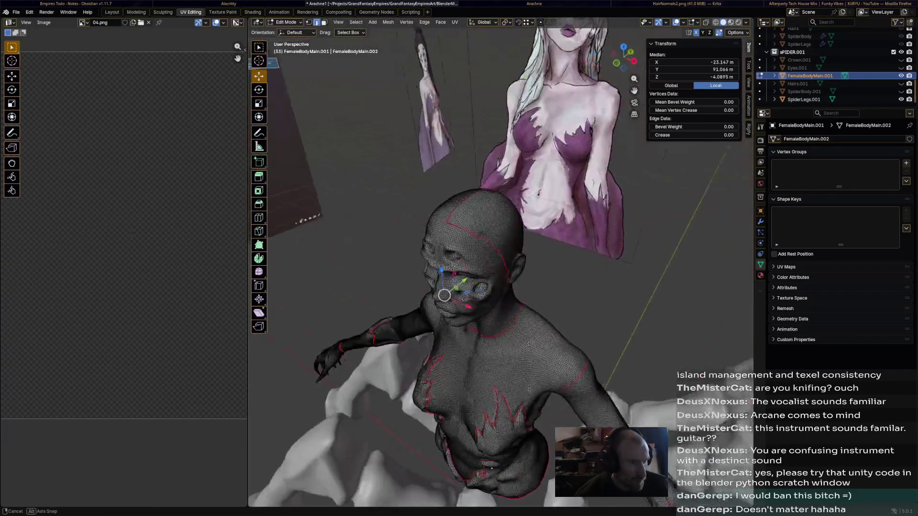
{"action": "middle_click_drag", "start_coordinate": [466, 287], "coordinate": [445, 273]}
{"action": "key", "text": "a"}
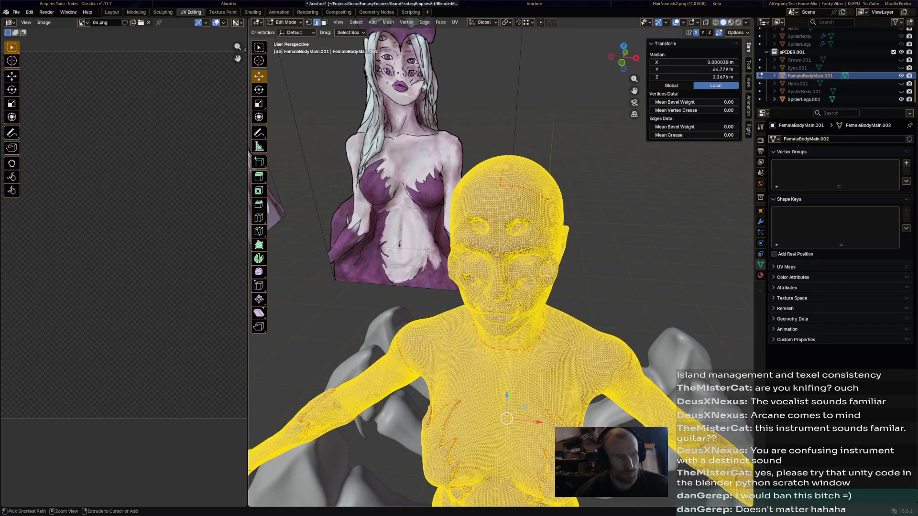
- Check the back seam, then select the whole mesh and symmetrize it via the Mesh menu
{"action": "key", "text": "alt+a"}
{"action": "mouse_move", "coordinate": [466, 288]}
{"action": "middle_mouse_down"}
{"action": "mouse_move", "coordinate": [538, 302]}
{"action": "mouse_move", "coordinate": [517, 309]}
{"action": "mouse_move", "coordinate": [431, 287]}
{"action": "mouse_move", "coordinate": [459, 288]}
{"action": "middle_mouse_up"}
{"action": "left_click", "coordinate": [480, 208], "text": "ctrl"}
{"action": "mouse_move", "coordinate": [479, 205]}
{"action": "middle_mouse_down"}
{"action": "mouse_move", "coordinate": [358, 215]}
{"action": "mouse_move", "coordinate": [515, 217]}
{"action": "middle_mouse_up"}
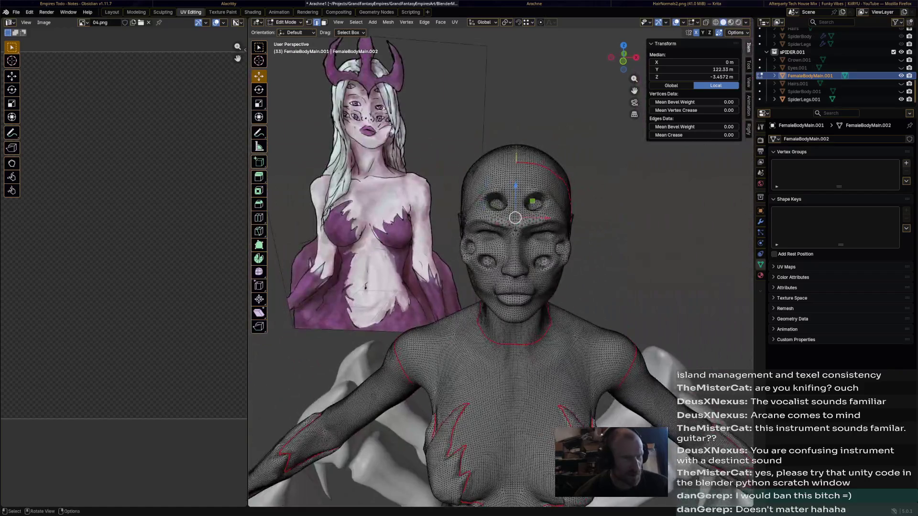
{"action": "key", "text": "a"}
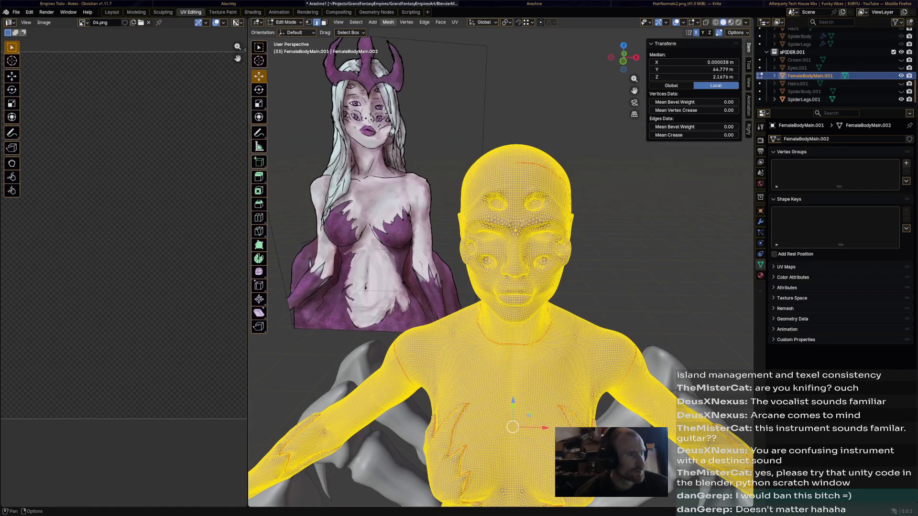
{"action": "left_click", "coordinate": [388, 21]}
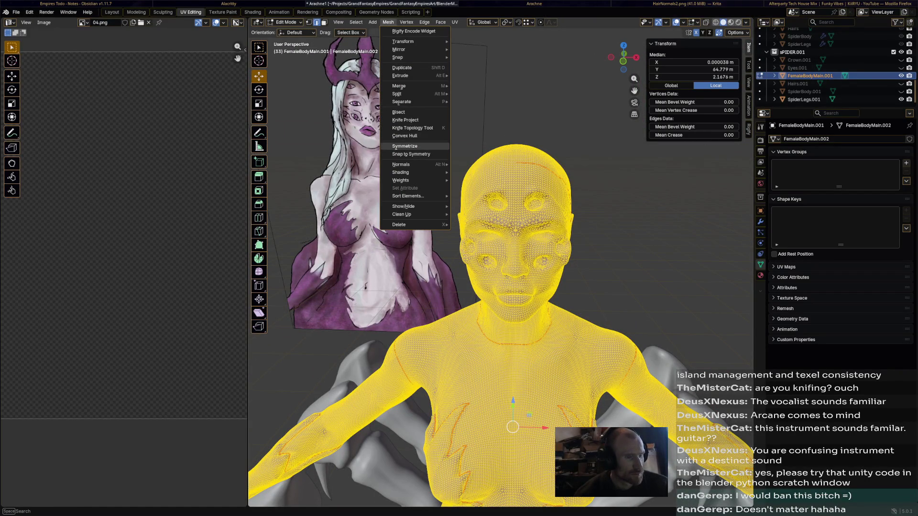
{"action": "left_click", "coordinate": [405, 146]}
- Deselect and orbit around the figure to verify the mirrored head seams, ending at the back of the neck
{"action": "key", "text": "alt+a"}
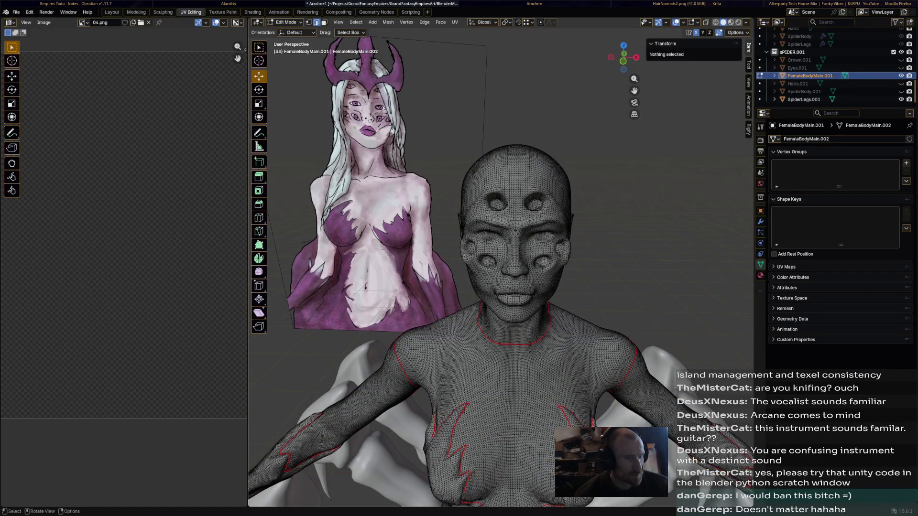
{"action": "middle_click_drag", "start_coordinate": [516, 287], "coordinate": [430, 251]}
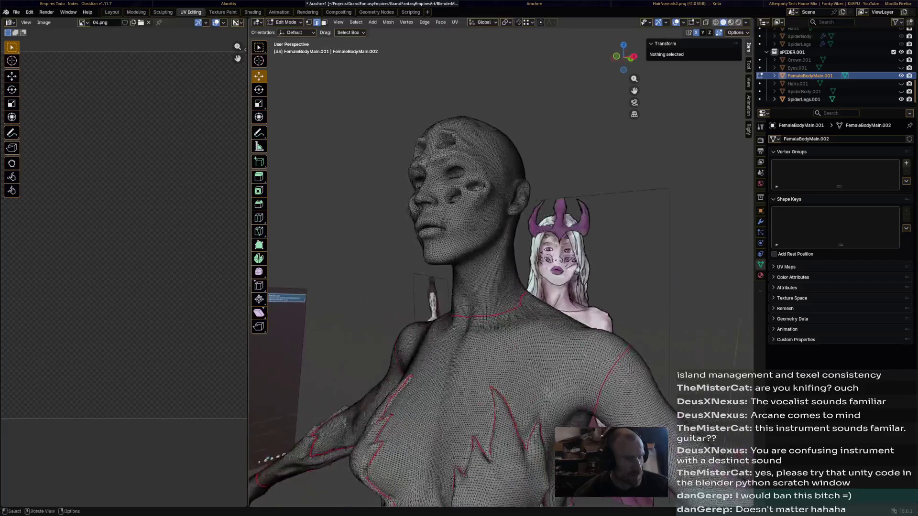
{"action": "key", "text": "a"}
{"action": "middle_click_drag", "start_coordinate": [503, 286], "coordinate": [467, 273]}
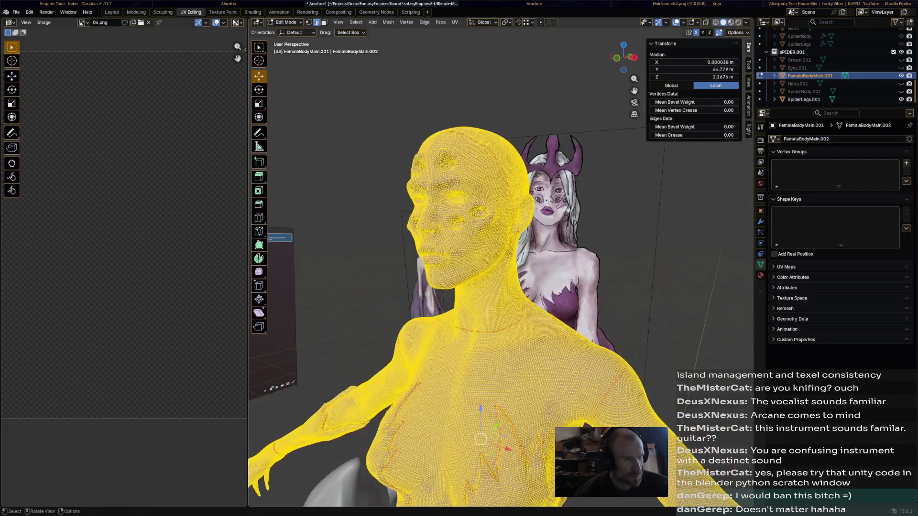
{"action": "key", "text": "alt+a"}
{"action": "middle_click_drag", "start_coordinate": [488, 302], "coordinate": [466, 237]}
{"action": "middle_click_drag", "start_coordinate": [502, 287], "coordinate": [466, 259]}
{"action": "scroll", "coordinate": [502, 251], "scroll_direction": "up", "scroll_amount": 5}
- Use Select Similar > Seam to highlight every seam edge and review them around the head and shoulders
{"action": "left_click", "coordinate": [535, 118]}
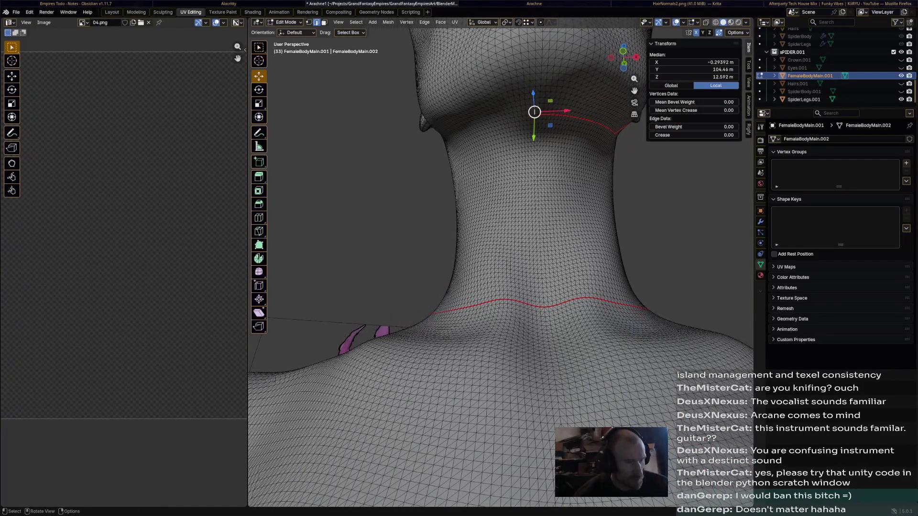
{"action": "mouse_move", "coordinate": [531, 216]}
{"action": "middle_mouse_down"}
{"action": "mouse_move", "coordinate": [431, 251]}
{"action": "mouse_move", "coordinate": [430, 238]}
{"action": "middle_mouse_up"}
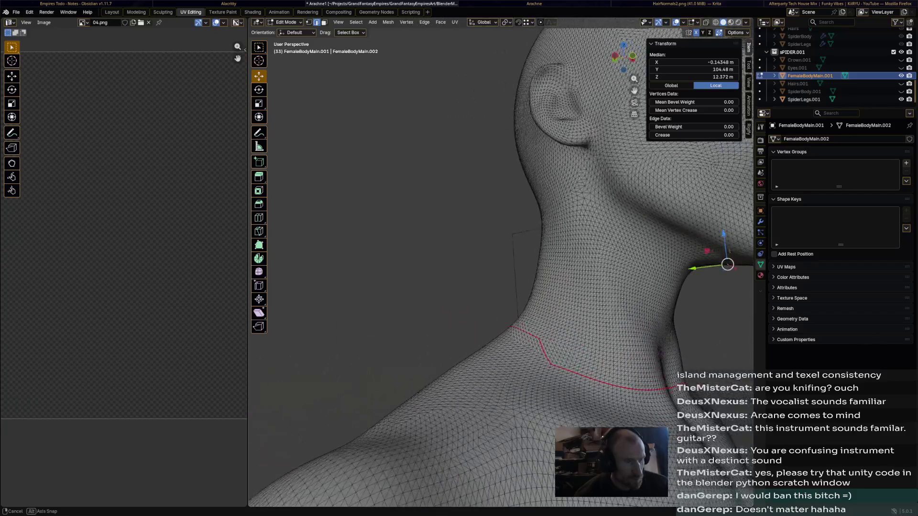
{"action": "scroll", "coordinate": [502, 273], "scroll_direction": "down", "scroll_amount": 5}
{"action": "middle_click_drag", "start_coordinate": [503, 273], "coordinate": [444, 180]}
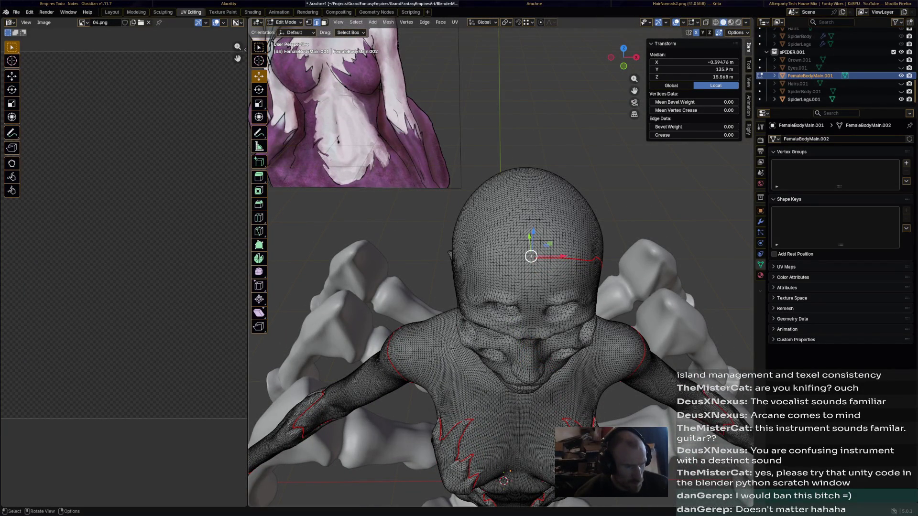
{"action": "scroll", "coordinate": [546, 258], "scroll_direction": "up", "scroll_amount": 5}
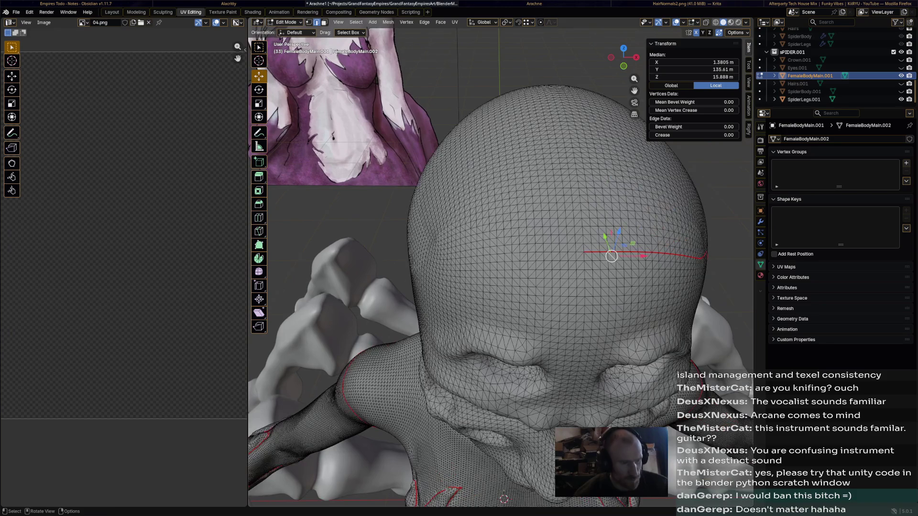
{"action": "right_click", "coordinate": [587, 252]}
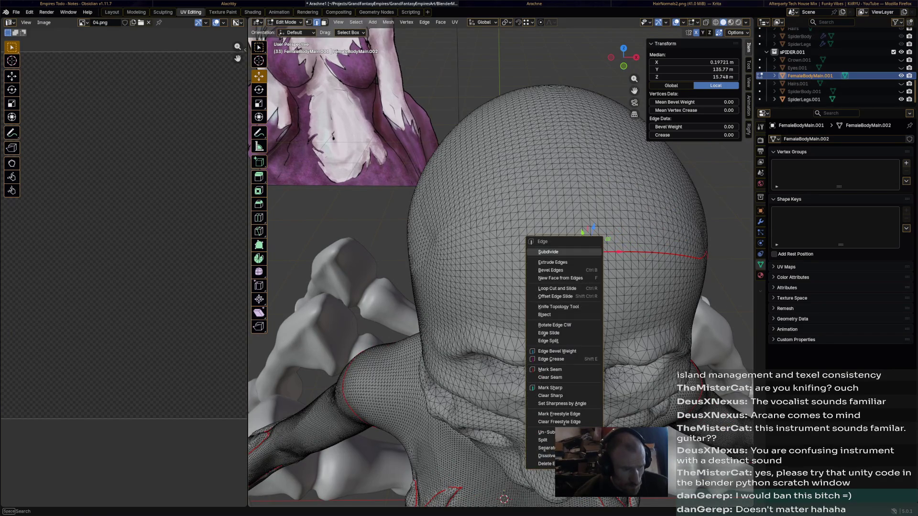
{"action": "left_click", "coordinate": [549, 252]}
{"action": "key", "text": "shift+g"}
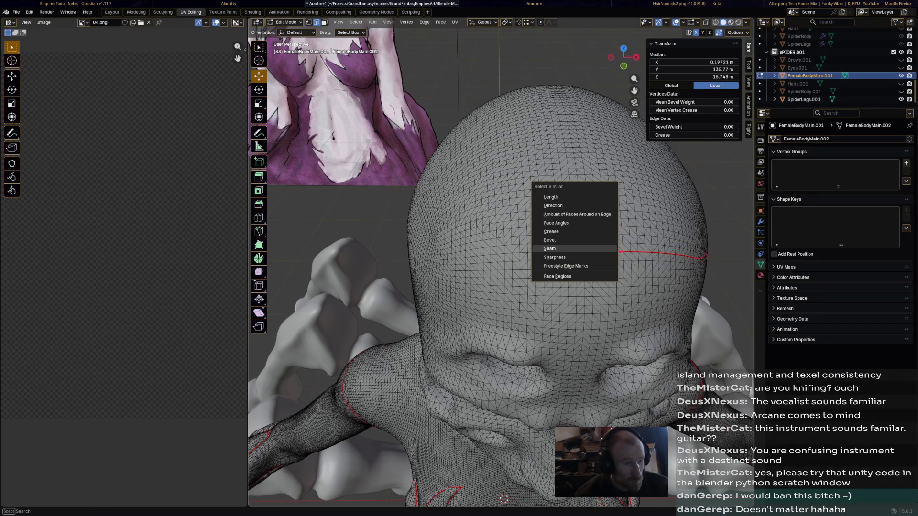
{"action": "left_click", "coordinate": [566, 245]}
{"action": "scroll", "coordinate": [503, 273], "scroll_direction": "down", "scroll_amount": 5}
{"action": "middle_click_drag", "start_coordinate": [502, 273], "coordinate": [431, 287]}
{"action": "middle_click_drag", "start_coordinate": [503, 273], "coordinate": [395, 215]}
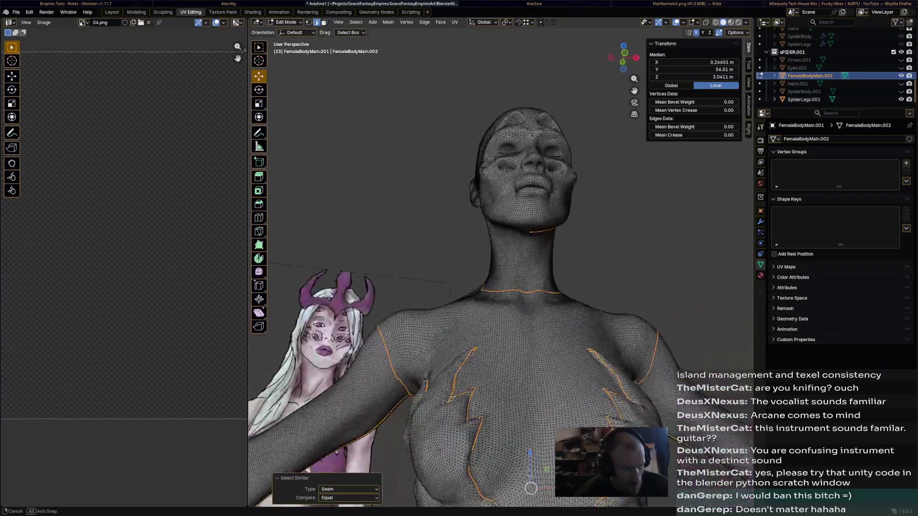
{"action": "middle_click_drag", "start_coordinate": [503, 287], "coordinate": [466, 180]}
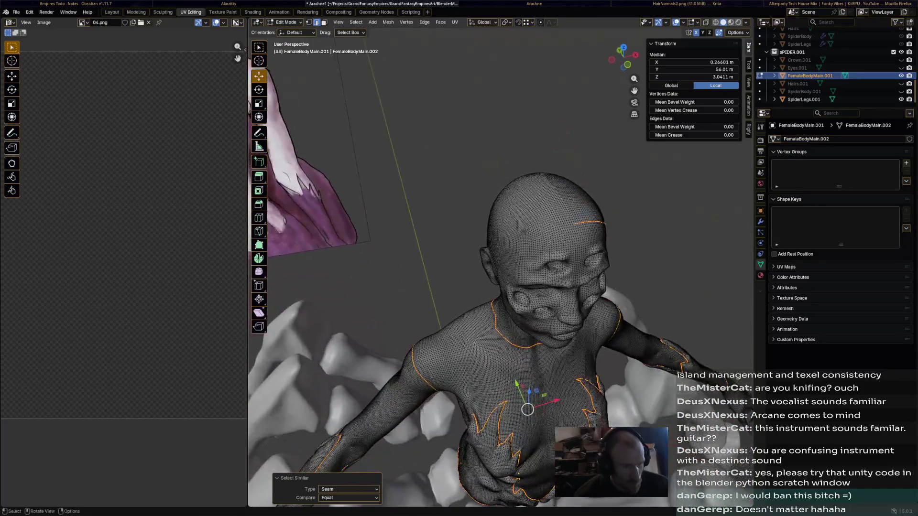
- Select a shortest edge path along the side of the neck and mark it as a UV seam
{"action": "left_click", "coordinate": [664, 184]}
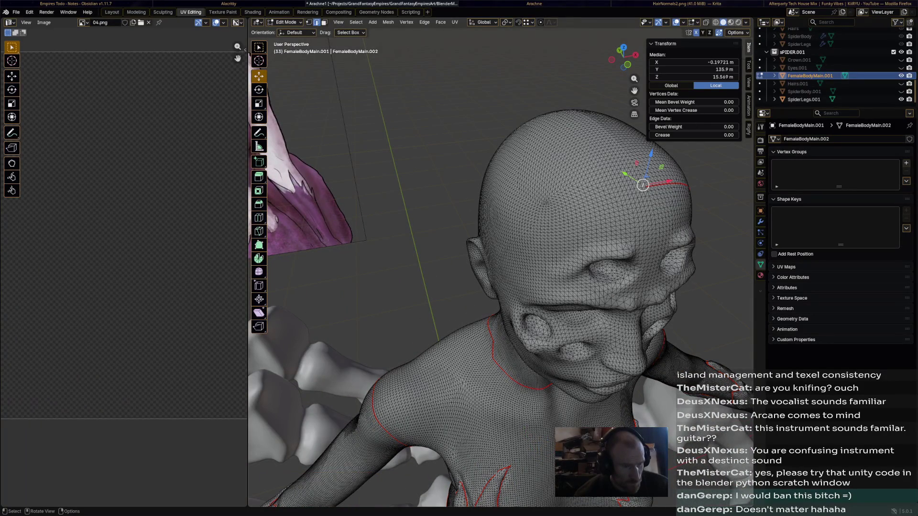
{"action": "mouse_move", "coordinate": [644, 216]}
{"action": "middle_mouse_down"}
{"action": "mouse_move", "coordinate": [538, 359]}
{"action": "mouse_move", "coordinate": [499, 490]}
{"action": "mouse_move", "coordinate": [467, 359]}
{"action": "mouse_move", "coordinate": [409, 265]}
{"action": "mouse_move", "coordinate": [645, 265]}
{"action": "middle_mouse_up"}
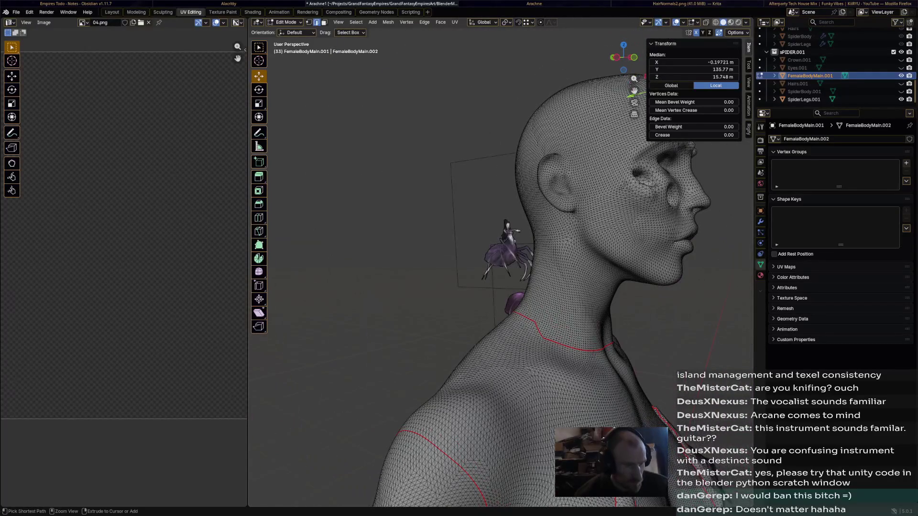
{"action": "left_click", "coordinate": [596, 108], "text": "ctrl"}
{"action": "mouse_move", "coordinate": [595, 144]}
{"action": "middle_mouse_down"}
{"action": "mouse_move", "coordinate": [590, 125]}
{"action": "mouse_move", "coordinate": [502, 302]}
{"action": "middle_mouse_up"}
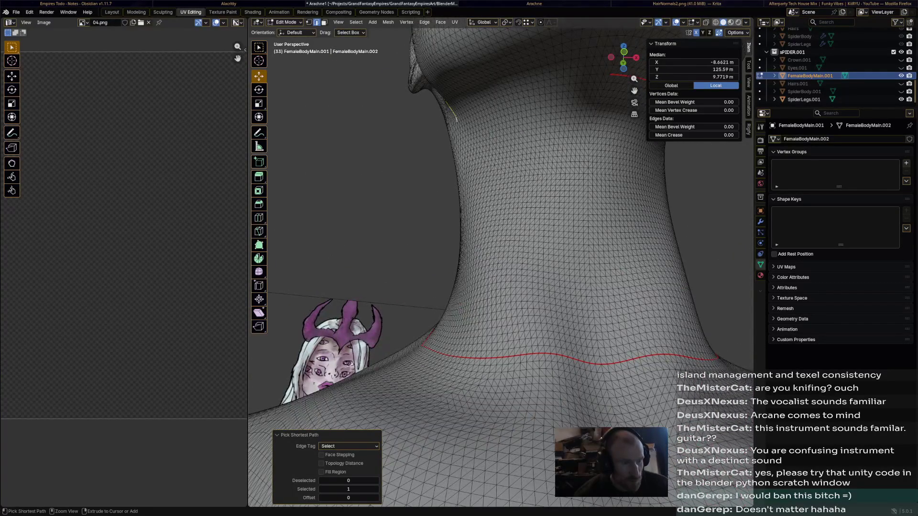
{"action": "middle_click_drag", "start_coordinate": [503, 252], "coordinate": [401, 230]}
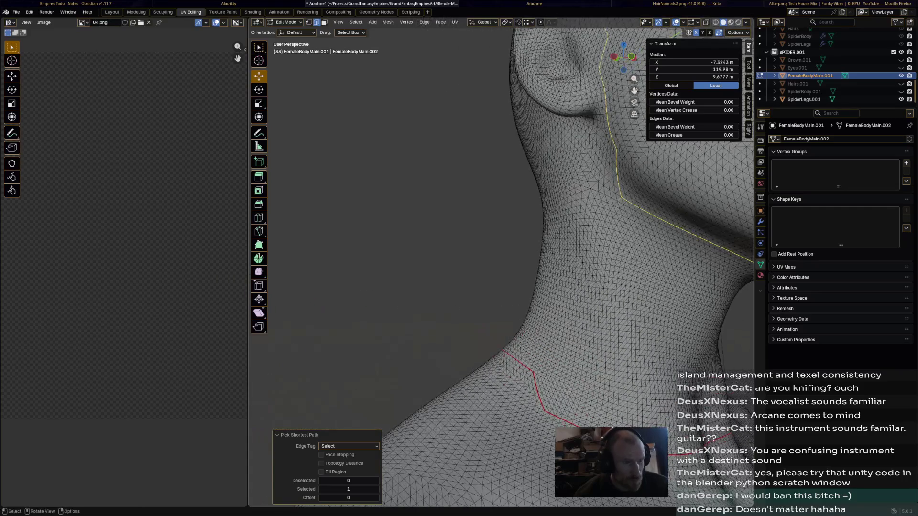
{"action": "left_click", "coordinate": [621, 198], "text": "ctrl"}
{"action": "left_click", "coordinate": [609, 144], "text": "ctrl"}
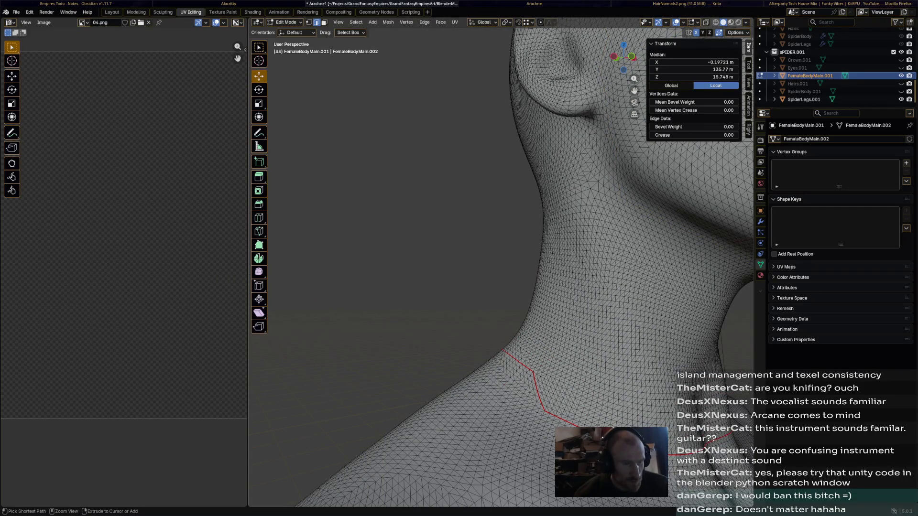
{"action": "left_click", "coordinate": [611, 186], "text": "ctrl"}
{"action": "mouse_move", "coordinate": [502, 251]}
{"action": "middle_mouse_down"}
{"action": "mouse_move", "coordinate": [359, 237]}
{"action": "mouse_move", "coordinate": [323, 258]}
{"action": "middle_mouse_up"}
{"action": "left_click", "coordinate": [394, 120], "text": "ctrl"}
{"action": "key", "text": "ctrl+e"}
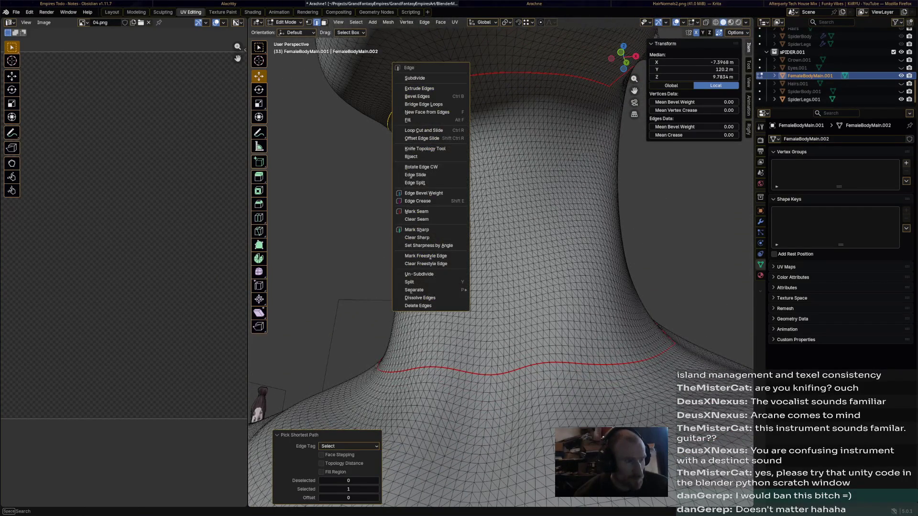
{"action": "left_click", "coordinate": [416, 211]}
{"action": "scroll", "coordinate": [502, 251], "scroll_direction": "down", "scroll_amount": 5}
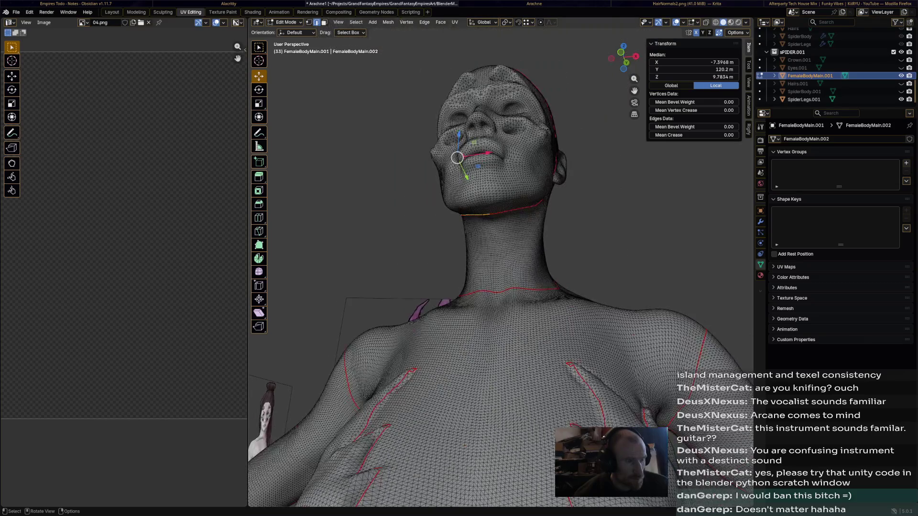
- Review the seams from the front and side, then save the blend file
{"action": "middle_click_drag", "start_coordinate": [503, 252], "coordinate": [466, 215]}
{"action": "scroll", "coordinate": [503, 287], "scroll_direction": "down", "scroll_amount": 5}
{"action": "mouse_move", "coordinate": [503, 287]}
{"action": "middle_mouse_down"}
{"action": "mouse_move", "coordinate": [395, 273]}
{"action": "mouse_move", "coordinate": [358, 288]}
{"action": "mouse_move", "coordinate": [430, 273]}
{"action": "mouse_move", "coordinate": [395, 273]}
{"action": "middle_mouse_up"}
{"action": "scroll", "coordinate": [467, 286], "scroll_direction": "up", "scroll_amount": 3}
{"action": "key", "text": "ctrl+s"}
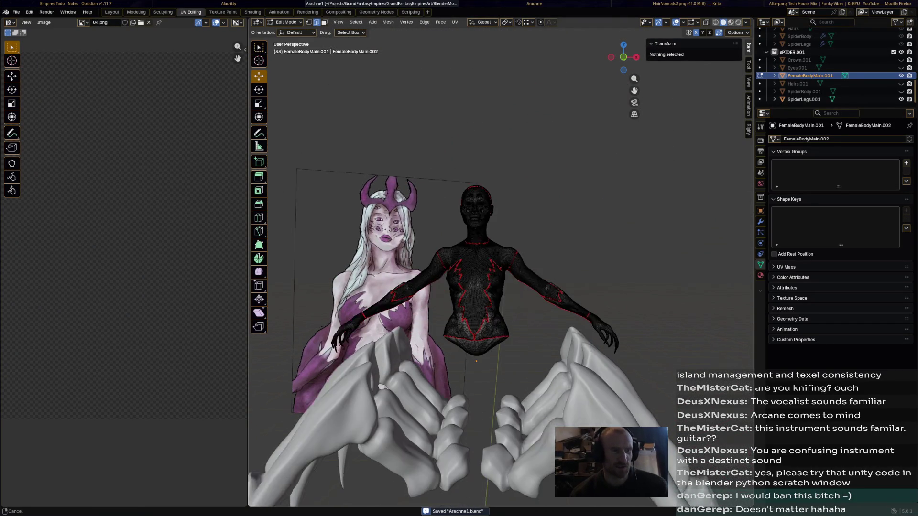
- Select all, widen the UV editor, run UV > Smart UV Project, then undo the result
{"action": "middle_click_drag", "start_coordinate": [466, 287], "coordinate": [466, 244]}
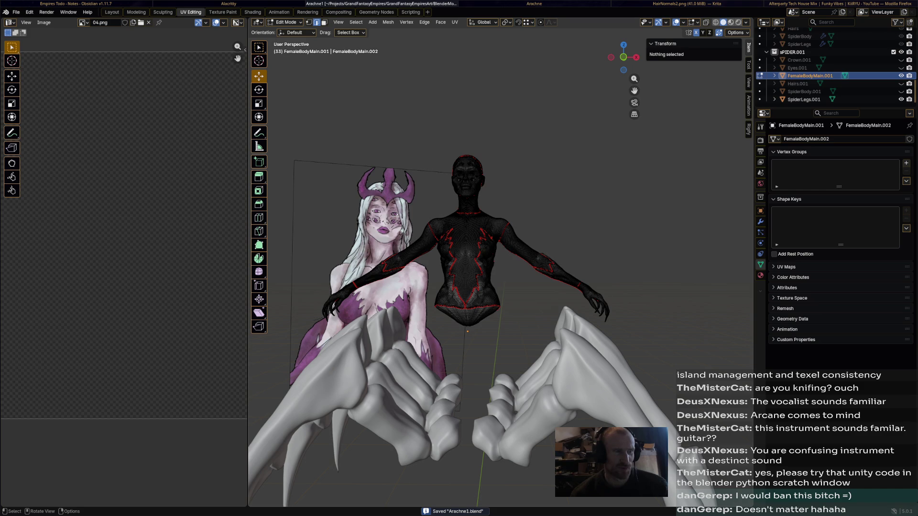
{"action": "key", "text": "a"}
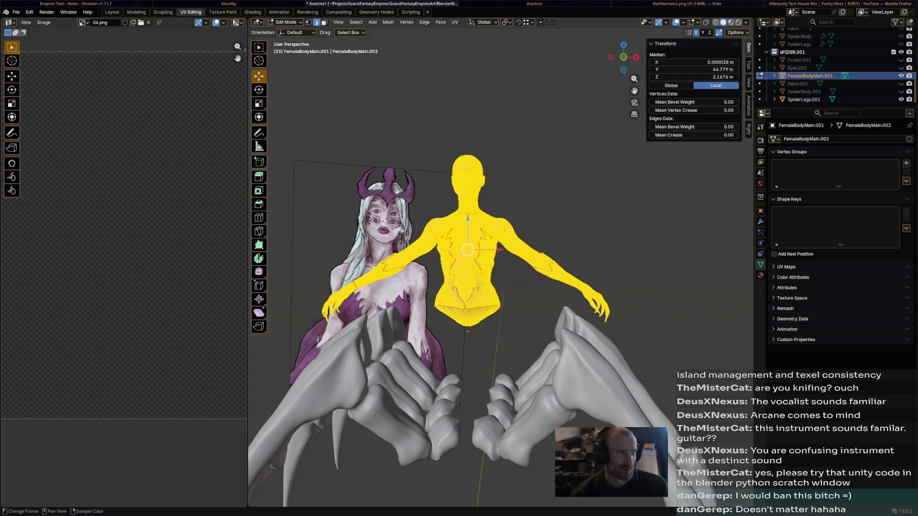
{"action": "left_click_drag", "start_coordinate": [248, 59], "coordinate": [316, 59]}
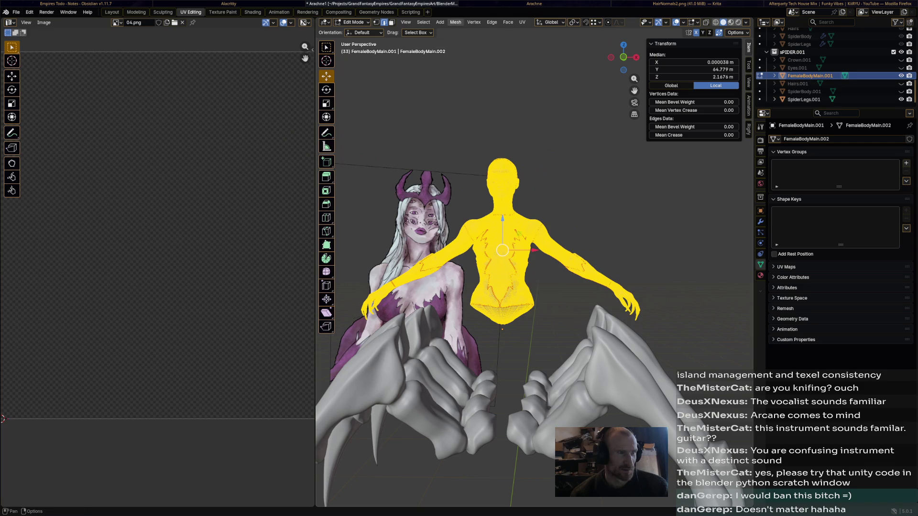
{"action": "left_click", "coordinate": [522, 22]}
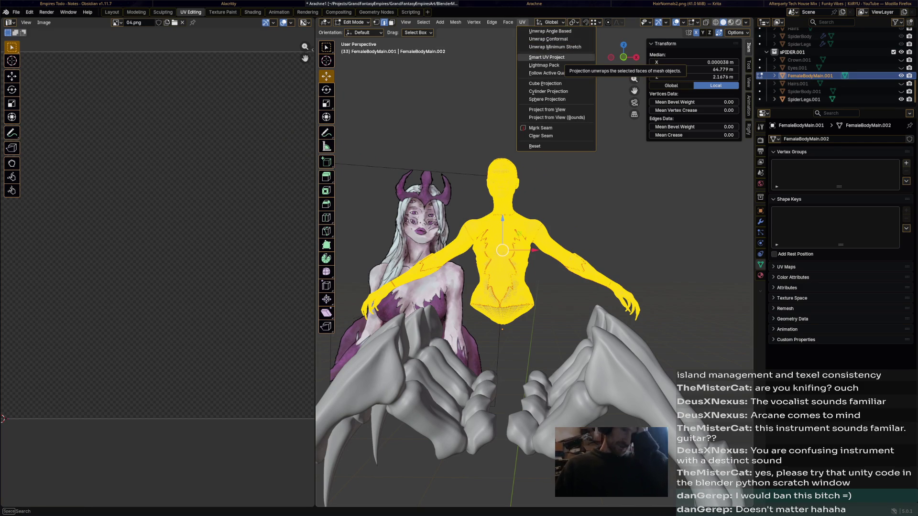
{"action": "left_click", "coordinate": [547, 57]}
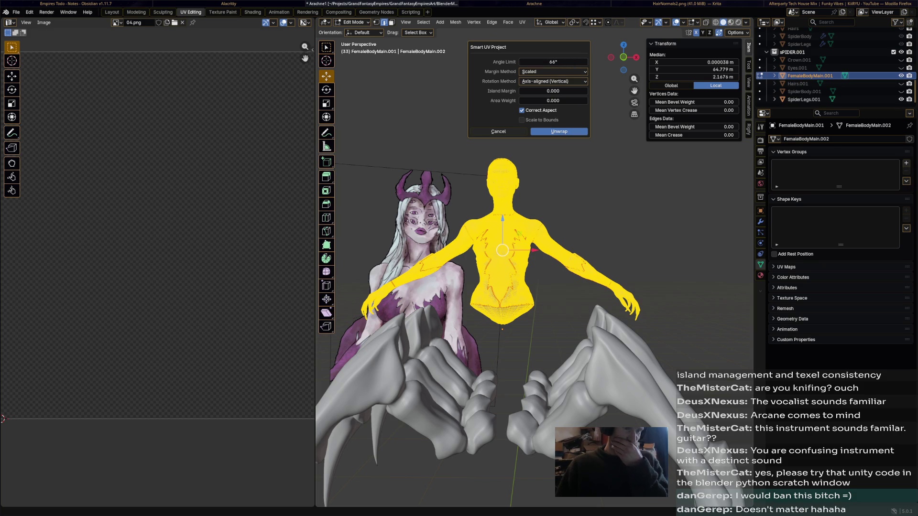
{"action": "left_click", "coordinate": [559, 131]}
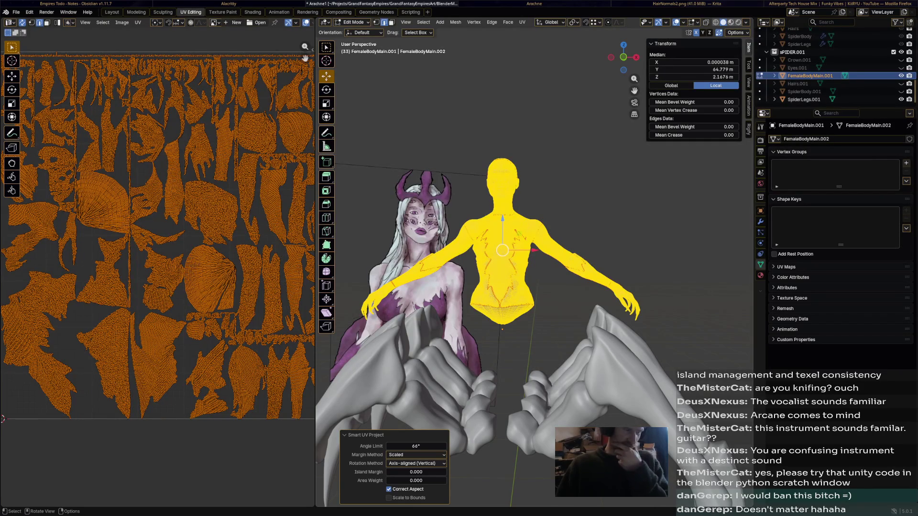
{"action": "key", "text": "ctrl+z"}
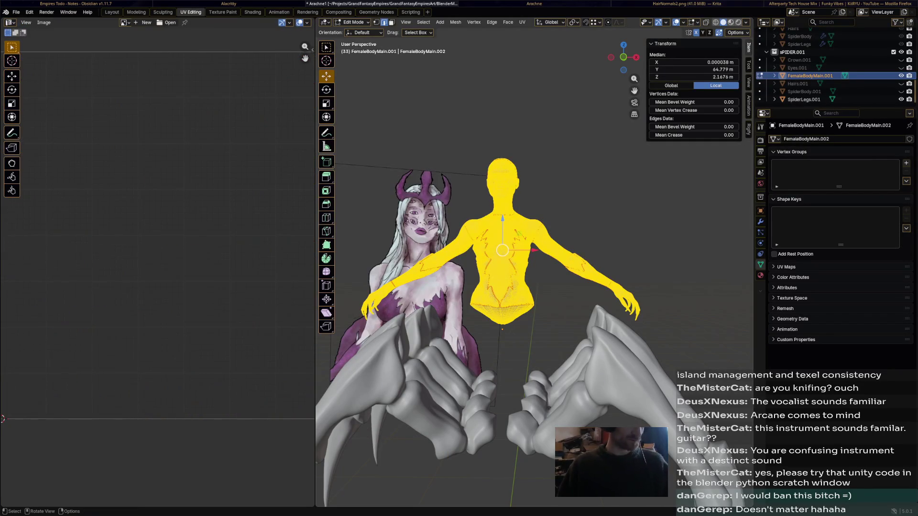
- Reselect the whole mesh and browse the UV menu and the Ctrl+E Edge menu, leaving the UV menu open
{"action": "middle_click_drag", "start_coordinate": [502, 252], "coordinate": [531, 244]}
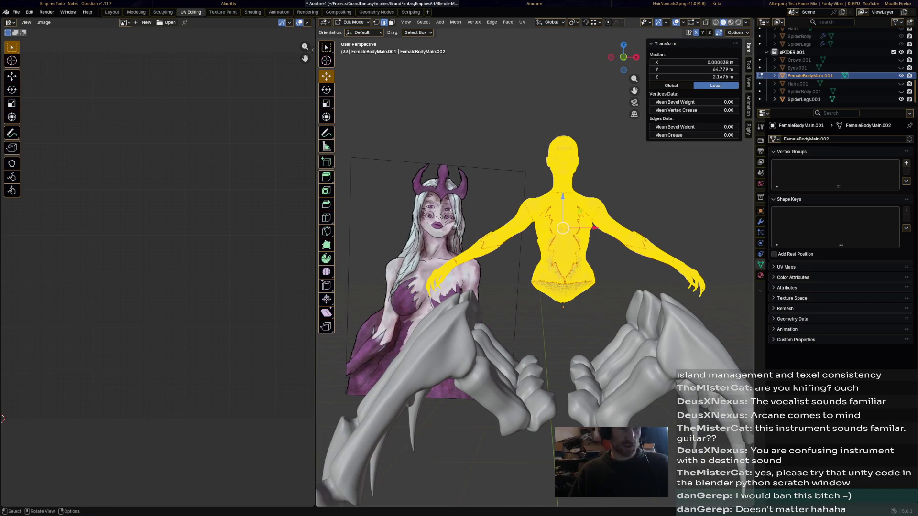
{"action": "left_click", "coordinate": [550, 147]}
{"action": "key", "text": "a"}
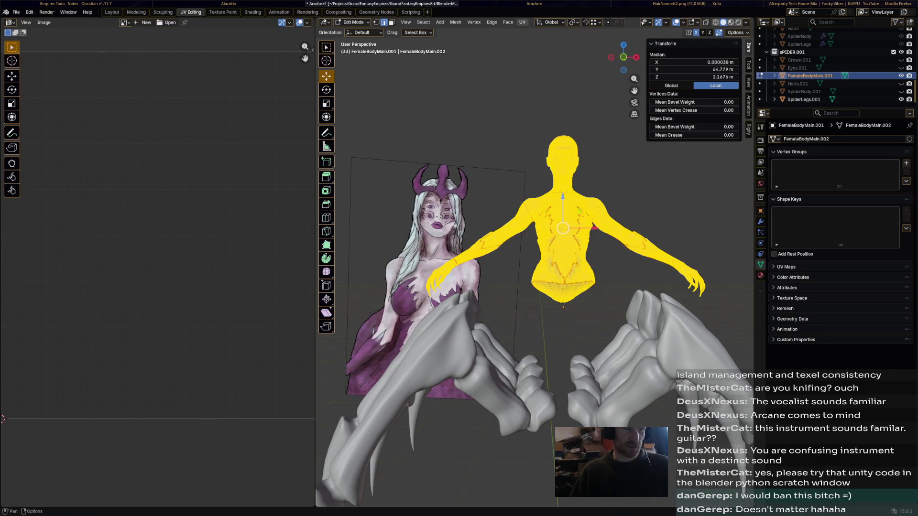
{"action": "left_click", "coordinate": [522, 23]}
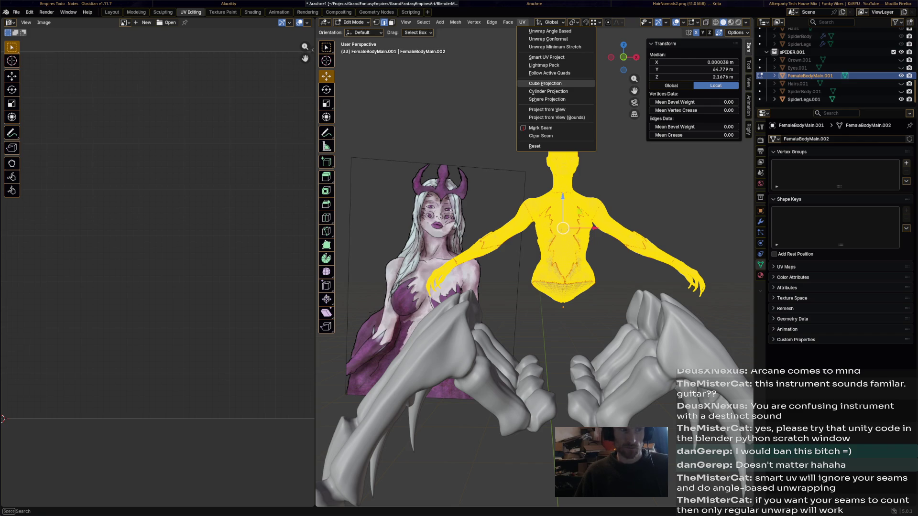
{"action": "key", "text": "Escape"}
{"action": "key", "text": "ctrl+e"}
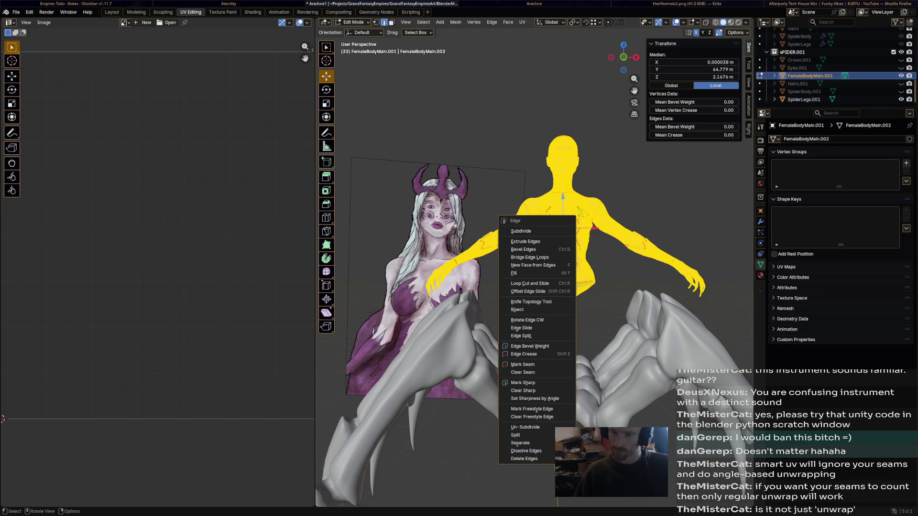
{"action": "key", "text": "Escape"}
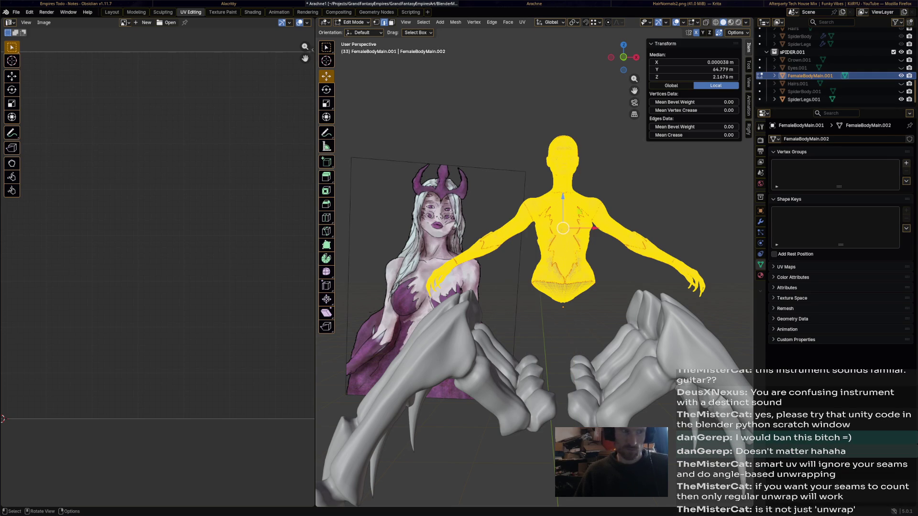
{"action": "left_click", "coordinate": [523, 22]}
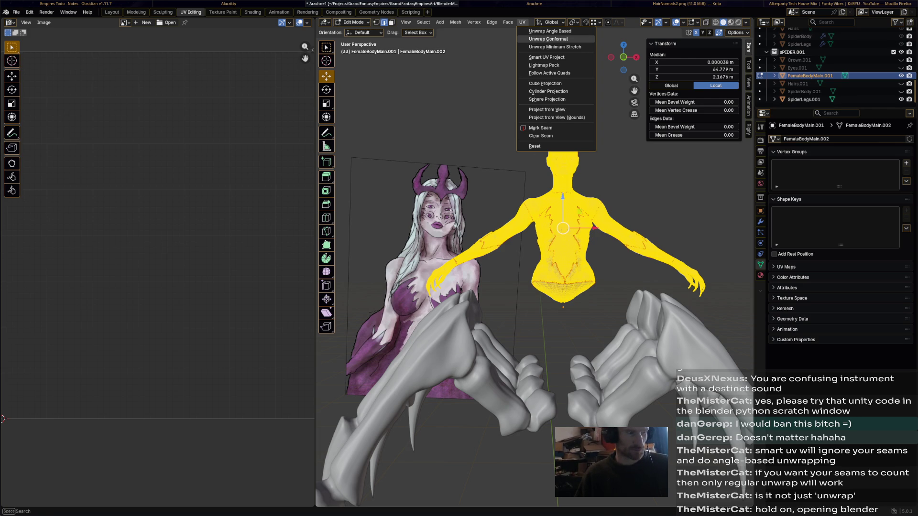
- Run a conformal unwrap on the body, revert it, then bring up the UV Mapping menu with U
{"action": "left_click", "coordinate": [549, 39]}
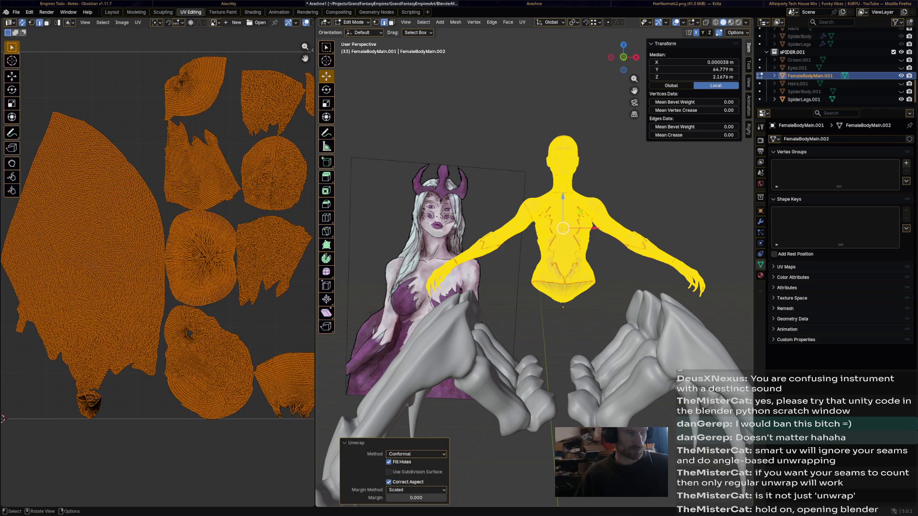
{"action": "scroll", "coordinate": [158, 237], "scroll_direction": "down", "scroll_amount": 3}
{"action": "scroll", "coordinate": [159, 237], "scroll_direction": "up", "scroll_amount": 3}
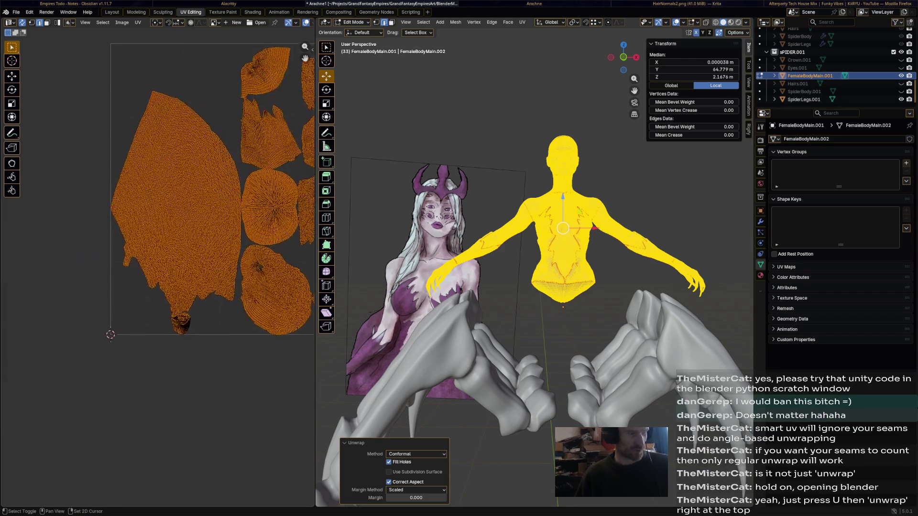
{"action": "scroll", "coordinate": [179, 216], "scroll_direction": "up", "scroll_amount": 3}
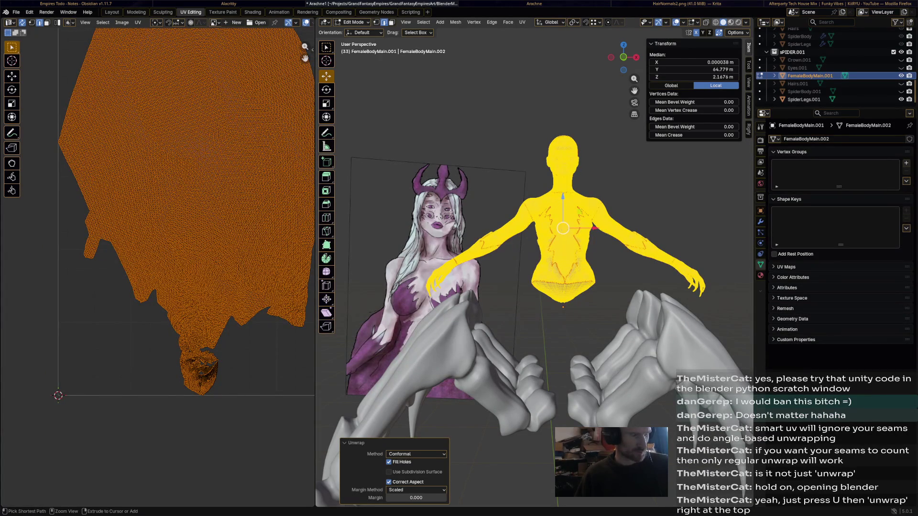
{"action": "key", "text": "Tab"}
{"action": "middle_click_drag", "start_coordinate": [502, 287], "coordinate": [445, 304]}
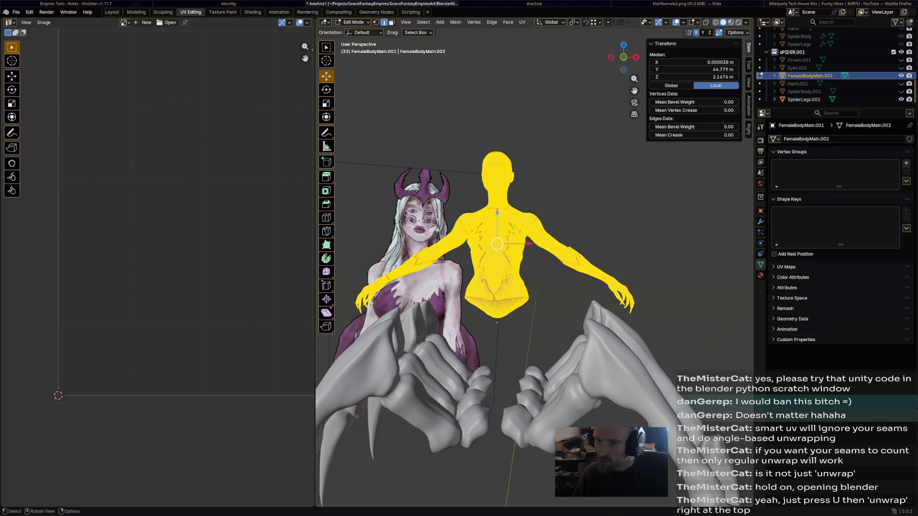
{"action": "key", "text": "u"}
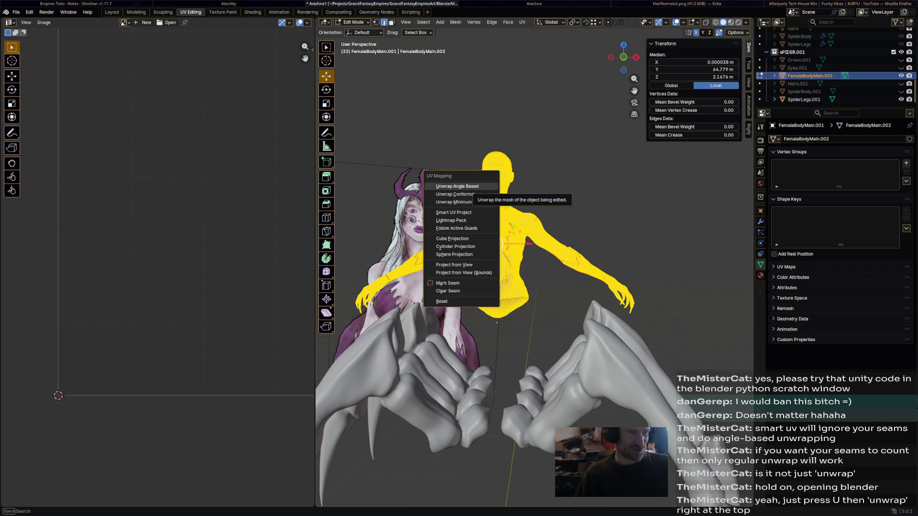
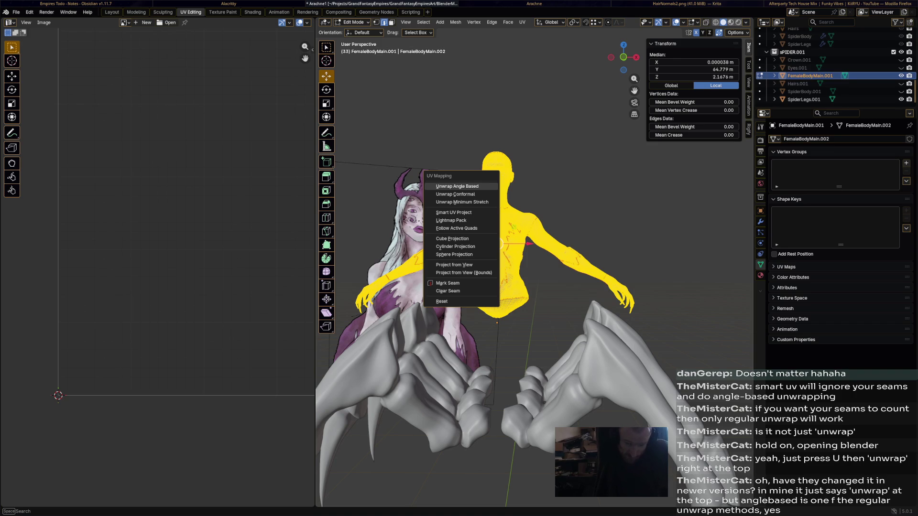
- Unwrap the body mesh angle-based, frame the UV layout and clear the selection
{"action": "left_click", "coordinate": [457, 187]}
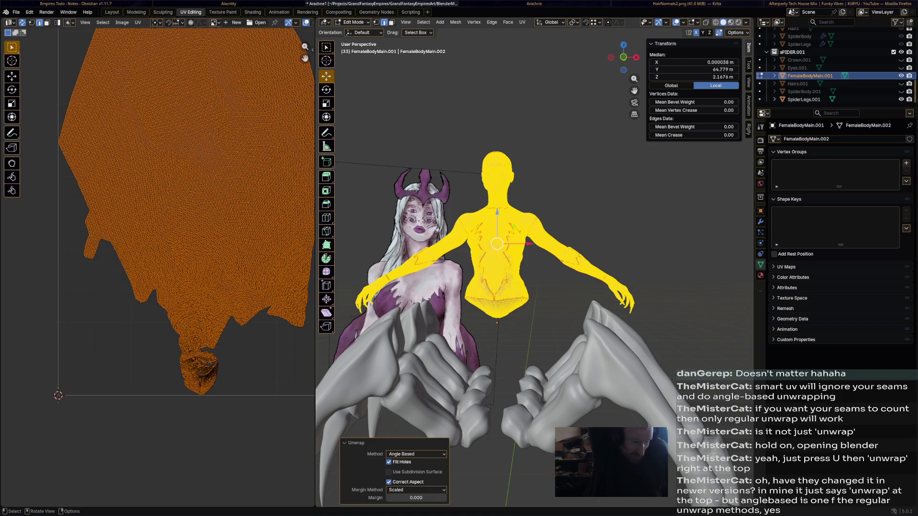
{"action": "key", "text": "Home"}
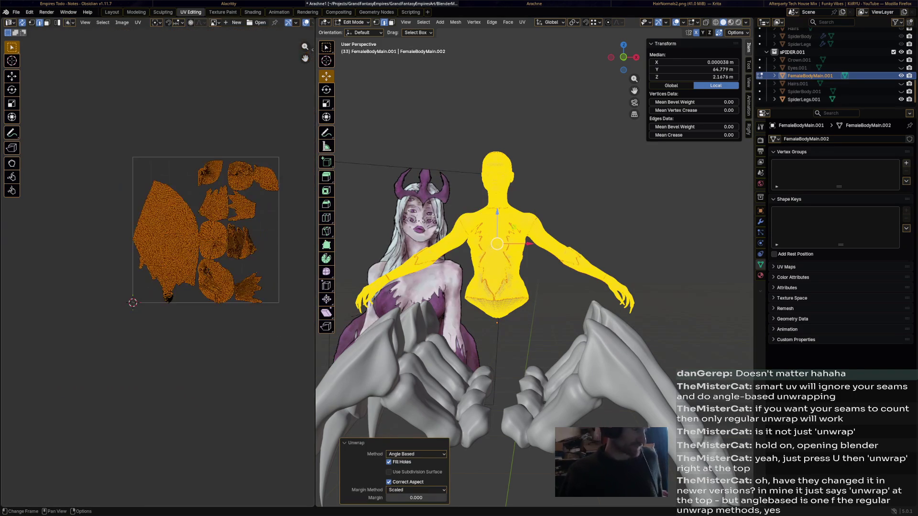
{"action": "scroll", "coordinate": [180, 179], "scroll_direction": "up", "scroll_amount": 4}
{"action": "key", "text": "alt+a"}
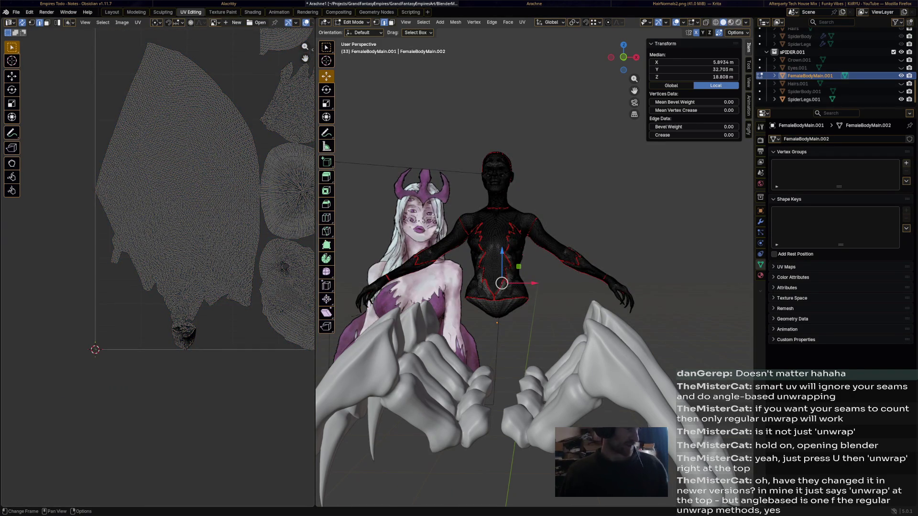
{"action": "scroll", "coordinate": [180, 180], "scroll_direction": "down", "scroll_amount": 1}
{"action": "mouse_move", "coordinate": [179, 143]}
{"action": "middle_mouse_down"}
{"action": "mouse_move", "coordinate": [186, 229]}
{"action": "mouse_move", "coordinate": [159, 201]}
{"action": "mouse_move", "coordinate": [194, 201]}
{"action": "middle_mouse_up"}
{"action": "scroll", "coordinate": [179, 215], "scroll_direction": "up", "scroll_amount": 3}
{"action": "scroll", "coordinate": [144, 251], "scroll_direction": "up", "scroll_amount": 4}
{"action": "scroll", "coordinate": [180, 215], "scroll_direction": "down", "scroll_amount": 3}
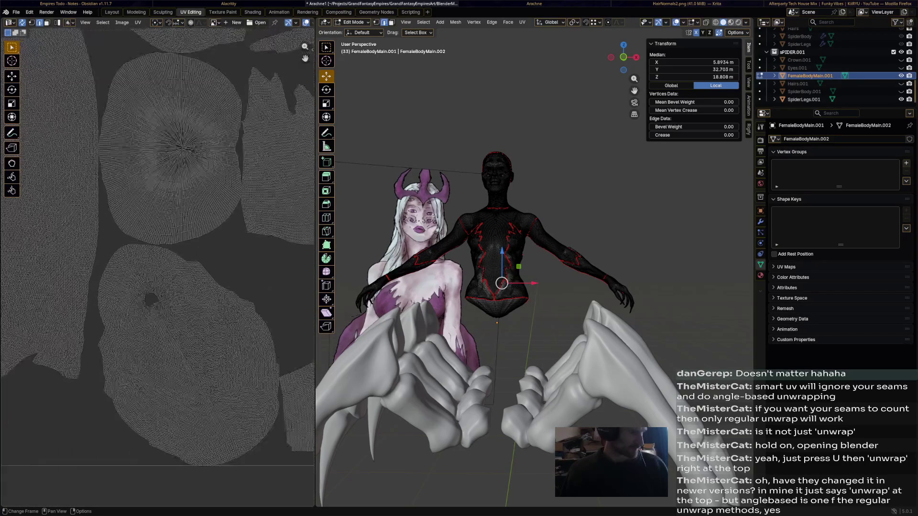
{"action": "mouse_move", "coordinate": [158, 229]}
{"action": "middle_mouse_down"}
{"action": "mouse_move", "coordinate": [191, 221]}
{"action": "mouse_move", "coordinate": [158, 237]}
{"action": "mouse_move", "coordinate": [180, 180]}
{"action": "middle_mouse_up"}
{"action": "scroll", "coordinate": [180, 215], "scroll_direction": "down", "scroll_amount": 4}
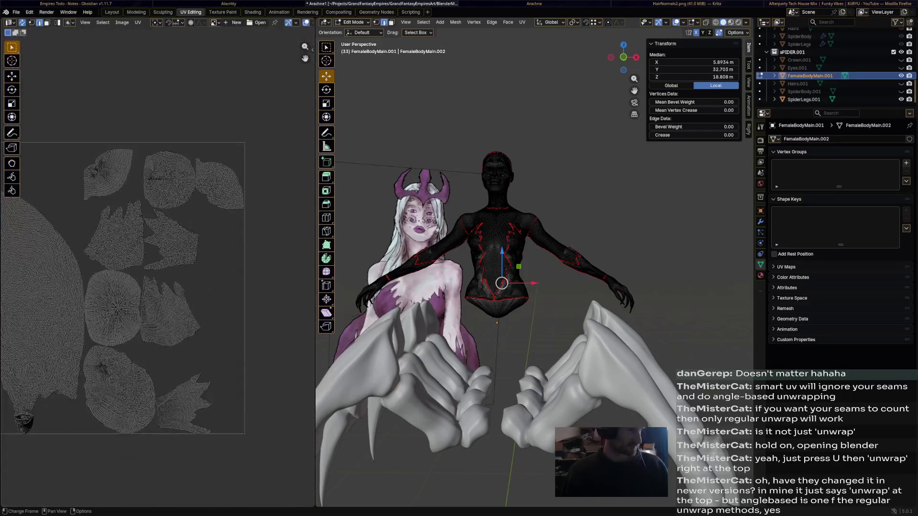
{"action": "middle_click_drag", "start_coordinate": [144, 251], "coordinate": [177, 222]}
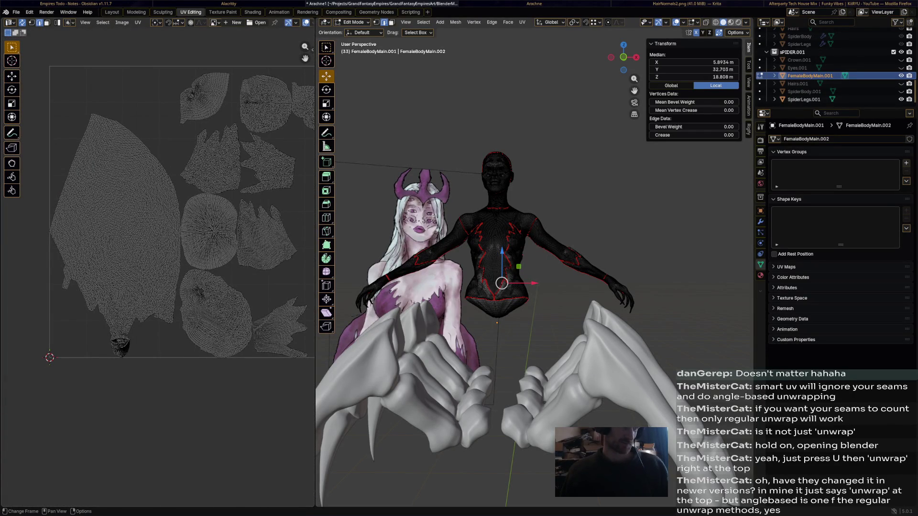
{"action": "left_click", "coordinate": [523, 287]}
{"action": "scroll", "coordinate": [144, 215], "scroll_direction": "up", "scroll_amount": 5}
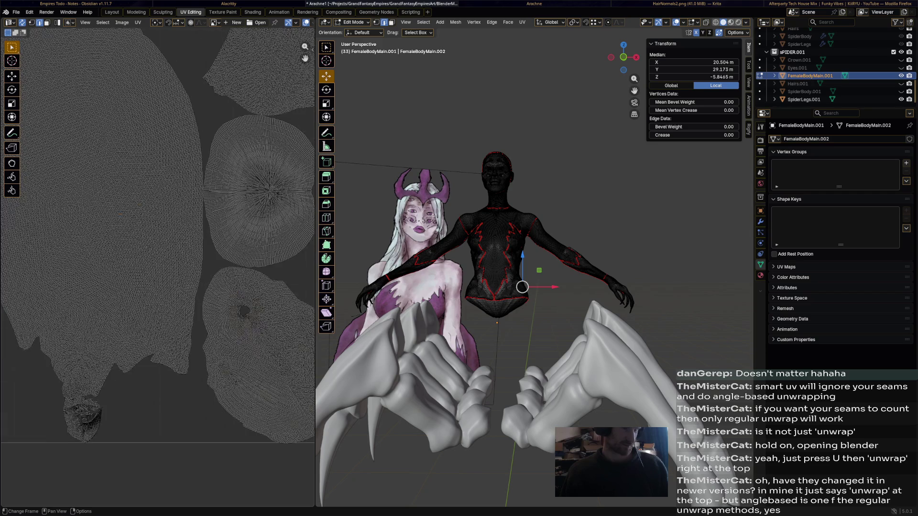
{"action": "middle_click_drag", "start_coordinate": [144, 251], "coordinate": [175, 240]}
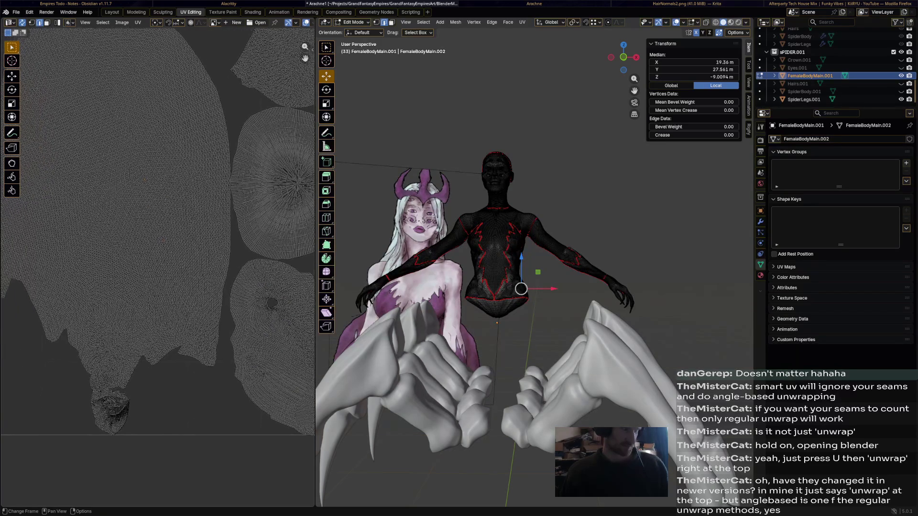
{"action": "left_click", "coordinate": [488, 231]}
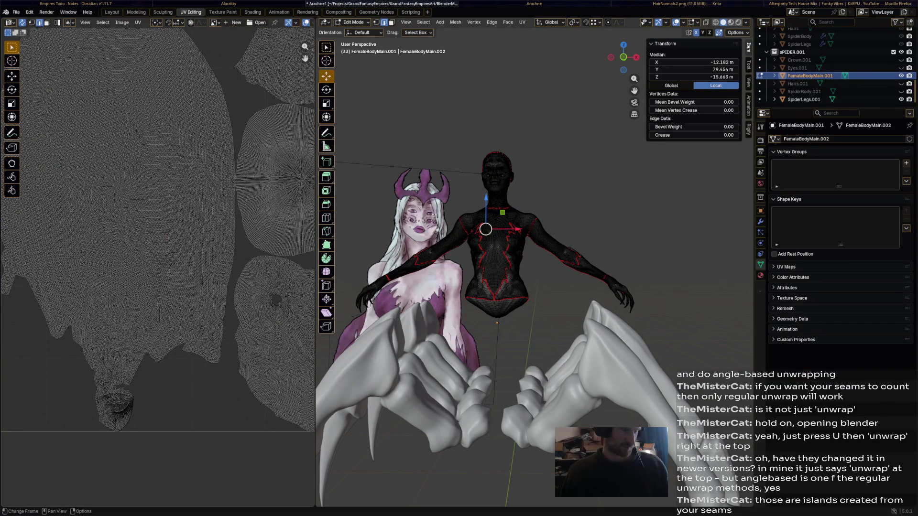
{"action": "left_click", "coordinate": [483, 311]}
{"action": "left_click", "coordinate": [448, 242]}
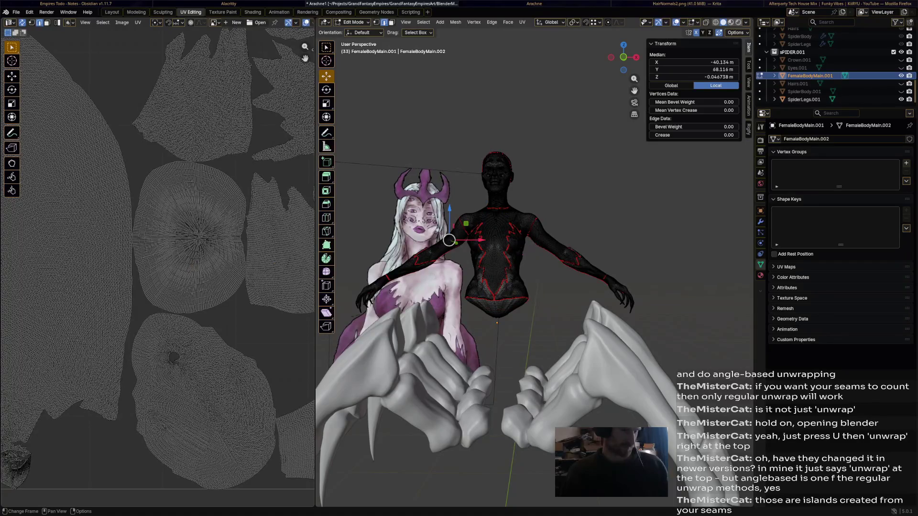
{"action": "scroll", "coordinate": [158, 258], "scroll_direction": "up", "scroll_amount": 3}
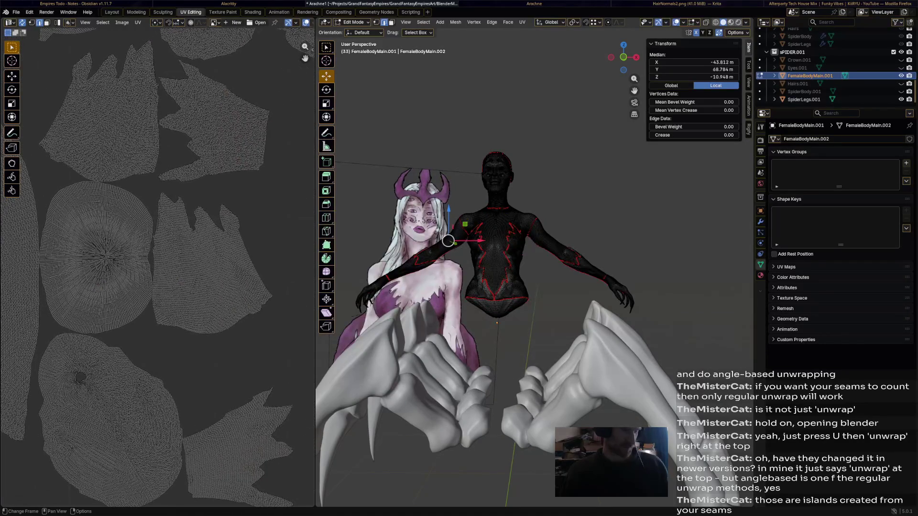
{"action": "left_click", "coordinate": [595, 268]}
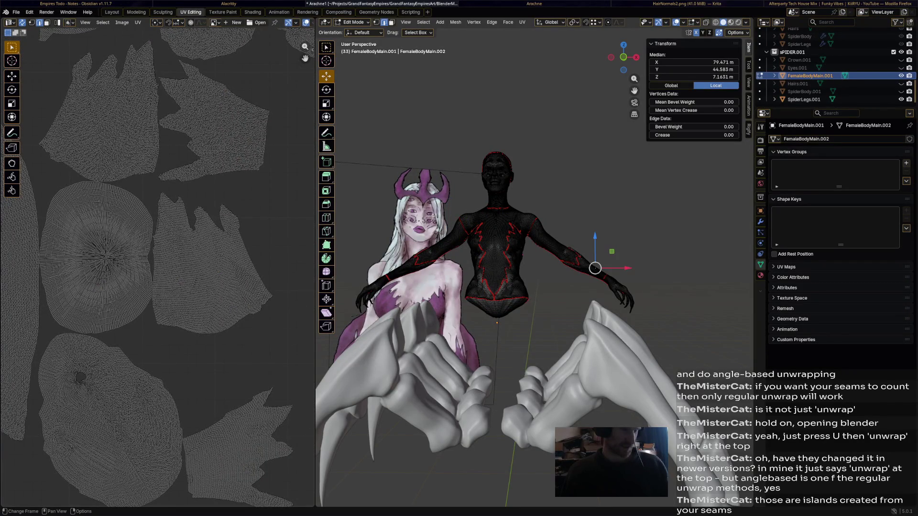
{"action": "key", "text": "ctrl+KP_Add"}
{"action": "left_click", "coordinate": [542, 244]}
{"action": "left_click", "coordinate": [588, 263]}
{"action": "mouse_move", "coordinate": [531, 323]}
{"action": "middle_mouse_down"}
{"action": "mouse_move", "coordinate": [502, 309]}
{"action": "mouse_move", "coordinate": [517, 316]}
{"action": "middle_mouse_up"}
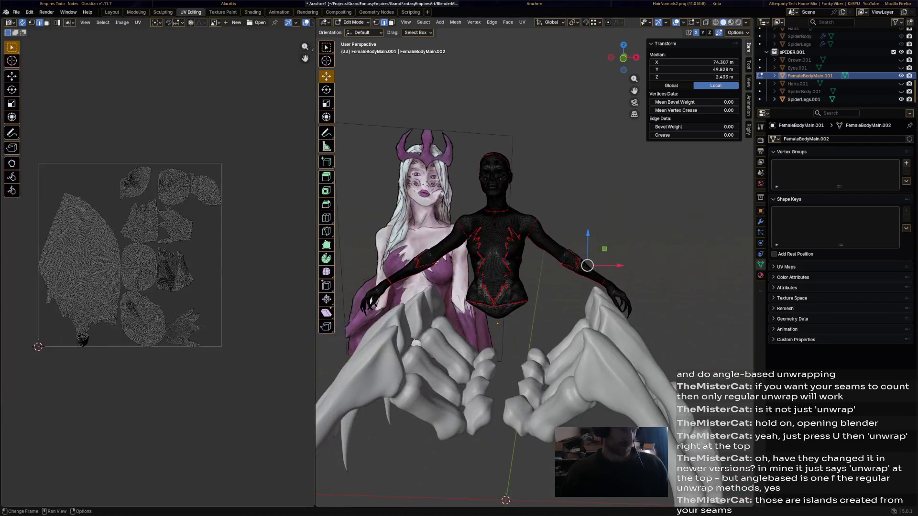
{"action": "scroll", "coordinate": [144, 251], "scroll_direction": "down", "scroll_amount": 3}
{"action": "scroll", "coordinate": [304, 59], "scroll_direction": "up", "scroll_amount": 2}
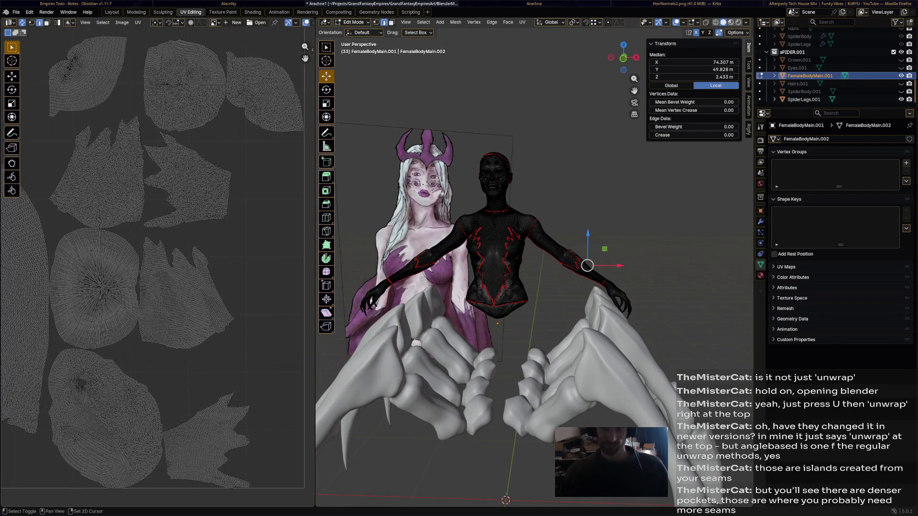
{"action": "scroll", "coordinate": [305, 59], "scroll_direction": "up", "scroll_amount": 3}
{"action": "mouse_move", "coordinate": [216, 215]}
{"action": "middle_mouse_down"}
{"action": "mouse_move", "coordinate": [237, 201]}
{"action": "mouse_move", "coordinate": [143, 251]}
{"action": "middle_mouse_up"}
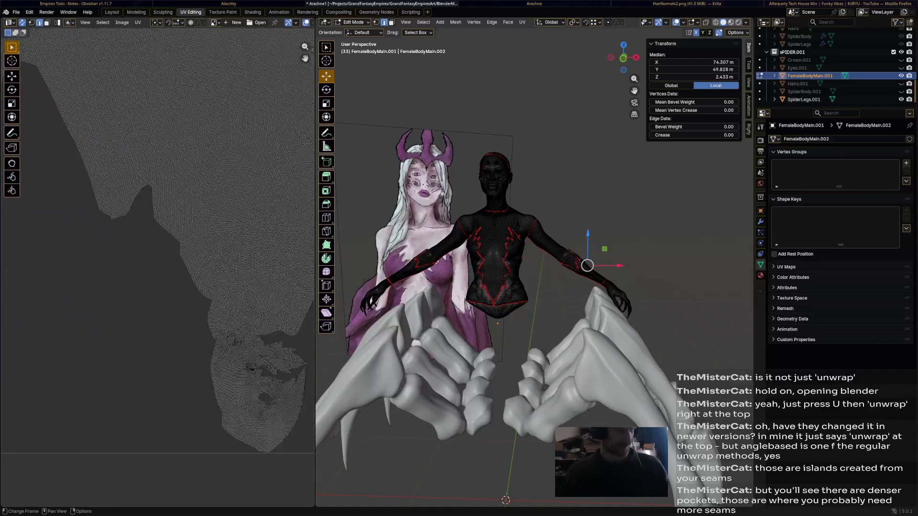
{"action": "scroll", "coordinate": [134, 190], "scroll_direction": "up", "scroll_amount": 3}
{"action": "middle_click_drag", "start_coordinate": [180, 144], "coordinate": [134, 190]}
{"action": "scroll", "coordinate": [134, 191], "scroll_direction": "up", "scroll_amount": 2}
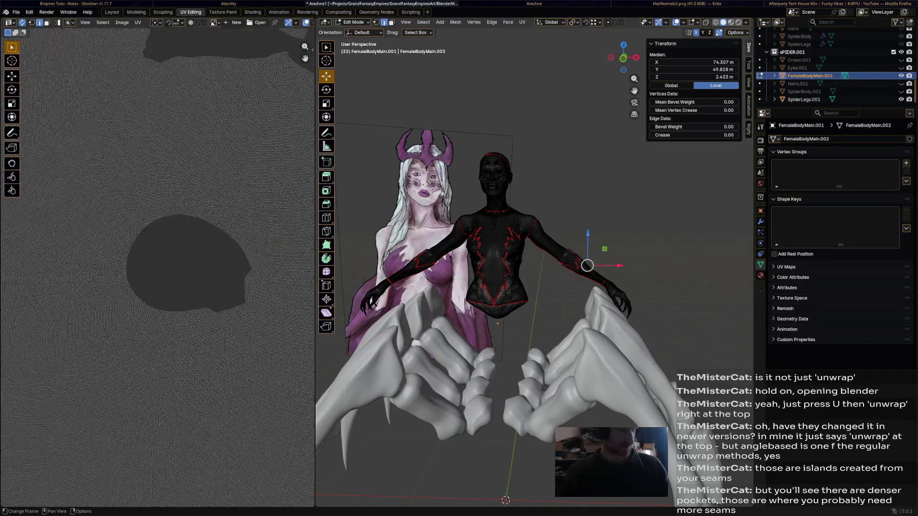
{"action": "scroll", "coordinate": [131, 176], "scroll_direction": "up", "scroll_amount": 1}
{"action": "mouse_move", "coordinate": [131, 169]}
{"action": "middle_mouse_down"}
{"action": "mouse_move", "coordinate": [180, 201]}
{"action": "mouse_move", "coordinate": [216, 252]}
{"action": "middle_mouse_up"}
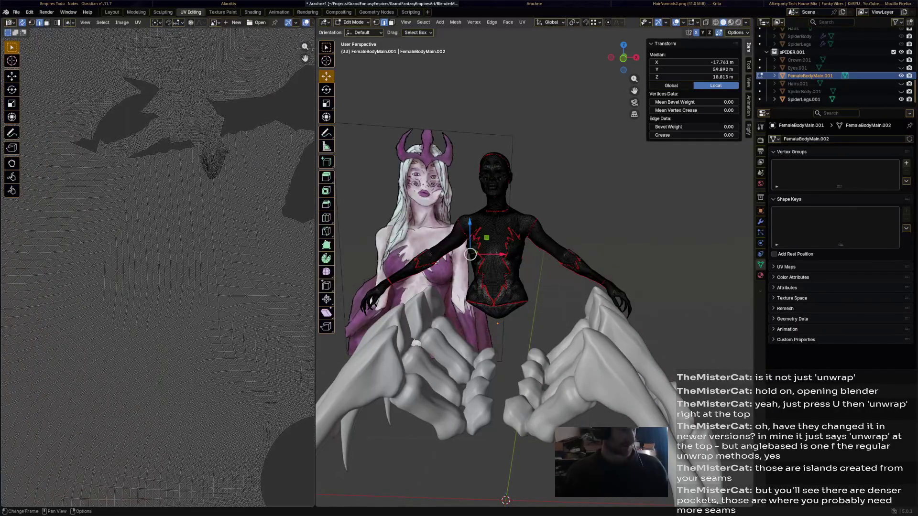
{"action": "middle_click_drag", "start_coordinate": [158, 143], "coordinate": [108, 108]}
{"action": "scroll", "coordinate": [158, 143], "scroll_direction": "up", "scroll_amount": 2}
{"action": "mouse_move", "coordinate": [179, 107]}
{"action": "middle_mouse_down"}
{"action": "mouse_move", "coordinate": [144, 179]}
{"action": "mouse_move", "coordinate": [158, 144]}
{"action": "middle_mouse_up"}
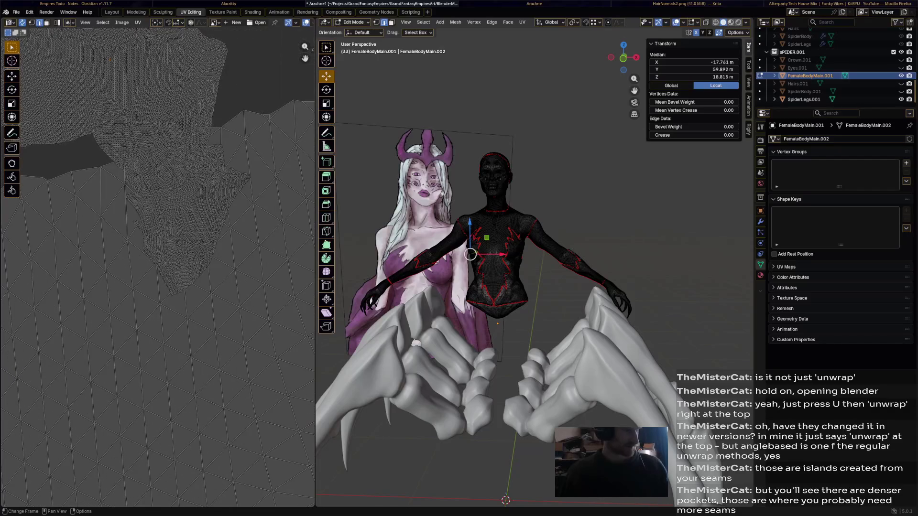
{"action": "scroll", "coordinate": [495, 251], "scroll_direction": "up", "scroll_amount": 5}
{"action": "mouse_move", "coordinate": [495, 251]}
{"action": "middle_mouse_down"}
{"action": "mouse_move", "coordinate": [431, 287]}
{"action": "mouse_move", "coordinate": [395, 273]}
{"action": "middle_mouse_up"}
{"action": "middle_click_drag", "start_coordinate": [531, 287], "coordinate": [430, 288]}
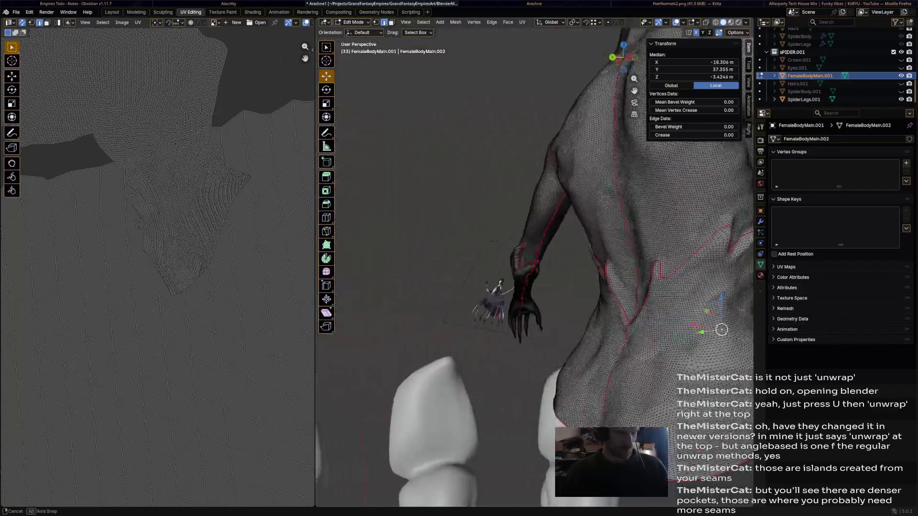
{"action": "scroll", "coordinate": [466, 287], "scroll_direction": "up", "scroll_amount": 3}
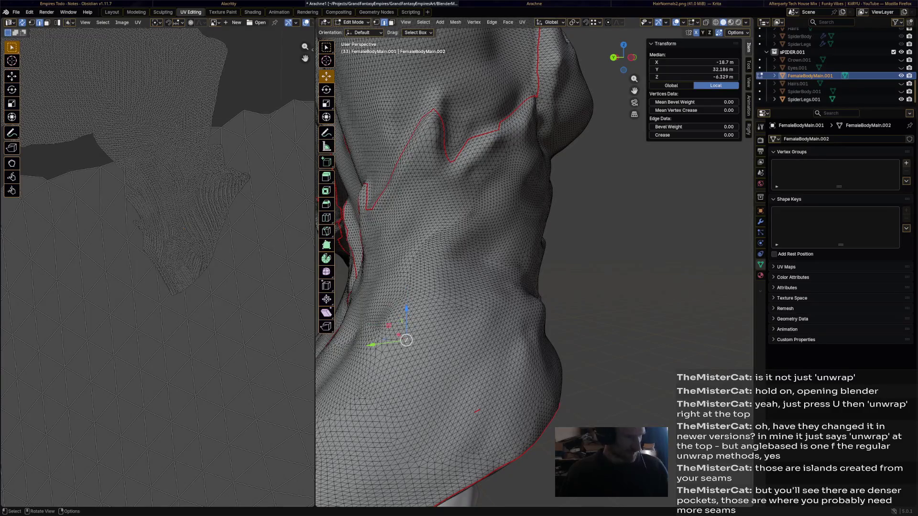
{"action": "scroll", "coordinate": [160, 267], "scroll_direction": "down", "scroll_amount": 4}
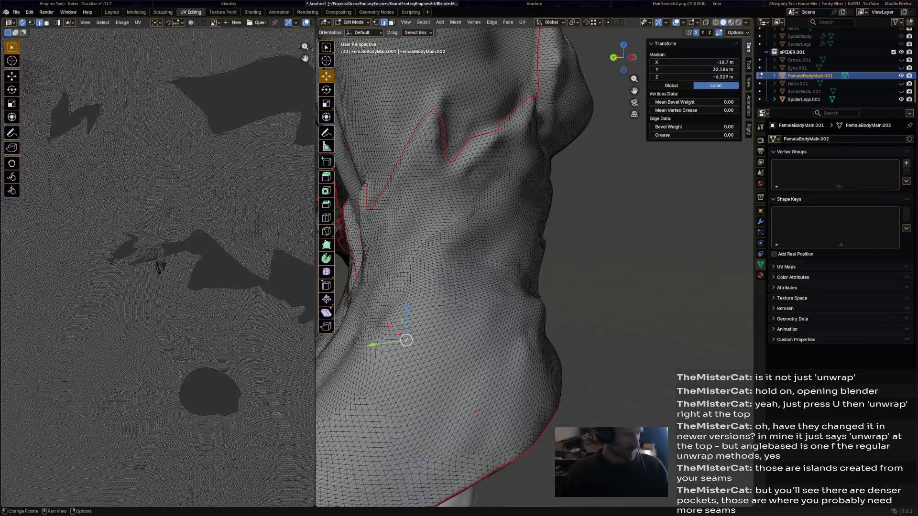
{"action": "scroll", "coordinate": [160, 267], "scroll_direction": "up", "scroll_amount": 5}
{"action": "scroll", "coordinate": [160, 267], "scroll_direction": "up", "scroll_amount": 3}
{"action": "left_click", "coordinate": [549, 208]}
{"action": "left_click", "coordinate": [547, 196]}
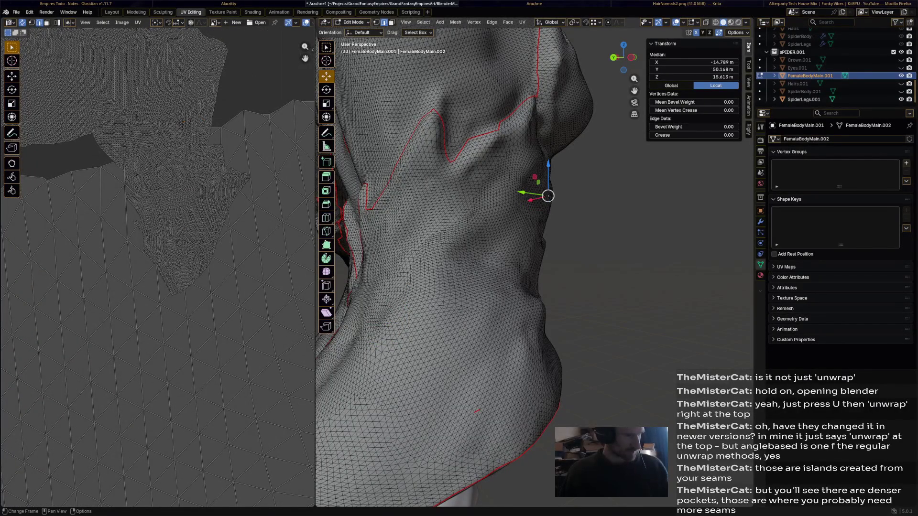
{"action": "scroll", "coordinate": [466, 251], "scroll_direction": "down", "scroll_amount": 5}
{"action": "mouse_move", "coordinate": [467, 251]}
{"action": "middle_mouse_down"}
{"action": "mouse_move", "coordinate": [574, 244]}
{"action": "mouse_move", "coordinate": [388, 236]}
{"action": "middle_mouse_up"}
{"action": "scroll", "coordinate": [502, 237], "scroll_direction": "down", "scroll_amount": 4}
{"action": "middle_click_drag", "start_coordinate": [503, 237], "coordinate": [445, 230]}
{"action": "scroll", "coordinate": [467, 215], "scroll_direction": "up", "scroll_amount": 5}
{"action": "scroll", "coordinate": [502, 215], "scroll_direction": "up", "scroll_amount": 4}
{"action": "middle_click_drag", "start_coordinate": [503, 215], "coordinate": [431, 215]}
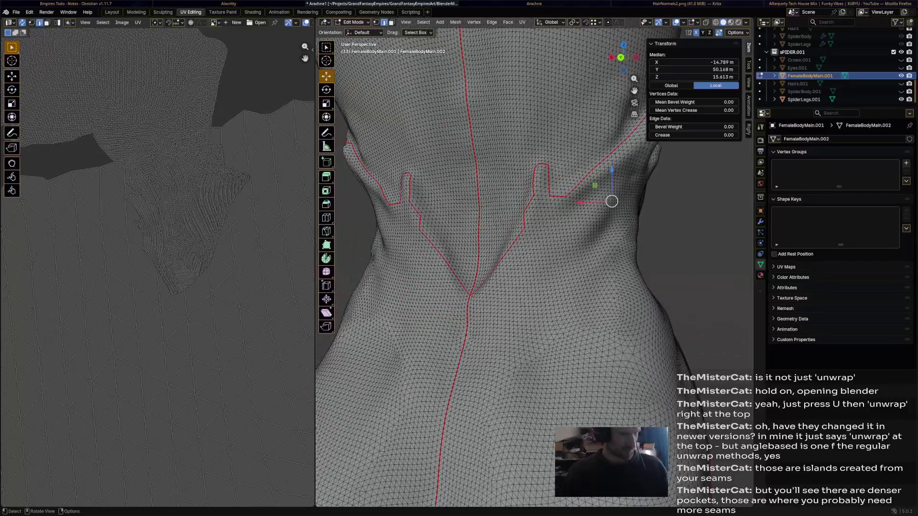
{"action": "mouse_move", "coordinate": [449, 409]}
{"action": "middle_mouse_down"}
{"action": "mouse_move", "coordinate": [402, 373]}
{"action": "mouse_move", "coordinate": [321, 341]}
{"action": "mouse_move", "coordinate": [361, 299]}
{"action": "middle_mouse_up"}
- Try edge paths down the back toward the bottom seam, undoing extensions that stray
{"action": "left_click", "coordinate": [321, 342], "text": "ctrl"}
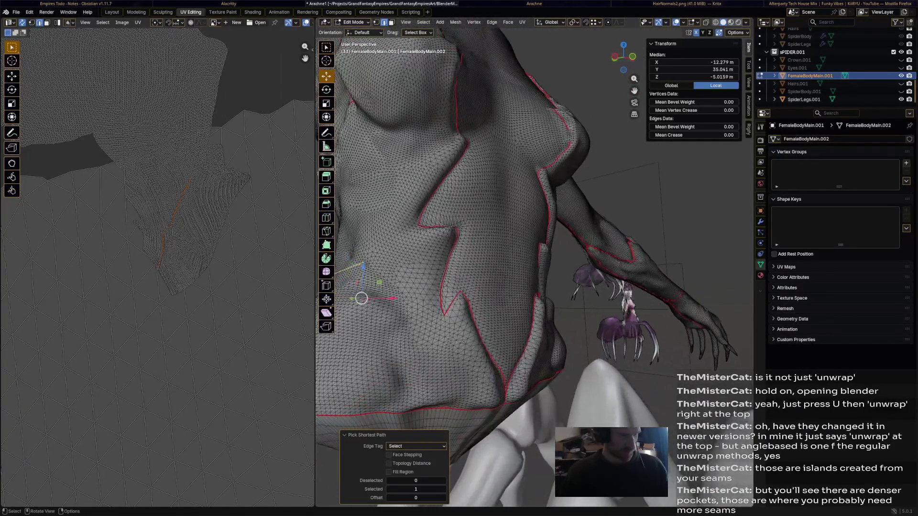
{"action": "left_click", "coordinate": [368, 298], "text": "ctrl"}
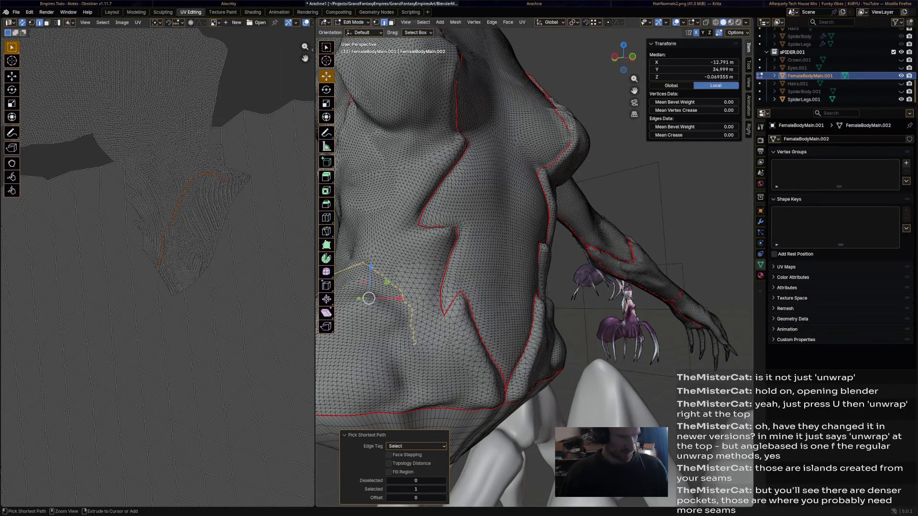
{"action": "left_click", "coordinate": [473, 406], "text": "ctrl"}
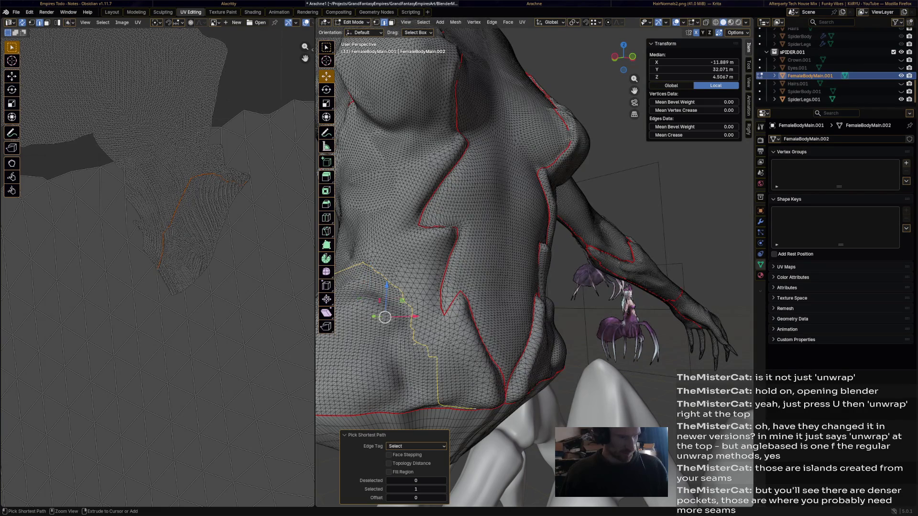
{"action": "key", "text": "ctrl+z"}
{"action": "key", "text": "ctrl+z"}
{"action": "middle_click_drag", "start_coordinate": [502, 251], "coordinate": [467, 302]}
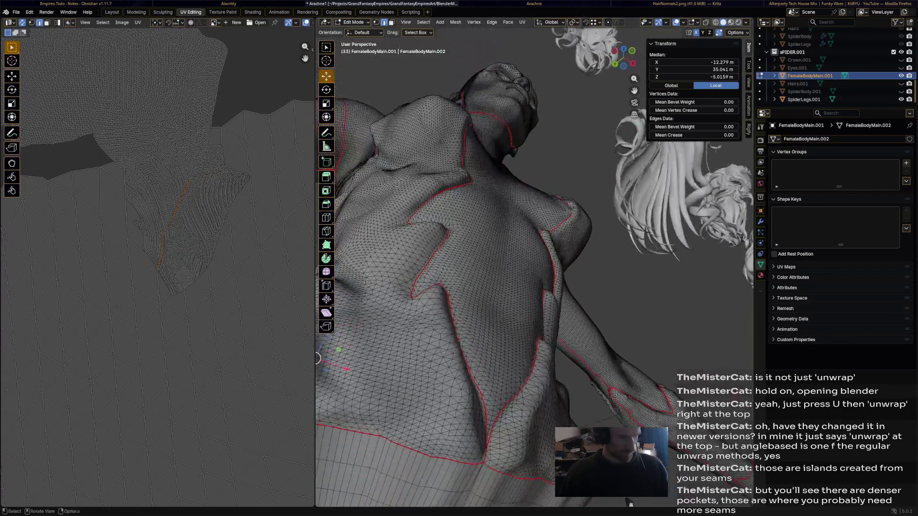
{"action": "left_click", "coordinate": [366, 324]}
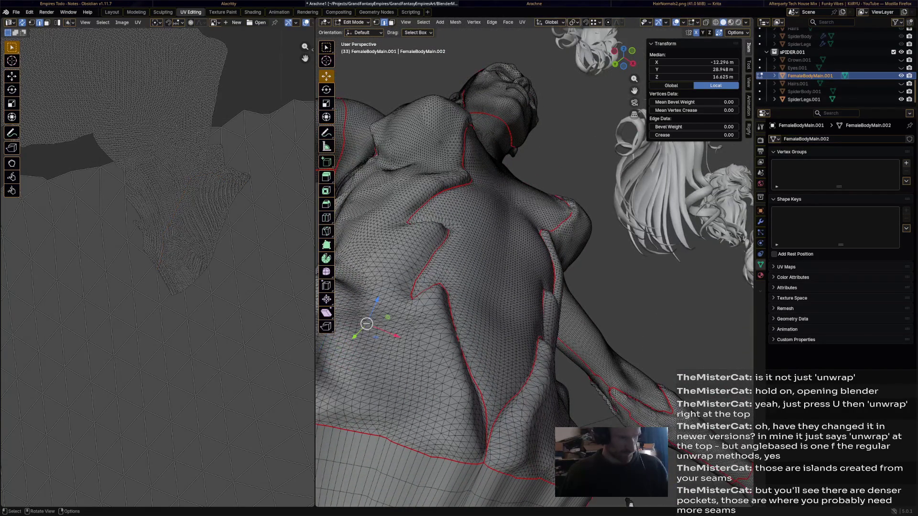
{"action": "left_click", "coordinate": [366, 324], "text": "ctrl"}
{"action": "key", "text": "ctrl+z"}
{"action": "middle_click_drag", "start_coordinate": [466, 286], "coordinate": [459, 290]}
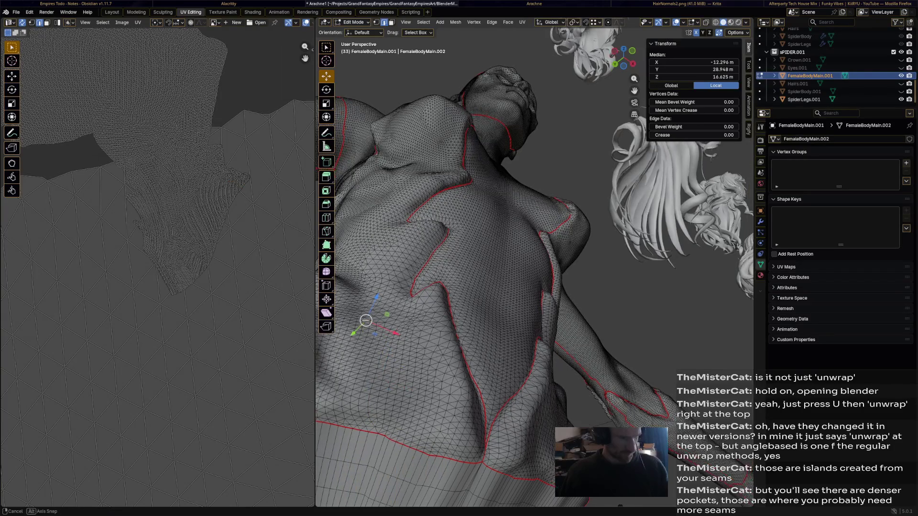
{"action": "middle_click_drag", "start_coordinate": [466, 252], "coordinate": [503, 237]}
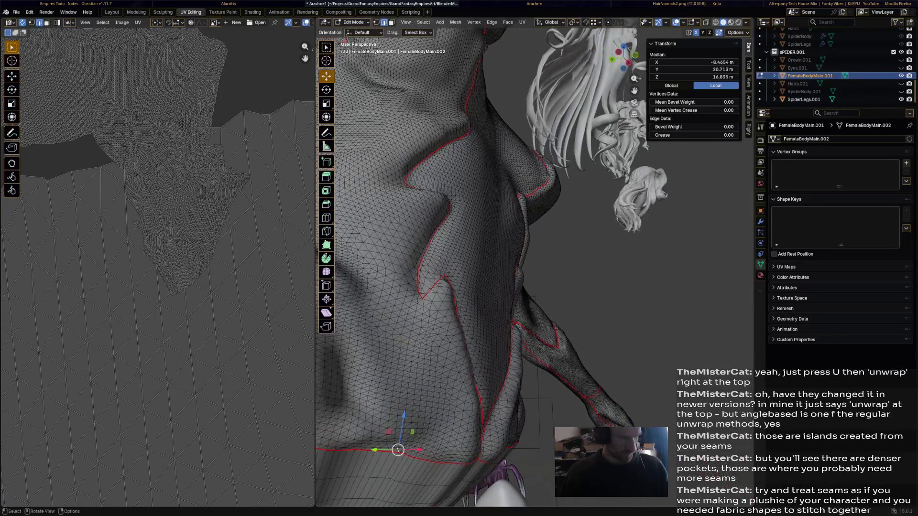
{"action": "left_click", "coordinate": [398, 450], "text": "ctrl"}
- Select a shortest edge path on the hip running up toward the existing seam
{"action": "mouse_move", "coordinate": [466, 287]}
{"action": "middle_mouse_down"}
{"action": "mouse_move", "coordinate": [517, 345]}
{"action": "mouse_move", "coordinate": [546, 339]}
{"action": "middle_mouse_up"}
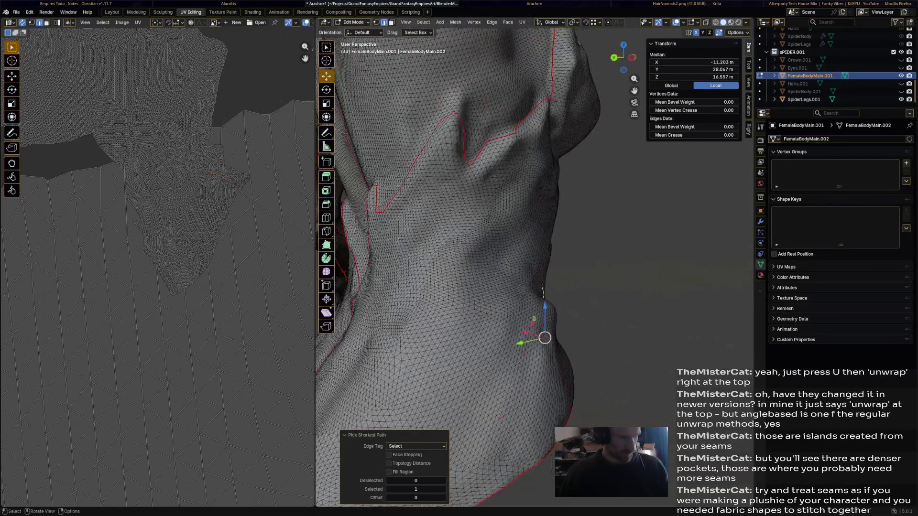
{"action": "middle_click_drag", "start_coordinate": [502, 288], "coordinate": [466, 215]}
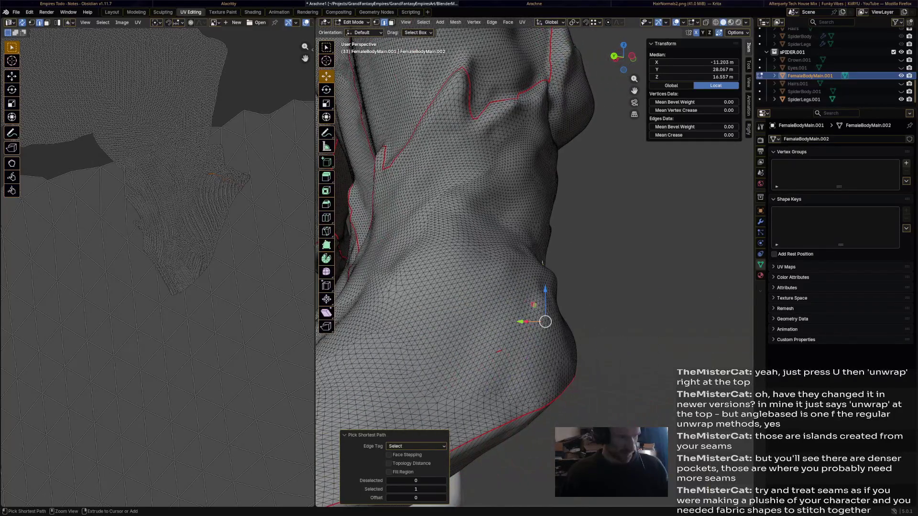
{"action": "left_click", "coordinate": [498, 219], "text": "ctrl"}
{"action": "left_click", "coordinate": [489, 176], "text": "ctrl"}
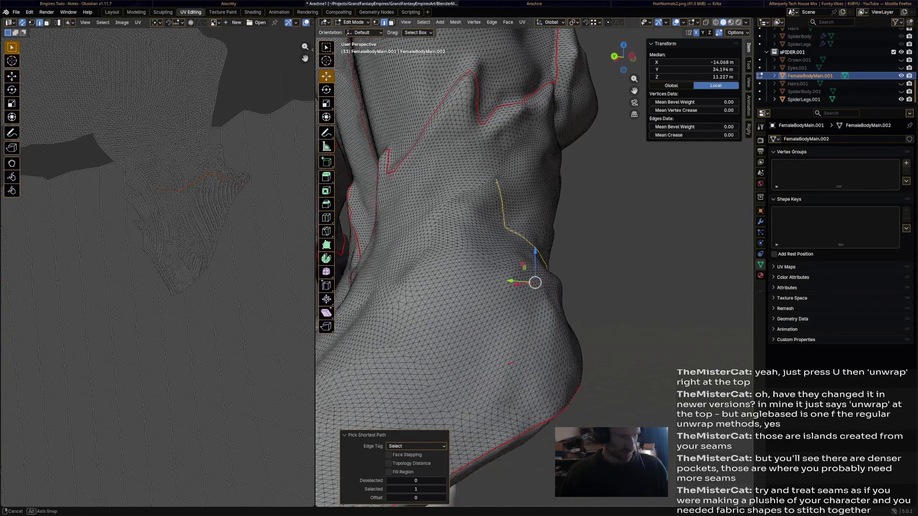
{"action": "scroll", "coordinate": [502, 272], "scroll_direction": "up", "scroll_amount": 3}
{"action": "middle_click_drag", "start_coordinate": [503, 273], "coordinate": [466, 216]}
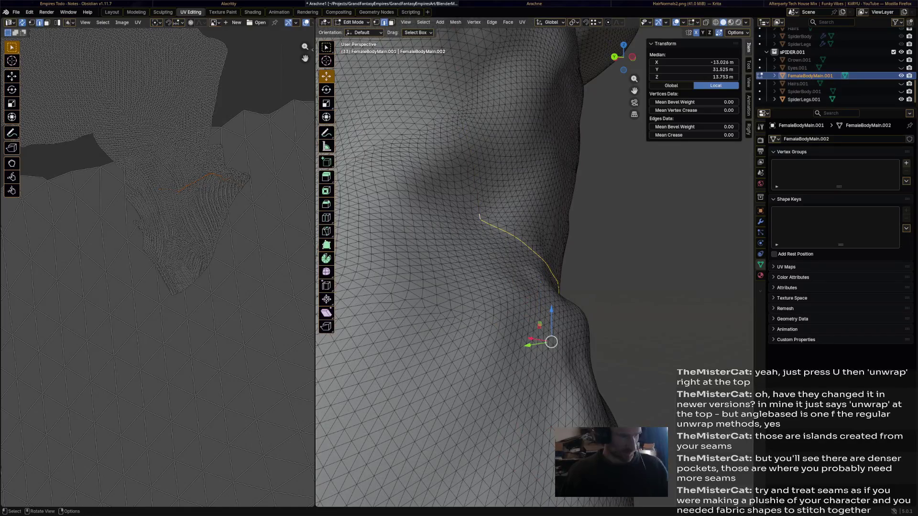
{"action": "left_click", "coordinate": [480, 215], "text": "ctrl"}
{"action": "mouse_move", "coordinate": [502, 251]}
{"action": "middle_mouse_down"}
{"action": "mouse_move", "coordinate": [430, 216]}
{"action": "mouse_move", "coordinate": [488, 208]}
{"action": "middle_mouse_up"}
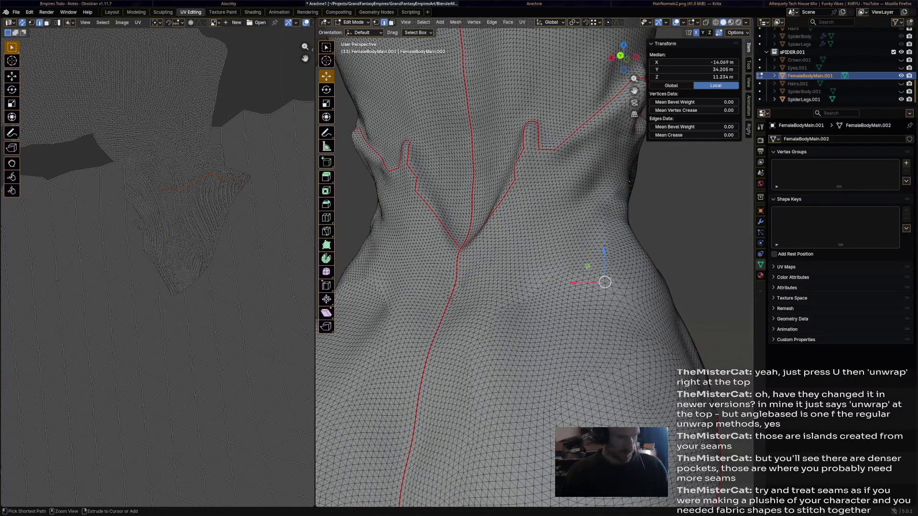
{"action": "left_click", "coordinate": [606, 265], "text": "ctrl"}
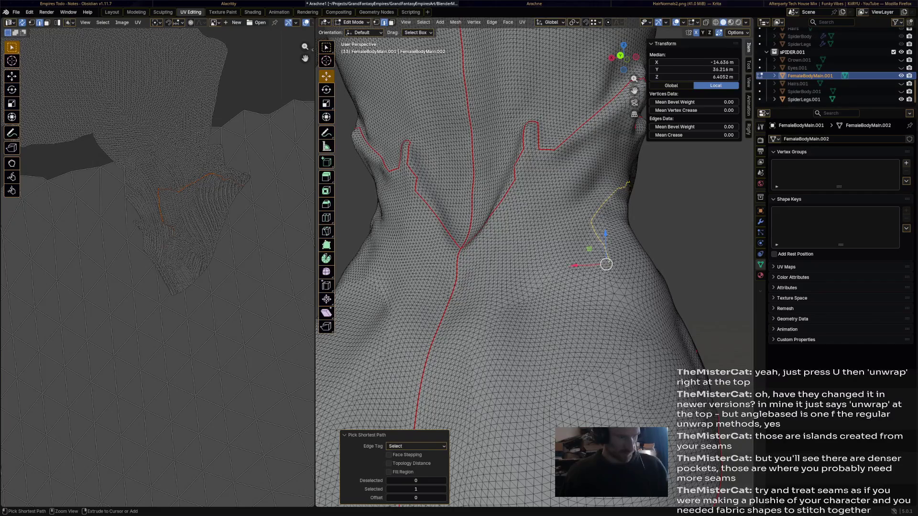
- Select an edge path across the lower torso along the hip down to the bottom seam
{"action": "middle_click_drag", "start_coordinate": [606, 265], "coordinate": [683, 140]}
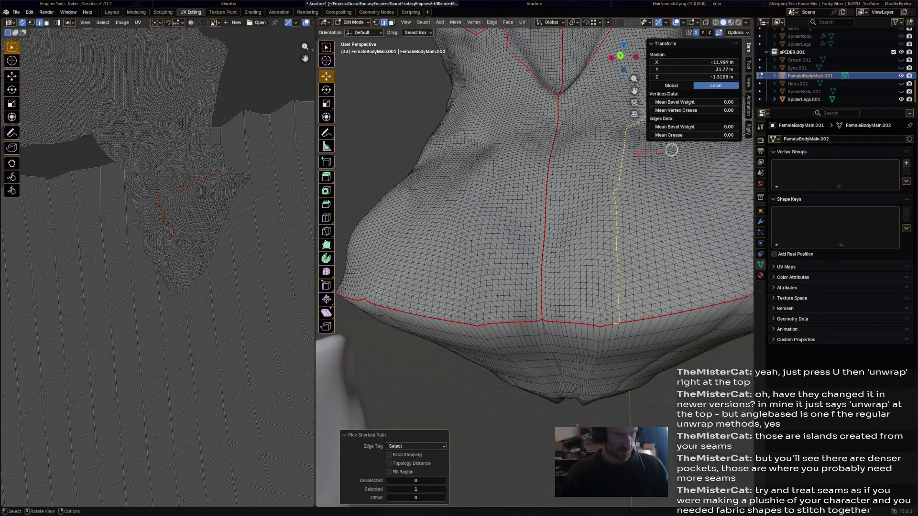
{"action": "middle_click_drag", "start_coordinate": [684, 141], "coordinate": [648, 169]}
{"action": "left_click", "coordinate": [643, 169], "text": "ctrl"}
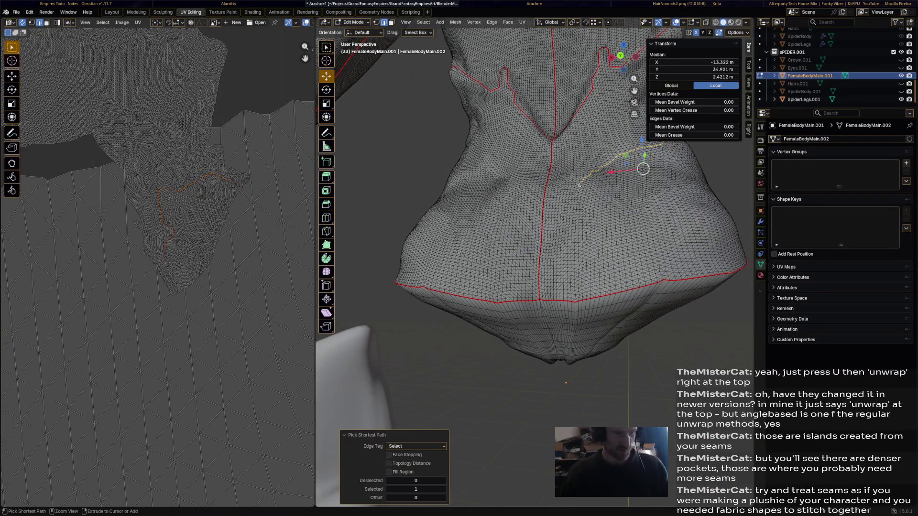
{"action": "left_click", "coordinate": [643, 169], "text": "ctrl"}
{"action": "left_click", "coordinate": [578, 300], "text": "ctrl"}
- Mark the selected lower-torso edge path as a seam
{"action": "right_click", "coordinate": [516, 261]}
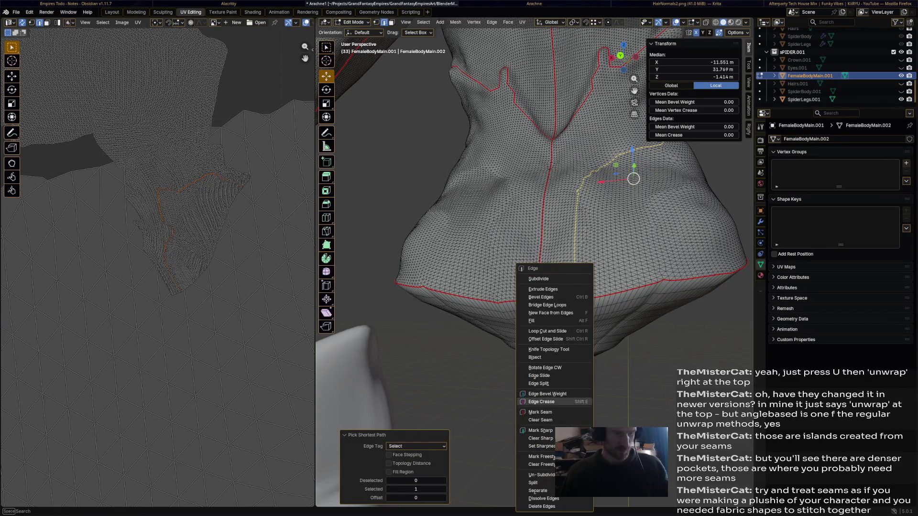
{"action": "left_click", "coordinate": [554, 412]}
{"action": "mouse_move", "coordinate": [538, 216]}
{"action": "middle_mouse_down"}
{"action": "mouse_move", "coordinate": [502, 238]}
{"action": "mouse_move", "coordinate": [444, 237]}
{"action": "middle_mouse_up"}
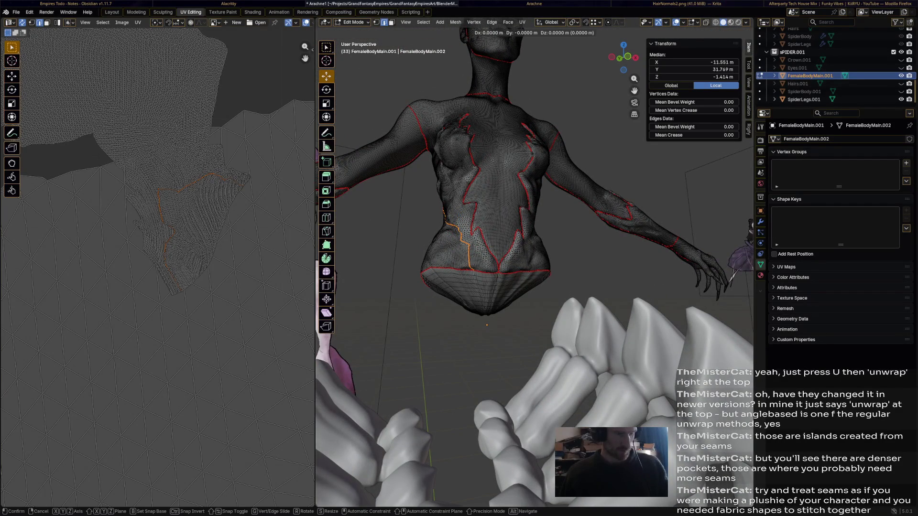
{"action": "middle_click_drag", "start_coordinate": [503, 216], "coordinate": [466, 230]}
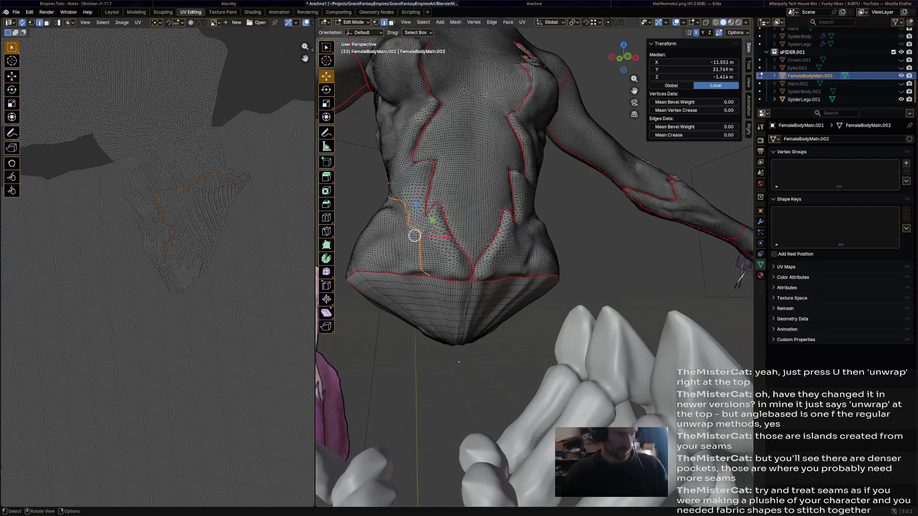
- Mirror the path to the other flank, mark it as a seam too, and clear the selection
{"action": "left_click", "coordinate": [423, 22]}
{"action": "left_click", "coordinate": [452, 92]}
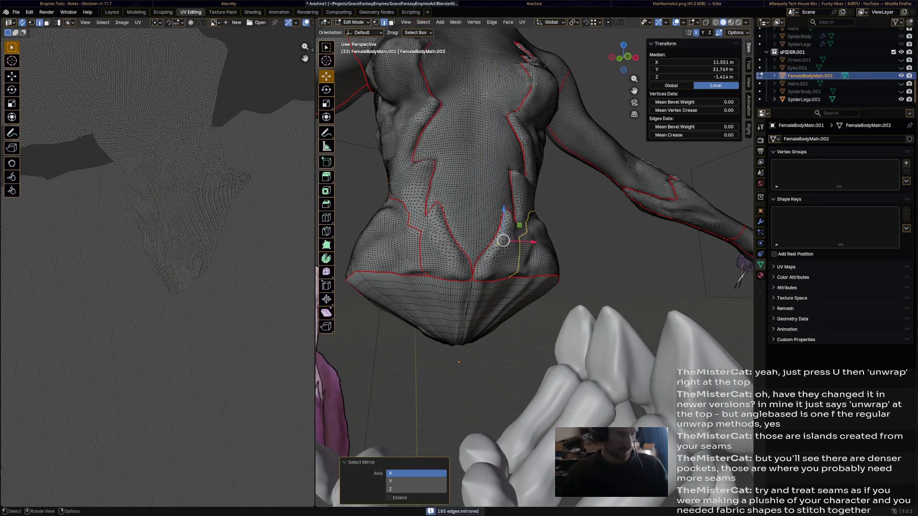
{"action": "key", "text": "ctrl+e"}
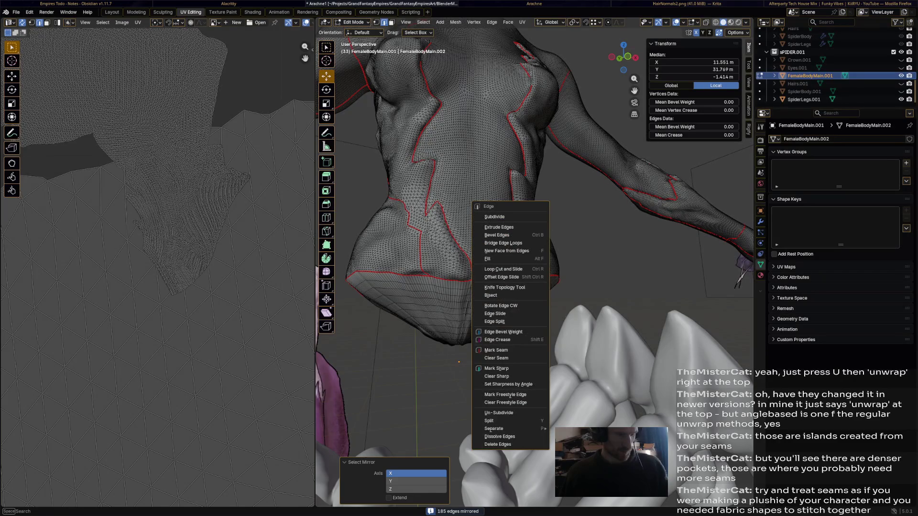
{"action": "left_click", "coordinate": [495, 350]}
{"action": "middle_click_drag", "start_coordinate": [517, 237], "coordinate": [503, 179]}
{"action": "key", "text": "alt+a"}
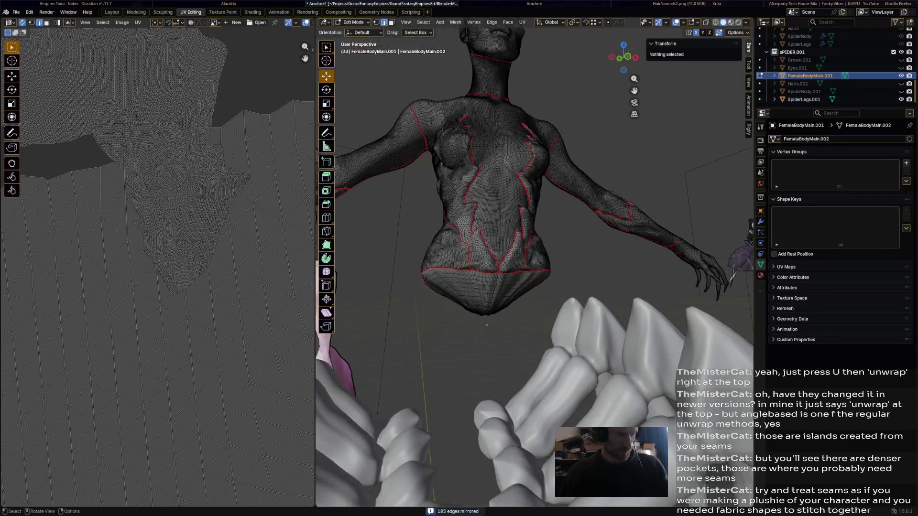
{"action": "scroll", "coordinate": [159, 267], "scroll_direction": "down", "scroll_amount": 3}
{"action": "scroll", "coordinate": [159, 267], "scroll_direction": "down", "scroll_amount": 3}
{"action": "middle_click_drag", "start_coordinate": [160, 268], "coordinate": [216, 272]}
{"action": "middle_click_drag", "start_coordinate": [159, 265], "coordinate": [86, 265]}
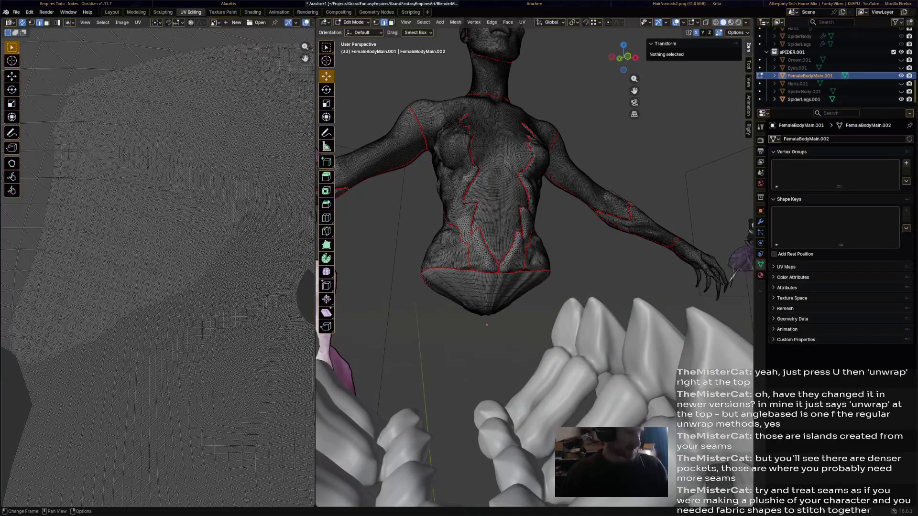
{"action": "middle_click_drag", "start_coordinate": [157, 273], "coordinate": [215, 244]}
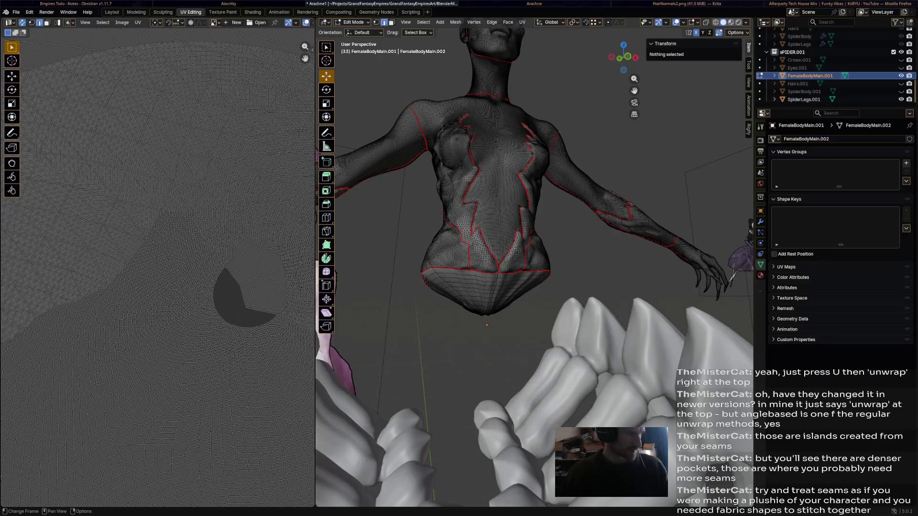
{"action": "left_click", "coordinate": [501, 170]}
{"action": "middle_click_drag", "start_coordinate": [502, 287], "coordinate": [502, 238]}
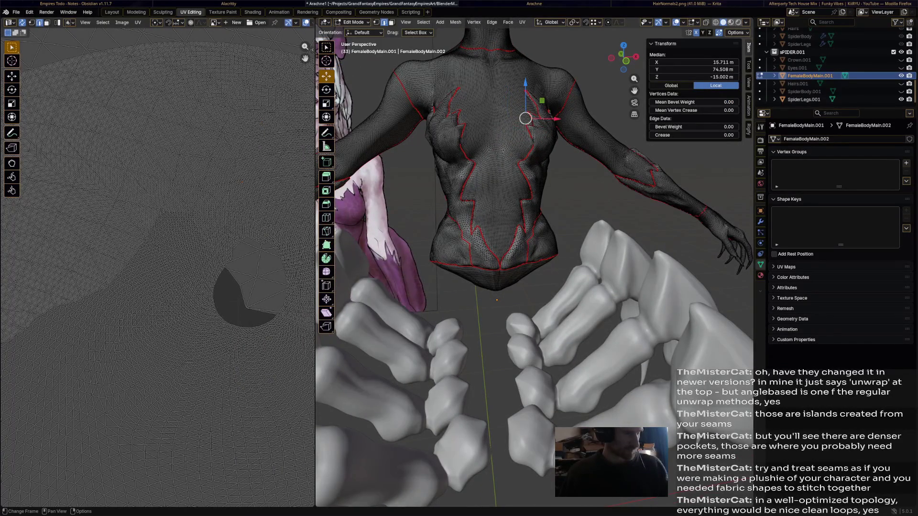
{"action": "left_click", "coordinate": [495, 132]}
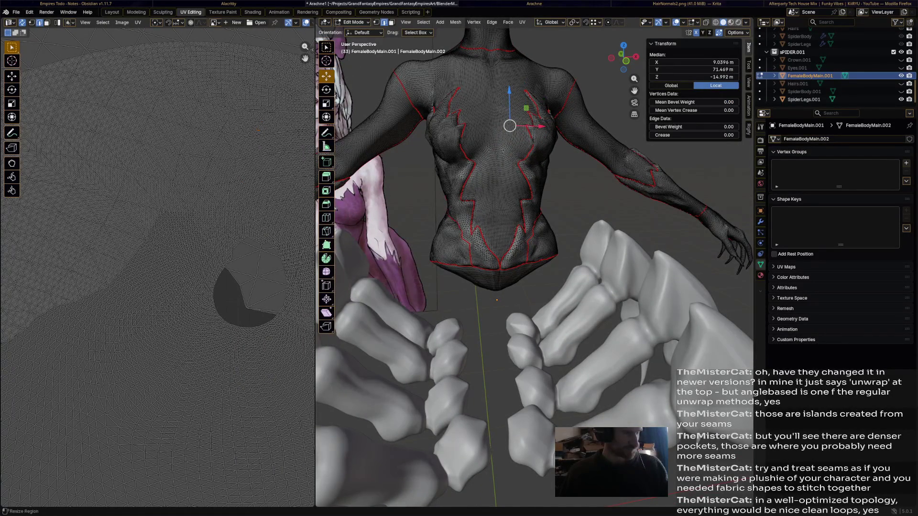
{"action": "middle_click_drag", "start_coordinate": [538, 287], "coordinate": [430, 215]}
{"action": "mouse_move", "coordinate": [503, 251]}
{"action": "middle_mouse_down"}
{"action": "mouse_move", "coordinate": [545, 229]}
{"action": "mouse_move", "coordinate": [466, 252]}
{"action": "mouse_move", "coordinate": [517, 237]}
{"action": "middle_mouse_up"}
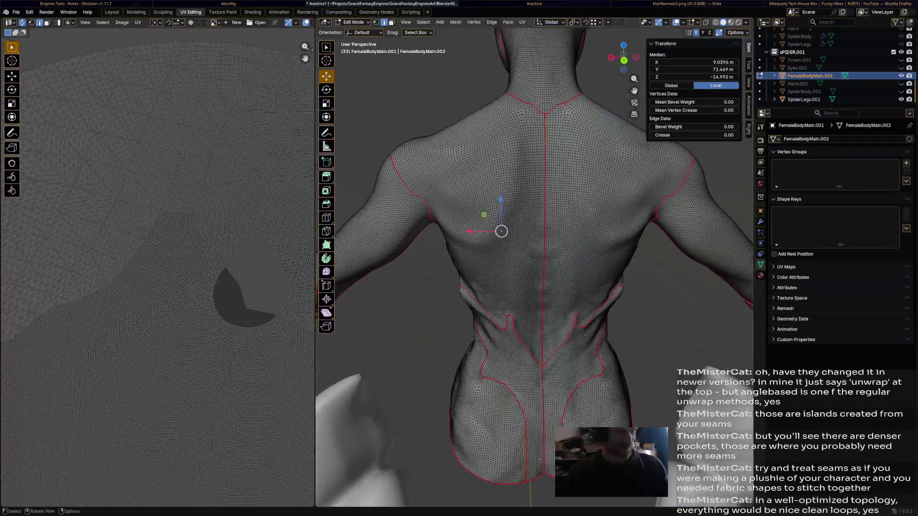
{"action": "scroll", "coordinate": [503, 230], "scroll_direction": "up", "scroll_amount": 4}
{"action": "scroll", "coordinate": [502, 229], "scroll_direction": "down", "scroll_amount": 2}
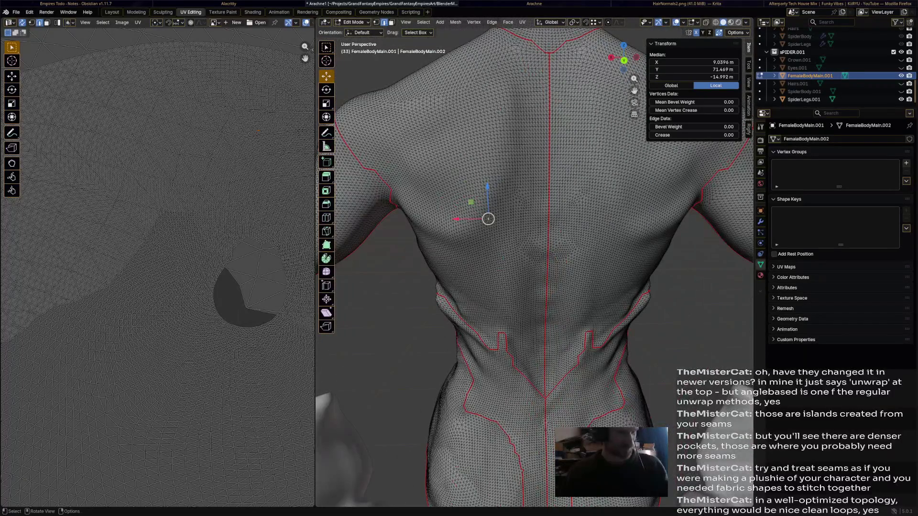
{"action": "scroll", "coordinate": [502, 215], "scroll_direction": "up", "scroll_amount": 4}
{"action": "mouse_move", "coordinate": [502, 215]}
{"action": "middle_mouse_down"}
{"action": "mouse_move", "coordinate": [431, 251]}
{"action": "mouse_move", "coordinate": [466, 215]}
{"action": "middle_mouse_up"}
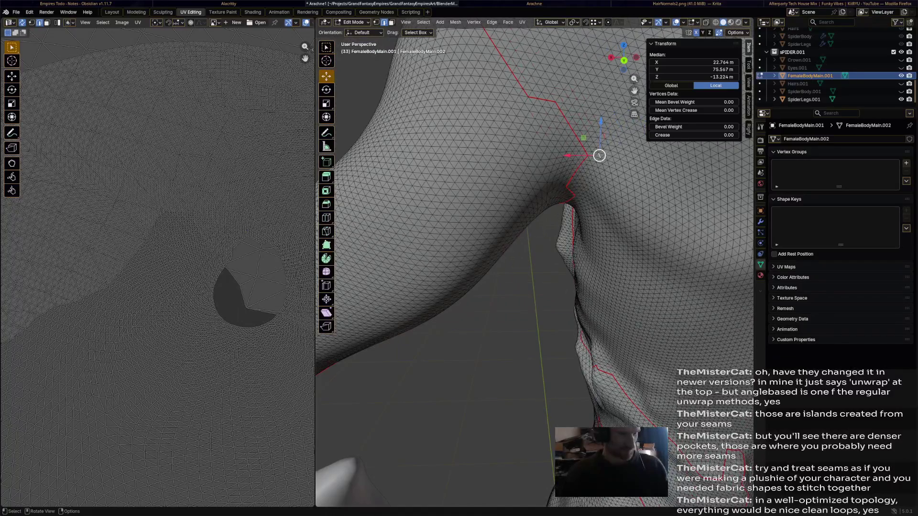
{"action": "scroll", "coordinate": [591, 155], "scroll_direction": "down", "scroll_amount": 4}
{"action": "mouse_move", "coordinate": [546, 215]}
{"action": "middle_mouse_down"}
{"action": "mouse_move", "coordinate": [502, 230]}
{"action": "mouse_move", "coordinate": [474, 216]}
{"action": "middle_mouse_up"}
{"action": "scroll", "coordinate": [502, 215], "scroll_direction": "up", "scroll_amount": 5}
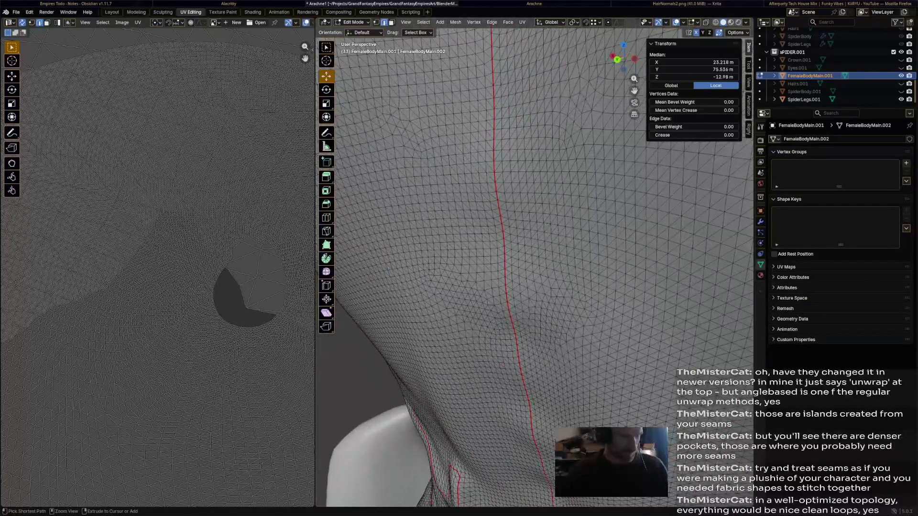
{"action": "scroll", "coordinate": [502, 216], "scroll_direction": "down", "scroll_amount": 4}
{"action": "left_click", "coordinate": [445, 243], "text": "ctrl"}
- Mark the upper-back edge path below the shoulder blades as a seam
{"action": "middle_click_drag", "start_coordinate": [502, 229], "coordinate": [546, 215]}
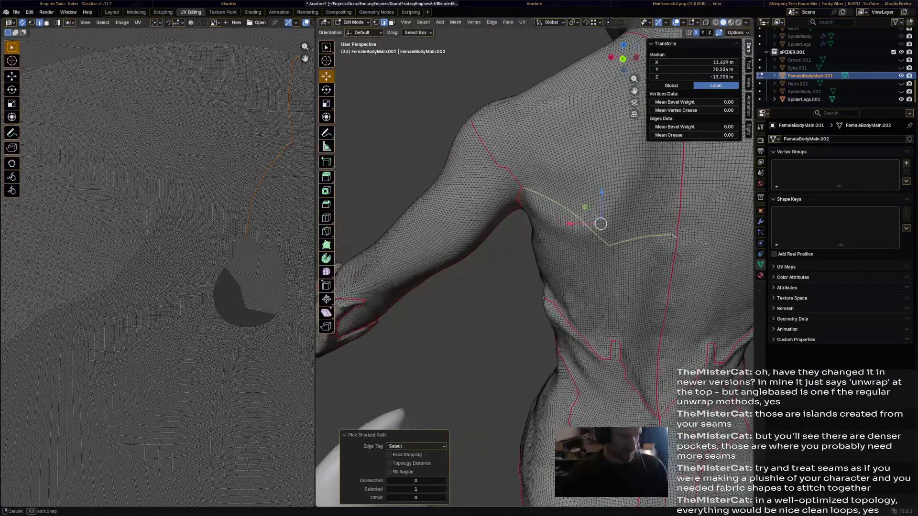
{"action": "mouse_move", "coordinate": [600, 223]}
{"action": "middle_mouse_down"}
{"action": "mouse_move", "coordinate": [502, 230]}
{"action": "mouse_move", "coordinate": [531, 237]}
{"action": "mouse_move", "coordinate": [466, 215]}
{"action": "mouse_move", "coordinate": [502, 244]}
{"action": "mouse_move", "coordinate": [401, 273]}
{"action": "middle_mouse_up"}
{"action": "key", "text": "ctrl+e"}
{"action": "left_click", "coordinate": [512, 246]}
{"action": "scroll", "coordinate": [502, 230], "scroll_direction": "down", "scroll_amount": 4}
{"action": "scroll", "coordinate": [466, 251], "scroll_direction": "up", "scroll_amount": 6}
{"action": "scroll", "coordinate": [466, 251], "scroll_direction": "up", "scroll_amount": 5}
{"action": "scroll", "coordinate": [466, 251], "scroll_direction": "down", "scroll_amount": 8}
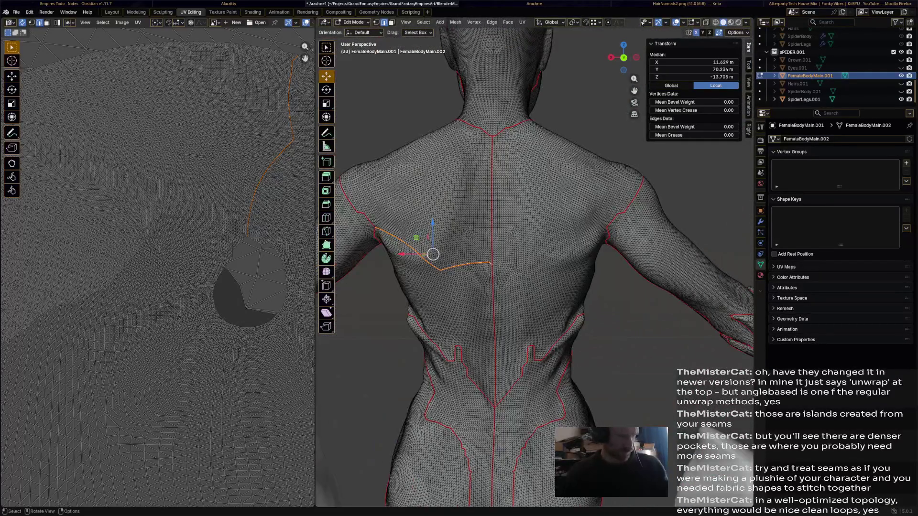
- Mirror the path to the other shoulder blade, mark it as a seam, and deselect
{"action": "left_click", "coordinate": [423, 22]}
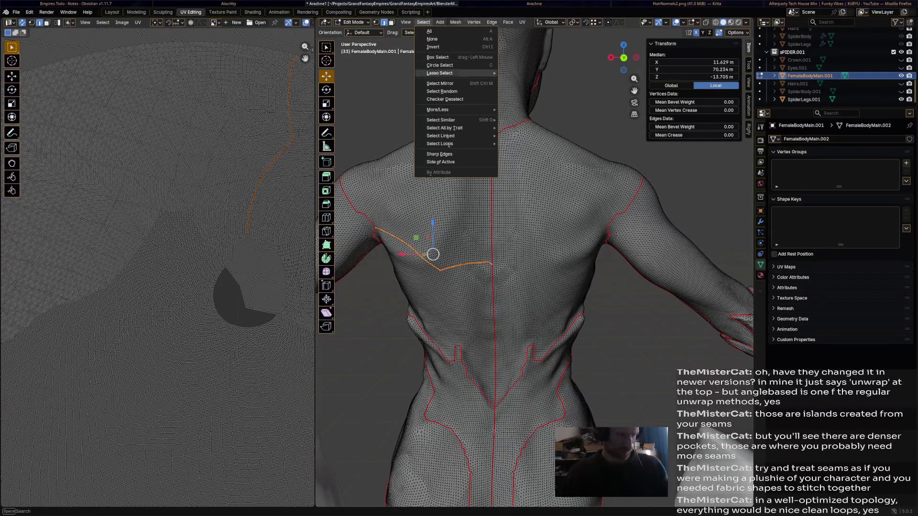
{"action": "left_click", "coordinate": [440, 83]}
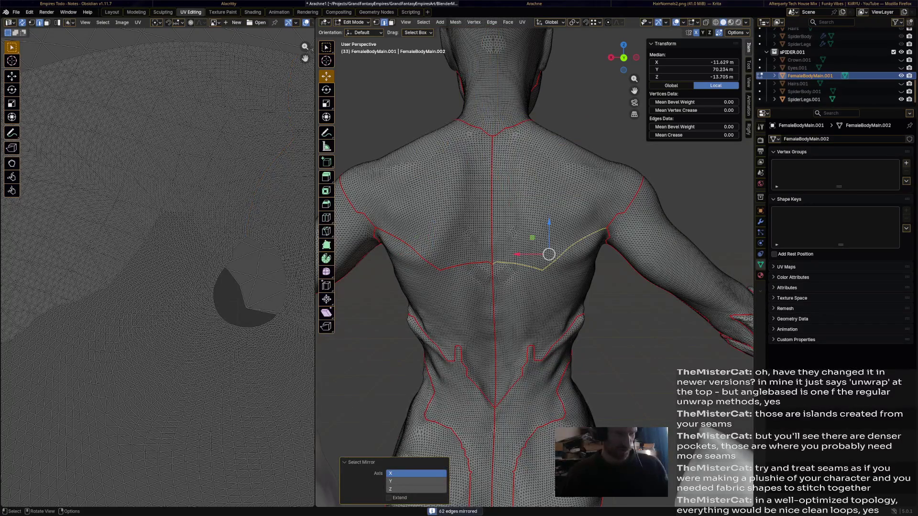
{"action": "right_click", "coordinate": [511, 236]}
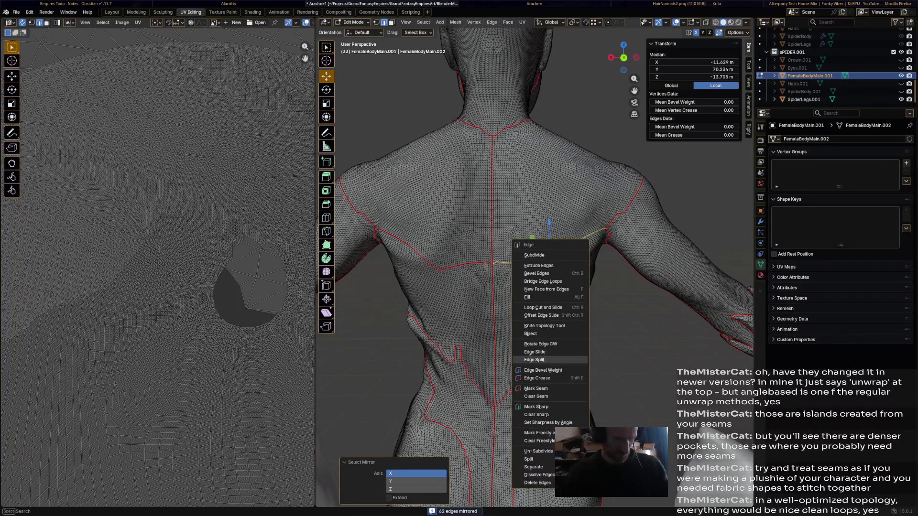
{"action": "left_click", "coordinate": [550, 390]}
{"action": "left_click", "coordinate": [548, 254]}
{"action": "scroll", "coordinate": [548, 254], "scroll_direction": "down", "scroll_amount": 5}
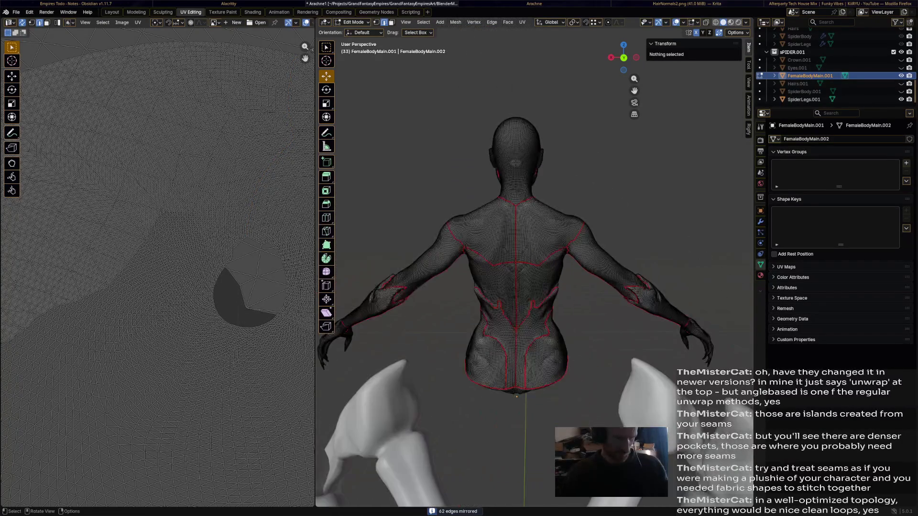
{"action": "mouse_move", "coordinate": [549, 254]}
{"action": "middle_mouse_down"}
{"action": "mouse_move", "coordinate": [502, 287]}
{"action": "mouse_move", "coordinate": [502, 252]}
{"action": "middle_mouse_up"}
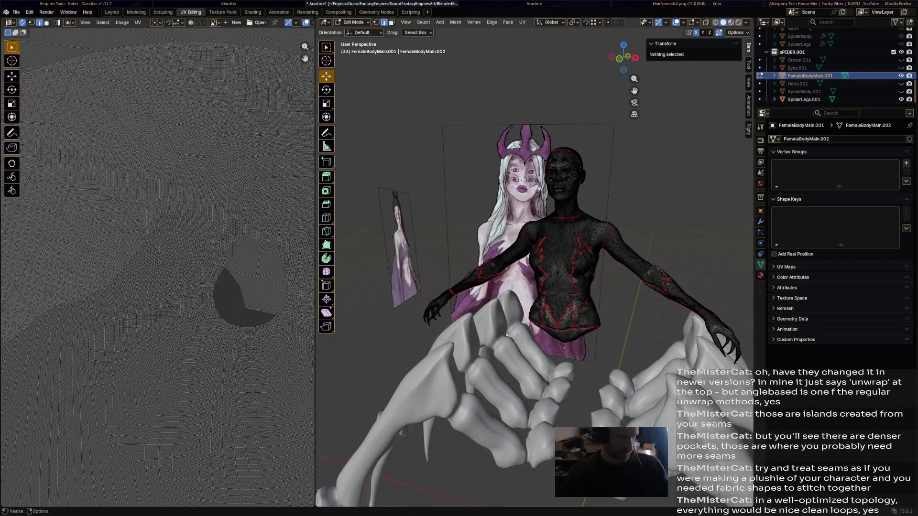
{"action": "scroll", "coordinate": [159, 287], "scroll_direction": "up", "scroll_amount": 4}
{"action": "middle_click_drag", "start_coordinate": [158, 287], "coordinate": [108, 302]}
{"action": "scroll", "coordinate": [221, 336], "scroll_direction": "down", "scroll_amount": 2}
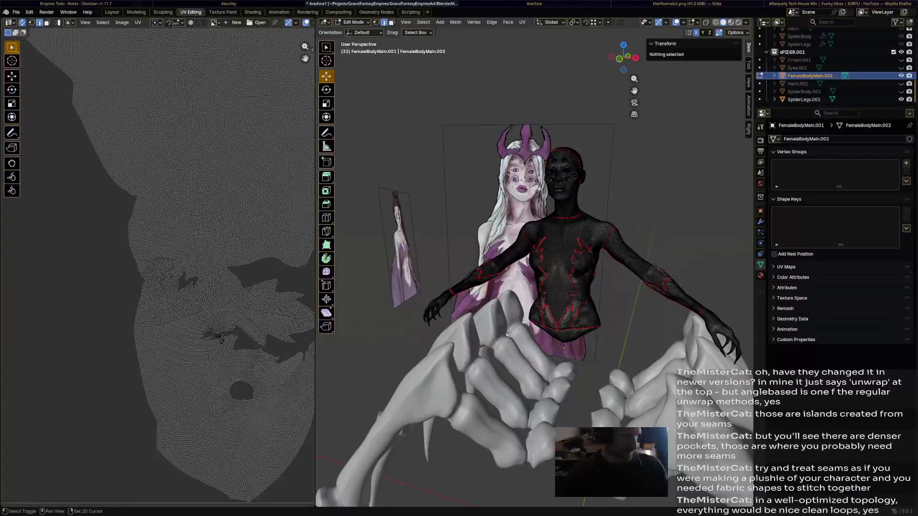
{"action": "scroll", "coordinate": [221, 337], "scroll_direction": "up", "scroll_amount": 6}
{"action": "middle_click_drag", "start_coordinate": [216, 323], "coordinate": [194, 205]}
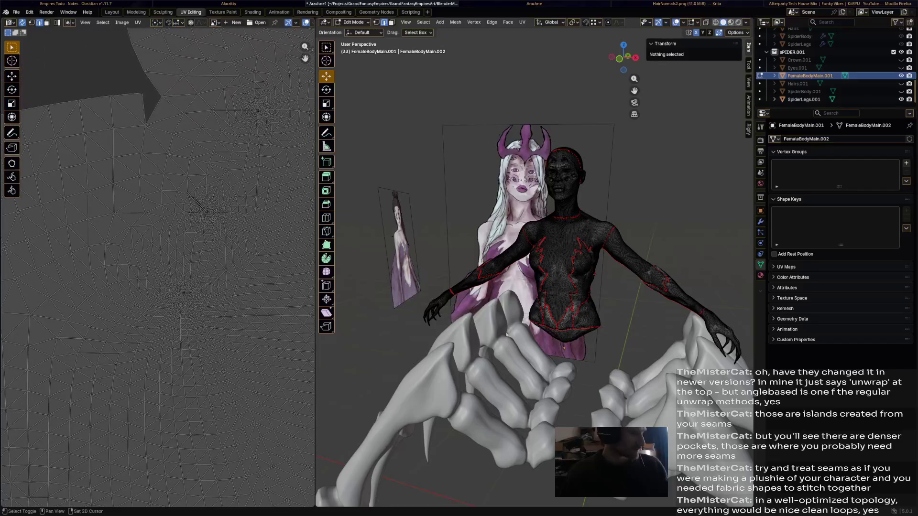
{"action": "scroll", "coordinate": [201, 205], "scroll_direction": "up", "scroll_amount": 3}
{"action": "left_click", "coordinate": [237, 133]}
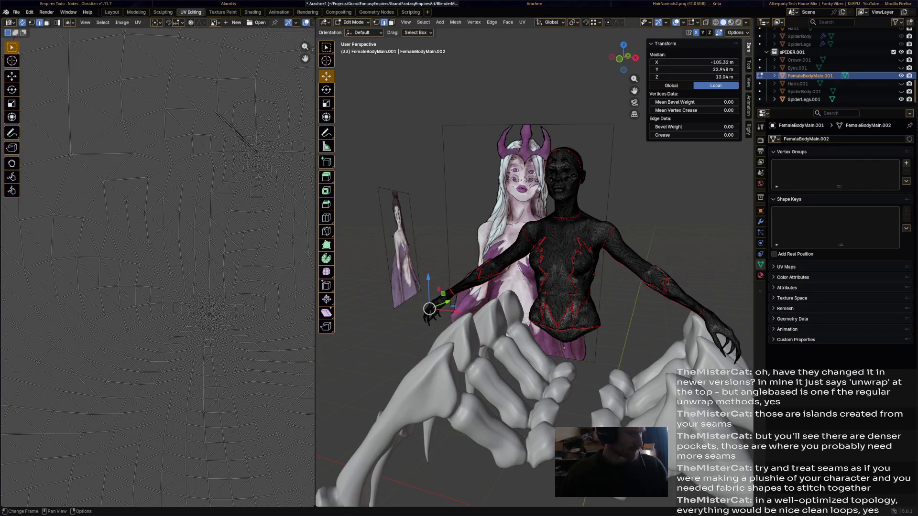
{"action": "middle_click_drag", "start_coordinate": [537, 288], "coordinate": [467, 251]}
{"action": "scroll", "coordinate": [503, 287], "scroll_direction": "down", "scroll_amount": 5}
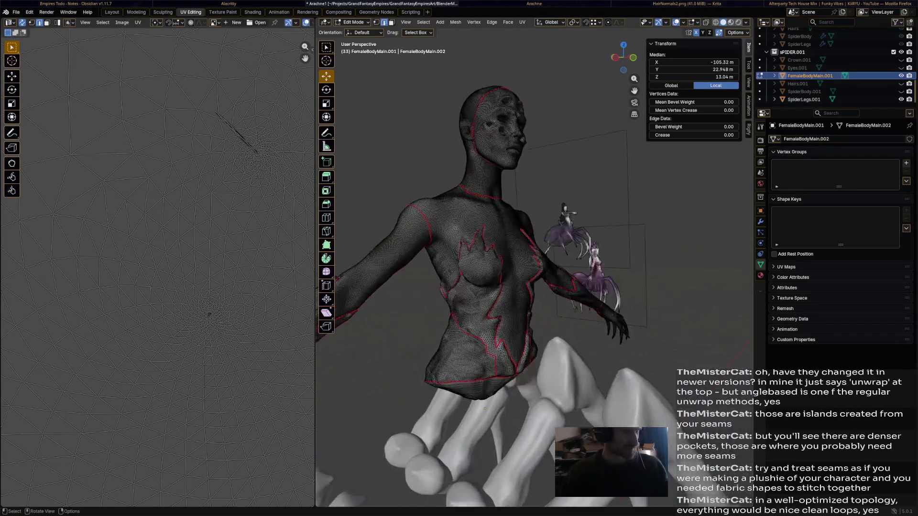
{"action": "mouse_move", "coordinate": [539, 287]}
{"action": "middle_mouse_down"}
{"action": "mouse_move", "coordinate": [502, 272]}
{"action": "mouse_move", "coordinate": [503, 215]}
{"action": "middle_mouse_up"}
{"action": "scroll", "coordinate": [467, 287], "scroll_direction": "up", "scroll_amount": 8}
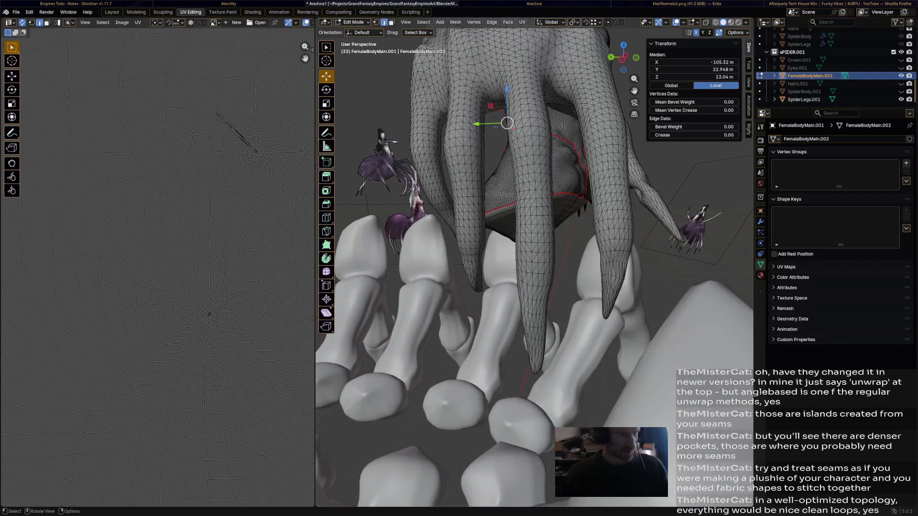
{"action": "middle_click_drag", "start_coordinate": [538, 251], "coordinate": [502, 323]}
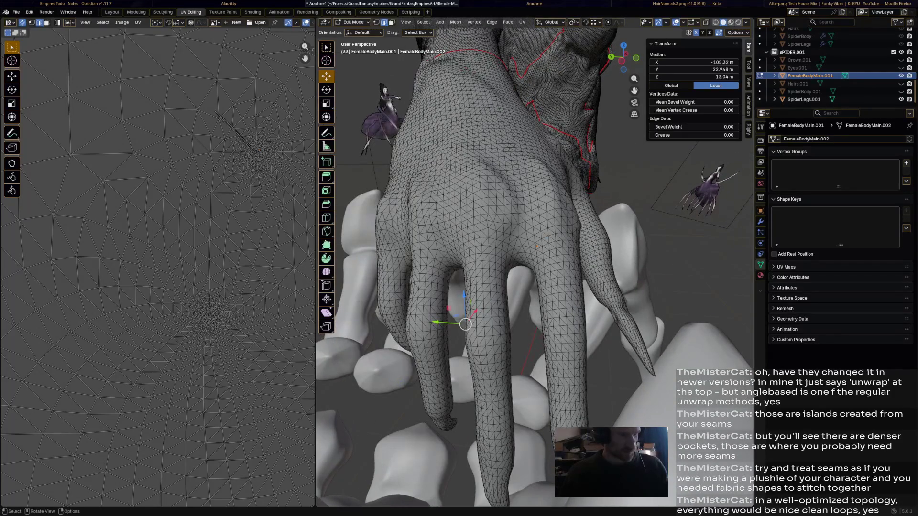
{"action": "middle_click_drag", "start_coordinate": [538, 287], "coordinate": [466, 180]}
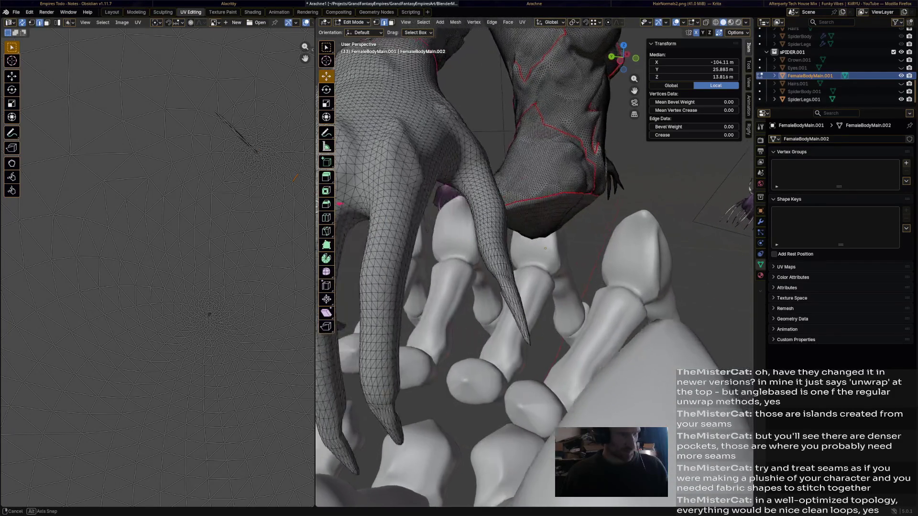
{"action": "mouse_move", "coordinate": [538, 252]}
{"action": "middle_mouse_down"}
{"action": "mouse_move", "coordinate": [556, 93]}
{"action": "mouse_move", "coordinate": [545, 179]}
{"action": "mouse_move", "coordinate": [517, 251]}
{"action": "mouse_move", "coordinate": [495, 179]}
{"action": "middle_mouse_up"}
{"action": "scroll", "coordinate": [495, 215], "scroll_direction": "up", "scroll_amount": 5}
{"action": "scroll", "coordinate": [495, 215], "scroll_direction": "up", "scroll_amount": 3}
{"action": "scroll", "coordinate": [502, 251], "scroll_direction": "down", "scroll_amount": 5}
- Select a shortest edge path along the back of the hand up to the wrist
{"action": "mouse_move", "coordinate": [502, 251]}
{"action": "middle_mouse_down"}
{"action": "mouse_move", "coordinate": [488, 216]}
{"action": "mouse_move", "coordinate": [503, 252]}
{"action": "mouse_move", "coordinate": [495, 237]}
{"action": "middle_mouse_up"}
{"action": "left_click", "coordinate": [428, 272]}
{"action": "left_click", "coordinate": [450, 278], "text": "ctrl"}
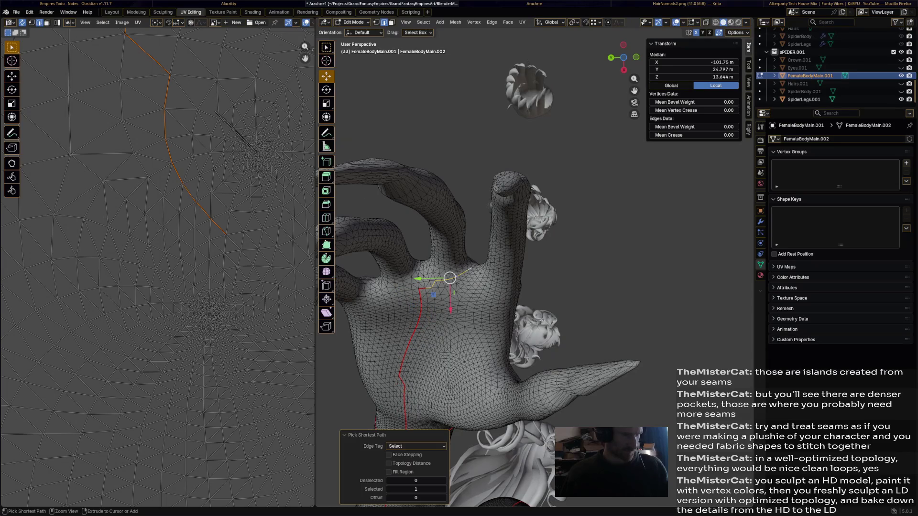
{"action": "scroll", "coordinate": [450, 278], "scroll_direction": "down", "scroll_amount": 8}
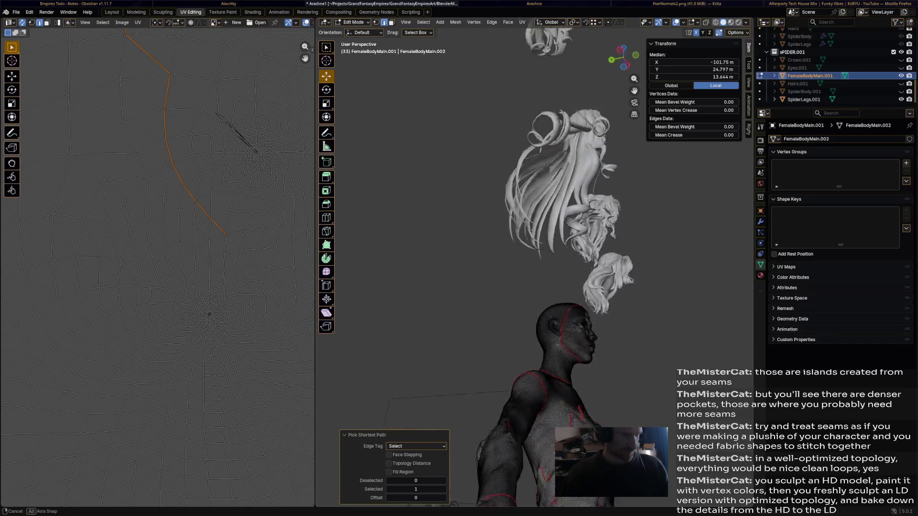
{"action": "middle_click_drag", "start_coordinate": [502, 215], "coordinate": [473, 358], "text": "shift"}
{"action": "scroll", "coordinate": [488, 323], "scroll_direction": "up", "scroll_amount": 5}
{"action": "middle_click_drag", "start_coordinate": [488, 322], "coordinate": [459, 230]}
{"action": "middle_click_drag", "start_coordinate": [479, 356], "coordinate": [479, 351]}
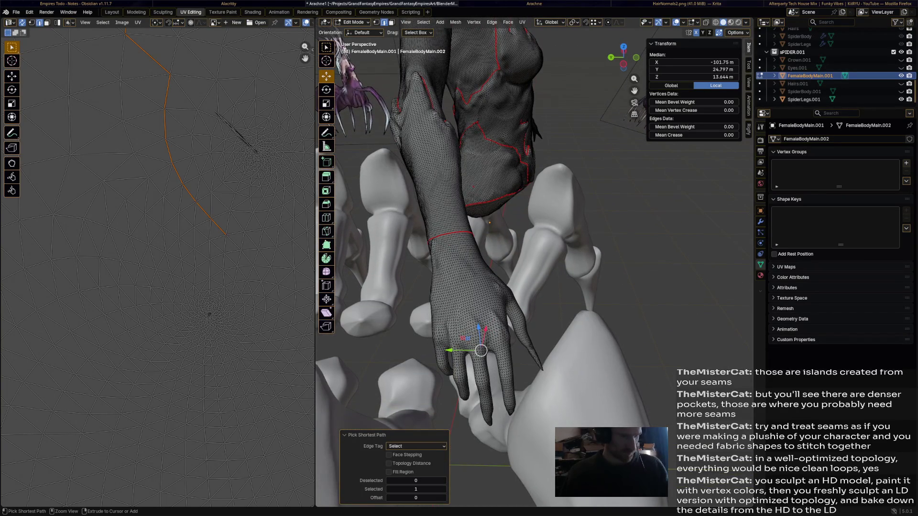
{"action": "left_click", "coordinate": [484, 338], "text": "ctrl"}
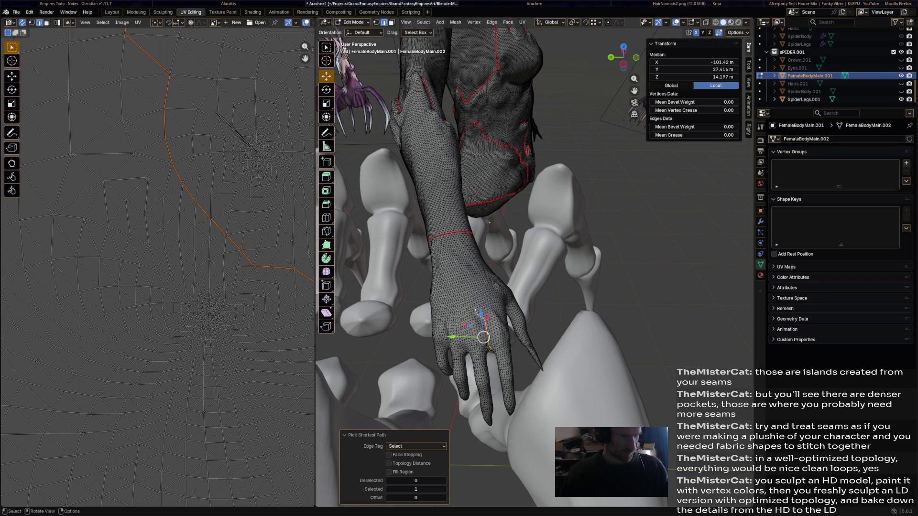
{"action": "left_click", "coordinate": [470, 299], "text": "ctrl"}
{"action": "scroll", "coordinate": [470, 300], "scroll_direction": "up", "scroll_amount": 3}
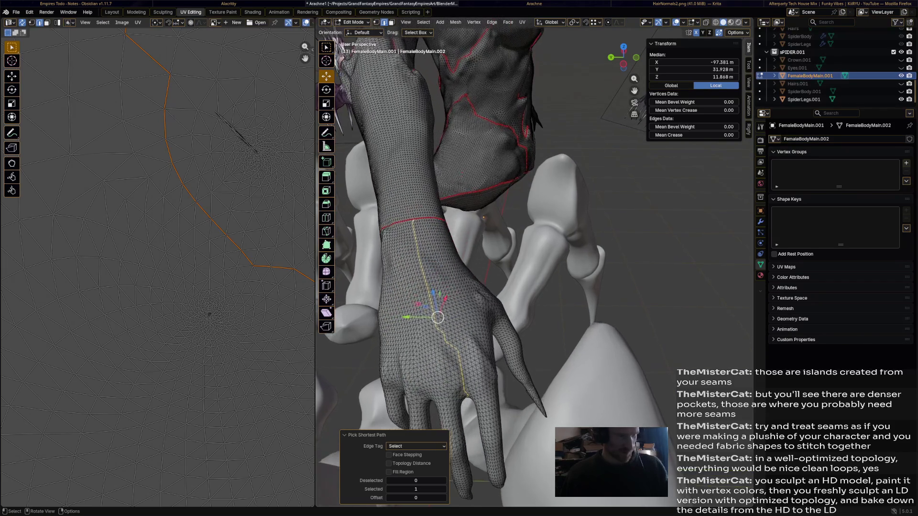
- Mark the hand edge path as a seam and clear the selection
{"action": "key", "text": "ctrl+e"}
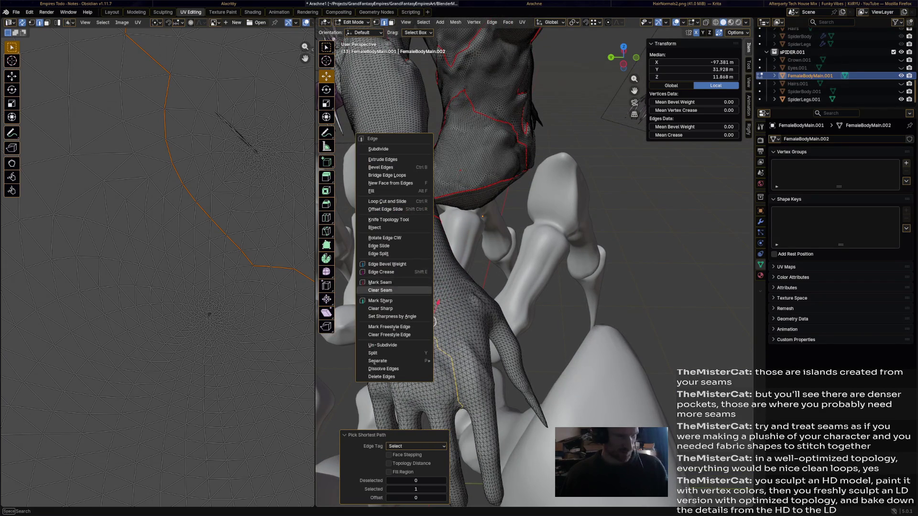
{"action": "left_click", "coordinate": [394, 287]}
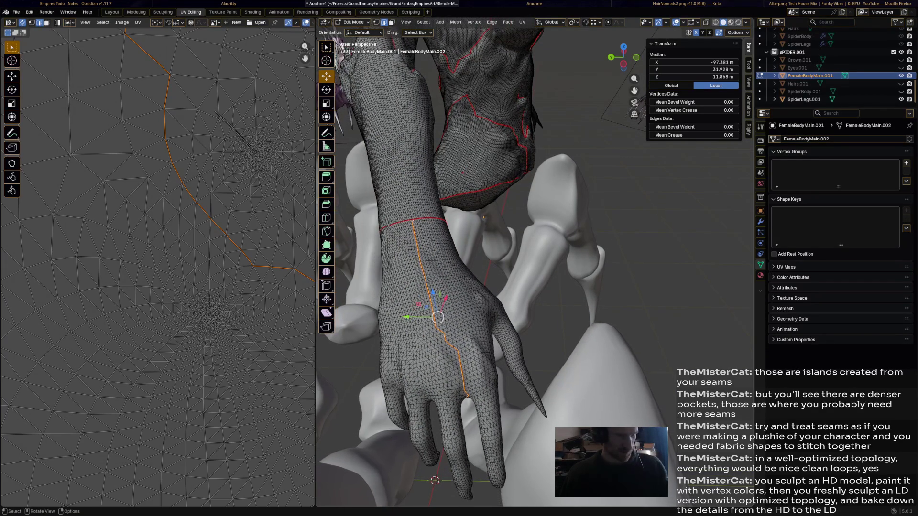
{"action": "key", "text": "alt+a"}
{"action": "middle_click_drag", "start_coordinate": [538, 287], "coordinate": [467, 216]}
{"action": "middle_click_drag", "start_coordinate": [502, 287], "coordinate": [431, 180]}
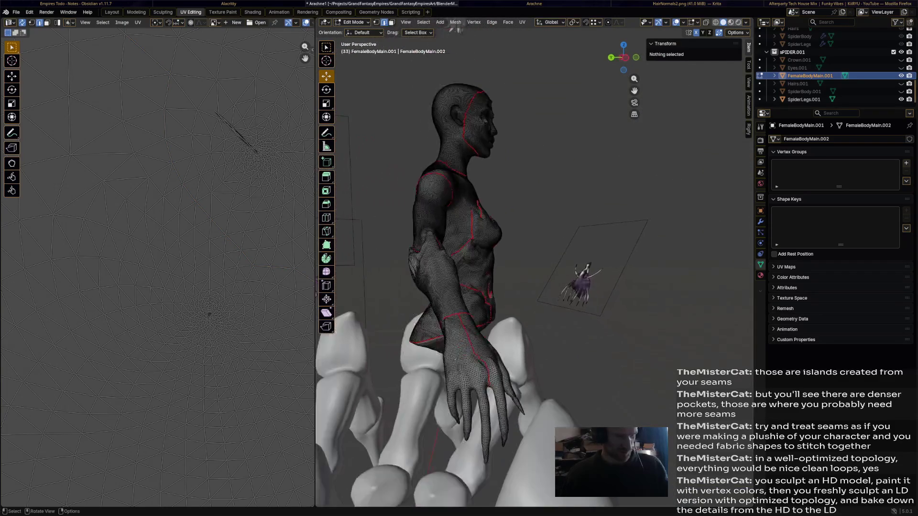
{"action": "middle_click_drag", "start_coordinate": [502, 288], "coordinate": [430, 216]}
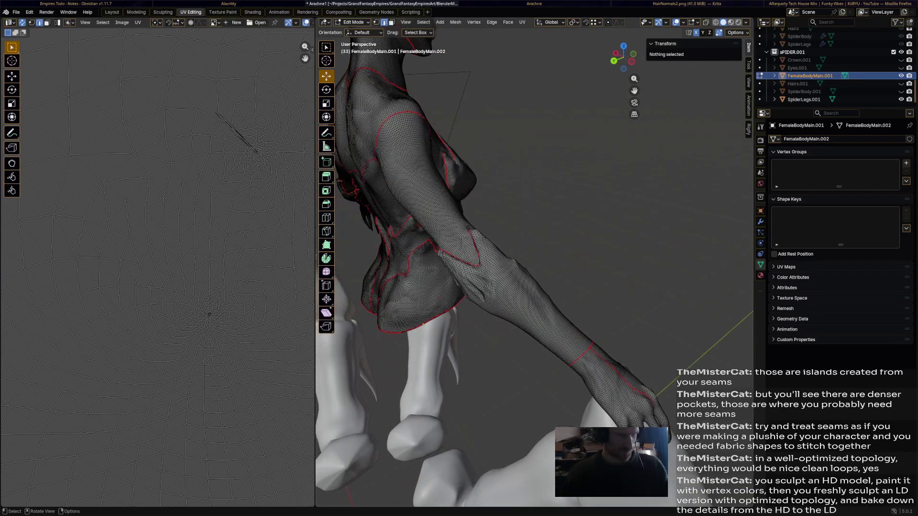
{"action": "scroll", "coordinate": [159, 266], "scroll_direction": "down", "scroll_amount": 6}
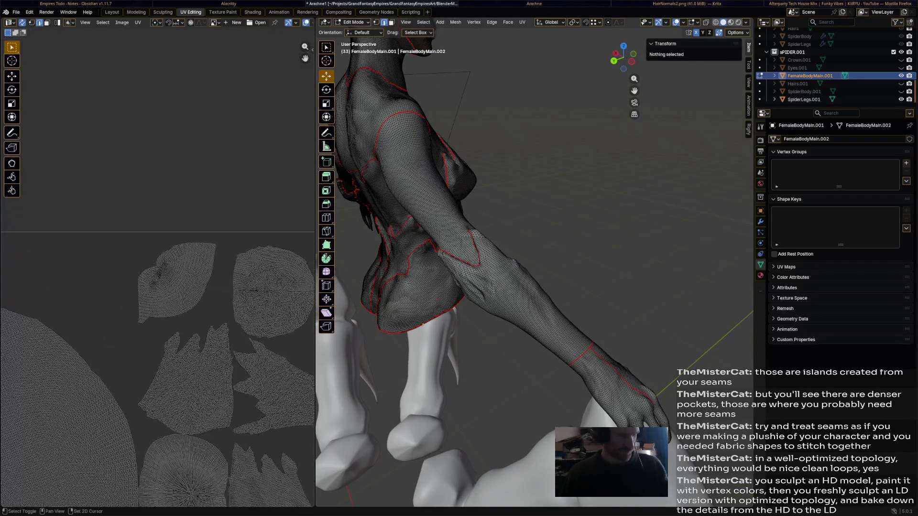
{"action": "middle_click_drag", "start_coordinate": [158, 323], "coordinate": [158, 238]}
{"action": "scroll", "coordinate": [159, 265], "scroll_direction": "up", "scroll_amount": 5}
{"action": "middle_click_drag", "start_coordinate": [180, 266], "coordinate": [158, 266]}
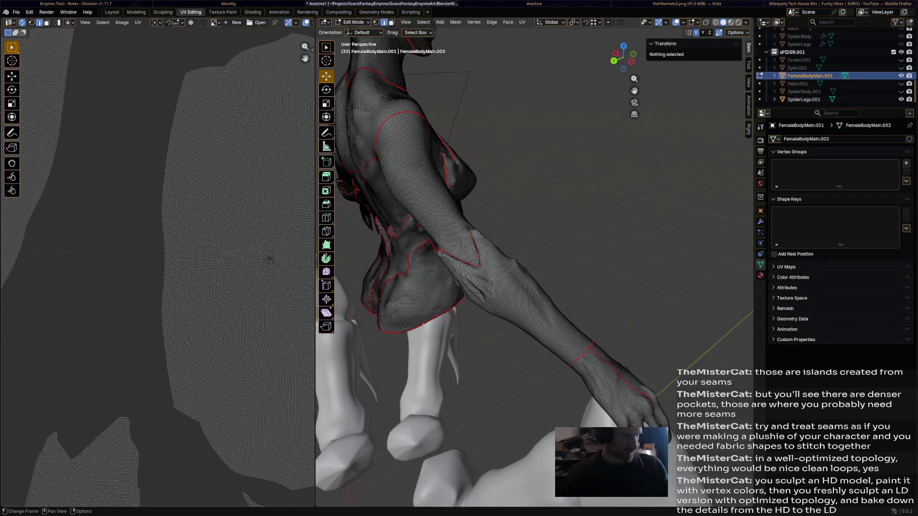
{"action": "left_click", "coordinate": [272, 258]}
{"action": "mouse_move", "coordinate": [269, 259]}
{"action": "middle_mouse_down"}
{"action": "mouse_move", "coordinate": [129, 266]}
{"action": "mouse_move", "coordinate": [240, 267]}
{"action": "middle_mouse_up"}
{"action": "mouse_move", "coordinate": [502, 251]}
{"action": "middle_mouse_down"}
{"action": "mouse_move", "coordinate": [467, 216]}
{"action": "mouse_move", "coordinate": [431, 252]}
{"action": "mouse_move", "coordinate": [488, 302]}
{"action": "mouse_move", "coordinate": [431, 215]}
{"action": "mouse_move", "coordinate": [445, 179]}
{"action": "middle_mouse_up"}
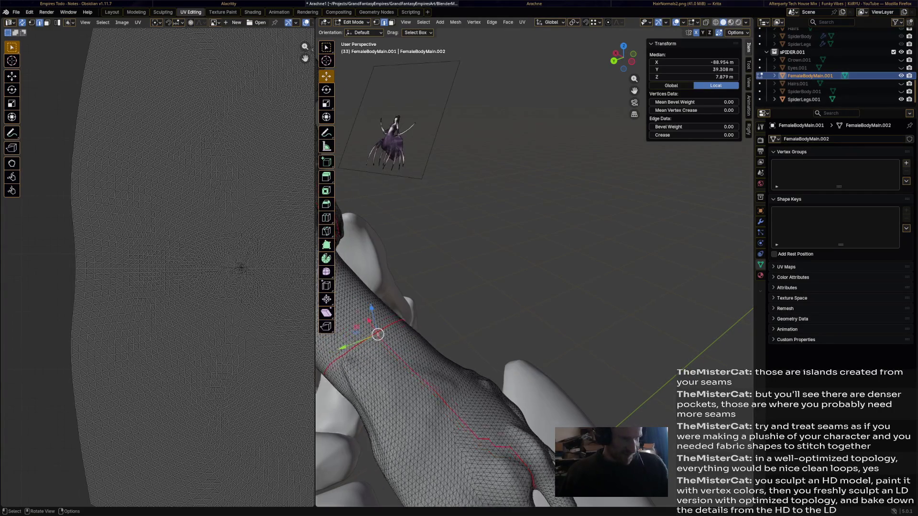
- Select an edge path across the palm and mark it as a seam
{"action": "middle_click_drag", "start_coordinate": [369, 340], "coordinate": [502, 216]}
{"action": "mouse_move", "coordinate": [502, 286]}
{"action": "middle_mouse_down"}
{"action": "mouse_move", "coordinate": [525, 321]}
{"action": "mouse_move", "coordinate": [524, 399]}
{"action": "middle_mouse_up"}
{"action": "scroll", "coordinate": [526, 320], "scroll_direction": "up", "scroll_amount": 8}
{"action": "scroll", "coordinate": [524, 400], "scroll_direction": "down", "scroll_amount": 4}
{"action": "scroll", "coordinate": [519, 428], "scroll_direction": "up", "scroll_amount": 5}
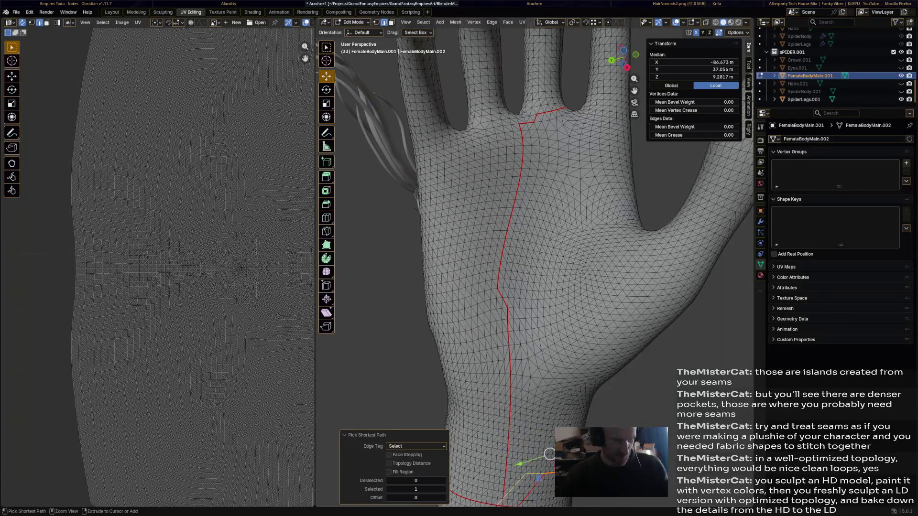
{"action": "mouse_move", "coordinate": [520, 427]}
{"action": "middle_mouse_down"}
{"action": "mouse_move", "coordinate": [494, 454]}
{"action": "mouse_move", "coordinate": [545, 402]}
{"action": "mouse_move", "coordinate": [646, 347]}
{"action": "mouse_move", "coordinate": [614, 334]}
{"action": "mouse_move", "coordinate": [560, 398]}
{"action": "mouse_move", "coordinate": [548, 371]}
{"action": "middle_mouse_up"}
{"action": "left_click", "coordinate": [559, 401], "text": "ctrl"}
{"action": "scroll", "coordinate": [560, 393], "scroll_direction": "up", "scroll_amount": 5}
{"action": "key", "text": "ctrl+e"}
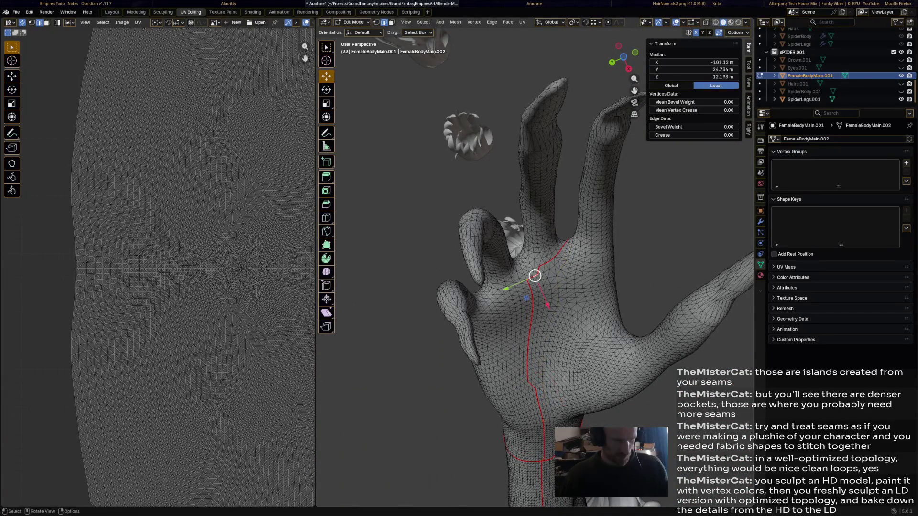
- Select a new edge path from a wrist vertex running along the wrist
{"action": "left_click", "coordinate": [542, 460]}
{"action": "middle_click_drag", "start_coordinate": [542, 460], "coordinate": [593, 287]}
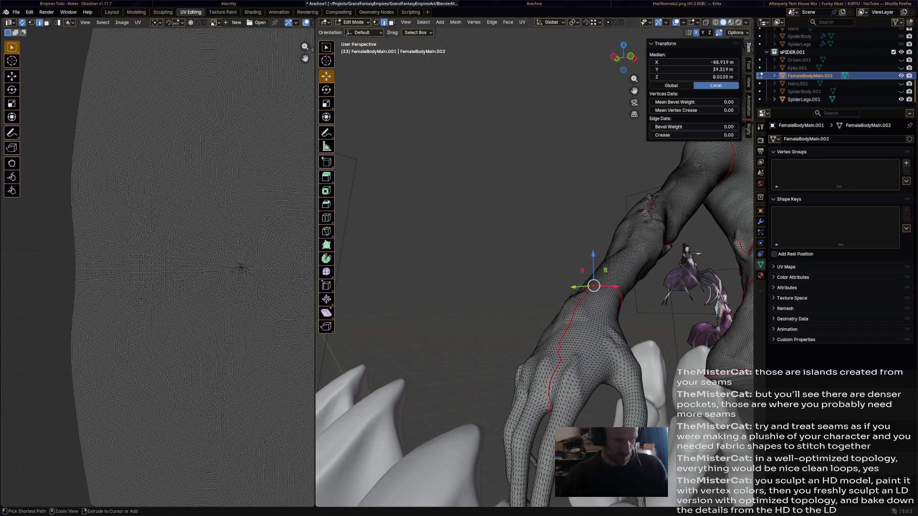
{"action": "left_click", "coordinate": [566, 340], "text": "ctrl"}
{"action": "left_click", "coordinate": [508, 21]}
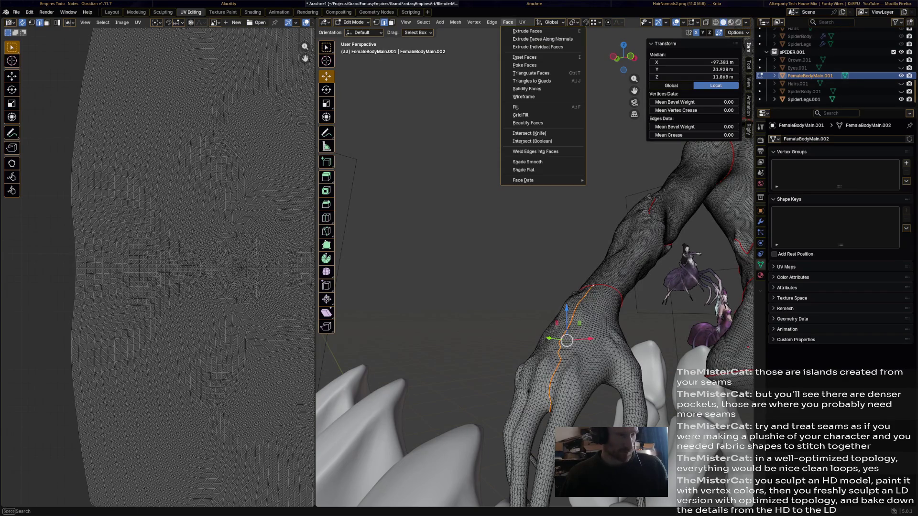
{"action": "mouse_move", "coordinate": [440, 73]}
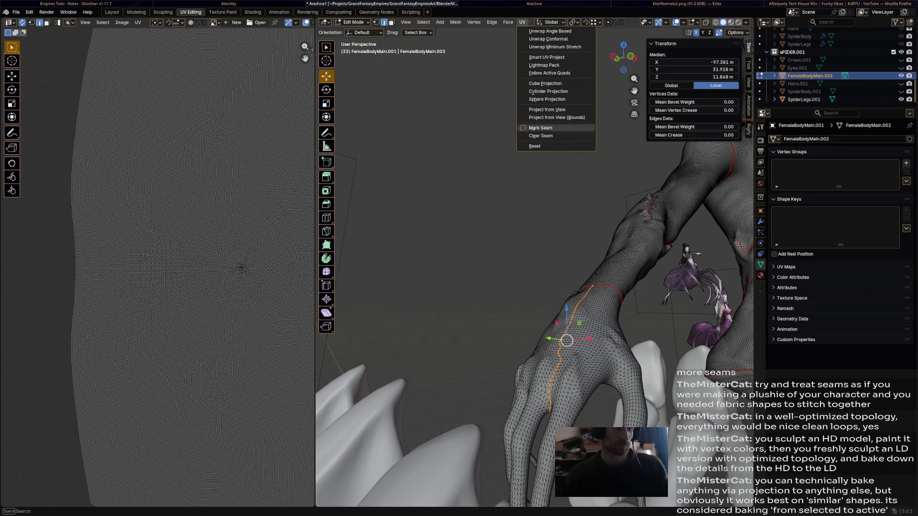
{"action": "mouse_move", "coordinate": [423, 21]}
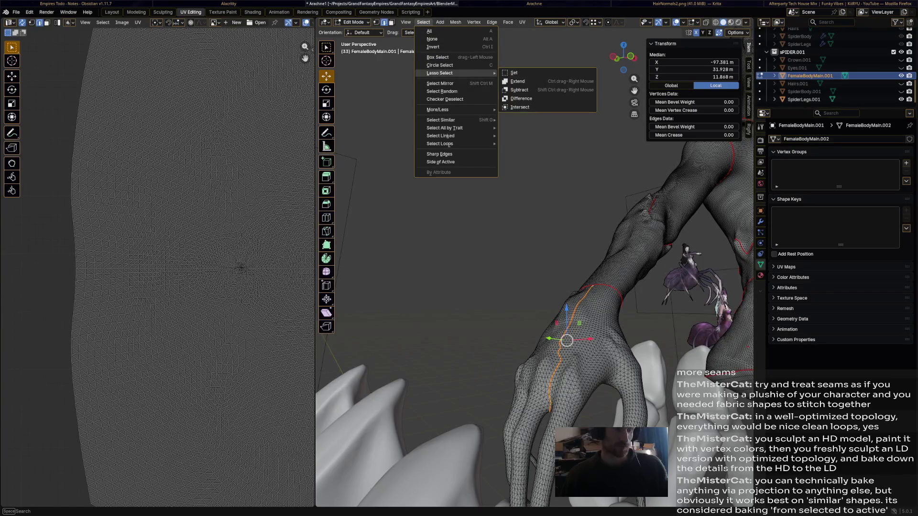
- Mirror the forearm edge path to the other arm and mark it as a seam
{"action": "left_click", "coordinate": [440, 82]}
{"action": "middle_click_drag", "start_coordinate": [502, 251], "coordinate": [430, 287]}
{"action": "mouse_move", "coordinate": [502, 252]}
{"action": "middle_mouse_down"}
{"action": "mouse_move", "coordinate": [545, 237]}
{"action": "mouse_move", "coordinate": [466, 273]}
{"action": "middle_mouse_up"}
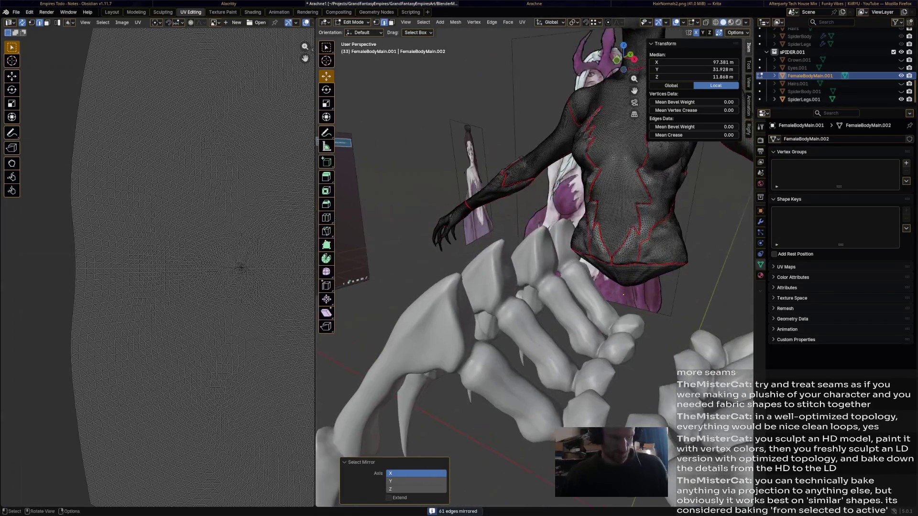
{"action": "middle_click_drag", "start_coordinate": [538, 252], "coordinate": [467, 287]}
{"action": "key", "text": "ctrl+e"}
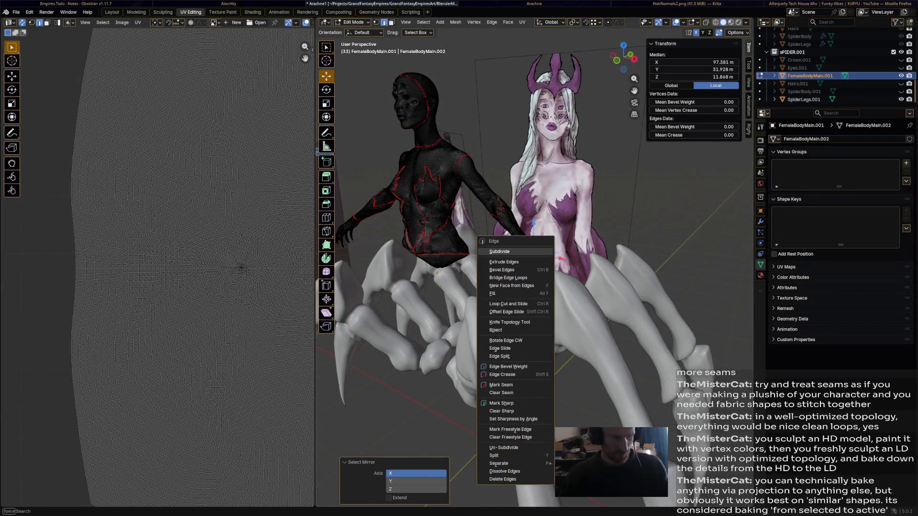
{"action": "left_click", "coordinate": [503, 393]}
{"action": "mouse_move", "coordinate": [534, 253]}
{"action": "middle_mouse_down"}
{"action": "mouse_move", "coordinate": [431, 230]}
{"action": "mouse_move", "coordinate": [373, 273]}
{"action": "middle_mouse_up"}
{"action": "scroll", "coordinate": [495, 237], "scroll_direction": "up", "scroll_amount": 3}
{"action": "scroll", "coordinate": [187, 302], "scroll_direction": "up", "scroll_amount": 4}
{"action": "scroll", "coordinate": [186, 302], "scroll_direction": "up", "scroll_amount": 3}
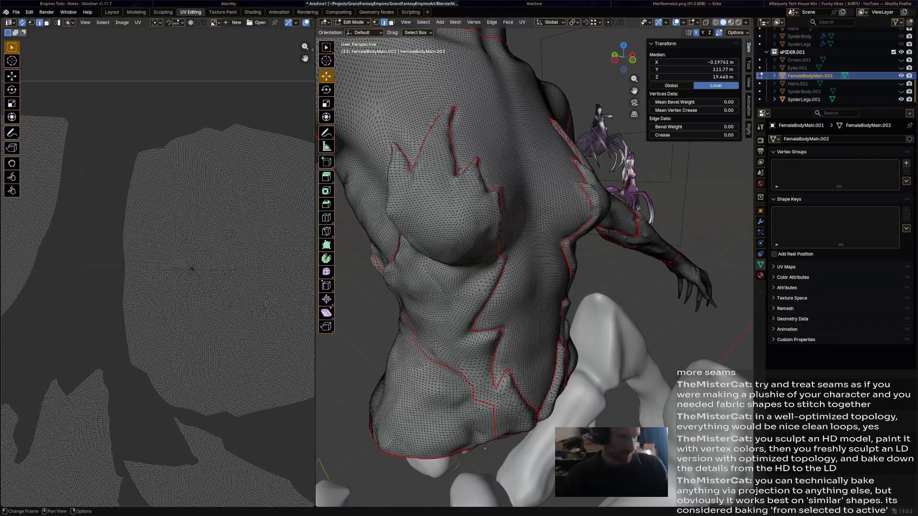
{"action": "left_click_drag", "start_coordinate": [178, 253], "coordinate": [208, 286]}
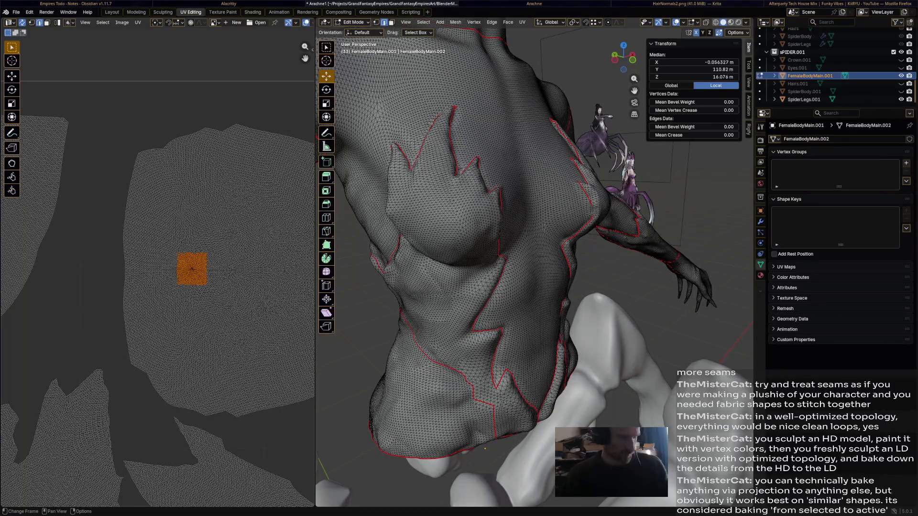
{"action": "mouse_move", "coordinate": [502, 251]}
{"action": "middle_mouse_down"}
{"action": "mouse_move", "coordinate": [467, 215]}
{"action": "mouse_move", "coordinate": [430, 229]}
{"action": "mouse_move", "coordinate": [445, 244]}
{"action": "mouse_move", "coordinate": [473, 236]}
{"action": "mouse_move", "coordinate": [459, 230]}
{"action": "mouse_move", "coordinate": [430, 244]}
{"action": "mouse_move", "coordinate": [466, 237]}
{"action": "middle_mouse_up"}
{"action": "mouse_move", "coordinate": [398, 115]}
{"action": "middle_mouse_down"}
{"action": "mouse_move", "coordinate": [445, 180]}
{"action": "mouse_move", "coordinate": [516, 244]}
{"action": "mouse_move", "coordinate": [467, 215]}
{"action": "mouse_move", "coordinate": [445, 230]}
{"action": "mouse_move", "coordinate": [474, 244]}
{"action": "mouse_move", "coordinate": [502, 236]}
{"action": "mouse_move", "coordinate": [459, 244]}
{"action": "middle_mouse_up"}
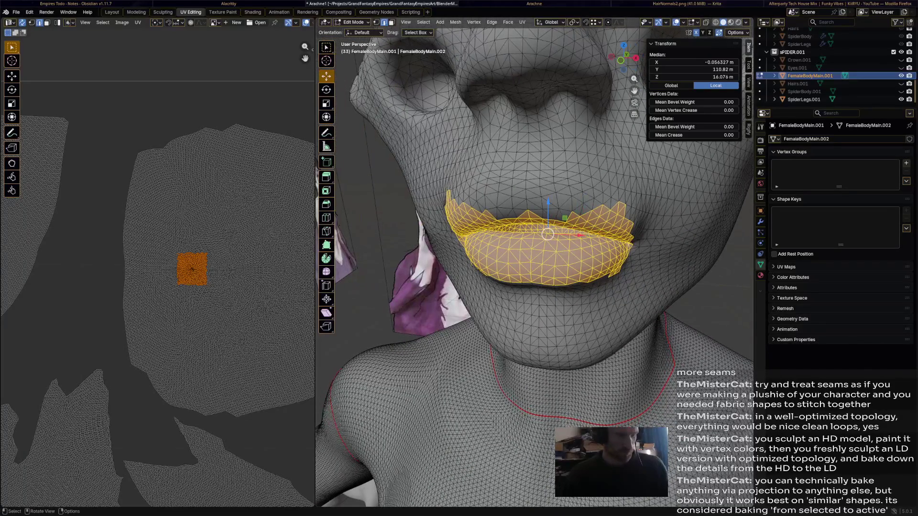
{"action": "key", "text": "alt+a"}
{"action": "scroll", "coordinate": [545, 237], "scroll_direction": "down", "scroll_amount": 4}
{"action": "middle_click_drag", "start_coordinate": [546, 236], "coordinate": [488, 287]}
{"action": "middle_click_drag", "start_coordinate": [545, 252], "coordinate": [524, 295]}
{"action": "scroll", "coordinate": [531, 215], "scroll_direction": "up", "scroll_amount": 3}
{"action": "middle_click_drag", "start_coordinate": [531, 216], "coordinate": [487, 273]}
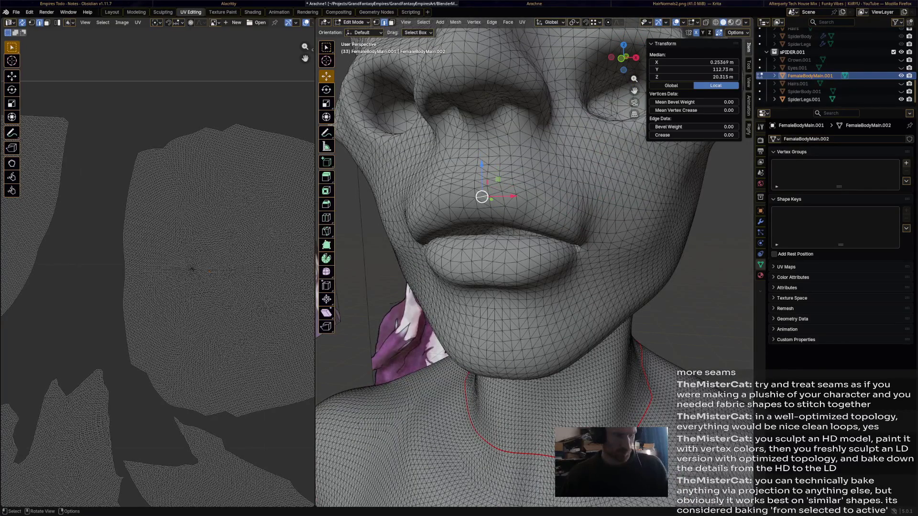
- Try an edge path from below the nose to the mouth corner, then clear it and inspect the lips
{"action": "left_click", "coordinate": [494, 184], "text": "ctrl"}
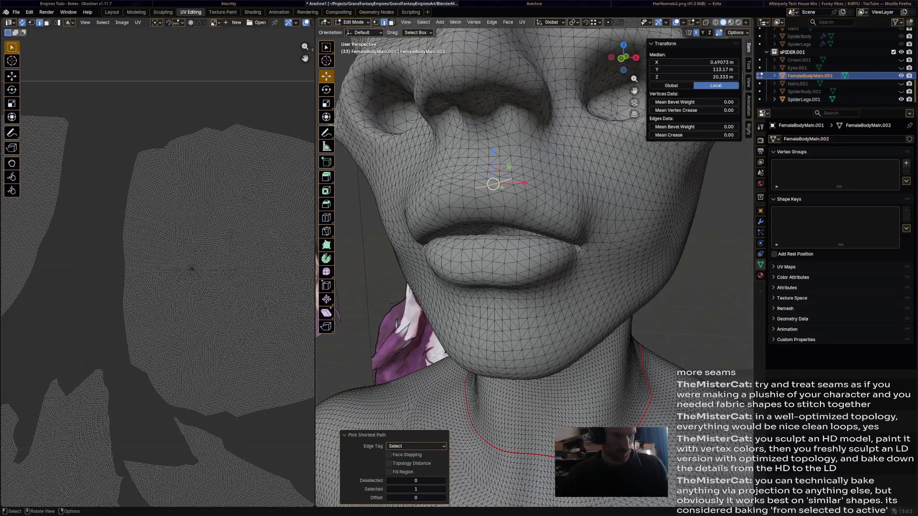
{"action": "left_click", "coordinate": [583, 243], "text": "ctrl"}
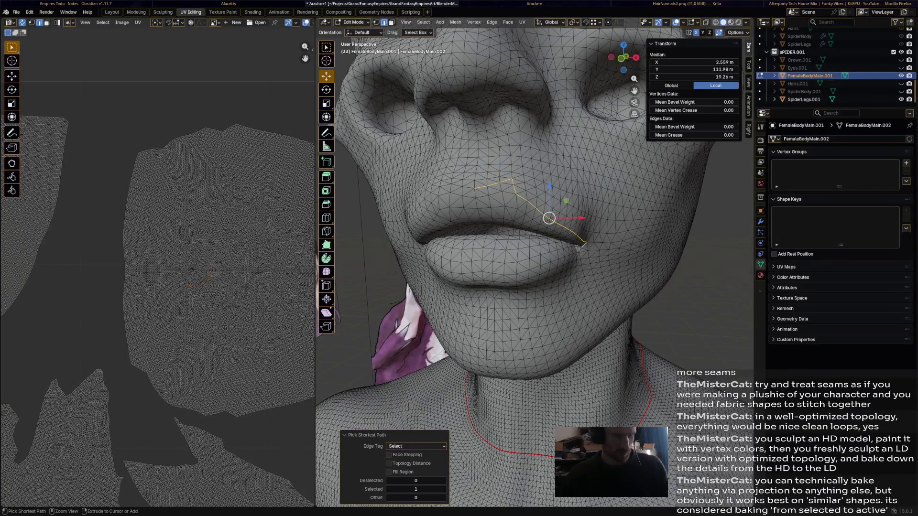
{"action": "mouse_move", "coordinate": [545, 230]}
{"action": "middle_mouse_down"}
{"action": "mouse_move", "coordinate": [617, 216]}
{"action": "mouse_move", "coordinate": [574, 222]}
{"action": "middle_mouse_up"}
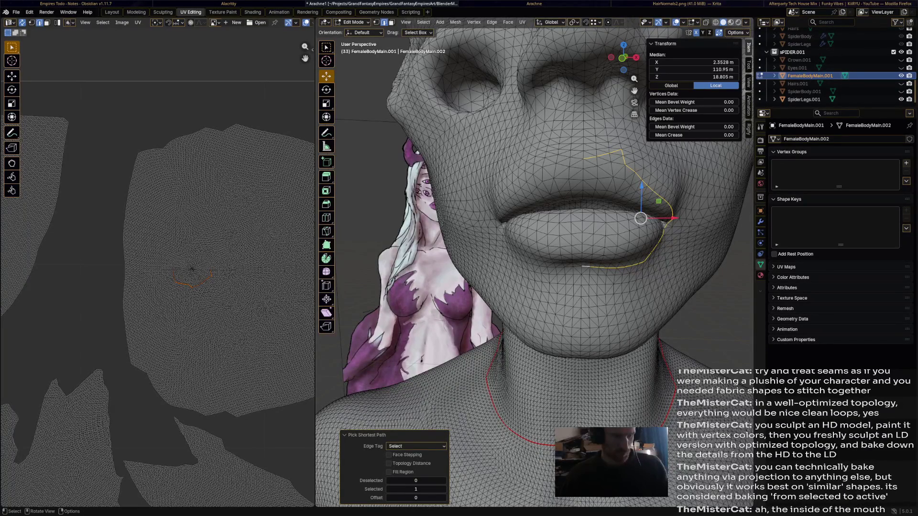
{"action": "left_click", "coordinate": [641, 219]}
{"action": "middle_click_drag", "start_coordinate": [575, 230], "coordinate": [545, 216]}
{"action": "scroll", "coordinate": [560, 208], "scroll_direction": "up", "scroll_amount": 3}
{"action": "scroll", "coordinate": [560, 209], "scroll_direction": "down", "scroll_amount": 3}
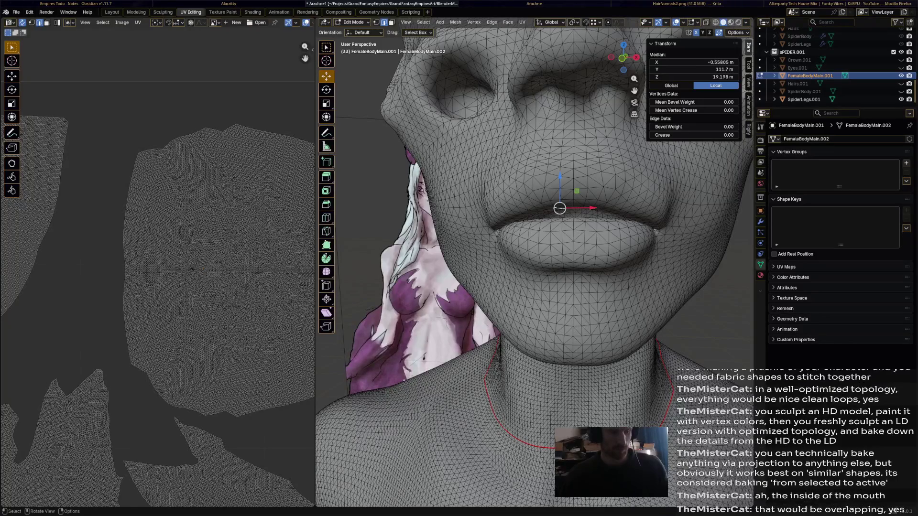
{"action": "mouse_move", "coordinate": [502, 219]}
{"action": "middle_mouse_down"}
{"action": "mouse_move", "coordinate": [546, 187]}
{"action": "mouse_move", "coordinate": [588, 172]}
{"action": "middle_mouse_up"}
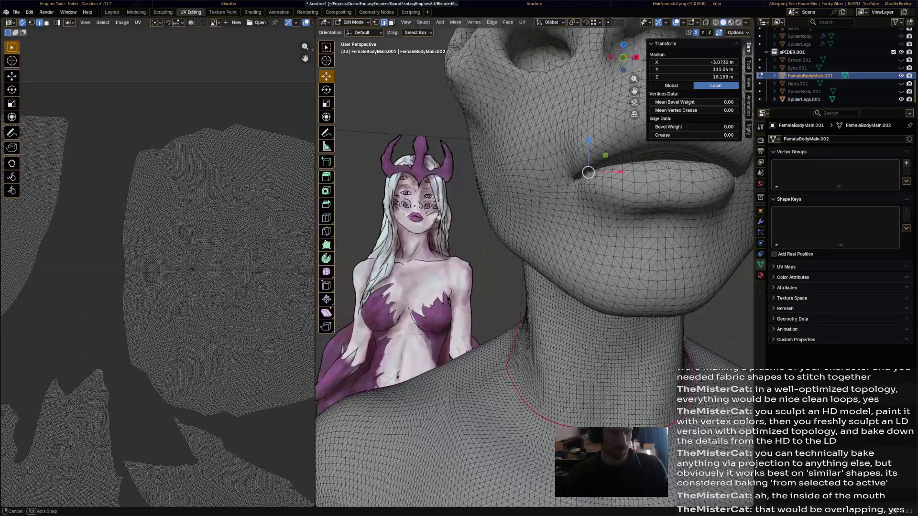
{"action": "scroll", "coordinate": [589, 172], "scroll_direction": "up", "scroll_amount": 4}
{"action": "scroll", "coordinate": [589, 172], "scroll_direction": "up", "scroll_amount": 5}
{"action": "scroll", "coordinate": [545, 216], "scroll_direction": "down", "scroll_amount": 6}
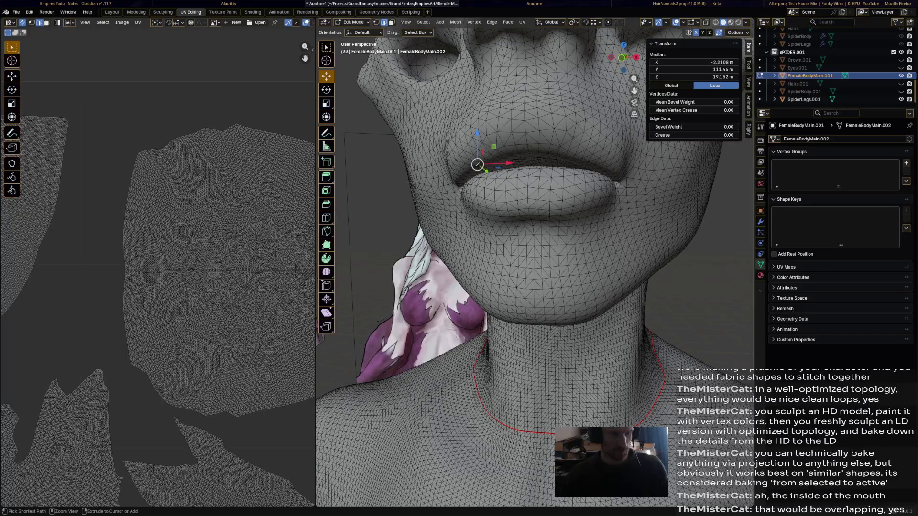
{"action": "left_click", "coordinate": [495, 160]}
{"action": "mouse_move", "coordinate": [502, 215]}
{"action": "middle_mouse_down"}
{"action": "mouse_move", "coordinate": [431, 251]}
{"action": "mouse_move", "coordinate": [503, 287]}
{"action": "mouse_move", "coordinate": [530, 230]}
{"action": "mouse_move", "coordinate": [526, 198]}
{"action": "middle_mouse_up"}
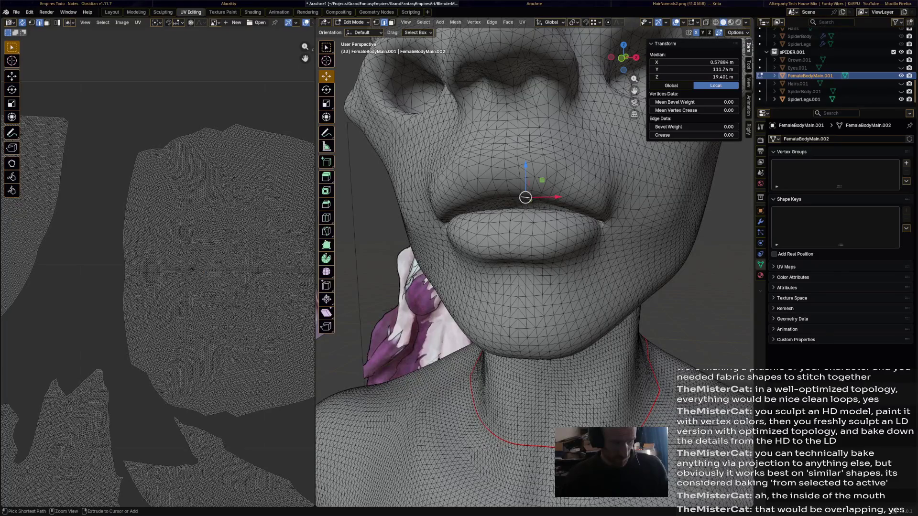
{"action": "middle_click_drag", "start_coordinate": [525, 198], "coordinate": [565, 225]}
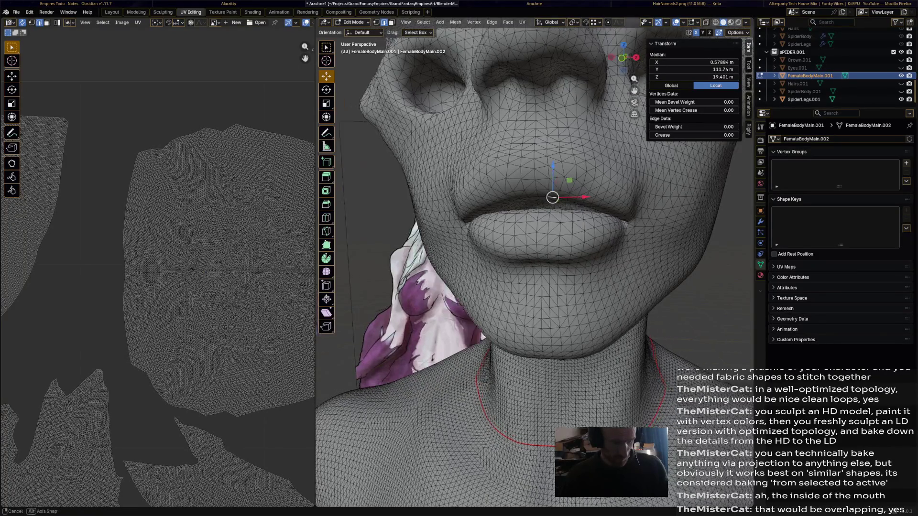
{"action": "scroll", "coordinate": [566, 225], "scroll_direction": "up", "scroll_amount": 6}
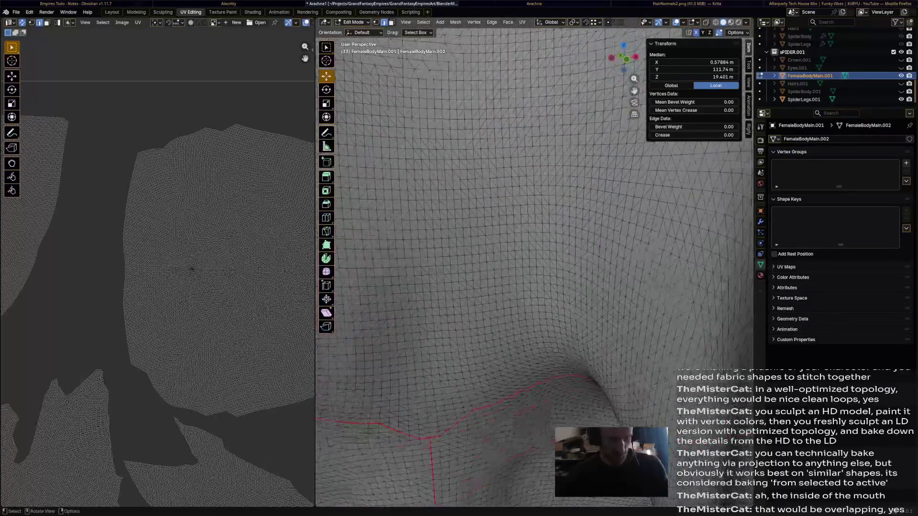
{"action": "mouse_move", "coordinate": [566, 224]}
{"action": "middle_mouse_down"}
{"action": "mouse_move", "coordinate": [502, 287]}
{"action": "mouse_move", "coordinate": [502, 216]}
{"action": "mouse_move", "coordinate": [535, 262]}
{"action": "mouse_move", "coordinate": [502, 230]}
{"action": "mouse_move", "coordinate": [546, 272]}
{"action": "mouse_move", "coordinate": [488, 230]}
{"action": "mouse_move", "coordinate": [467, 244]}
{"action": "middle_mouse_up"}
{"action": "scroll", "coordinate": [534, 261], "scroll_direction": "up", "scroll_amount": 4}
{"action": "middle_click_drag", "start_coordinate": [535, 262], "coordinate": [527, 259]}
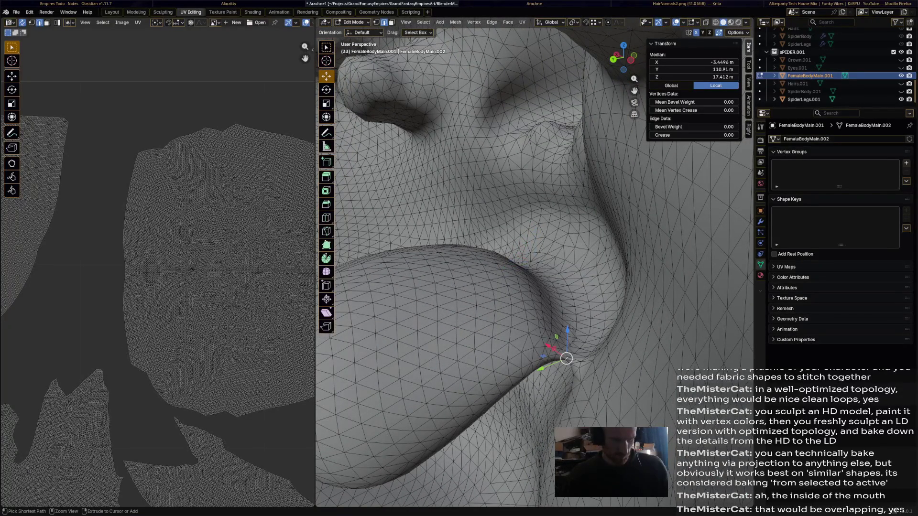
- Select a shortest edge path from inside the mouth corner along the lip line downward
{"action": "left_click", "coordinate": [566, 358], "text": "ctrl"}
{"action": "middle_click_drag", "start_coordinate": [567, 360], "coordinate": [431, 215]}
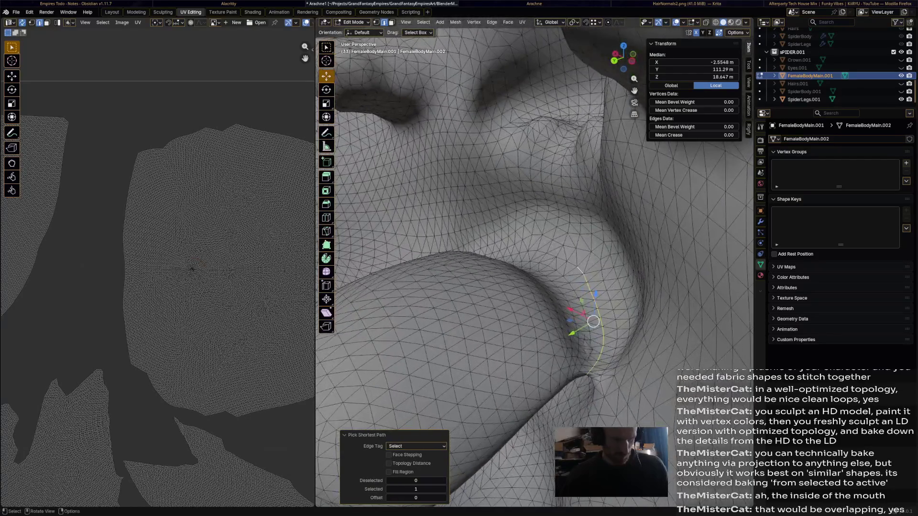
{"action": "left_click", "coordinate": [583, 377]}
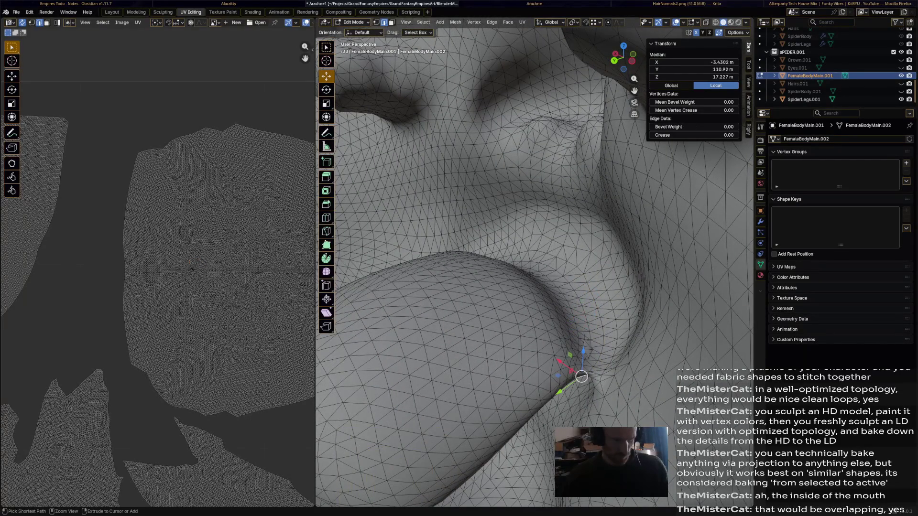
{"action": "left_click", "coordinate": [581, 376], "text": "ctrl"}
{"action": "scroll", "coordinate": [503, 287], "scroll_direction": "down", "scroll_amount": 4}
{"action": "middle_click_drag", "start_coordinate": [502, 287], "coordinate": [446, 272]}
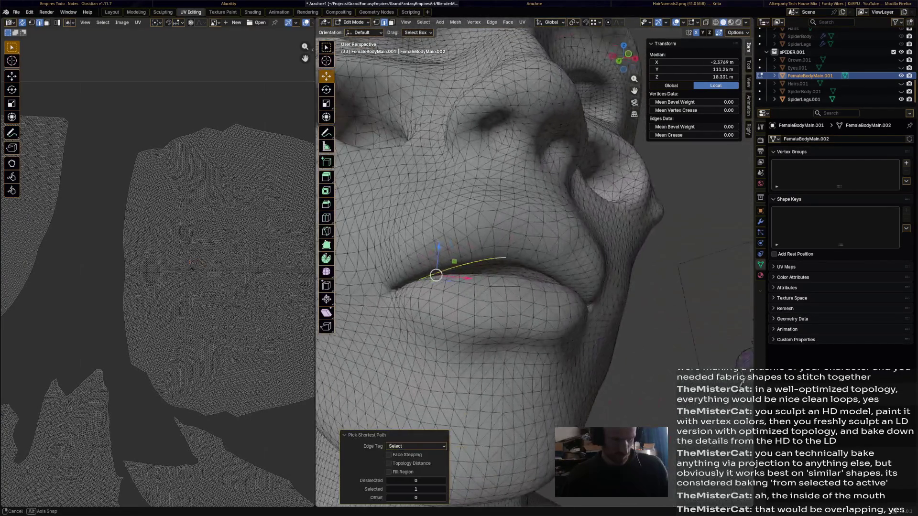
{"action": "middle_click_drag", "start_coordinate": [502, 252], "coordinate": [430, 179]}
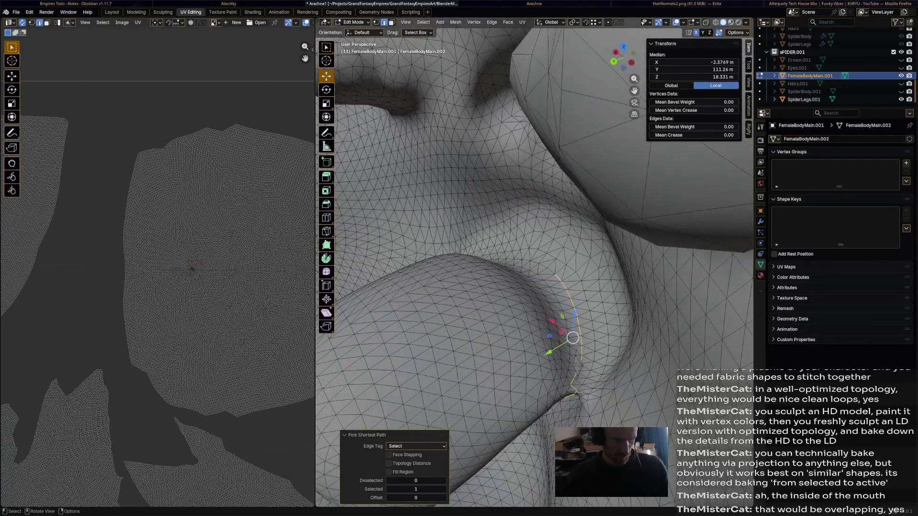
{"action": "left_click", "coordinate": [568, 396]}
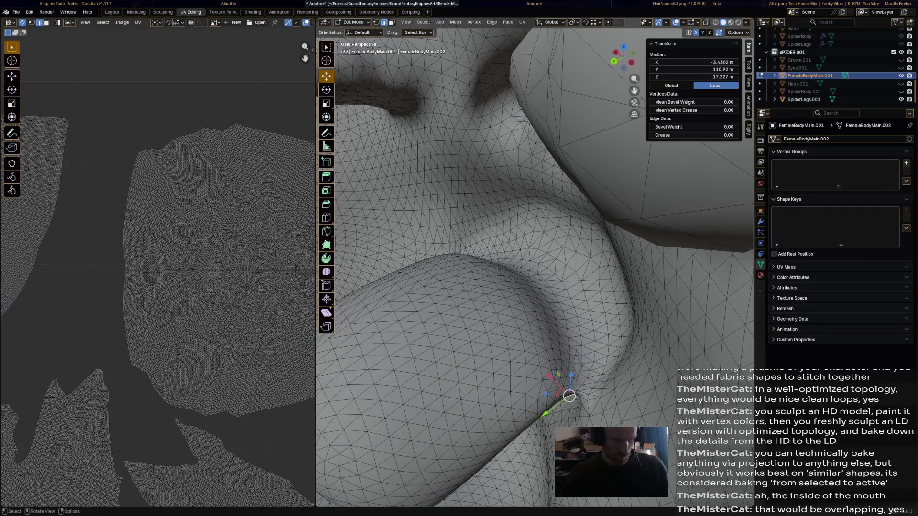
{"action": "middle_click_drag", "start_coordinate": [502, 251], "coordinate": [430, 215]}
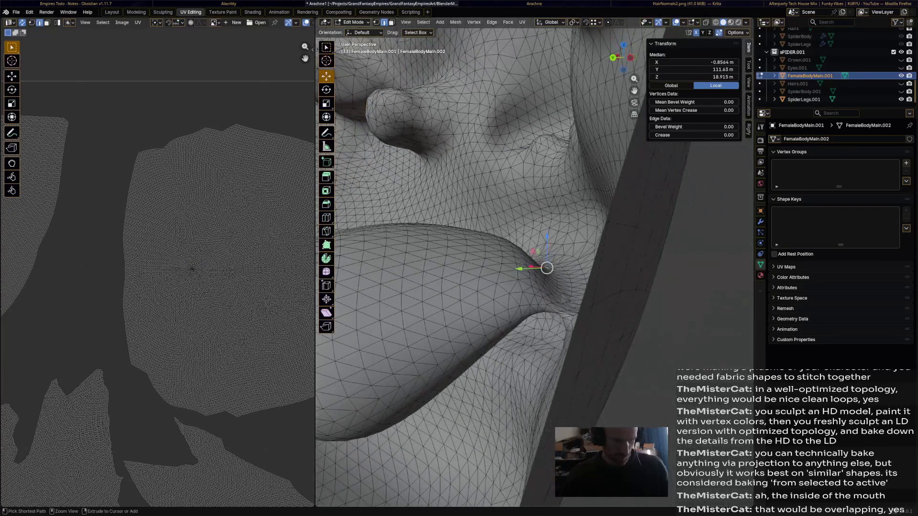
{"action": "left_click", "coordinate": [552, 288], "text": "ctrl"}
{"action": "middle_click_drag", "start_coordinate": [502, 251], "coordinate": [488, 237]}
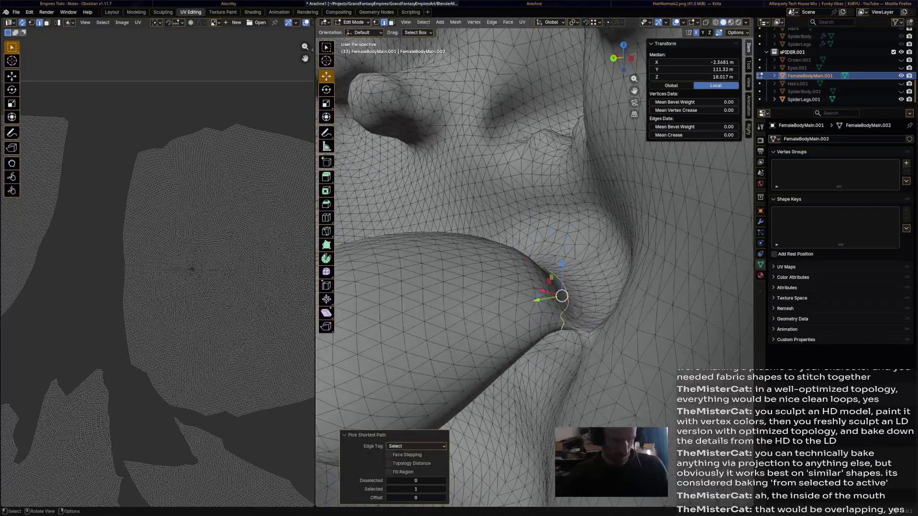
{"action": "scroll", "coordinate": [560, 288], "scroll_direction": "up", "scroll_amount": 8}
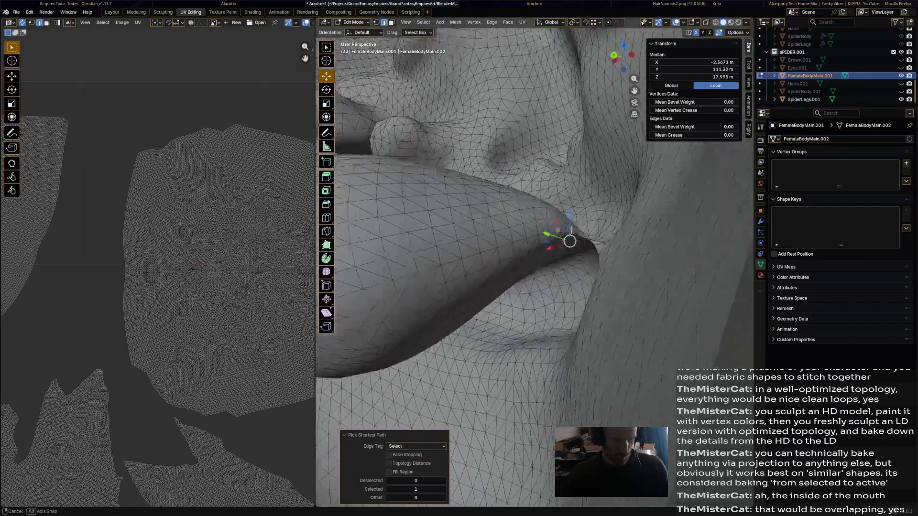
{"action": "scroll", "coordinate": [538, 251], "scroll_direction": "down", "scroll_amount": 5}
- Extend the mouth-corner path further down and mark it as a seam
{"action": "middle_click_drag", "start_coordinate": [538, 251], "coordinate": [467, 216]}
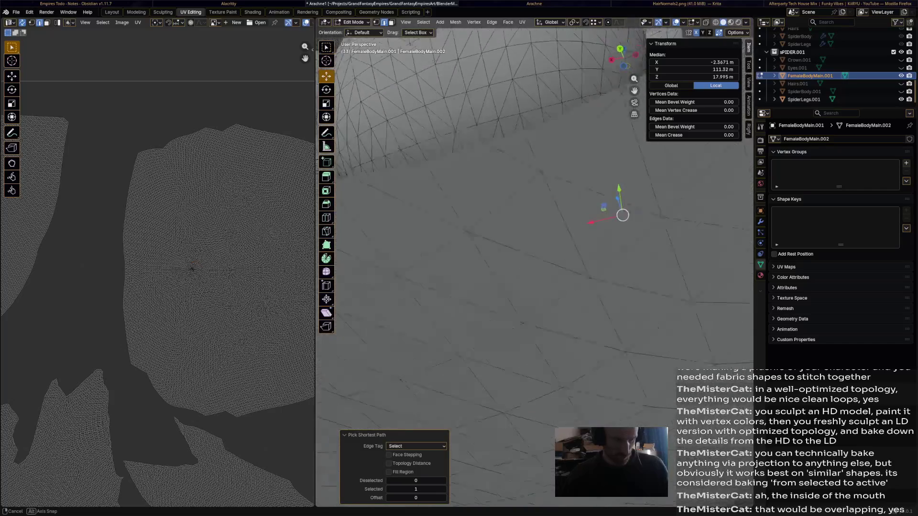
{"action": "mouse_move", "coordinate": [538, 251]}
{"action": "middle_mouse_down"}
{"action": "mouse_move", "coordinate": [502, 215]}
{"action": "mouse_move", "coordinate": [545, 244]}
{"action": "mouse_move", "coordinate": [502, 180]}
{"action": "middle_mouse_up"}
{"action": "scroll", "coordinate": [538, 251], "scroll_direction": "up", "scroll_amount": 3}
{"action": "scroll", "coordinate": [537, 252], "scroll_direction": "up", "scroll_amount": 3}
{"action": "mouse_move", "coordinate": [538, 216]}
{"action": "middle_mouse_down"}
{"action": "mouse_move", "coordinate": [516, 258]}
{"action": "mouse_move", "coordinate": [502, 215]}
{"action": "middle_mouse_up"}
{"action": "scroll", "coordinate": [538, 251], "scroll_direction": "down", "scroll_amount": 3}
{"action": "middle_click_drag", "start_coordinate": [538, 252], "coordinate": [466, 215]}
{"action": "scroll", "coordinate": [538, 251], "scroll_direction": "down", "scroll_amount": 3}
{"action": "mouse_move", "coordinate": [539, 215]}
{"action": "middle_mouse_down"}
{"action": "mouse_move", "coordinate": [502, 251]}
{"action": "mouse_move", "coordinate": [502, 215]}
{"action": "mouse_move", "coordinate": [488, 216]}
{"action": "middle_mouse_up"}
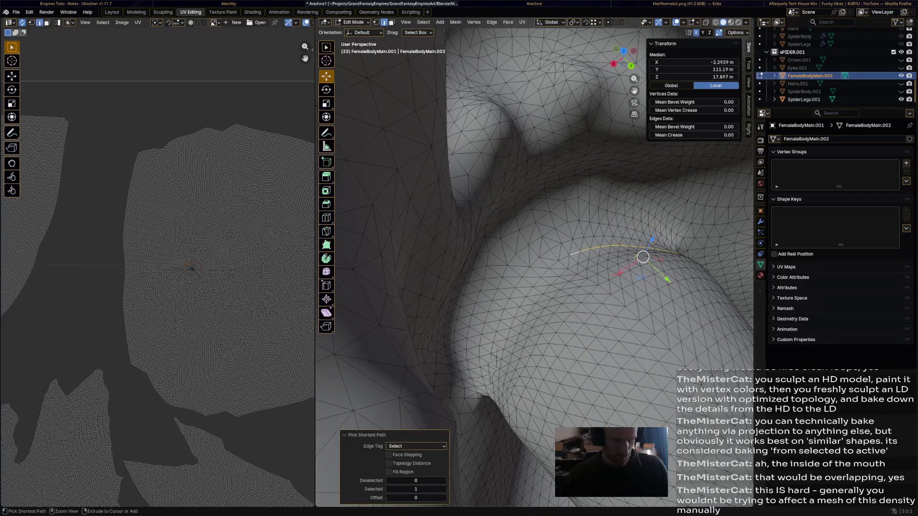
{"action": "middle_click_drag", "start_coordinate": [538, 251], "coordinate": [588, 215]}
{"action": "middle_click_drag", "start_coordinate": [643, 285], "coordinate": [654, 266]}
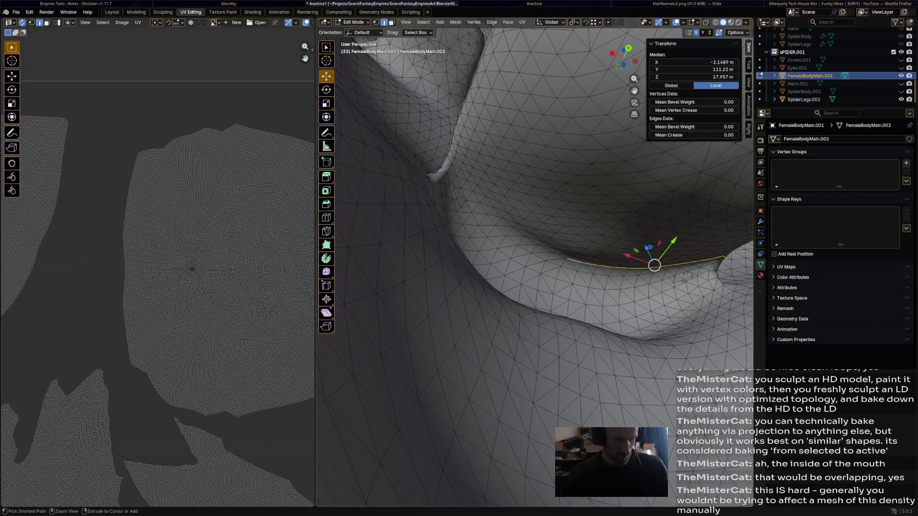
{"action": "left_click", "coordinate": [654, 266], "text": "ctrl"}
{"action": "mouse_move", "coordinate": [646, 265]}
{"action": "middle_mouse_down"}
{"action": "mouse_move", "coordinate": [603, 265]}
{"action": "mouse_move", "coordinate": [606, 276]}
{"action": "middle_mouse_up"}
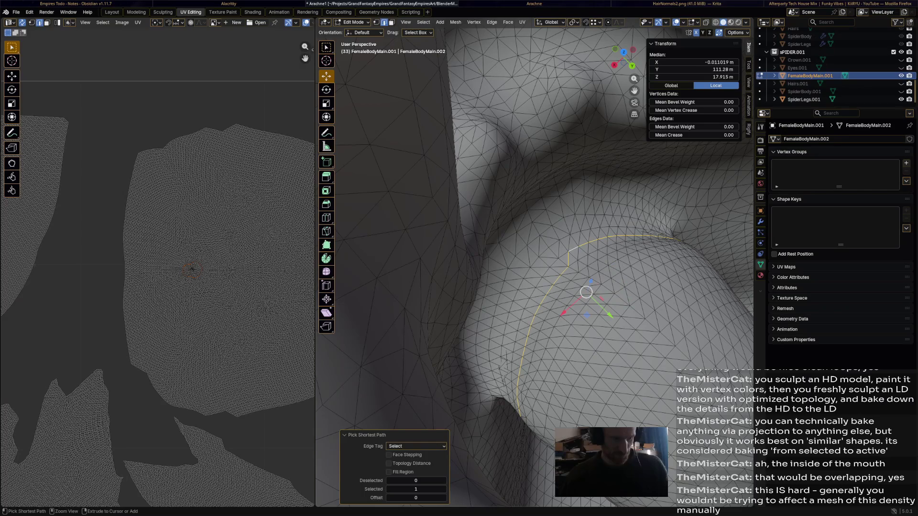
{"action": "middle_click", "coordinate": [607, 276]}
{"action": "left_click", "coordinate": [582, 293], "text": "ctrl"}
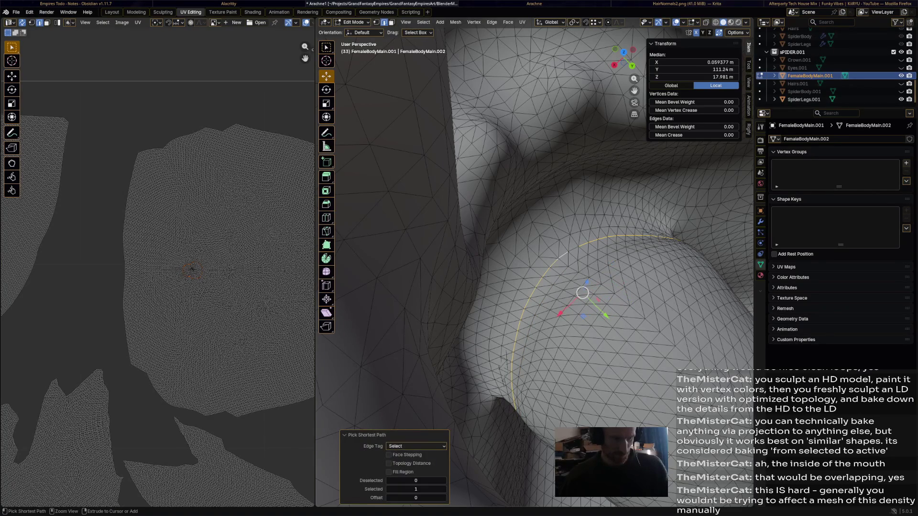
{"action": "right_click", "coordinate": [516, 104]}
{"action": "left_click", "coordinate": [574, 263]}
{"action": "scroll", "coordinate": [550, 273], "scroll_direction": "up", "scroll_amount": 5}
{"action": "scroll", "coordinate": [550, 273], "scroll_direction": "up", "scroll_amount": 3}
{"action": "scroll", "coordinate": [550, 272], "scroll_direction": "down", "scroll_amount": 8}
- Select the whole body mesh, unwrap it angle-based, and clear the UV selection
{"action": "middle_click_drag", "start_coordinate": [550, 273], "coordinate": [502, 258]}
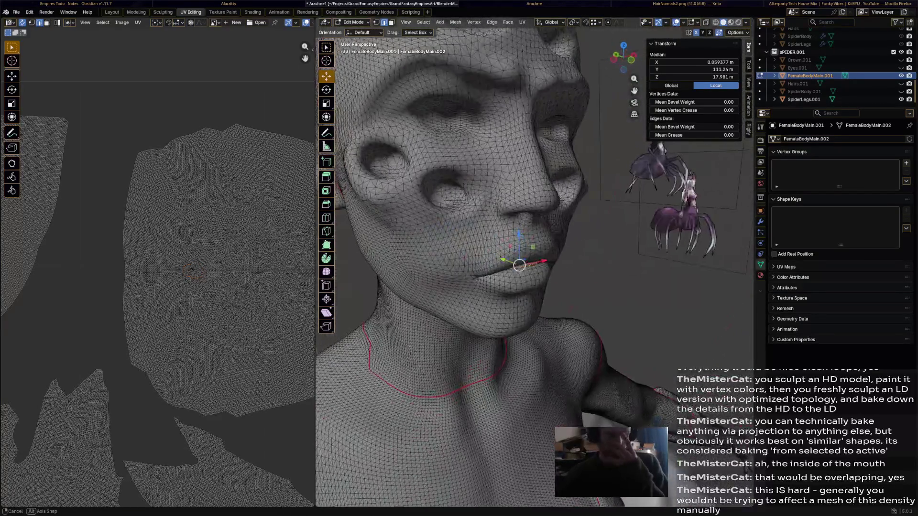
{"action": "scroll", "coordinate": [533, 264], "scroll_direction": "down", "scroll_amount": 4}
{"action": "scroll", "coordinate": [533, 265], "scroll_direction": "down", "scroll_amount": 4}
{"action": "scroll", "coordinate": [533, 264], "scroll_direction": "down", "scroll_amount": 2}
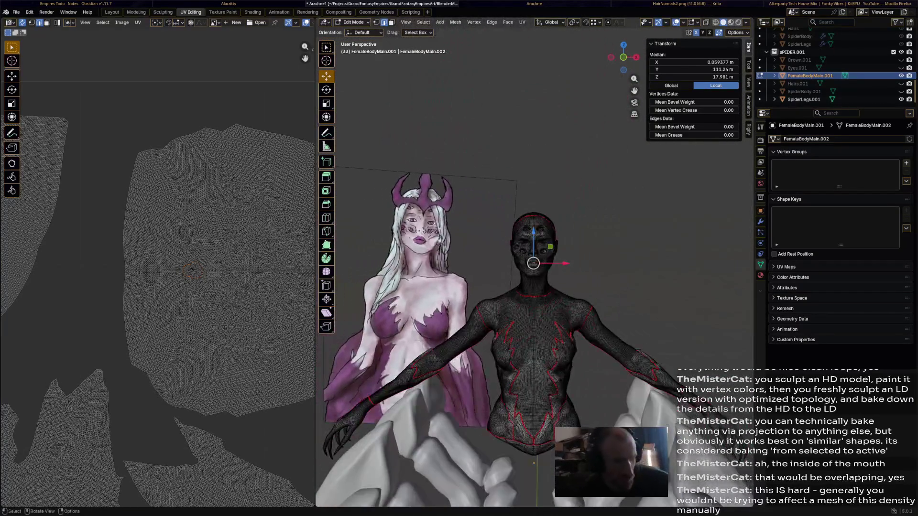
{"action": "middle_click_drag", "start_coordinate": [533, 264], "coordinate": [502, 216], "text": "shift"}
{"action": "scroll", "coordinate": [502, 215], "scroll_direction": "up", "scroll_amount": 3}
{"action": "key", "text": "a"}
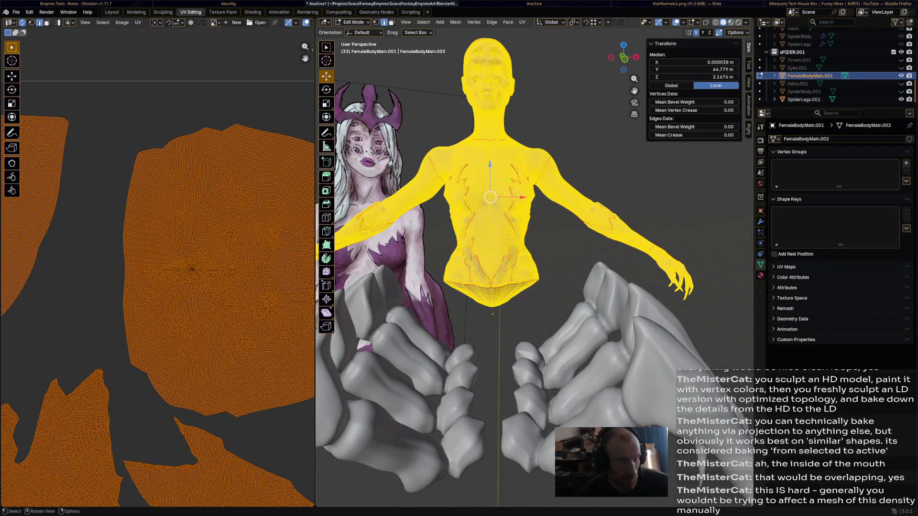
{"action": "left_click", "coordinate": [522, 21]}
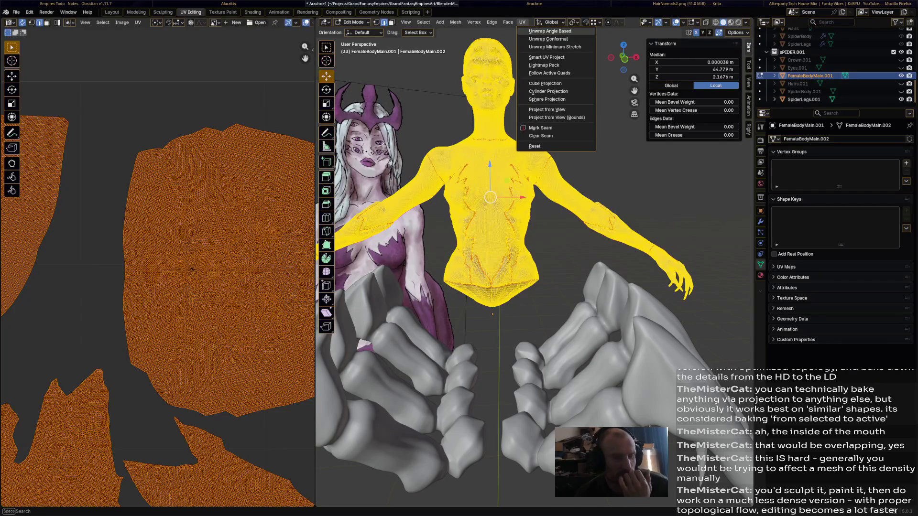
{"action": "left_click", "coordinate": [549, 31]}
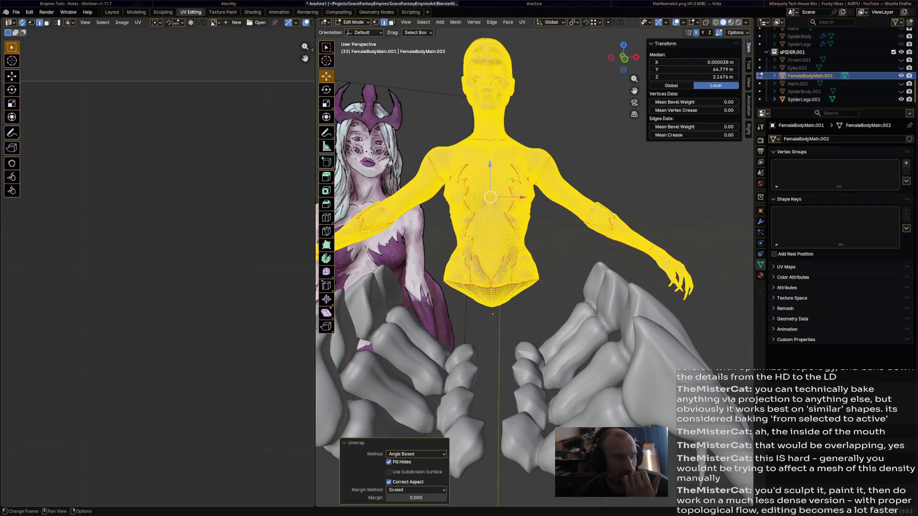
{"action": "scroll", "coordinate": [157, 273], "scroll_direction": "up", "scroll_amount": 5}
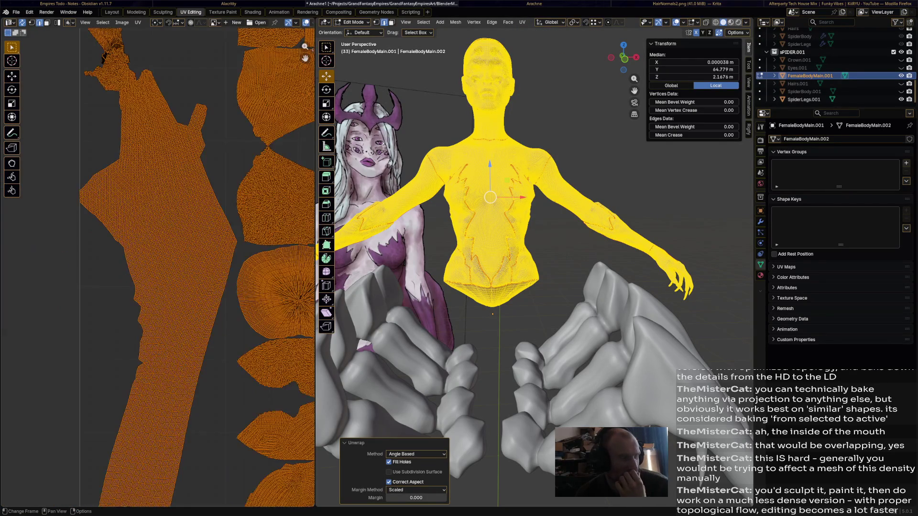
{"action": "scroll", "coordinate": [158, 273], "scroll_direction": "up", "scroll_amount": 2}
{"action": "mouse_move", "coordinate": [158, 272]}
{"action": "middle_mouse_down"}
{"action": "mouse_move", "coordinate": [165, 298]}
{"action": "mouse_move", "coordinate": [237, 180]}
{"action": "middle_mouse_up"}
{"action": "scroll", "coordinate": [158, 273], "scroll_direction": "up", "scroll_amount": 2}
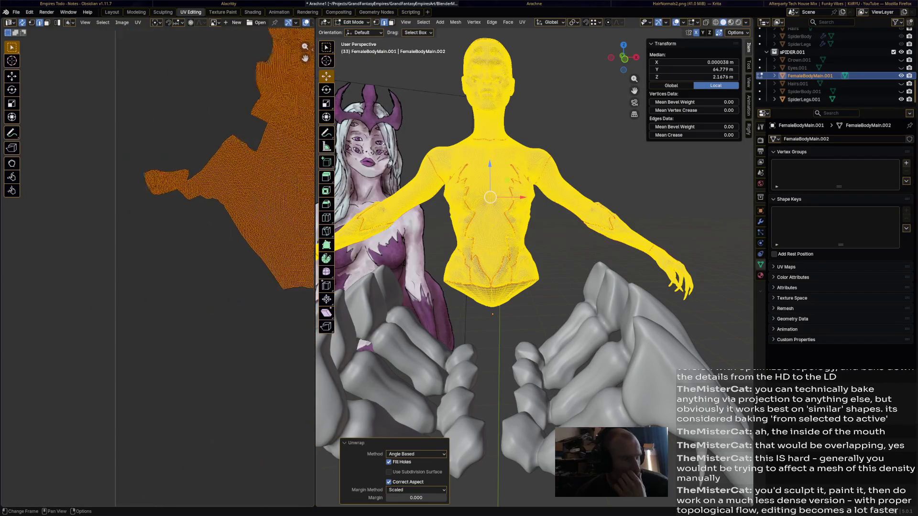
{"action": "scroll", "coordinate": [273, 150], "scroll_direction": "up", "scroll_amount": 3}
{"action": "scroll", "coordinate": [273, 151], "scroll_direction": "up", "scroll_amount": 3}
{"action": "left_click", "coordinate": [276, 153]}
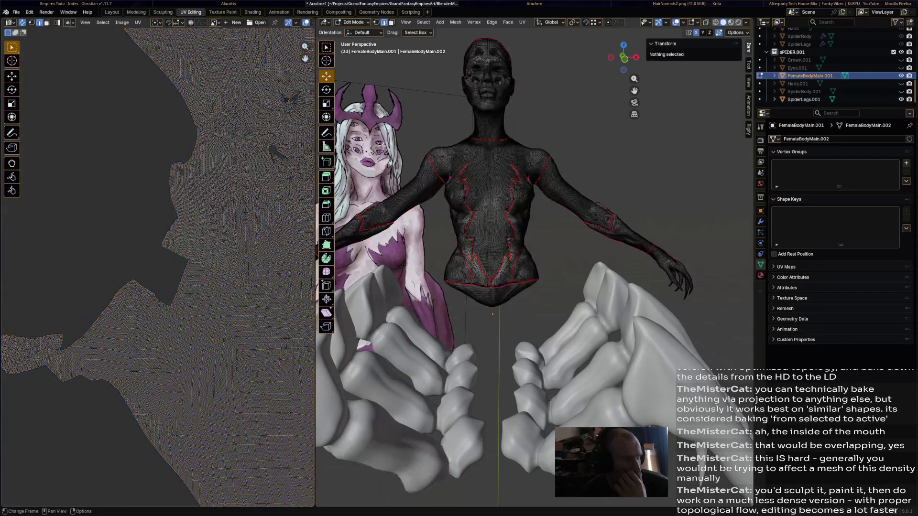
- Box-select blocks of the large UV island to see which torso faces they cover, then clear the selection
{"action": "middle_click_drag", "start_coordinate": [215, 251], "coordinate": [143, 179]}
{"action": "left_click_drag", "start_coordinate": [174, 144], "coordinate": [260, 224]}
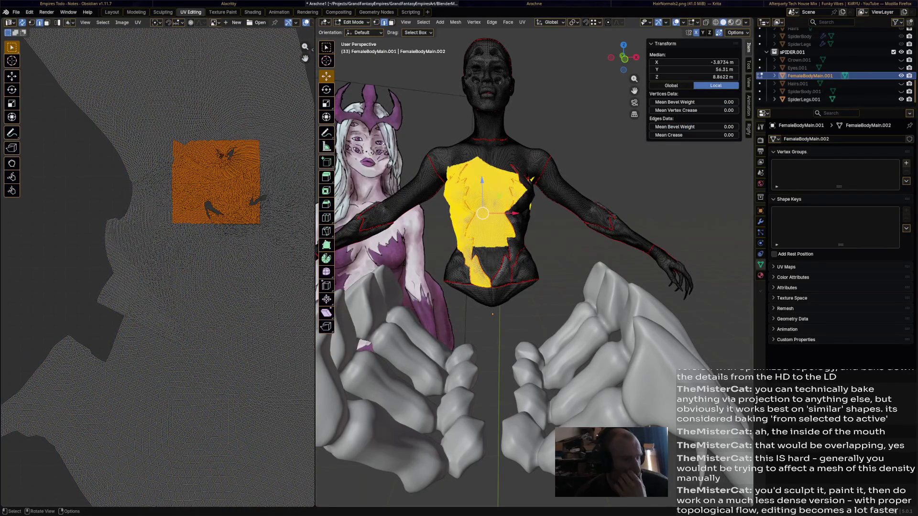
{"action": "left_click", "coordinate": [281, 107]}
{"action": "left_click_drag", "start_coordinate": [192, 132], "coordinate": [268, 216]}
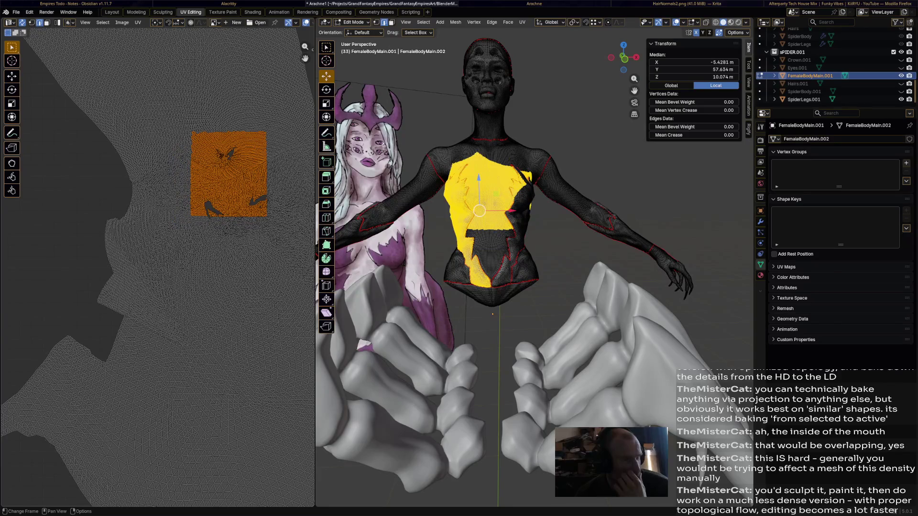
{"action": "left_click", "coordinate": [287, 87]}
{"action": "scroll", "coordinate": [216, 252], "scroll_direction": "down", "scroll_amount": 5}
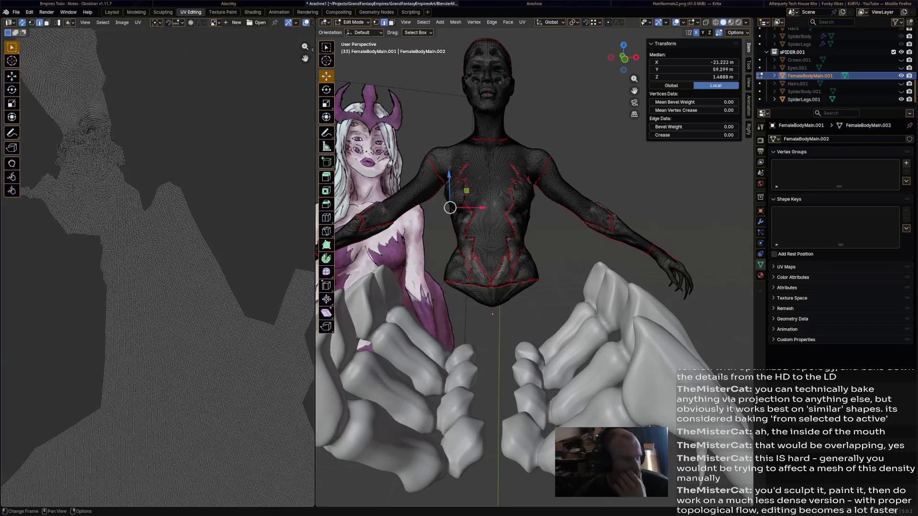
- Pan and zoom across the UV layout, inspecting the large islands up close for overlaps
{"action": "middle_click_drag", "start_coordinate": [108, 180], "coordinate": [215, 323]}
{"action": "scroll", "coordinate": [144, 252], "scroll_direction": "up", "scroll_amount": 6}
{"action": "middle_click_drag", "start_coordinate": [108, 215], "coordinate": [180, 143]}
{"action": "middle_click_drag", "start_coordinate": [144, 216], "coordinate": [180, 287]}
{"action": "scroll", "coordinate": [143, 215], "scroll_direction": "up", "scroll_amount": 4}
{"action": "mouse_move", "coordinate": [143, 216]}
{"action": "middle_mouse_down"}
{"action": "mouse_move", "coordinate": [215, 251]}
{"action": "mouse_move", "coordinate": [108, 287]}
{"action": "middle_mouse_up"}
{"action": "middle_click_drag", "start_coordinate": [107, 215], "coordinate": [216, 251]}
{"action": "mouse_move", "coordinate": [144, 215]}
{"action": "middle_mouse_down"}
{"action": "mouse_move", "coordinate": [165, 237]}
{"action": "mouse_move", "coordinate": [179, 287]}
{"action": "middle_mouse_up"}
{"action": "scroll", "coordinate": [144, 252], "scroll_direction": "down", "scroll_amount": 5}
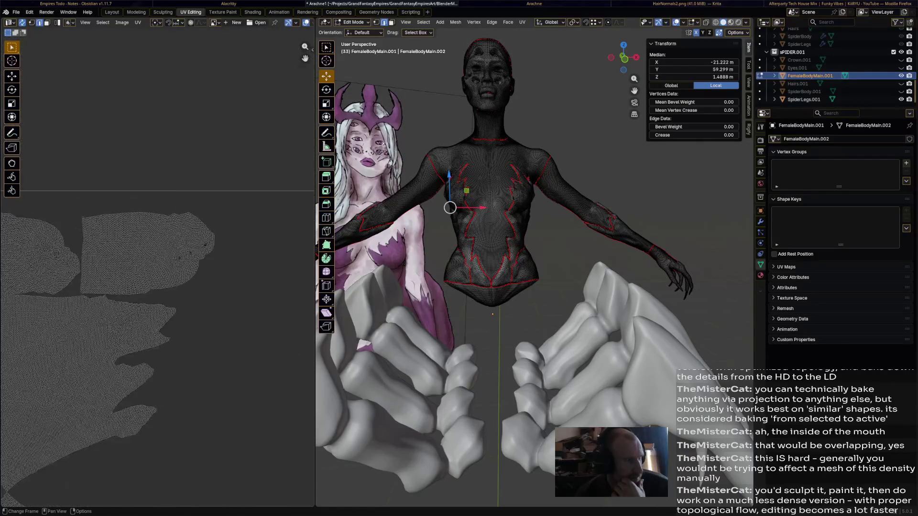
{"action": "scroll", "coordinate": [144, 251], "scroll_direction": "up", "scroll_amount": 5}
{"action": "mouse_move", "coordinate": [144, 215]}
{"action": "middle_mouse_down"}
{"action": "mouse_move", "coordinate": [179, 252]}
{"action": "mouse_move", "coordinate": [108, 179]}
{"action": "middle_mouse_up"}
{"action": "mouse_move", "coordinate": [180, 252]}
{"action": "middle_mouse_down"}
{"action": "mouse_move", "coordinate": [122, 208]}
{"action": "mouse_move", "coordinate": [158, 244]}
{"action": "middle_mouse_up"}
{"action": "scroll", "coordinate": [144, 215], "scroll_direction": "down", "scroll_amount": 4}
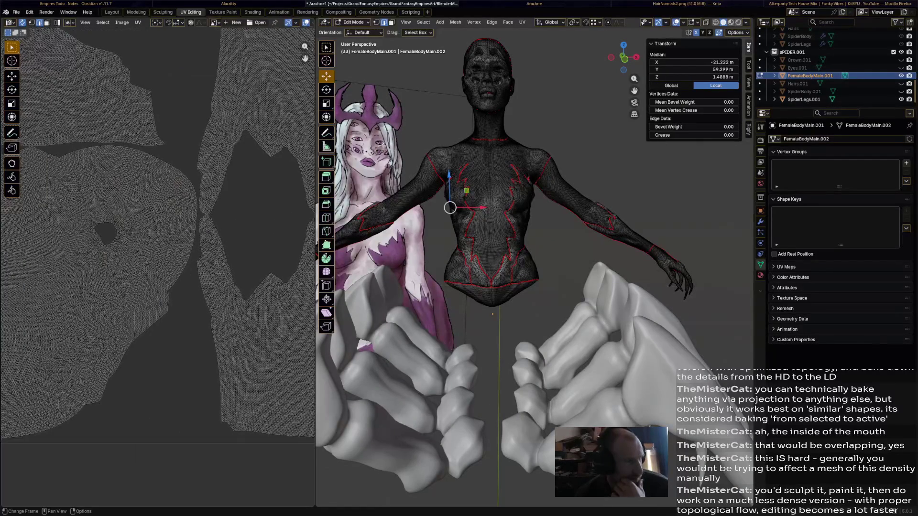
{"action": "scroll", "coordinate": [143, 216], "scroll_direction": "down", "scroll_amount": 3}
{"action": "mouse_move", "coordinate": [179, 215]}
{"action": "middle_mouse_down"}
{"action": "mouse_move", "coordinate": [108, 179]}
{"action": "mouse_move", "coordinate": [143, 251]}
{"action": "mouse_move", "coordinate": [179, 252]}
{"action": "mouse_move", "coordinate": [165, 237]}
{"action": "middle_mouse_up"}
{"action": "mouse_move", "coordinate": [179, 287]}
{"action": "middle_mouse_down"}
{"action": "mouse_move", "coordinate": [202, 273]}
{"action": "mouse_move", "coordinate": [108, 323]}
{"action": "middle_mouse_up"}
{"action": "scroll", "coordinate": [179, 251], "scroll_direction": "up", "scroll_amount": 3}
{"action": "scroll", "coordinate": [179, 251], "scroll_direction": "up", "scroll_amount": 3}
- Box-select regions of the dense island to trace them to the upper chest, deselect, and orbit onto the chest
{"action": "left_click_drag", "start_coordinate": [100, 195], "coordinate": [245, 318]}
{"action": "scroll", "coordinate": [180, 251], "scroll_direction": "down", "scroll_amount": 3}
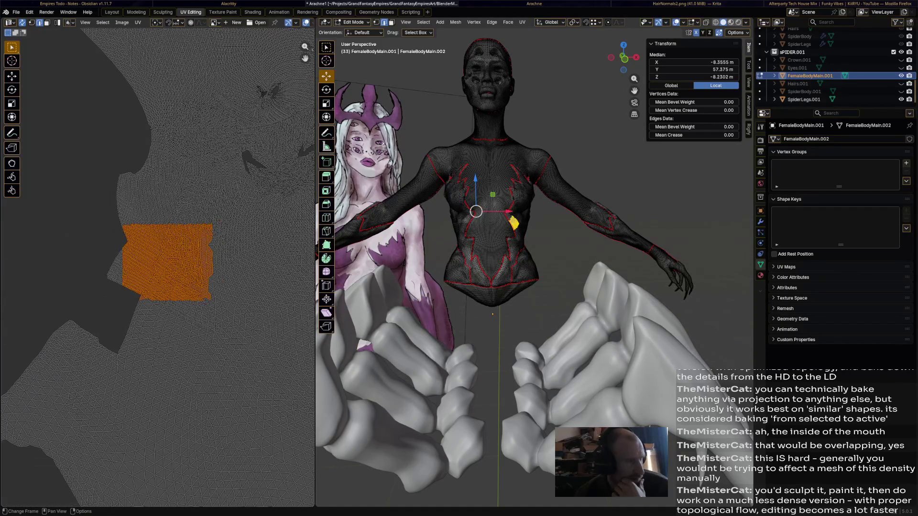
{"action": "left_click_drag", "start_coordinate": [142, 197], "coordinate": [241, 253]}
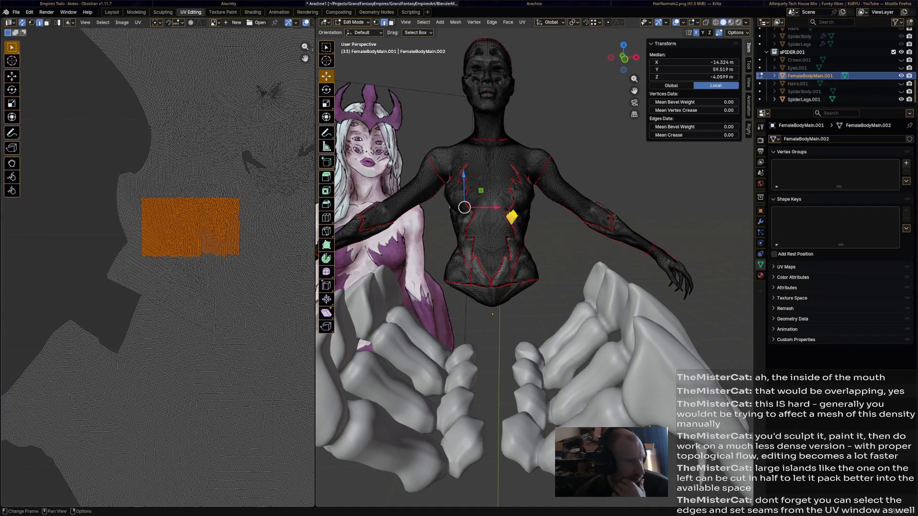
{"action": "left_click", "coordinate": [86, 287]}
{"action": "middle_click_drag", "start_coordinate": [215, 215], "coordinate": [108, 215]}
{"action": "left_click_drag", "start_coordinate": [113, 219], "coordinate": [153, 260]}
{"action": "left_click_drag", "start_coordinate": [154, 219], "coordinate": [286, 136]}
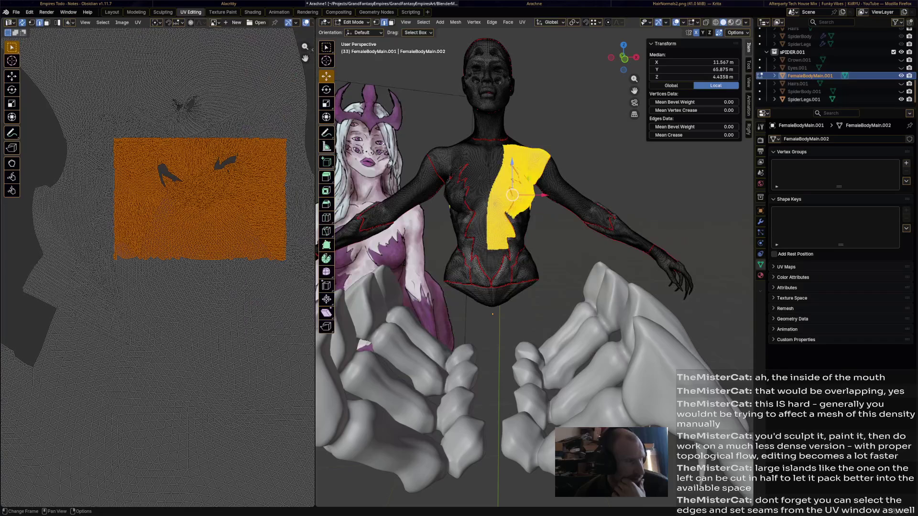
{"action": "left_click", "coordinate": [87, 287]}
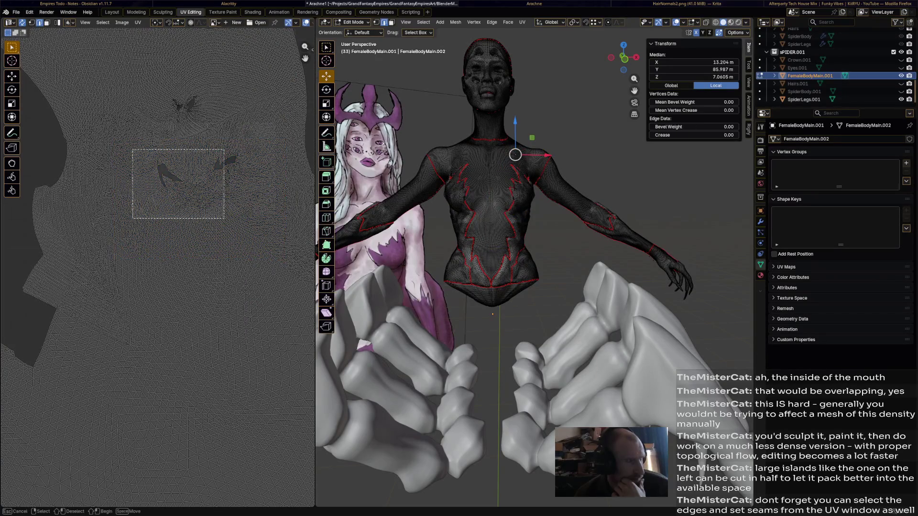
{"action": "left_click_drag", "start_coordinate": [132, 220], "coordinate": [300, 107]}
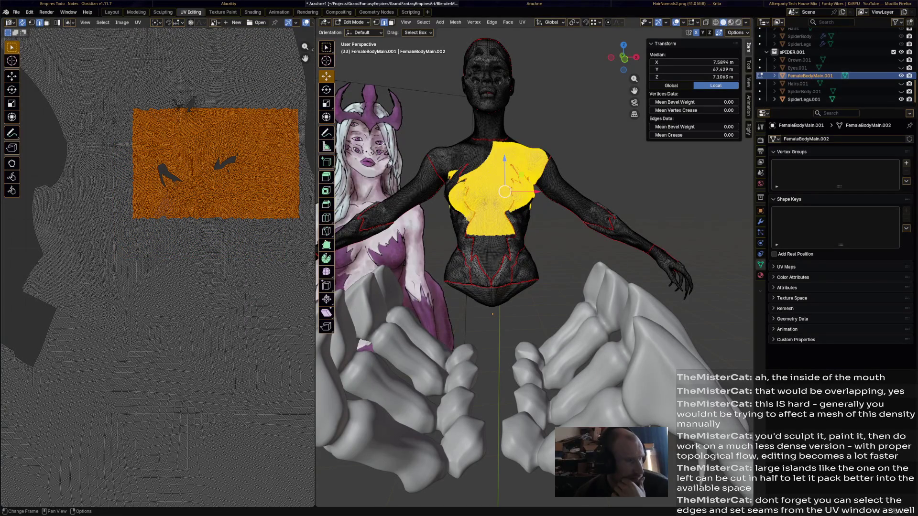
{"action": "left_click", "coordinate": [86, 287]}
{"action": "scroll", "coordinate": [503, 216], "scroll_direction": "up", "scroll_amount": 4}
{"action": "mouse_move", "coordinate": [502, 215]}
{"action": "middle_mouse_down"}
{"action": "mouse_move", "coordinate": [466, 272]}
{"action": "mouse_move", "coordinate": [466, 215]}
{"action": "middle_mouse_up"}
{"action": "scroll", "coordinate": [502, 251], "scroll_direction": "up", "scroll_amount": 3}
{"action": "scroll", "coordinate": [503, 252], "scroll_direction": "up", "scroll_amount": 2}
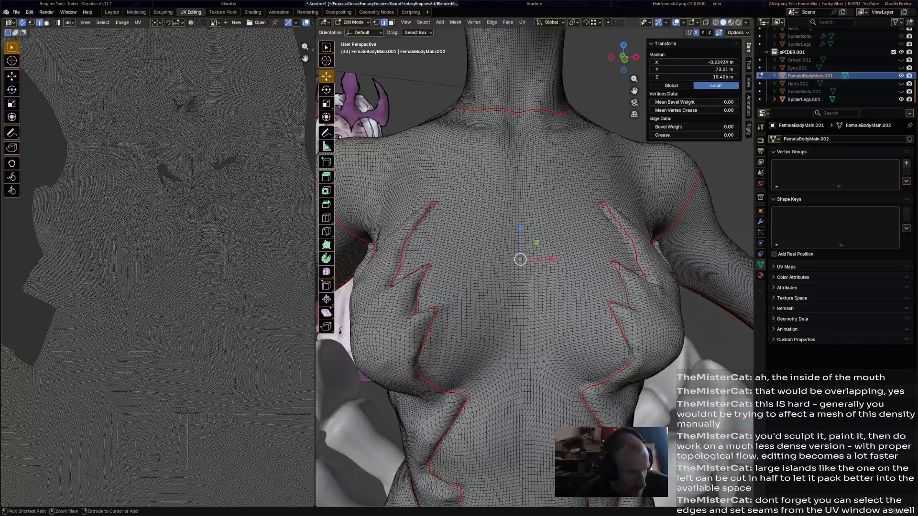
- Mark a shortest edge path across the chest as a seam, mirror the selection and mark that side as a seam too
{"action": "left_click", "coordinate": [482, 281], "text": "ctrl"}
{"action": "key", "text": "ctrl+e"}
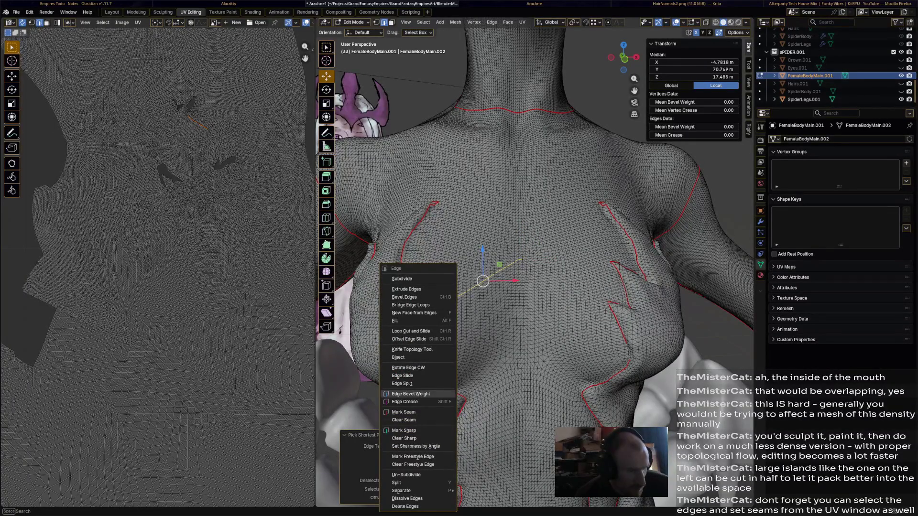
{"action": "left_click", "coordinate": [413, 413]}
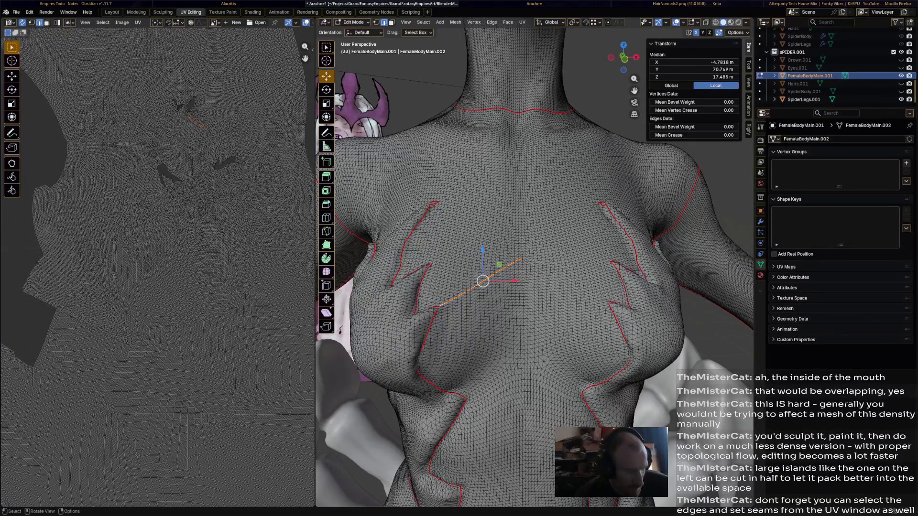
{"action": "left_click", "coordinate": [422, 21]}
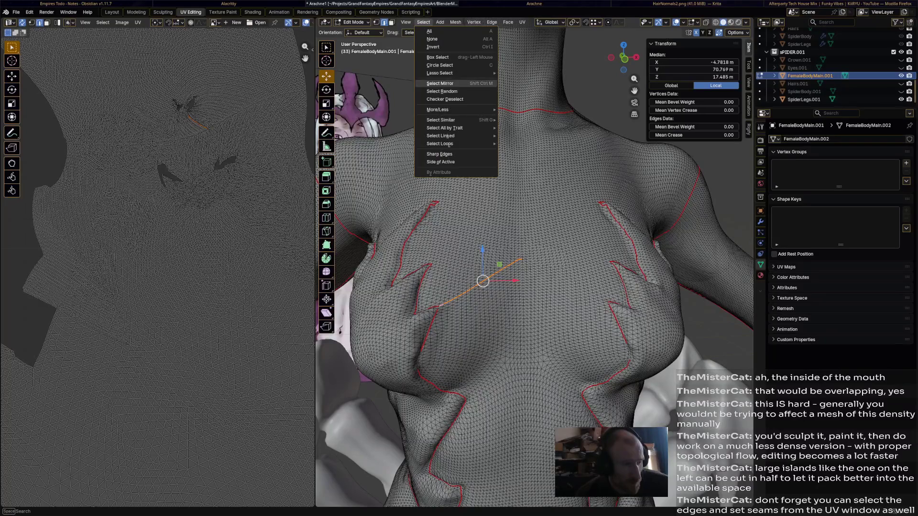
{"action": "left_click", "coordinate": [456, 92]}
{"action": "right_click", "coordinate": [531, 267]}
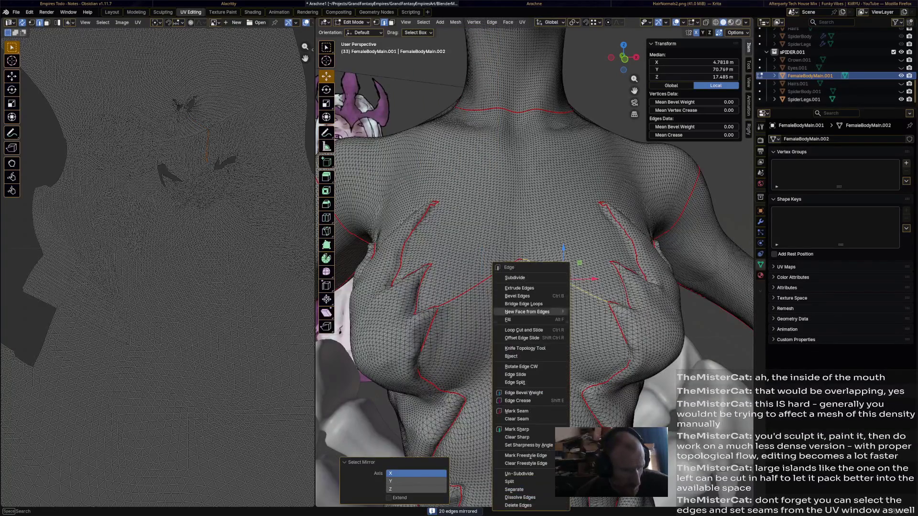
{"action": "left_click", "coordinate": [517, 411]}
- Review the resulting islands, selecting the shoulder, chest strip, side and armpit islands in turn
{"action": "middle_click_drag", "start_coordinate": [517, 401], "coordinate": [556, 266]}
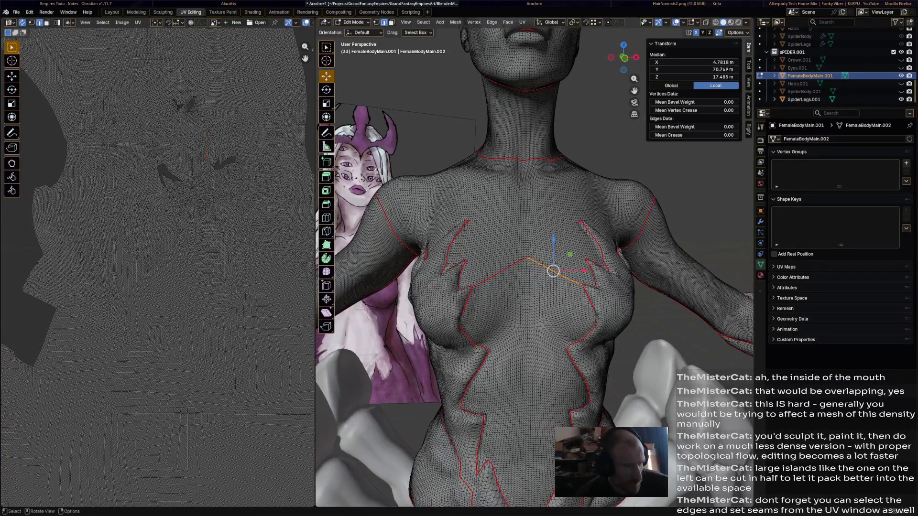
{"action": "left_click", "coordinate": [536, 204]}
{"action": "left_click", "coordinate": [597, 195]}
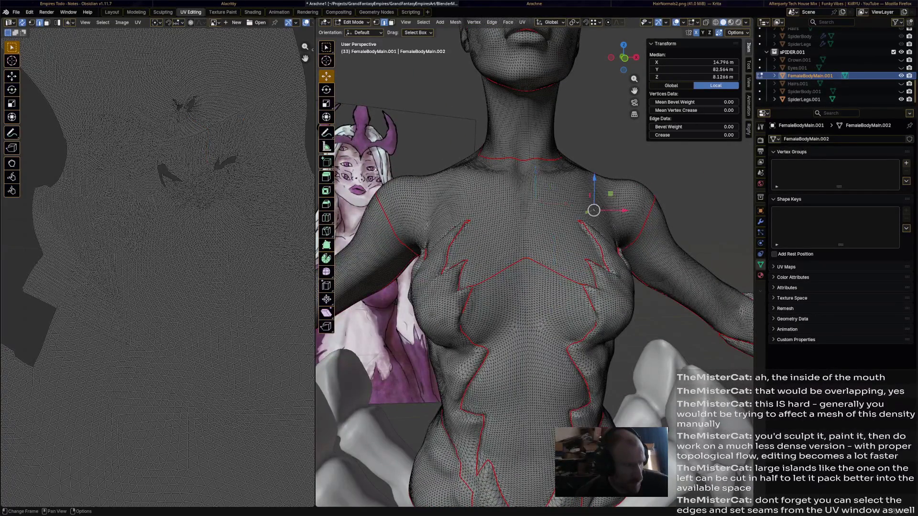
{"action": "left_click_drag", "start_coordinate": [230, 129], "coordinate": [294, 183]}
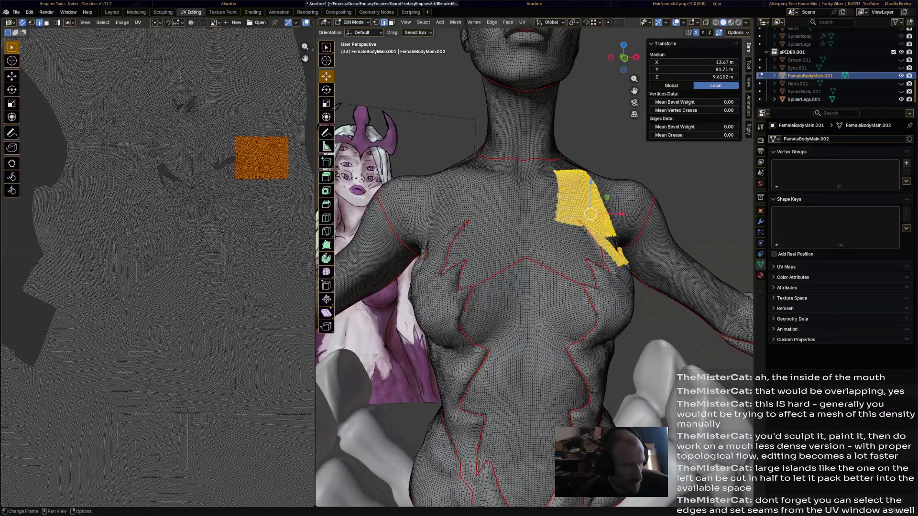
{"action": "key", "text": "ctrl+KP_Add"}
{"action": "left_click", "coordinate": [180, 117]}
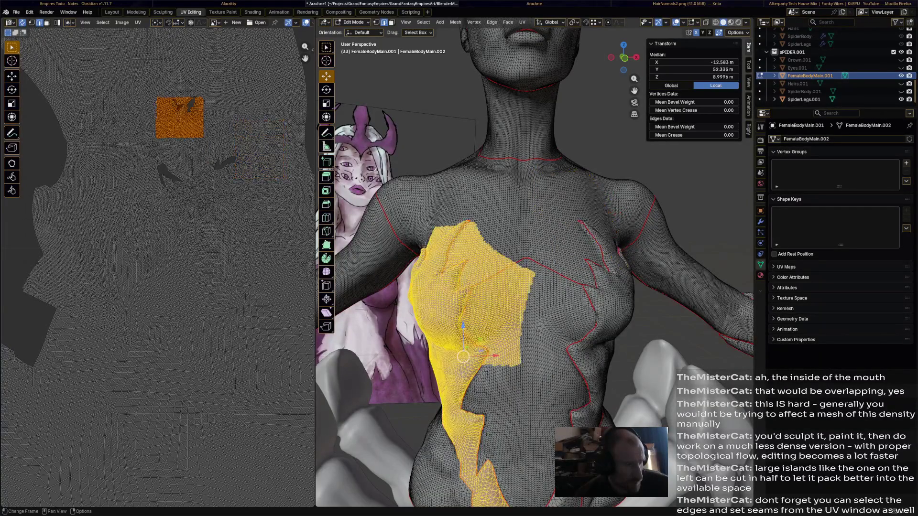
{"action": "left_click", "coordinate": [215, 72]}
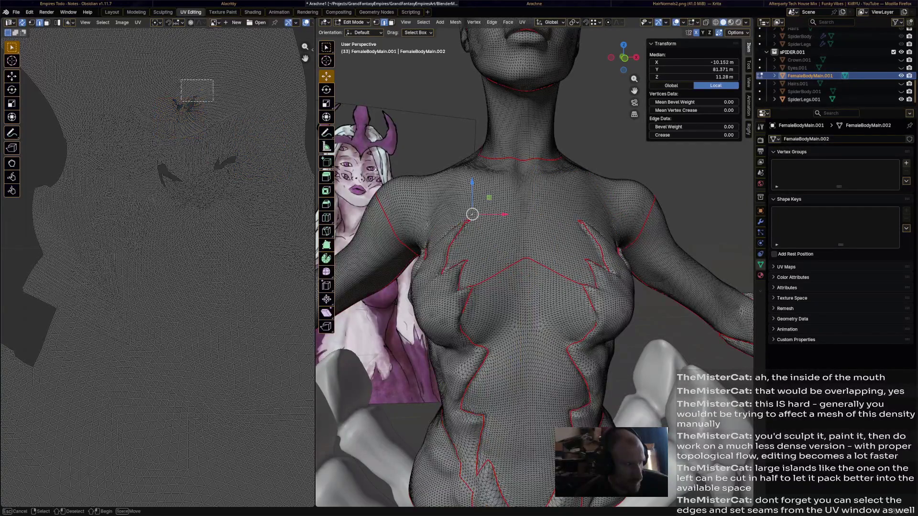
{"action": "left_click_drag", "start_coordinate": [165, 79], "coordinate": [214, 119]}
{"action": "left_click", "coordinate": [143, 215]}
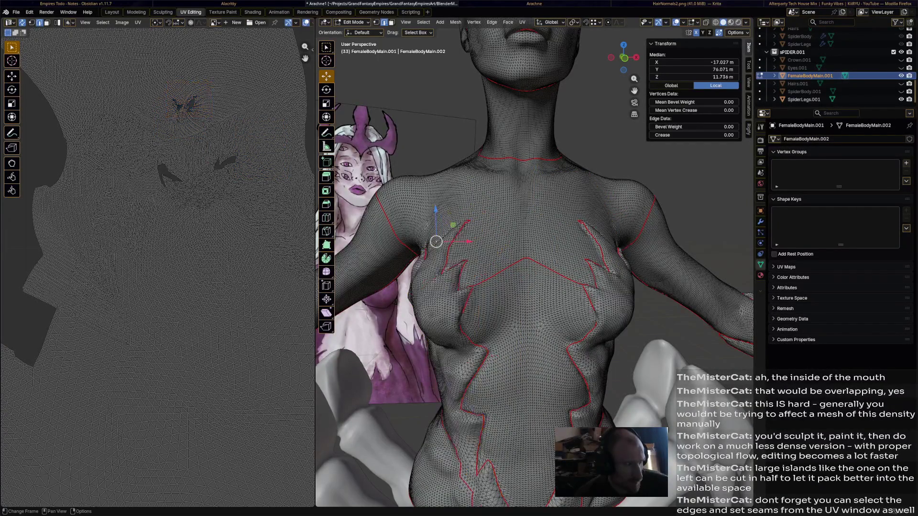
{"action": "left_click", "coordinate": [175, 107]}
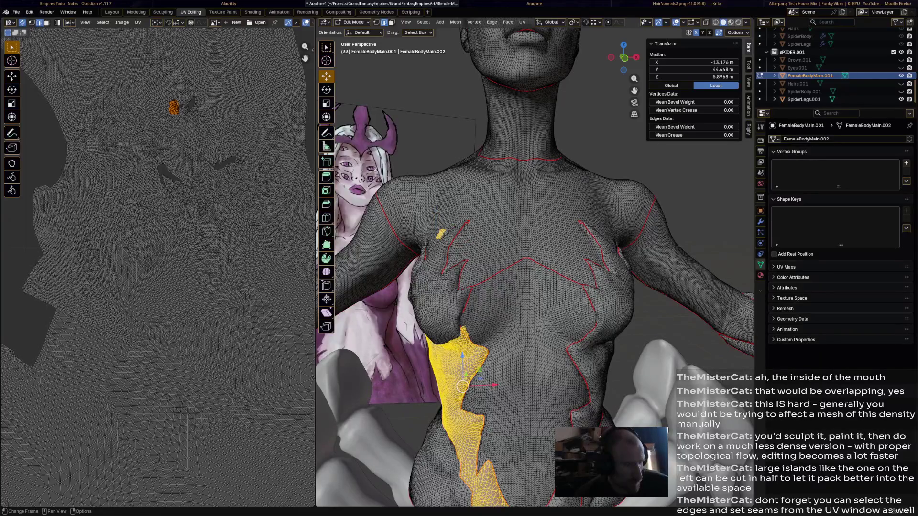
{"action": "left_click", "coordinate": [107, 215]}
{"action": "left_click", "coordinate": [181, 107]}
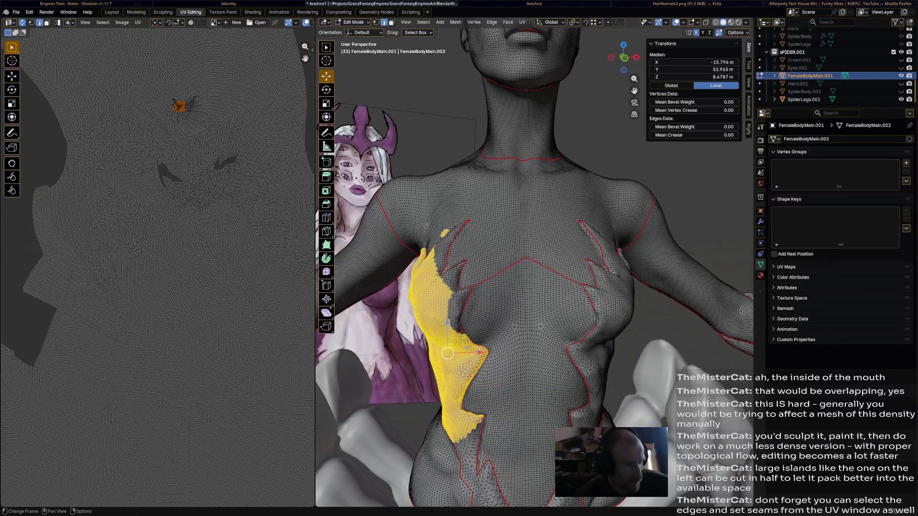
- Deselect, orbit in around the armpit and pick an underarm edge path to mark as a seam
{"action": "mouse_move", "coordinate": [502, 287]}
{"action": "middle_mouse_down"}
{"action": "mouse_move", "coordinate": [545, 287]}
{"action": "mouse_move", "coordinate": [466, 215]}
{"action": "mouse_move", "coordinate": [538, 287]}
{"action": "mouse_move", "coordinate": [473, 330]}
{"action": "middle_mouse_up"}
{"action": "scroll", "coordinate": [151, 375], "scroll_direction": "down", "scroll_amount": 5}
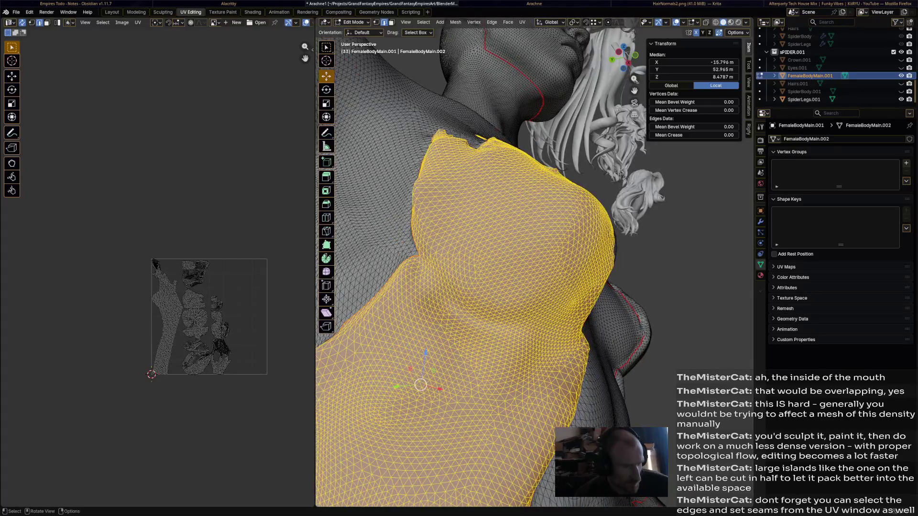
{"action": "left_click", "coordinate": [431, 359]}
{"action": "middle_click_drag", "start_coordinate": [467, 287], "coordinate": [503, 215]}
{"action": "left_click_drag", "start_coordinate": [407, 256], "coordinate": [404, 248]}
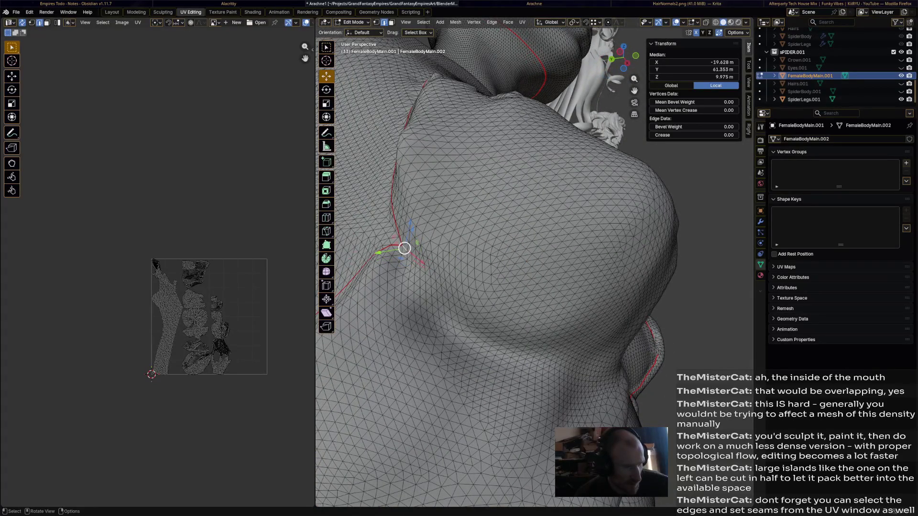
{"action": "middle_click_drag", "start_coordinate": [405, 249], "coordinate": [502, 179]}
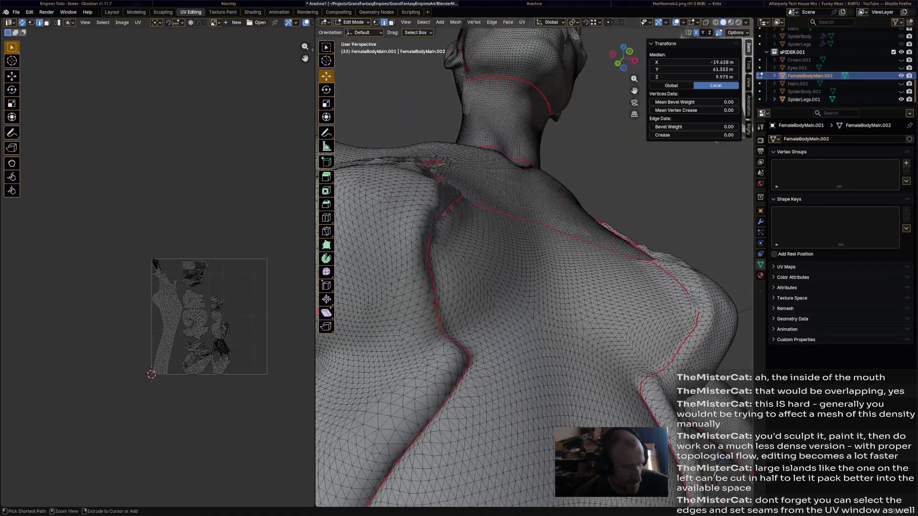
{"action": "left_click", "coordinate": [430, 345], "text": "ctrl"}
{"action": "middle_click_drag", "start_coordinate": [466, 287], "coordinate": [539, 215]}
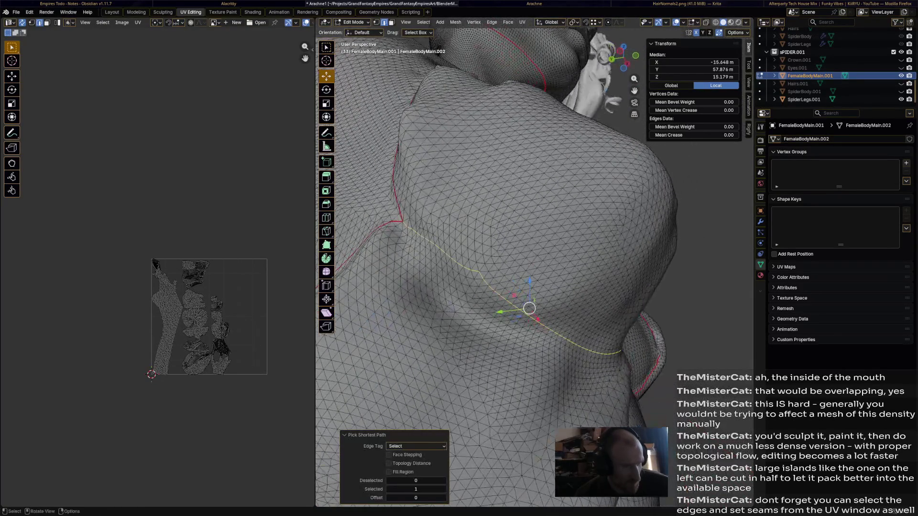
{"action": "key", "text": "ctrl+e"}
{"action": "left_click", "coordinate": [447, 287]}
- Mirror the underarm path to both sides (48 edges) and mark the mirrored edges as a seam
{"action": "mouse_move", "coordinate": [467, 287]}
{"action": "middle_mouse_down"}
{"action": "mouse_move", "coordinate": [431, 216]}
{"action": "mouse_move", "coordinate": [407, 342]}
{"action": "middle_mouse_up"}
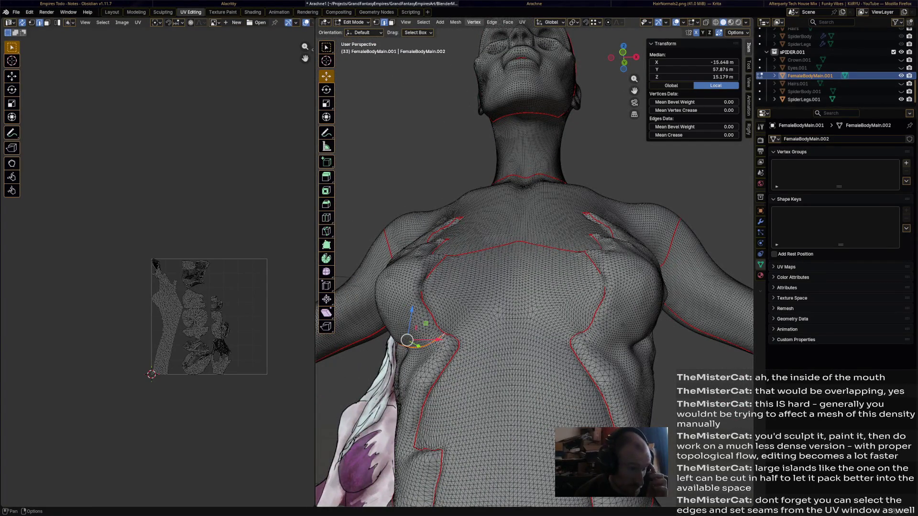
{"action": "left_click", "coordinate": [474, 22]}
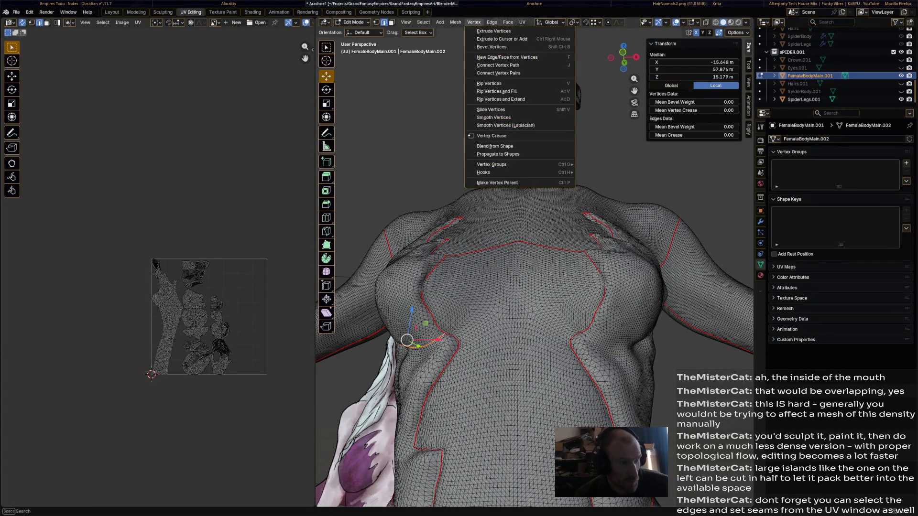
{"action": "left_click", "coordinate": [452, 83]}
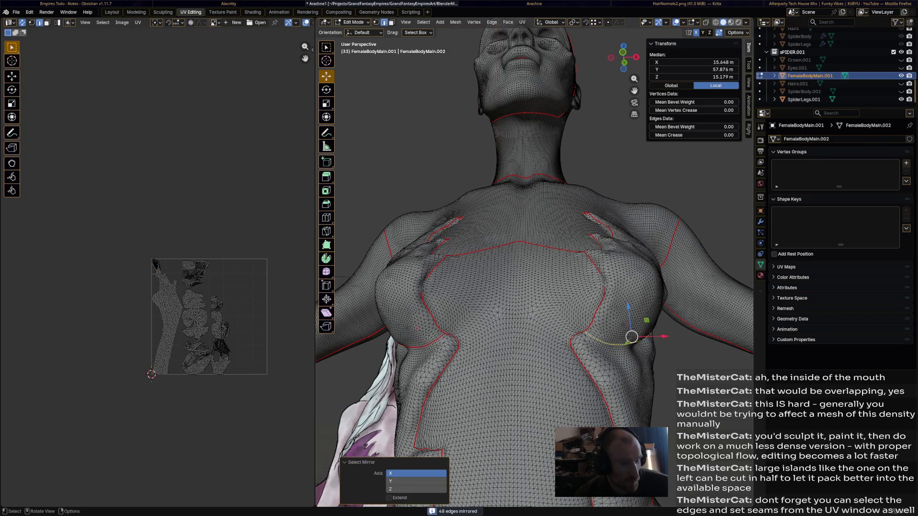
{"action": "key", "text": "ctrl+e"}
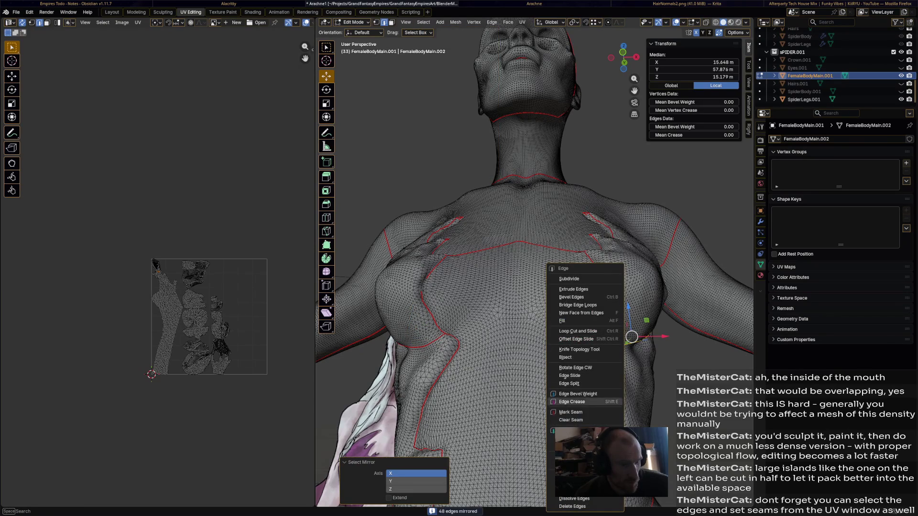
{"action": "left_click", "coordinate": [571, 412]}
- Select the island bounded by the new seam with L, then an island on the upper back to review them
{"action": "middle_click_drag", "start_coordinate": [538, 287], "coordinate": [474, 245]}
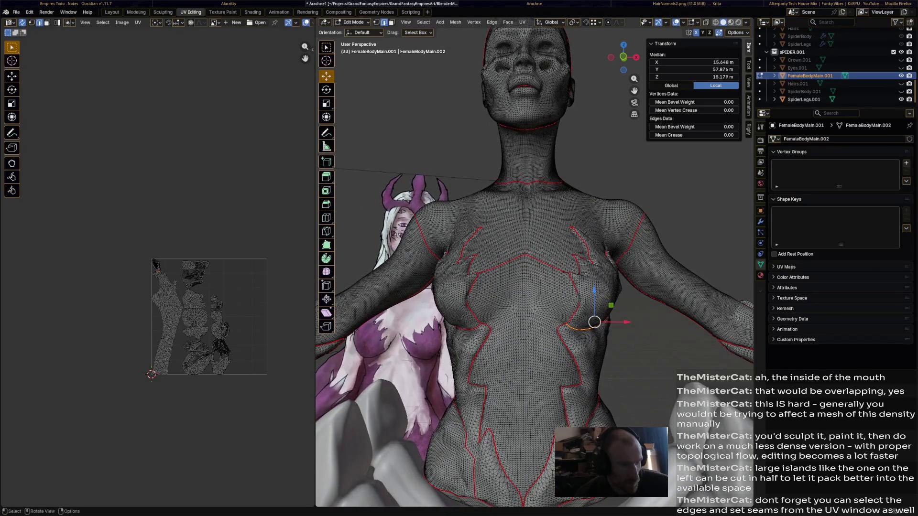
{"action": "scroll", "coordinate": [535, 273], "scroll_direction": "up", "scroll_amount": 3}
{"action": "middle_click_drag", "start_coordinate": [534, 273], "coordinate": [534, 237]}
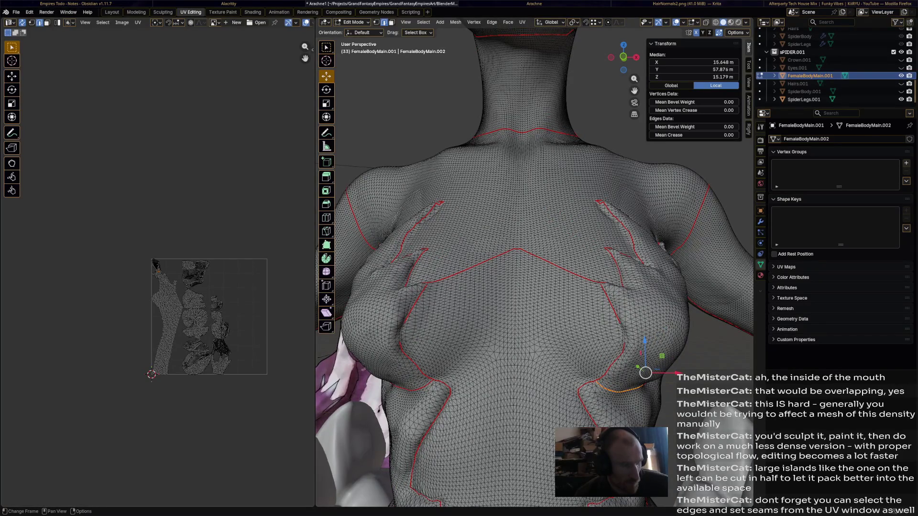
{"action": "scroll", "coordinate": [201, 287], "scroll_direction": "up", "scroll_amount": 3}
{"action": "scroll", "coordinate": [201, 288], "scroll_direction": "up", "scroll_amount": 3}
{"action": "scroll", "coordinate": [179, 251], "scroll_direction": "up", "scroll_amount": 3}
{"action": "scroll", "coordinate": [179, 251], "scroll_direction": "up", "scroll_amount": 2}
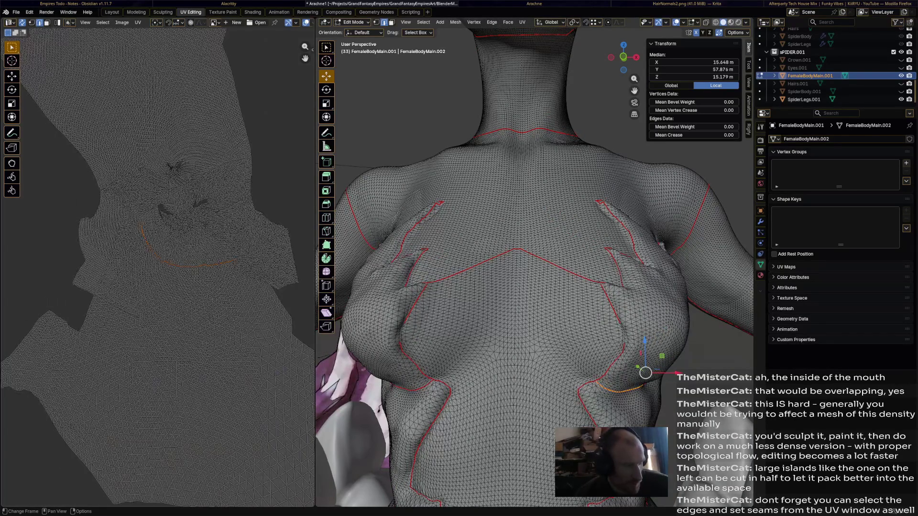
{"action": "key", "text": "l"}
{"action": "middle_click_drag", "start_coordinate": [535, 287], "coordinate": [489, 201]}
{"action": "mouse_move", "coordinate": [535, 252]}
{"action": "middle_mouse_down"}
{"action": "mouse_move", "coordinate": [535, 230]}
{"action": "mouse_move", "coordinate": [430, 252]}
{"action": "mouse_move", "coordinate": [309, 236]}
{"action": "middle_mouse_up"}
{"action": "left_click", "coordinate": [93, 233]}
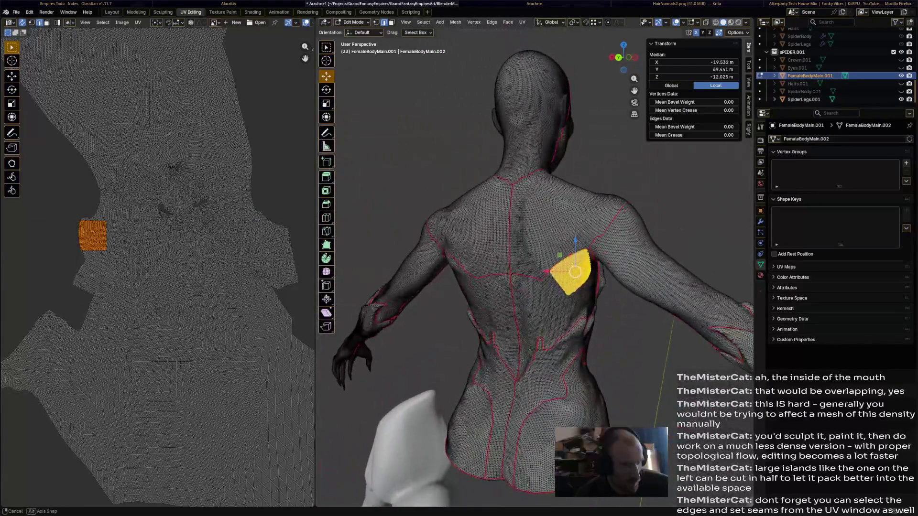
- Select the edge loop around the neck and pan the UV Editor over the remaining islands
{"action": "mouse_move", "coordinate": [574, 273]}
{"action": "middle_mouse_down"}
{"action": "mouse_move", "coordinate": [502, 301]}
{"action": "mouse_move", "coordinate": [402, 280]}
{"action": "middle_mouse_up"}
{"action": "middle_click_drag", "start_coordinate": [534, 252], "coordinate": [466, 244]}
{"action": "left_click", "coordinate": [527, 189], "text": "alt"}
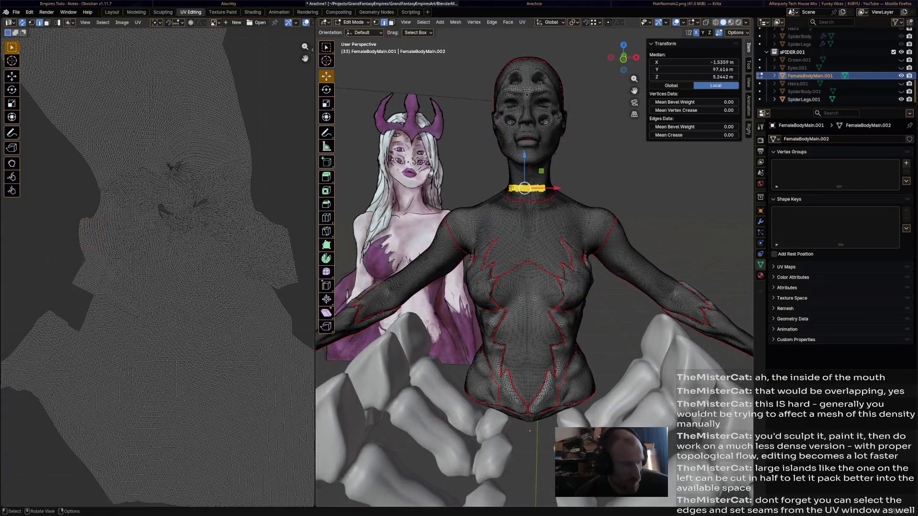
{"action": "middle_click_drag", "start_coordinate": [216, 323], "coordinate": [107, 129]}
{"action": "scroll", "coordinate": [200, 345], "scroll_direction": "up", "scroll_amount": 3}
{"action": "scroll", "coordinate": [216, 251], "scroll_direction": "up", "scroll_amount": 4}
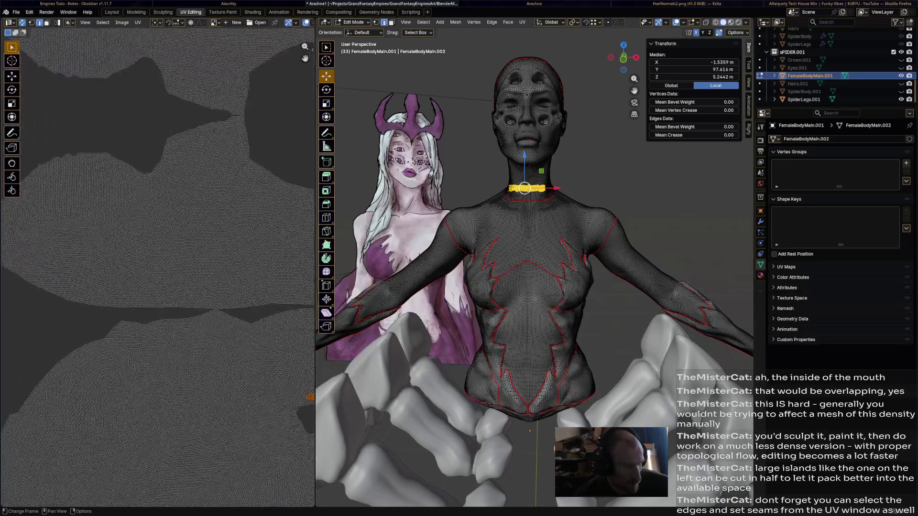
{"action": "scroll", "coordinate": [215, 251], "scroll_direction": "up", "scroll_amount": 3}
{"action": "scroll", "coordinate": [216, 251], "scroll_direction": "down", "scroll_amount": 3}
{"action": "scroll", "coordinate": [215, 251], "scroll_direction": "down", "scroll_amount": 3}
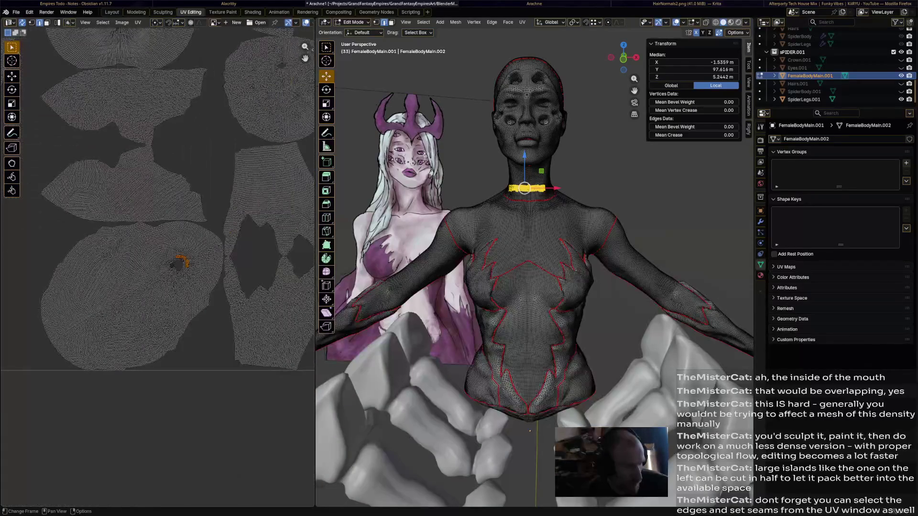
{"action": "scroll", "coordinate": [215, 252], "scroll_direction": "down", "scroll_amount": 3}
{"action": "middle_click_drag", "start_coordinate": [179, 216], "coordinate": [244, 337]}
{"action": "mouse_move", "coordinate": [215, 251]}
{"action": "middle_mouse_down"}
{"action": "mouse_move", "coordinate": [86, 215]}
{"action": "mouse_move", "coordinate": [108, 252]}
{"action": "mouse_move", "coordinate": [158, 259]}
{"action": "mouse_move", "coordinate": [144, 244]}
{"action": "middle_mouse_up"}
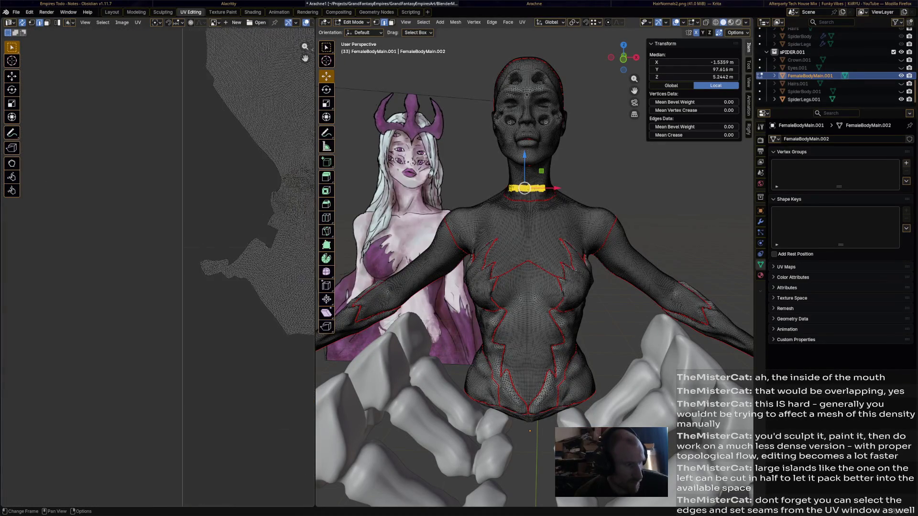
- Box-select part of the large UV island and orbit in to trace its faces to the back and shoulder blade
{"action": "middle_click_drag", "start_coordinate": [273, 266], "coordinate": [130, 266]}
{"action": "left_click", "coordinate": [169, 204]}
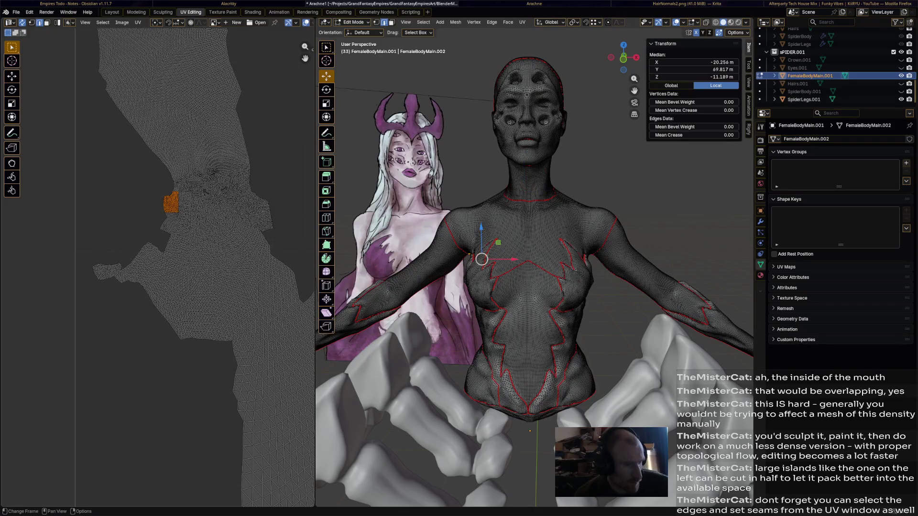
{"action": "middle_click_drag", "start_coordinate": [502, 287], "coordinate": [646, 288]}
{"action": "mouse_move", "coordinate": [538, 287]}
{"action": "middle_mouse_down"}
{"action": "mouse_move", "coordinate": [466, 215]}
{"action": "mouse_move", "coordinate": [502, 251]}
{"action": "middle_mouse_up"}
{"action": "scroll", "coordinate": [523, 215], "scroll_direction": "up", "scroll_amount": 3}
{"action": "middle_click_drag", "start_coordinate": [538, 287], "coordinate": [431, 265]}
{"action": "scroll", "coordinate": [516, 251], "scroll_direction": "up", "scroll_amount": 4}
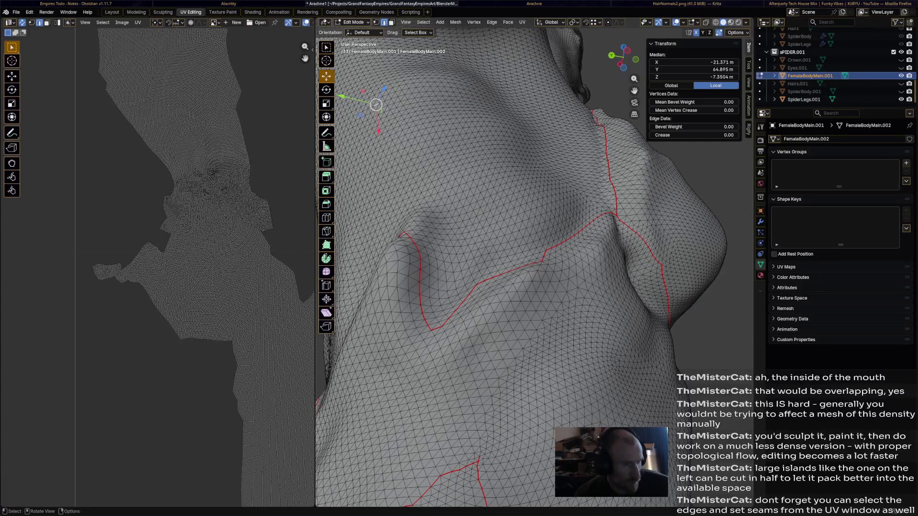
- Mark a shortest path across the shoulder as a seam, mirrored with Extend so both sides are seamed
{"action": "mouse_move", "coordinate": [538, 251]}
{"action": "middle_mouse_down"}
{"action": "mouse_move", "coordinate": [467, 216]}
{"action": "mouse_move", "coordinate": [430, 237]}
{"action": "middle_mouse_up"}
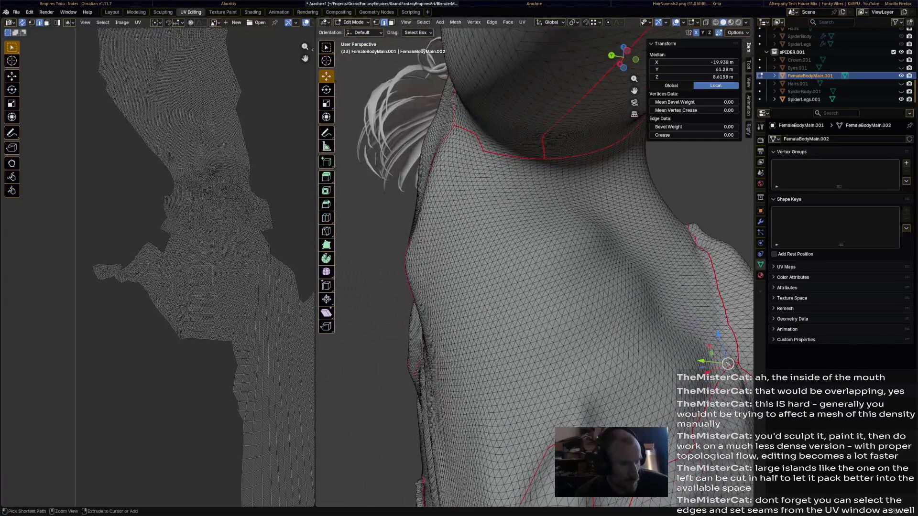
{"action": "left_click", "coordinate": [621, 253], "text": "ctrl"}
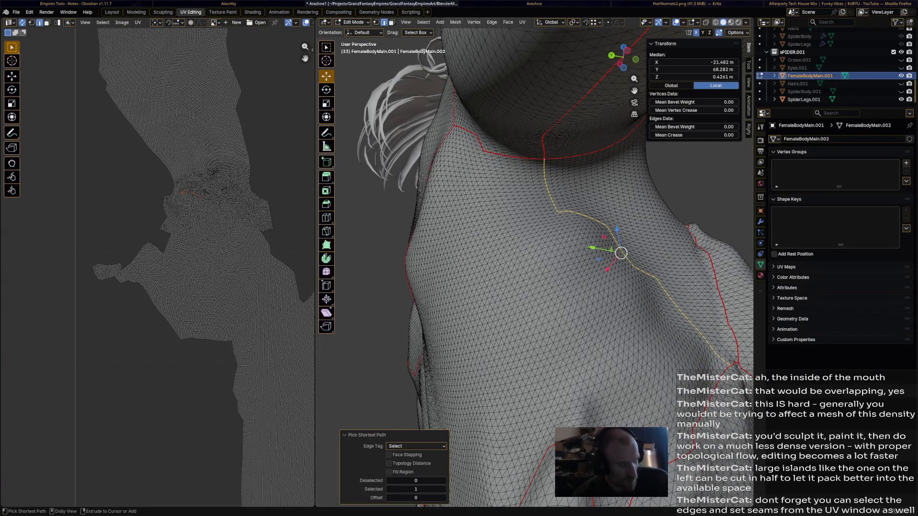
{"action": "key", "text": "ctrl+shift+m"}
{"action": "scroll", "coordinate": [539, 251], "scroll_direction": "down", "scroll_amount": 5}
{"action": "middle_click_drag", "start_coordinate": [537, 251], "coordinate": [431, 259]}
{"action": "left_click", "coordinate": [390, 498]}
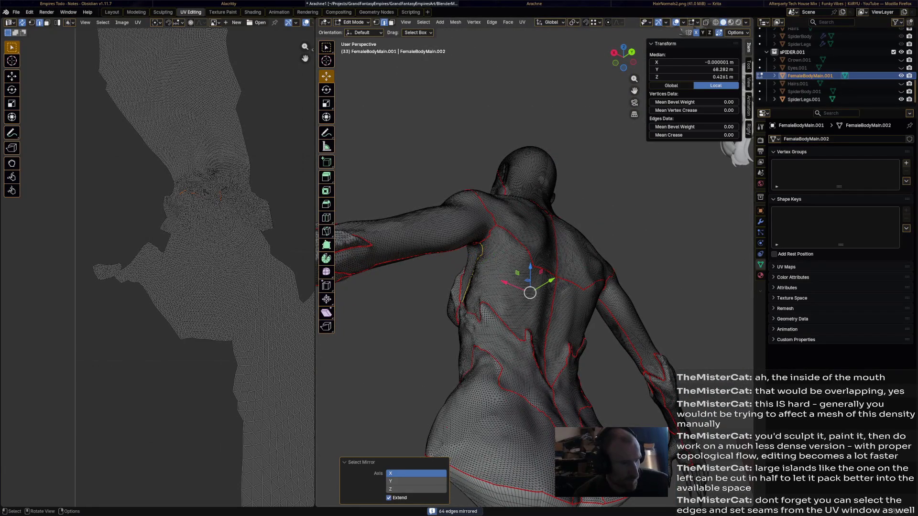
{"action": "key", "text": "ctrl+e"}
{"action": "left_click", "coordinate": [441, 276]}
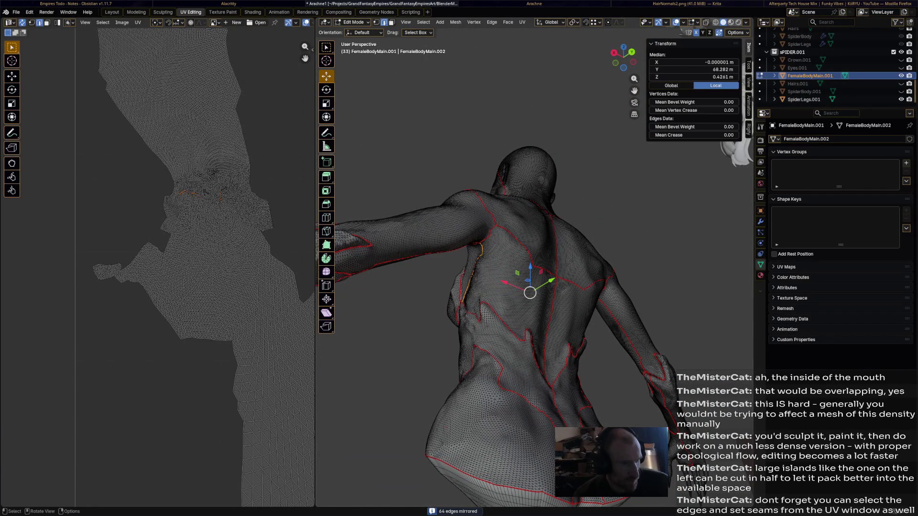
- Check the neck island and side seam edges, orbit around the back, then select the entire body mesh
{"action": "left_click", "coordinate": [535, 215]}
{"action": "left_click_drag", "start_coordinate": [253, 207], "coordinate": [273, 221]}
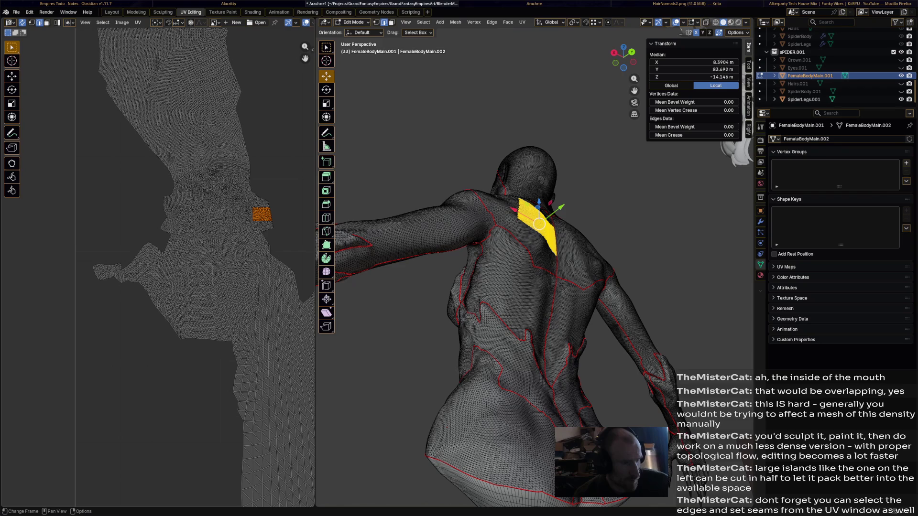
{"action": "mouse_move", "coordinate": [538, 287]}
{"action": "middle_mouse_down"}
{"action": "mouse_move", "coordinate": [431, 266]}
{"action": "mouse_move", "coordinate": [373, 266]}
{"action": "middle_mouse_up"}
{"action": "middle_click_drag", "start_coordinate": [502, 273], "coordinate": [416, 295]}
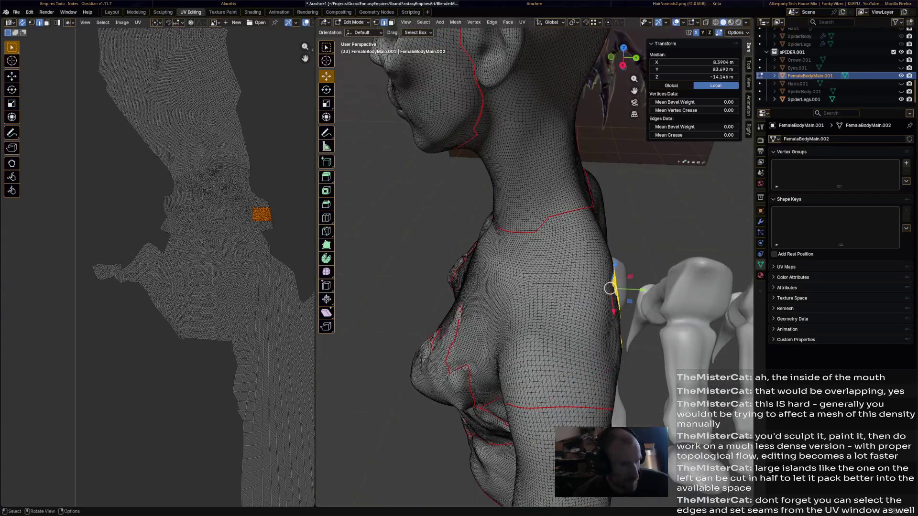
{"action": "left_click", "coordinate": [548, 218]}
{"action": "left_click", "coordinate": [552, 407], "text": "ctrl"}
{"action": "left_click", "coordinate": [553, 407]}
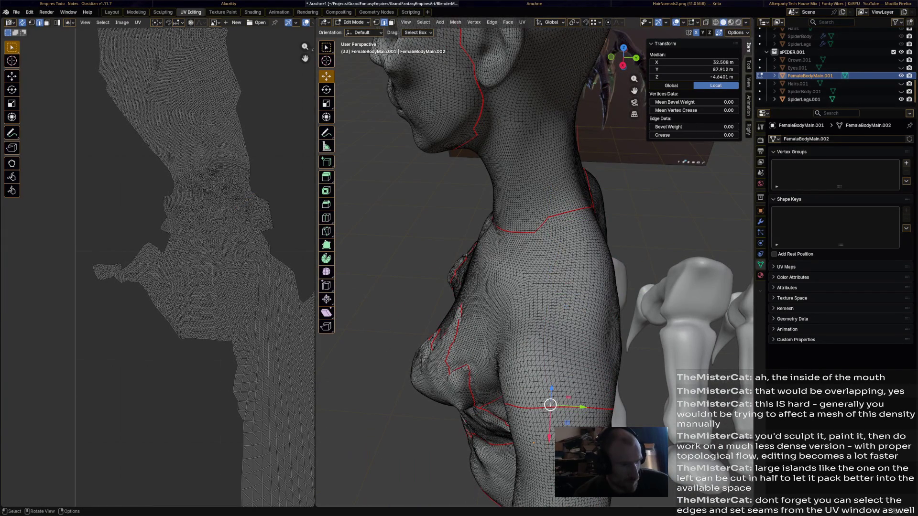
{"action": "mouse_move", "coordinate": [545, 288]}
{"action": "middle_mouse_down"}
{"action": "mouse_move", "coordinate": [502, 216]}
{"action": "mouse_move", "coordinate": [431, 143]}
{"action": "middle_mouse_up"}
{"action": "mouse_move", "coordinate": [502, 215]}
{"action": "middle_mouse_down"}
{"action": "mouse_move", "coordinate": [430, 287]}
{"action": "mouse_move", "coordinate": [380, 316]}
{"action": "middle_mouse_up"}
{"action": "scroll", "coordinate": [539, 273], "scroll_direction": "down", "scroll_amount": 3}
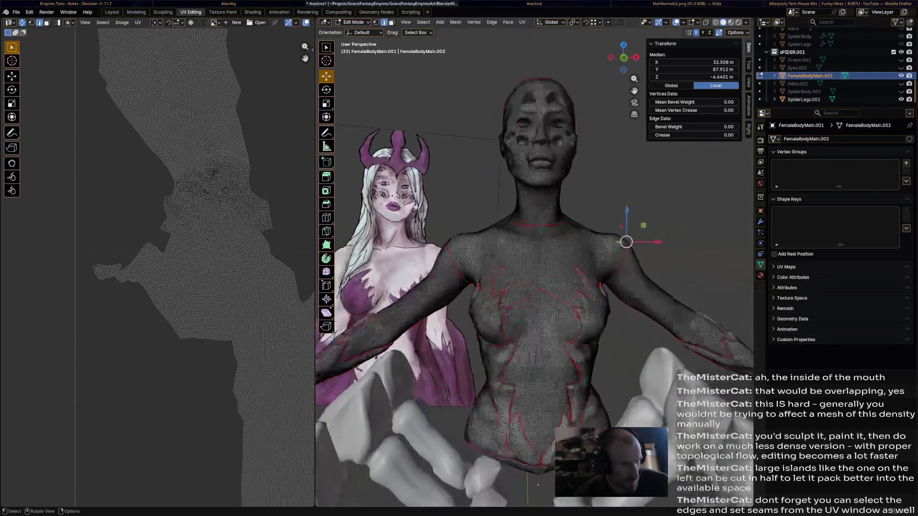
{"action": "scroll", "coordinate": [538, 273], "scroll_direction": "up", "scroll_amount": 3}
{"action": "key", "text": "a"}
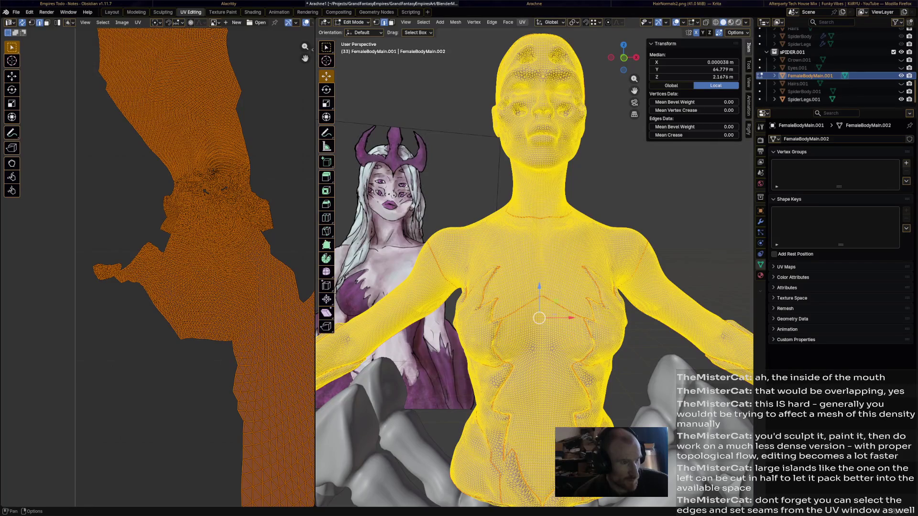
- Unwrap the whole body with the Angle Based method, deselect and reselect it, and save the blend file
{"action": "left_click", "coordinate": [522, 23]}
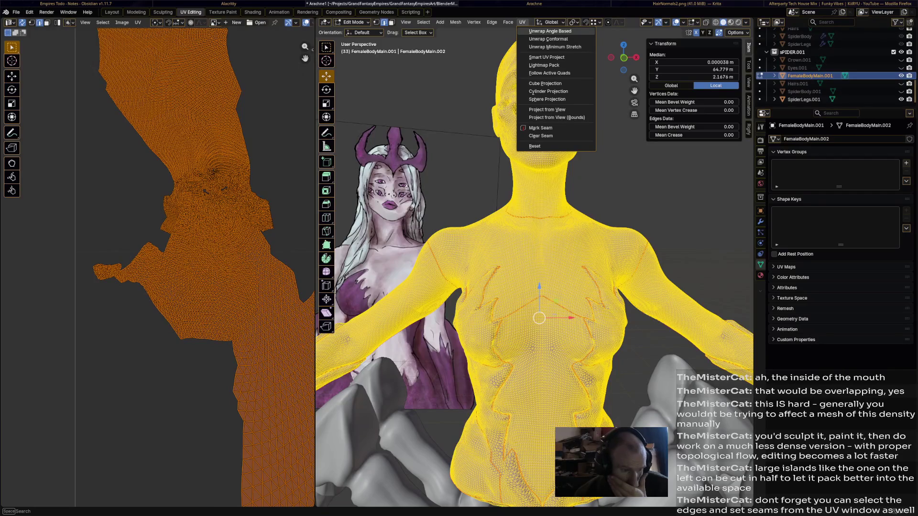
{"action": "left_click", "coordinate": [549, 31]}
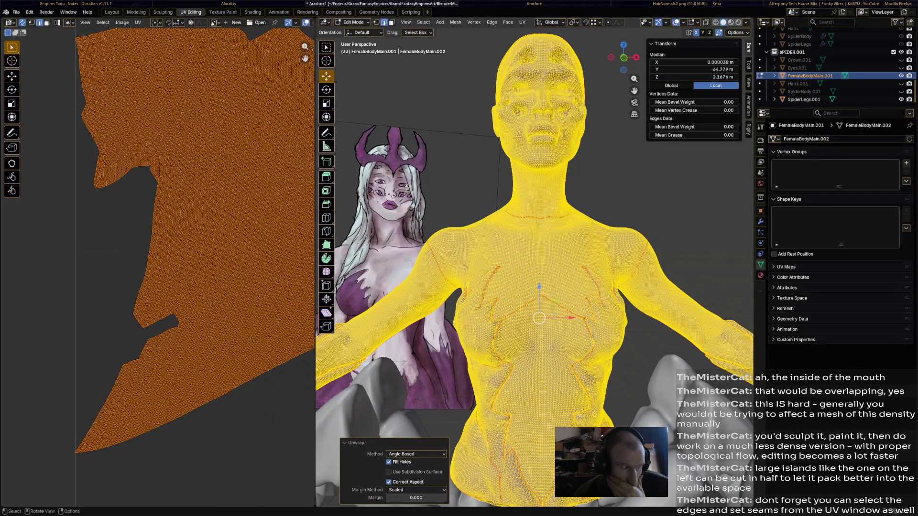
{"action": "scroll", "coordinate": [193, 272], "scroll_direction": "down", "scroll_amount": 3}
{"action": "scroll", "coordinate": [194, 301], "scroll_direction": "up", "scroll_amount": 3}
{"action": "scroll", "coordinate": [194, 301], "scroll_direction": "up", "scroll_amount": 3}
{"action": "scroll", "coordinate": [194, 302], "scroll_direction": "up", "scroll_amount": 3}
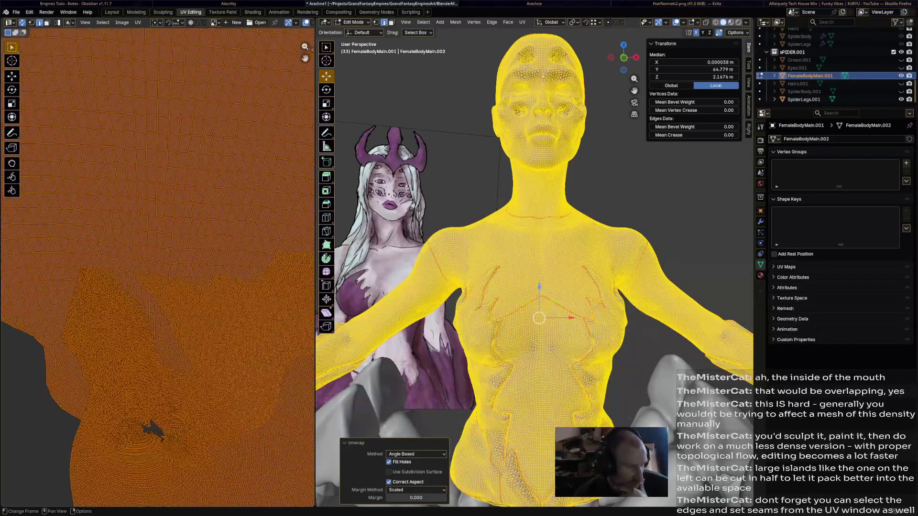
{"action": "scroll", "coordinate": [159, 287], "scroll_direction": "down", "scroll_amount": 3}
{"action": "key", "text": "alt+a"}
{"action": "middle_click_drag", "start_coordinate": [545, 252], "coordinate": [488, 215]}
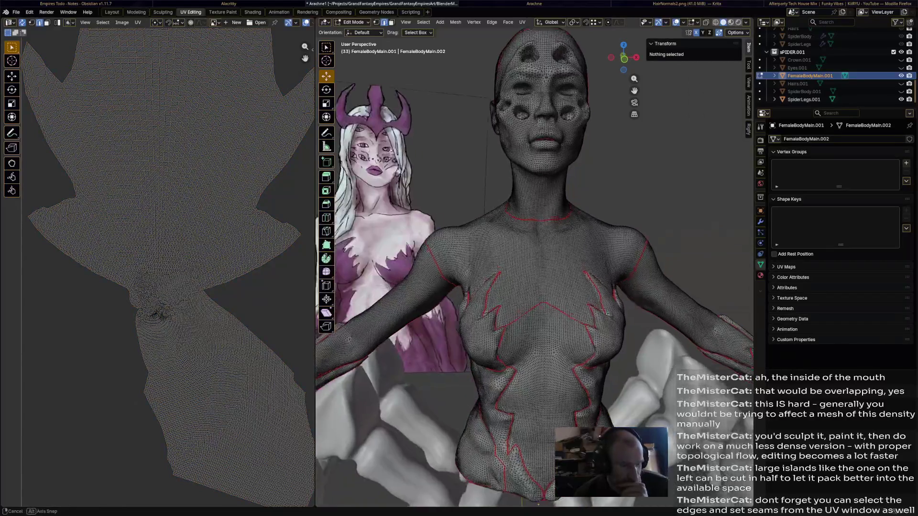
{"action": "scroll", "coordinate": [503, 237], "scroll_direction": "down", "scroll_amount": 3}
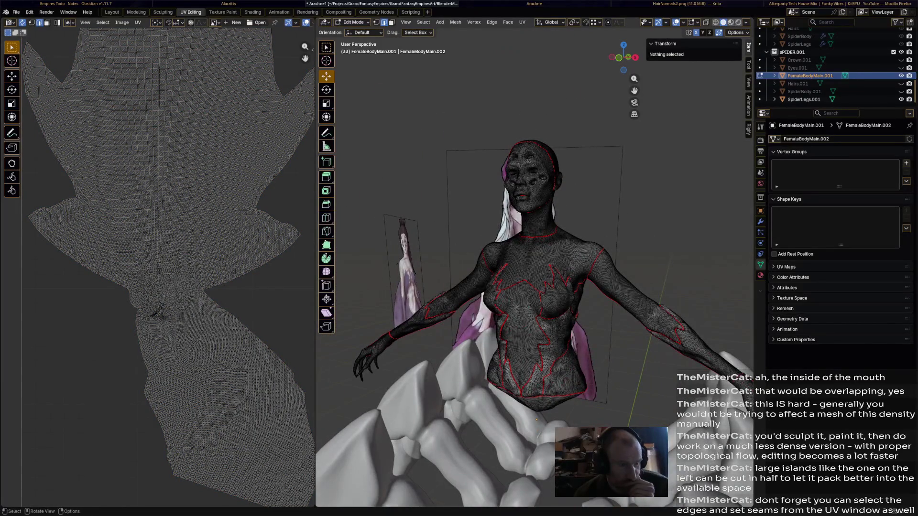
{"action": "left_click", "coordinate": [582, 219]}
{"action": "key", "text": "a"}
{"action": "mouse_move", "coordinate": [545, 287]}
{"action": "middle_mouse_down"}
{"action": "mouse_move", "coordinate": [502, 272]}
{"action": "mouse_move", "coordinate": [524, 287]}
{"action": "mouse_move", "coordinate": [502, 251]}
{"action": "middle_mouse_up"}
{"action": "key", "text": "ctrl+s"}
{"action": "scroll", "coordinate": [538, 287], "scroll_direction": "up", "scroll_amount": 4}
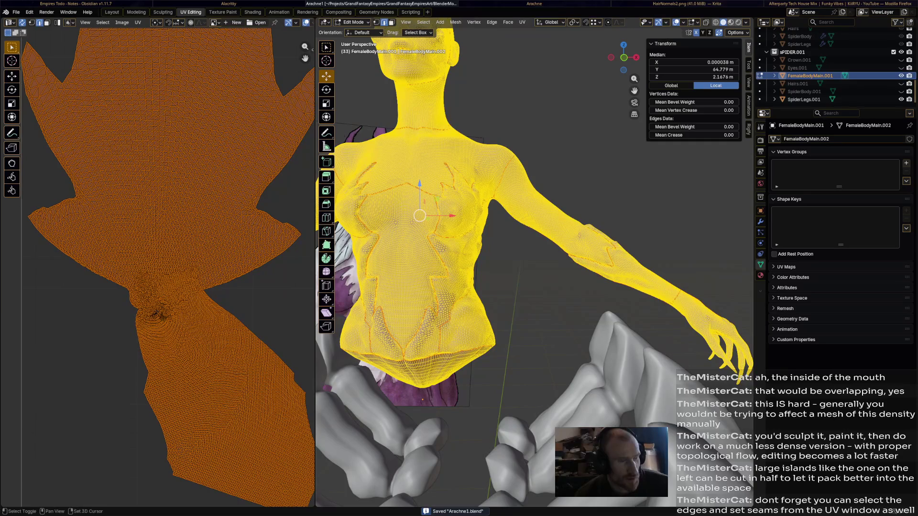
- Switch the body from Edit Mode to Sculpt Mode via the mode dropdown
{"action": "middle_click_drag", "start_coordinate": [502, 287], "coordinate": [538, 294]}
{"action": "left_click", "coordinate": [531, 22]}
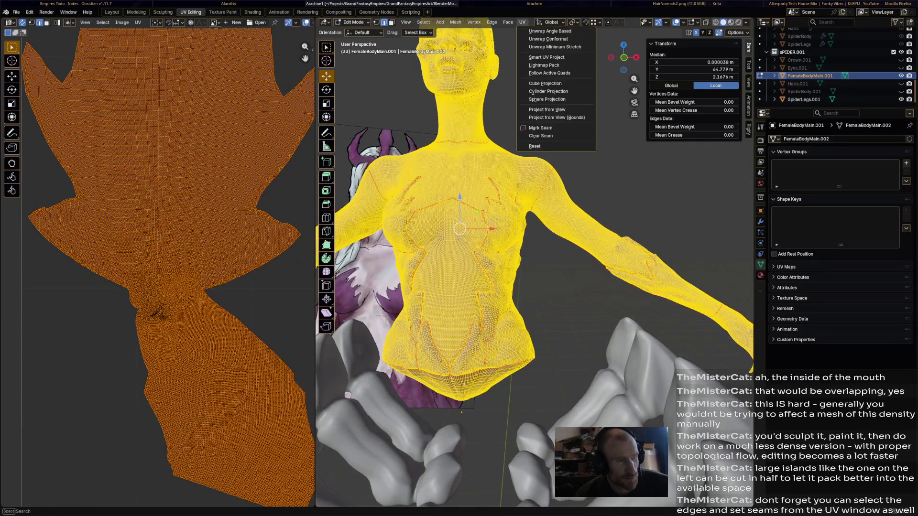
{"action": "left_click", "coordinate": [355, 22]}
{"action": "left_click", "coordinate": [359, 48]}
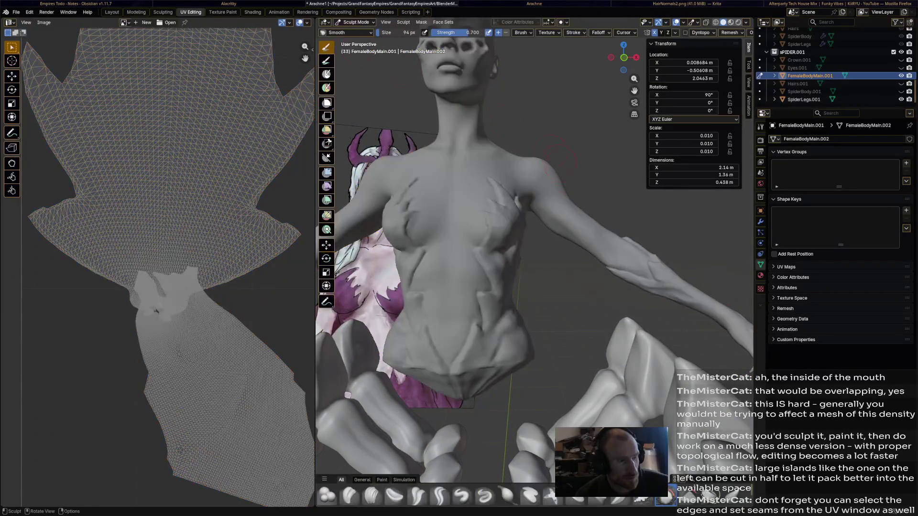
{"action": "scroll", "coordinate": [548, 176], "scroll_direction": "down", "scroll_amount": 4}
- Voxel-remesh the body from the Remesh popover, orbit around the result, and return to Edit Mode
{"action": "key", "text": "w"}
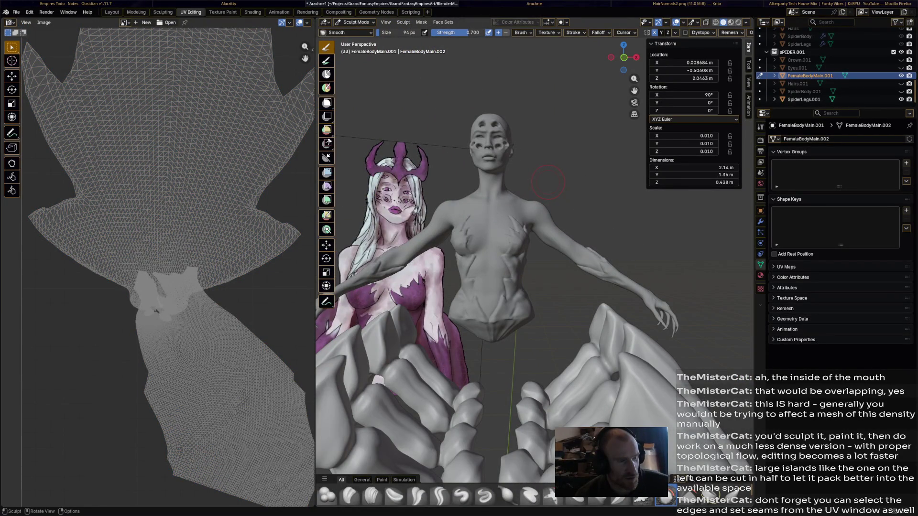
{"action": "left_click", "coordinate": [732, 33]}
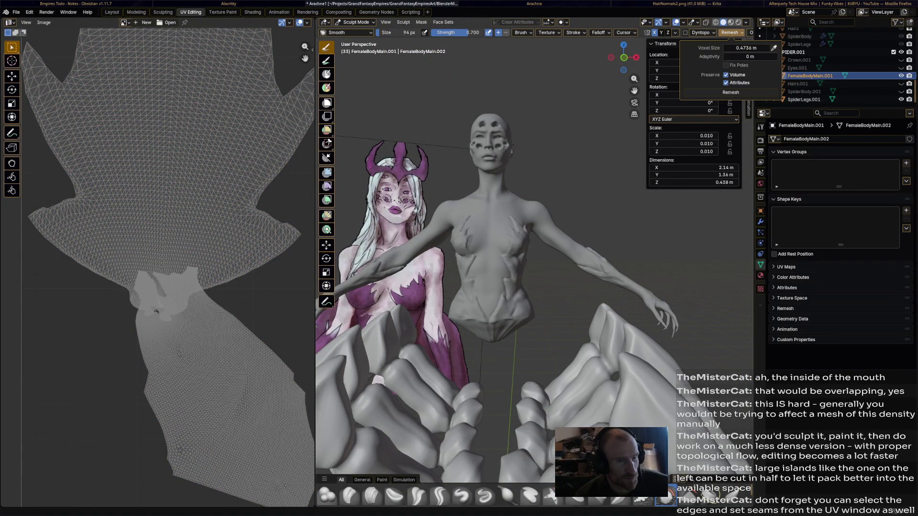
{"action": "left_click", "coordinate": [731, 91]}
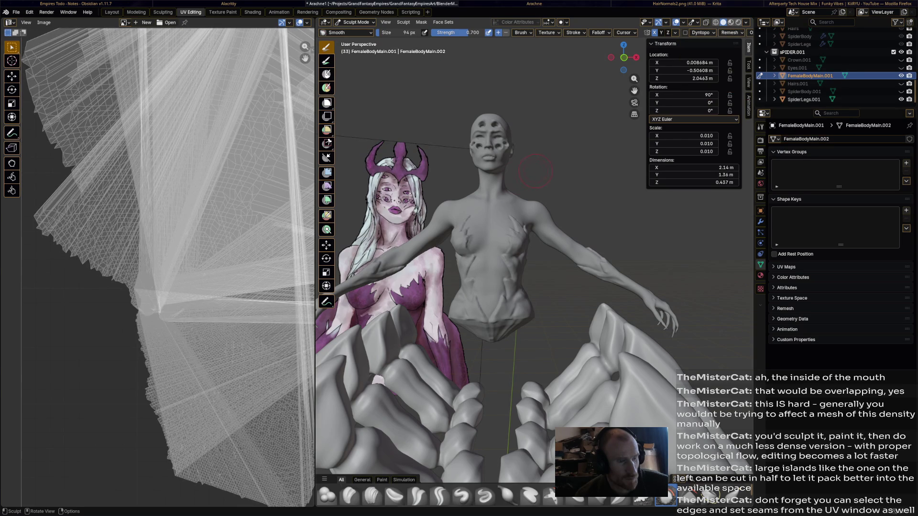
{"action": "middle_click_drag", "start_coordinate": [578, 171], "coordinate": [431, 259]}
{"action": "mouse_move", "coordinate": [502, 236]}
{"action": "middle_mouse_down"}
{"action": "mouse_move", "coordinate": [545, 215]}
{"action": "mouse_move", "coordinate": [531, 230]}
{"action": "mouse_move", "coordinate": [466, 223]}
{"action": "mouse_move", "coordinate": [424, 252]}
{"action": "middle_mouse_up"}
{"action": "scroll", "coordinate": [511, 237], "scroll_direction": "up", "scroll_amount": 4}
{"action": "scroll", "coordinate": [512, 237], "scroll_direction": "up", "scroll_amount": 3}
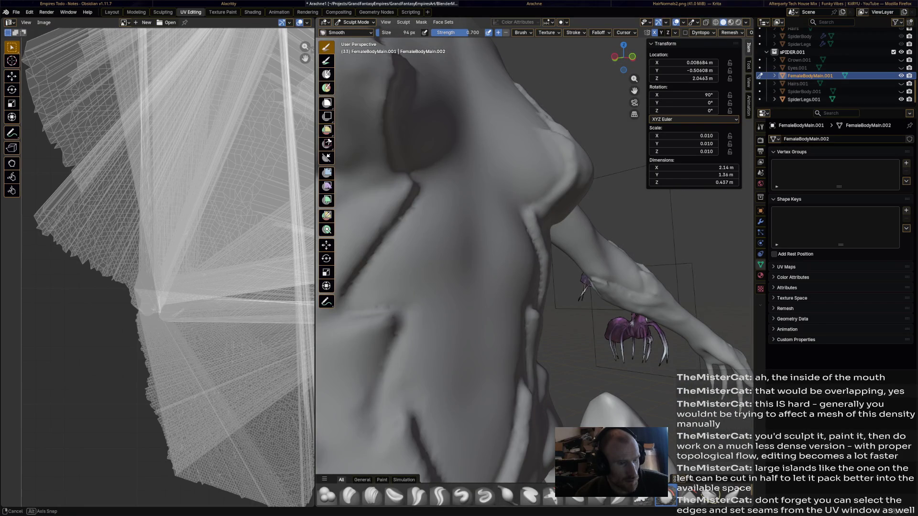
{"action": "scroll", "coordinate": [545, 224], "scroll_direction": "down", "scroll_amount": 4}
{"action": "middle_click_drag", "start_coordinate": [503, 237], "coordinate": [423, 248]}
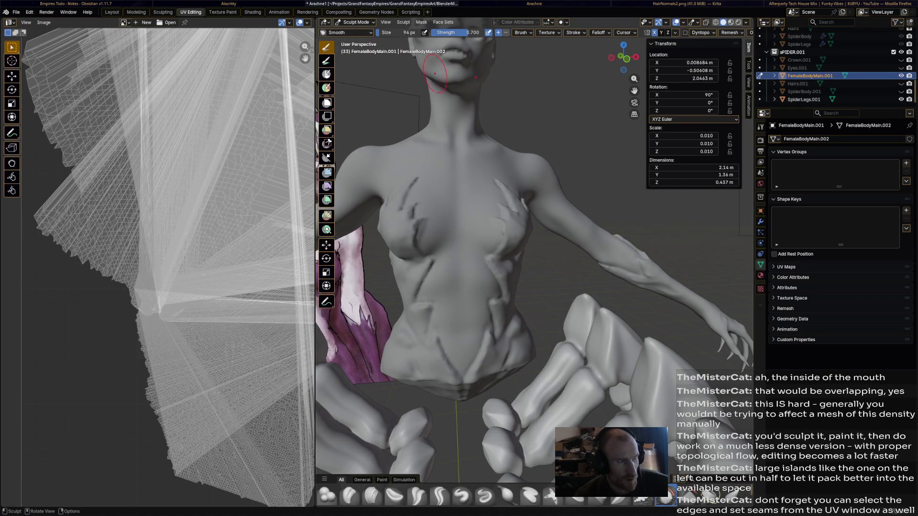
{"action": "left_click", "coordinate": [356, 22]}
{"action": "left_click", "coordinate": [356, 39]}
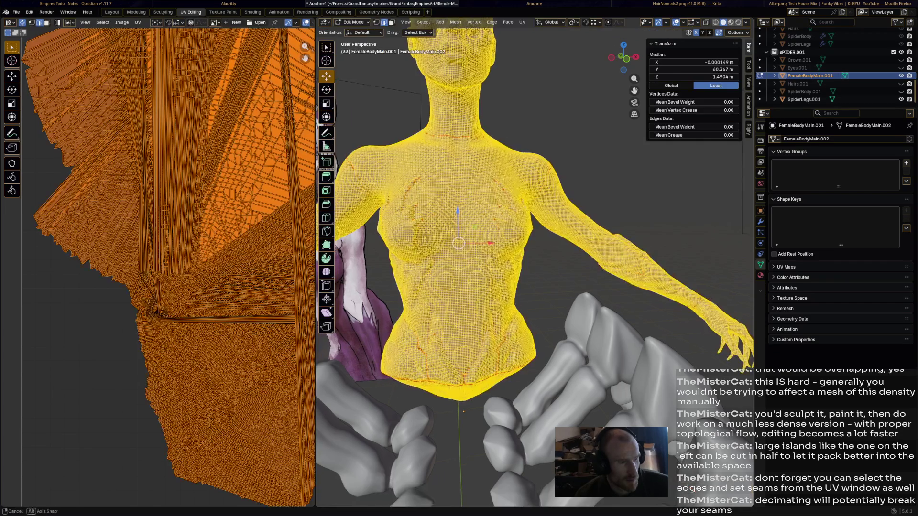
- Deselect the mesh and orbit over the torso and shoulder to examine the fragmented seams left by remeshing
{"action": "key", "text": "alt+a"}
{"action": "mouse_move", "coordinate": [459, 236]}
{"action": "middle_mouse_down"}
{"action": "mouse_move", "coordinate": [531, 201]}
{"action": "mouse_move", "coordinate": [459, 216]}
{"action": "middle_mouse_up"}
{"action": "mouse_move", "coordinate": [540, 165]}
{"action": "middle_mouse_down"}
{"action": "mouse_move", "coordinate": [517, 161]}
{"action": "mouse_move", "coordinate": [542, 150]}
{"action": "mouse_move", "coordinate": [531, 166]}
{"action": "mouse_move", "coordinate": [535, 201]}
{"action": "mouse_move", "coordinate": [574, 78]}
{"action": "middle_mouse_up"}
{"action": "scroll", "coordinate": [535, 187], "scroll_direction": "up", "scroll_amount": 3}
{"action": "scroll", "coordinate": [536, 187], "scroll_direction": "up", "scroll_amount": 3}
{"action": "scroll", "coordinate": [535, 187], "scroll_direction": "up", "scroll_amount": 3}
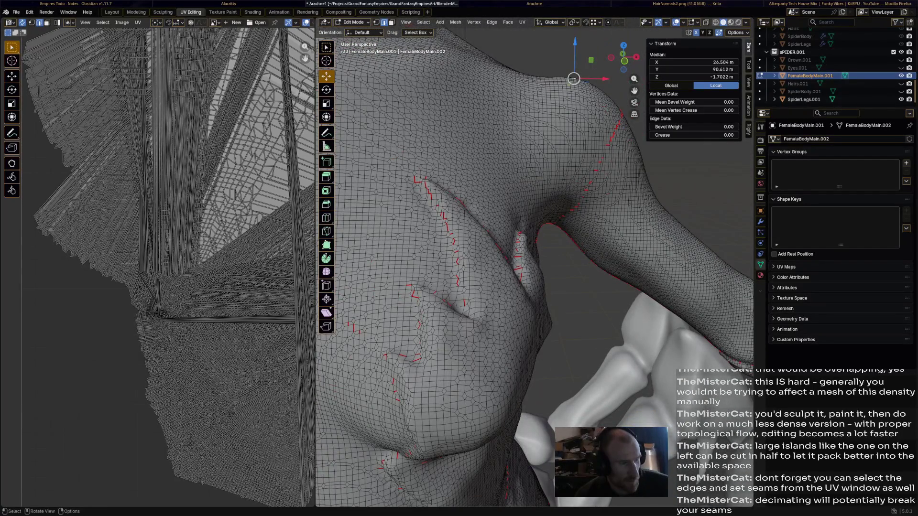
{"action": "scroll", "coordinate": [574, 78], "scroll_direction": "down", "scroll_amount": 3}
{"action": "mouse_move", "coordinate": [573, 78]}
{"action": "middle_mouse_down"}
{"action": "mouse_move", "coordinate": [547, 198]}
{"action": "mouse_move", "coordinate": [525, 156]}
{"action": "mouse_move", "coordinate": [535, 153]}
{"action": "mouse_move", "coordinate": [519, 167]}
{"action": "mouse_move", "coordinate": [488, 168]}
{"action": "middle_mouse_up"}
{"action": "scroll", "coordinate": [557, 152], "scroll_direction": "down", "scroll_amount": 4}
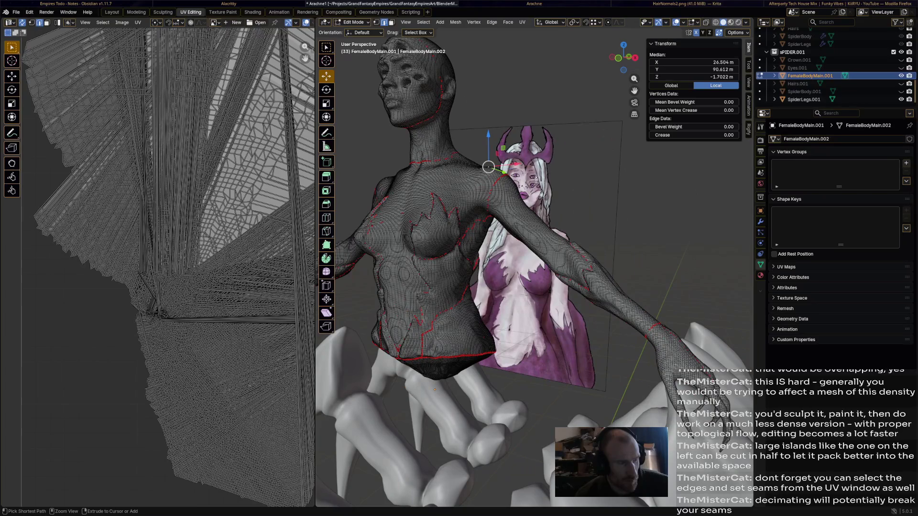
{"action": "key", "text": "a"}
- Enter Sculpt Mode, apply Grow Mask from the Mask Edit pie, then return to Edit Mode with all selected
{"action": "key", "text": "ctrl+Tab"}
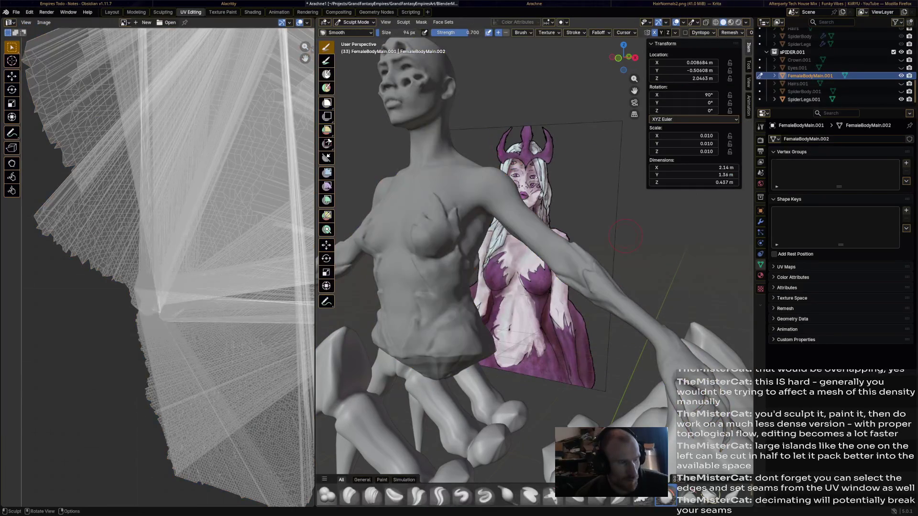
{"action": "mouse_move", "coordinate": [592, 226]}
{"action": "middle_mouse_down"}
{"action": "mouse_move", "coordinate": [503, 227]}
{"action": "mouse_move", "coordinate": [492, 216]}
{"action": "middle_mouse_up"}
{"action": "scroll", "coordinate": [492, 210], "scroll_direction": "up", "scroll_amount": 4}
{"action": "key", "text": "a"}
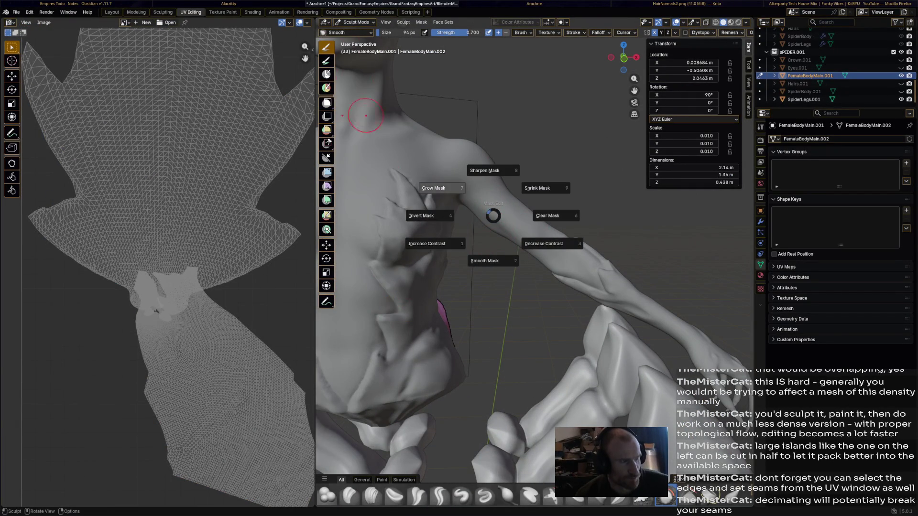
{"action": "left_click", "coordinate": [433, 188]}
{"action": "left_click", "coordinate": [357, 21]}
{"action": "left_click", "coordinate": [357, 40]}
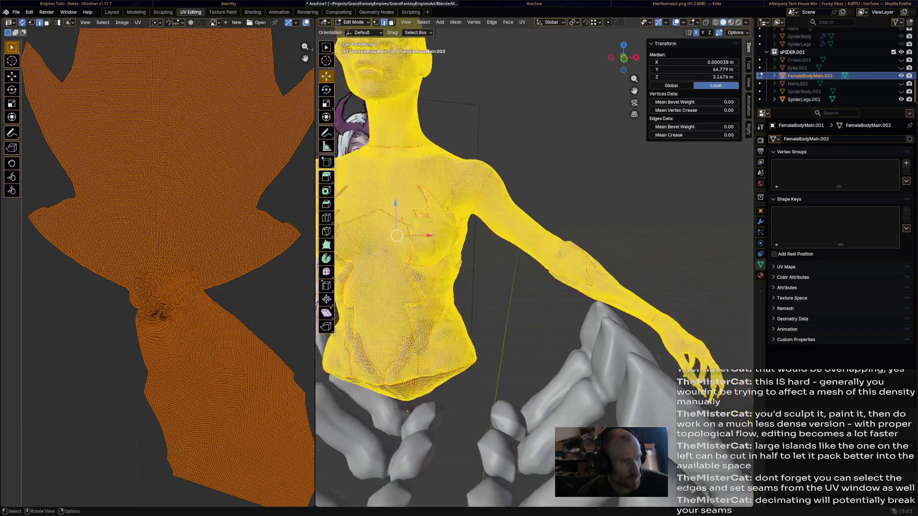
{"action": "scroll", "coordinate": [467, 237], "scroll_direction": "down", "scroll_amount": 5}
{"action": "scroll", "coordinate": [215, 216], "scroll_direction": "down", "scroll_amount": 4}
{"action": "scroll", "coordinate": [215, 215], "scroll_direction": "down", "scroll_amount": 1}
{"action": "scroll", "coordinate": [215, 216], "scroll_direction": "up", "scroll_amount": 4}
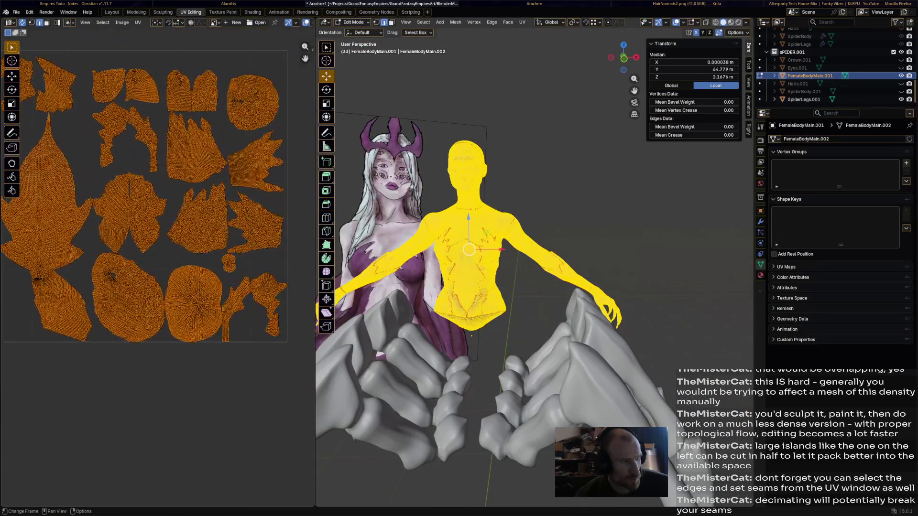
{"action": "scroll", "coordinate": [215, 216], "scroll_direction": "up", "scroll_amount": 4}
- Pan around the UV islands checking for overlaps, then box-select a small square patch in the dense area
{"action": "mouse_move", "coordinate": [216, 215]}
{"action": "middle_mouse_down"}
{"action": "mouse_move", "coordinate": [158, 273]}
{"action": "mouse_move", "coordinate": [179, 107]}
{"action": "middle_mouse_up"}
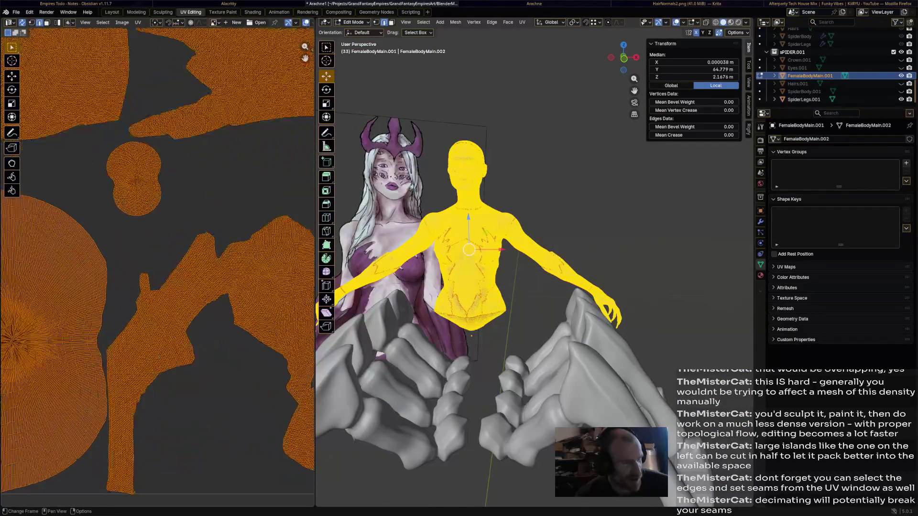
{"action": "middle_click_drag", "start_coordinate": [157, 215], "coordinate": [215, 324]}
{"action": "middle_click_drag", "start_coordinate": [215, 215], "coordinate": [108, 322]}
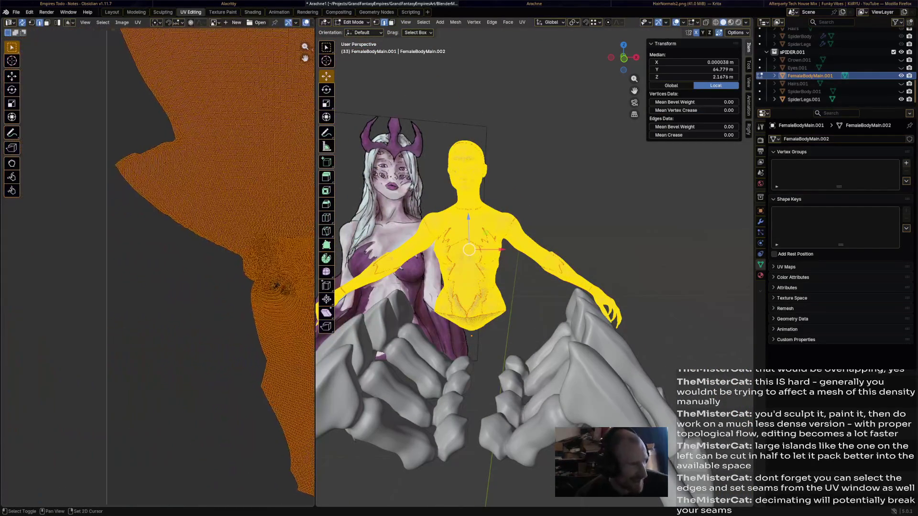
{"action": "middle_click_drag", "start_coordinate": [215, 252], "coordinate": [129, 215]}
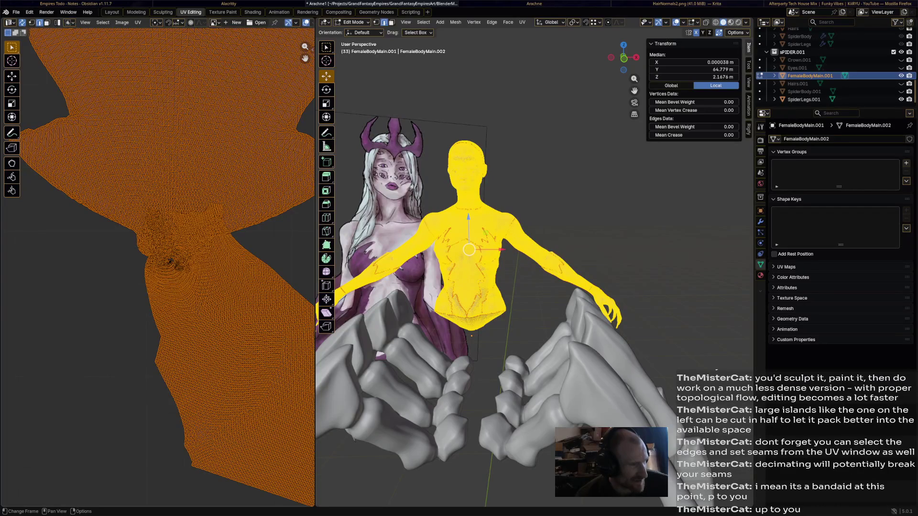
{"action": "scroll", "coordinate": [159, 251], "scroll_direction": "down", "scroll_amount": 5}
{"action": "scroll", "coordinate": [159, 251], "scroll_direction": "down", "scroll_amount": 2}
{"action": "scroll", "coordinate": [108, 215], "scroll_direction": "up", "scroll_amount": 4}
{"action": "scroll", "coordinate": [108, 215], "scroll_direction": "up", "scroll_amount": 3}
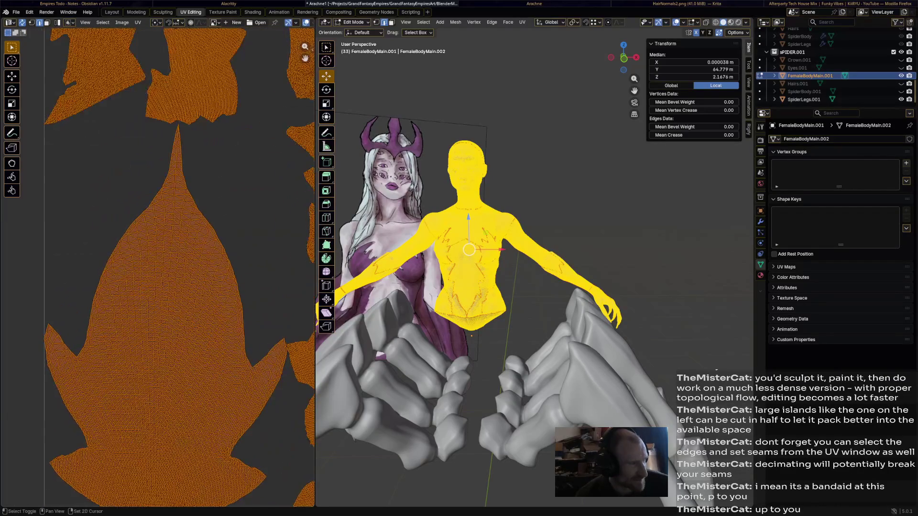
{"action": "scroll", "coordinate": [157, 251], "scroll_direction": "down", "scroll_amount": 4}
{"action": "scroll", "coordinate": [108, 215], "scroll_direction": "up", "scroll_amount": 6}
{"action": "scroll", "coordinate": [107, 216], "scroll_direction": "up", "scroll_amount": 2}
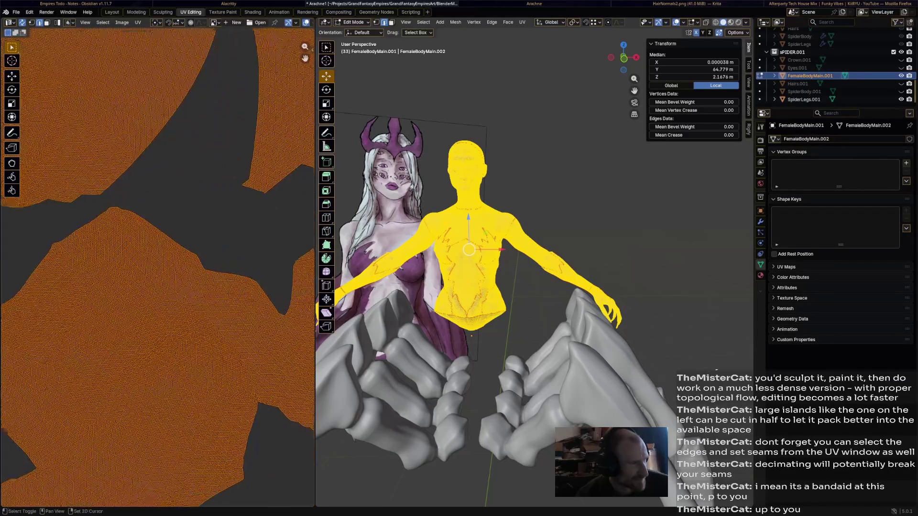
{"action": "scroll", "coordinate": [159, 252], "scroll_direction": "down", "scroll_amount": 1}
{"action": "scroll", "coordinate": [108, 180], "scroll_direction": "up", "scroll_amount": 5}
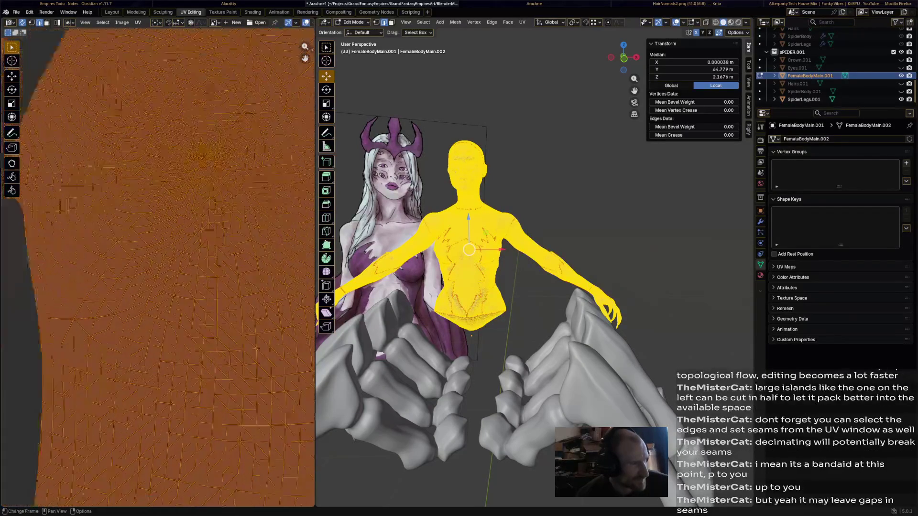
{"action": "scroll", "coordinate": [158, 252], "scroll_direction": "down", "scroll_amount": 5}
{"action": "scroll", "coordinate": [108, 251], "scroll_direction": "up", "scroll_amount": 1}
{"action": "scroll", "coordinate": [143, 237], "scroll_direction": "up", "scroll_amount": 3}
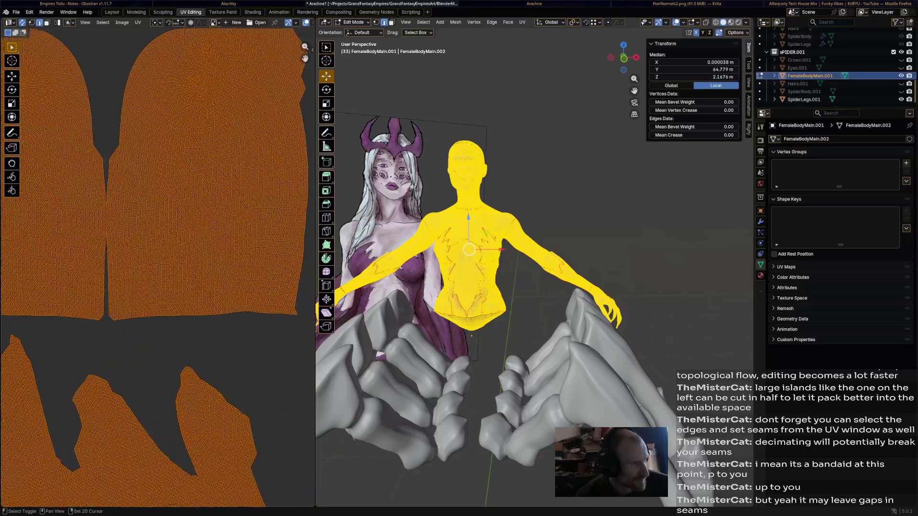
{"action": "scroll", "coordinate": [108, 215], "scroll_direction": "up", "scroll_amount": 2}
{"action": "scroll", "coordinate": [107, 215], "scroll_direction": "up", "scroll_amount": 2}
{"action": "scroll", "coordinate": [144, 215], "scroll_direction": "down", "scroll_amount": 5}
{"action": "scroll", "coordinate": [108, 216], "scroll_direction": "up", "scroll_amount": 3}
{"action": "scroll", "coordinate": [107, 216], "scroll_direction": "up", "scroll_amount": 2}
{"action": "scroll", "coordinate": [107, 216], "scroll_direction": "up", "scroll_amount": 2}
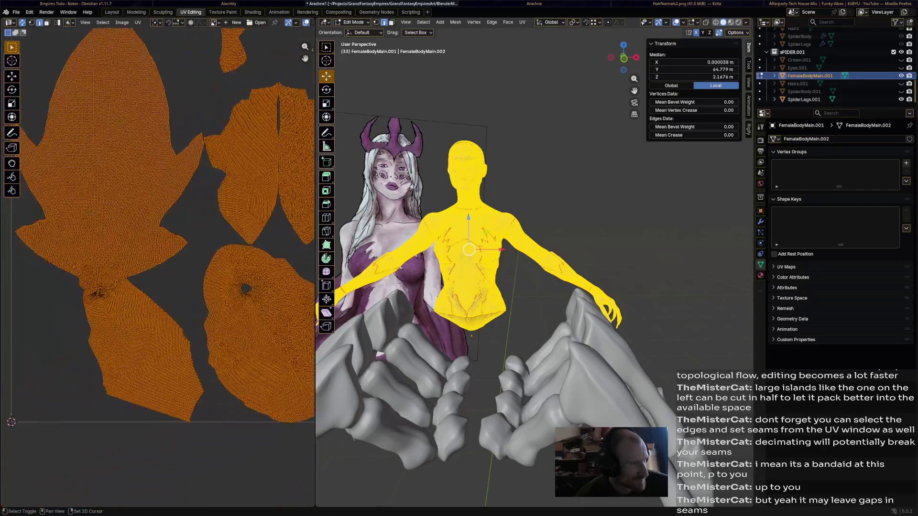
{"action": "scroll", "coordinate": [107, 215], "scroll_direction": "up", "scroll_amount": 2}
{"action": "scroll", "coordinate": [143, 180], "scroll_direction": "up", "scroll_amount": 2}
{"action": "scroll", "coordinate": [216, 165], "scroll_direction": "up", "scroll_amount": 1}
{"action": "middle_click_drag", "start_coordinate": [244, 163], "coordinate": [194, 218]}
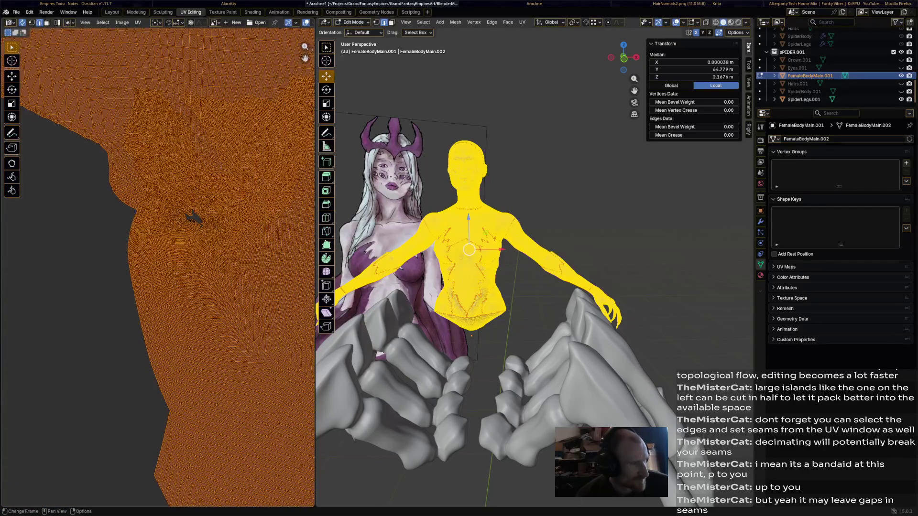
{"action": "left_click_drag", "start_coordinate": [164, 166], "coordinate": [188, 188]}
{"action": "middle_click_drag", "start_coordinate": [538, 251], "coordinate": [489, 243]}
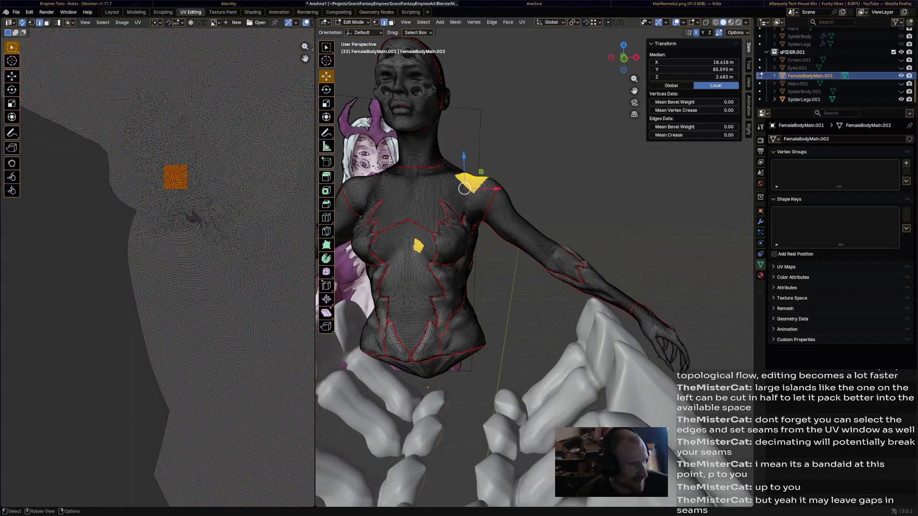
- Select a shortest edge path from the armpit up to the collarbone
{"action": "key", "text": "ctrl+l"}
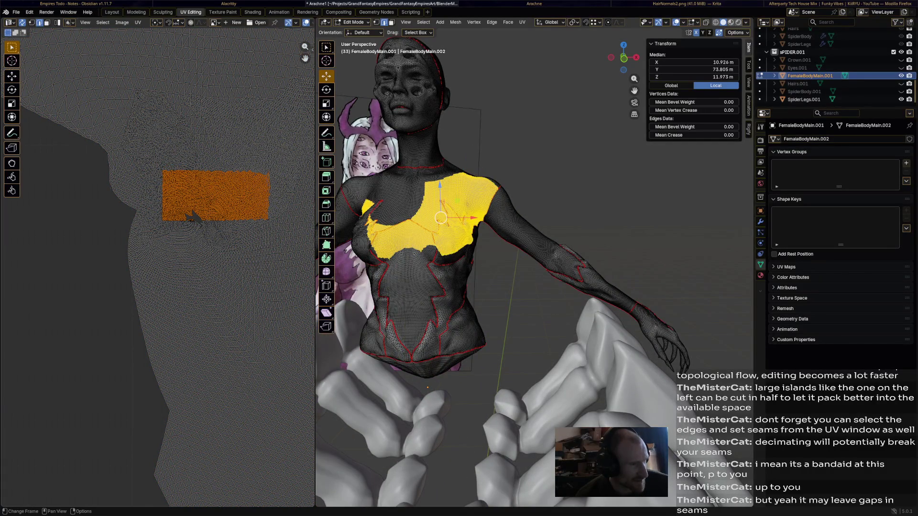
{"action": "left_click", "coordinate": [441, 219]}
{"action": "middle_click_drag", "start_coordinate": [466, 237], "coordinate": [430, 215]}
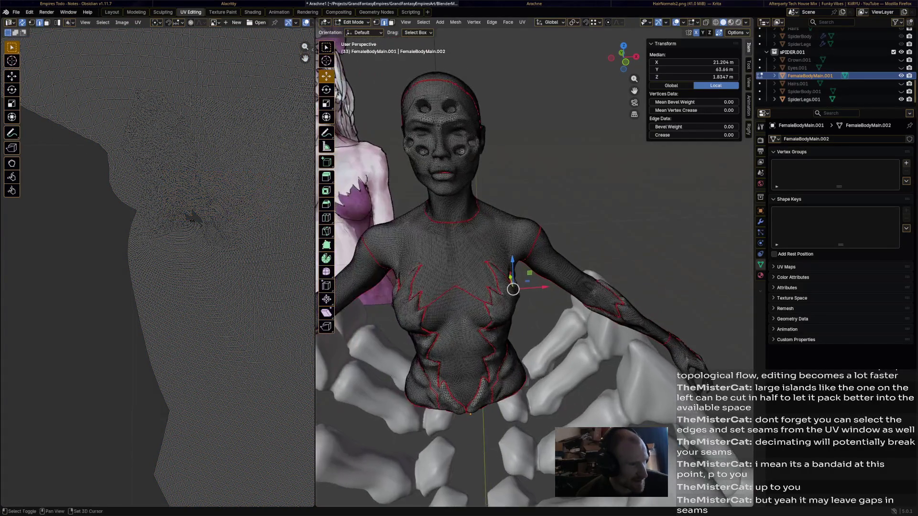
{"action": "scroll", "coordinate": [486, 323], "scroll_direction": "up", "scroll_amount": 4}
{"action": "left_click", "coordinate": [401, 255]}
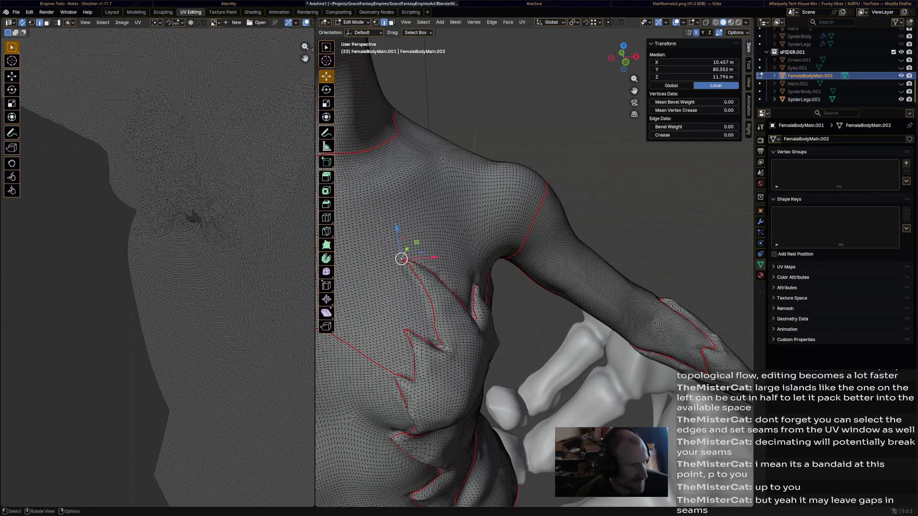
{"action": "middle_click_drag", "start_coordinate": [430, 273], "coordinate": [466, 244]}
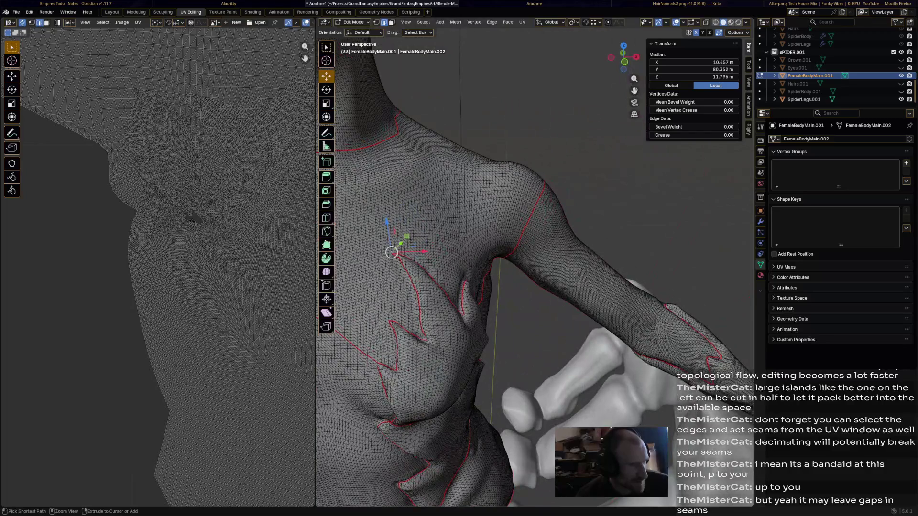
{"action": "left_click", "coordinate": [382, 196], "text": "ctrl"}
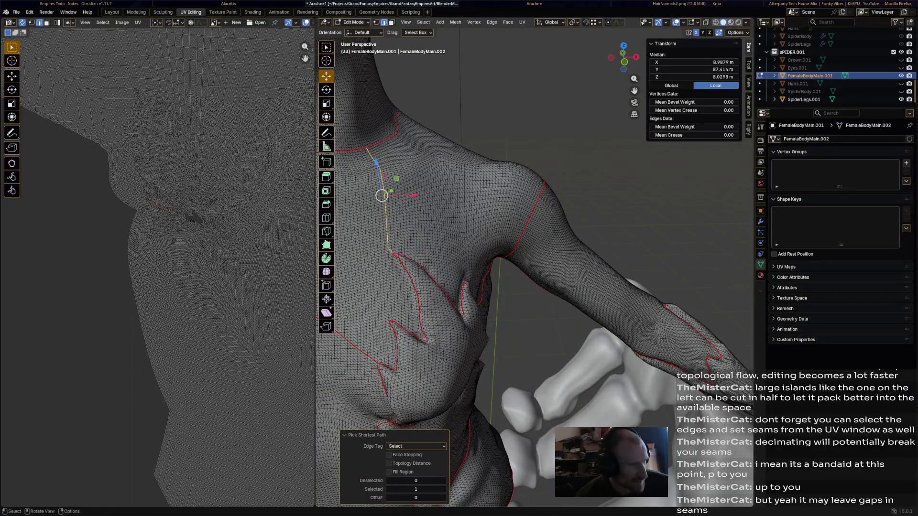
{"action": "middle_click_drag", "start_coordinate": [503, 251], "coordinate": [395, 237]}
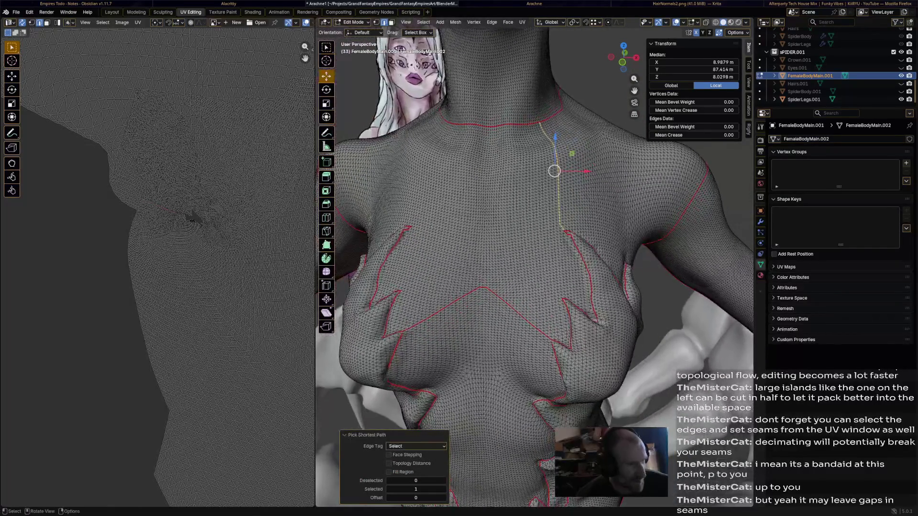
- Mirror the path to the other side, mark both as seams, and start an upper-back edge
{"action": "key", "text": "ctrl+shift+m"}
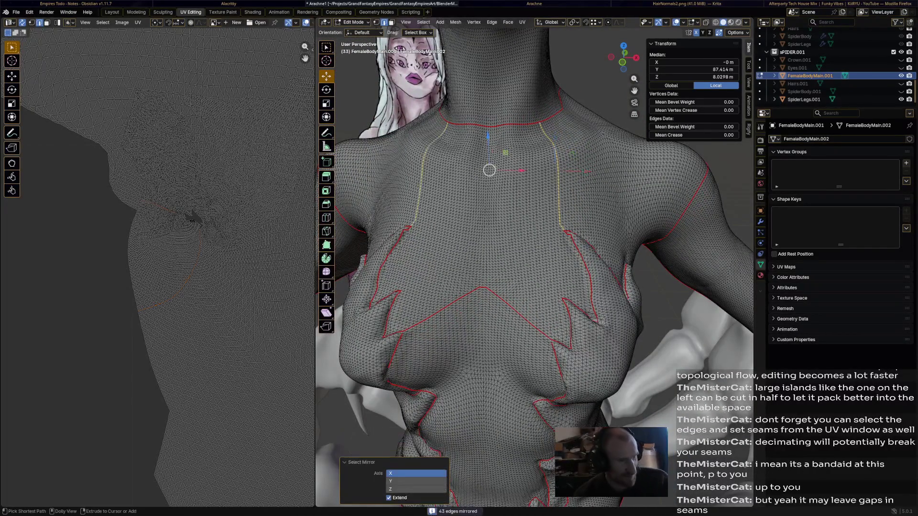
{"action": "key", "text": "ctrl+e"}
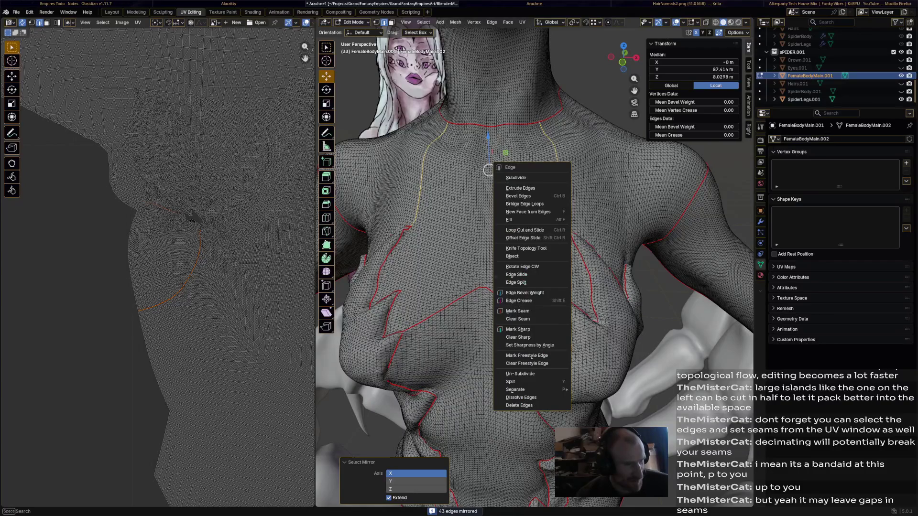
{"action": "left_click", "coordinate": [518, 311]}
{"action": "mouse_move", "coordinate": [488, 172]}
{"action": "middle_mouse_down"}
{"action": "mouse_move", "coordinate": [488, 138]}
{"action": "mouse_move", "coordinate": [441, 159]}
{"action": "middle_mouse_up"}
{"action": "left_click", "coordinate": [522, 129]}
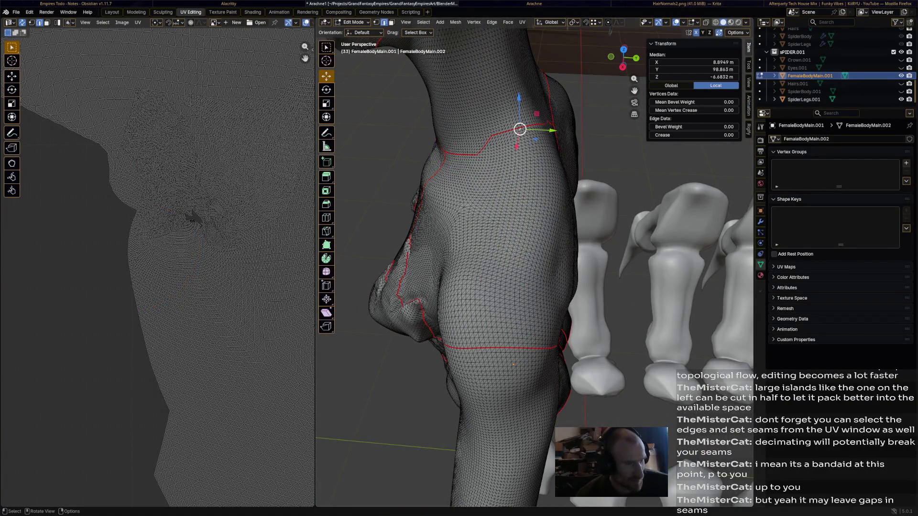
- Mark the edge path down the back as a seam, then mirror it and seam the other side
{"action": "left_click", "coordinate": [515, 345], "text": "ctrl"}
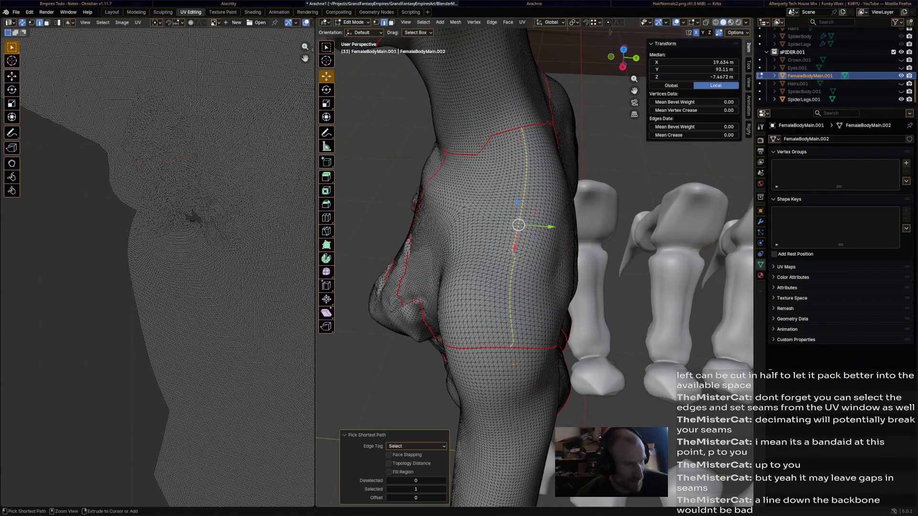
{"action": "right_click", "coordinate": [459, 190]}
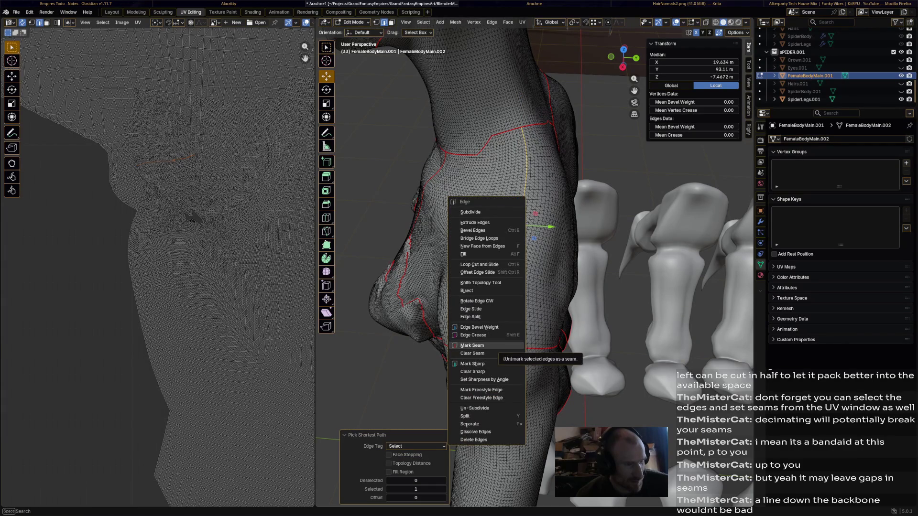
{"action": "left_click", "coordinate": [517, 359]}
{"action": "middle_click_drag", "start_coordinate": [502, 251], "coordinate": [445, 216]}
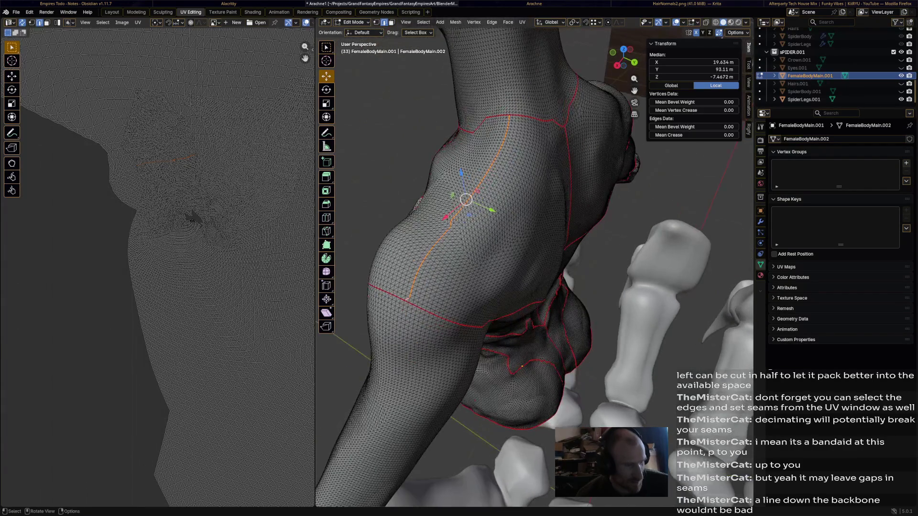
{"action": "key", "text": "ctrl+shift+m"}
{"action": "middle_click_drag", "start_coordinate": [502, 251], "coordinate": [445, 215]}
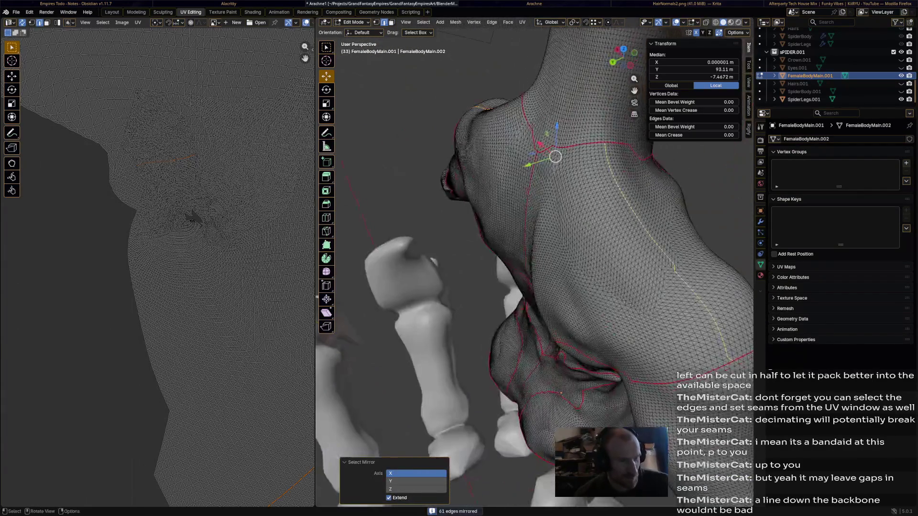
{"action": "right_click", "coordinate": [570, 108]}
{"action": "left_click", "coordinate": [589, 253]}
- Clear the stray face selection and orbit under the lower torso for a close look
{"action": "middle_click_drag", "start_coordinate": [538, 251], "coordinate": [502, 215]}
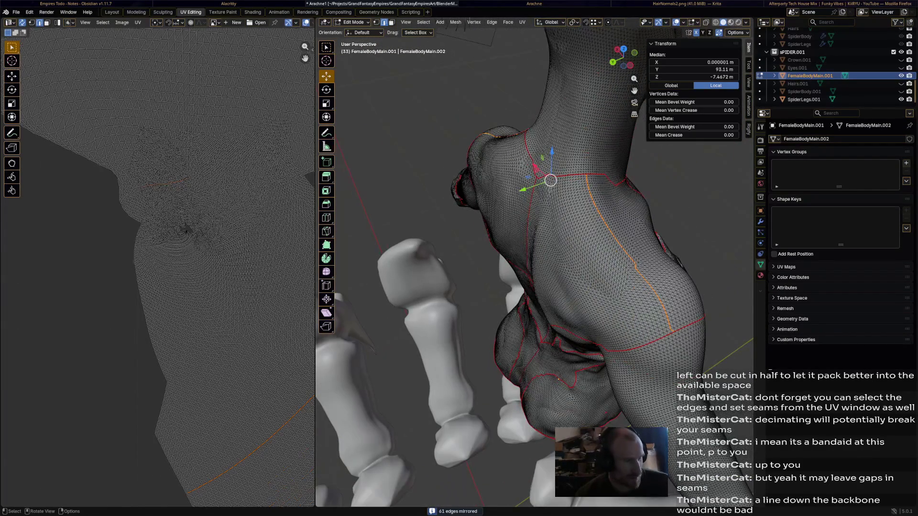
{"action": "left_click", "coordinate": [596, 201]}
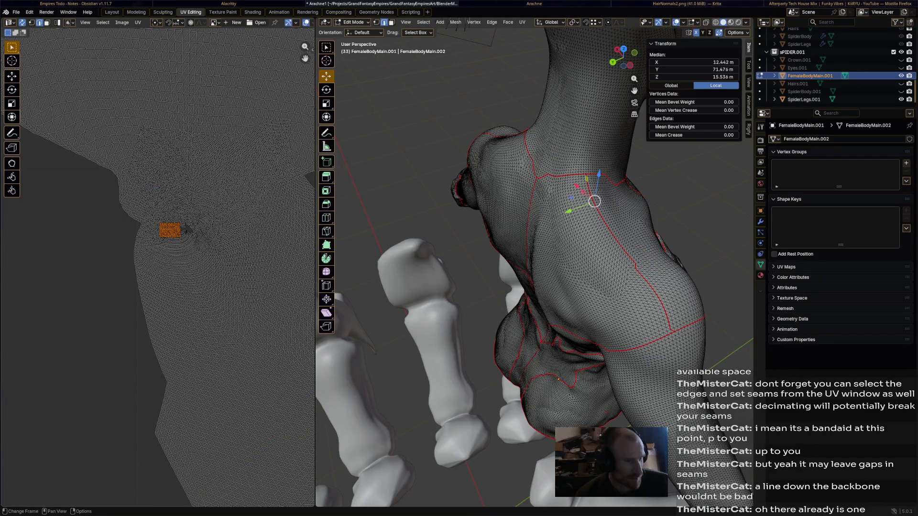
{"action": "mouse_move", "coordinate": [596, 201]}
{"action": "middle_mouse_down"}
{"action": "mouse_move", "coordinate": [590, 187]}
{"action": "mouse_move", "coordinate": [574, 294]}
{"action": "middle_mouse_up"}
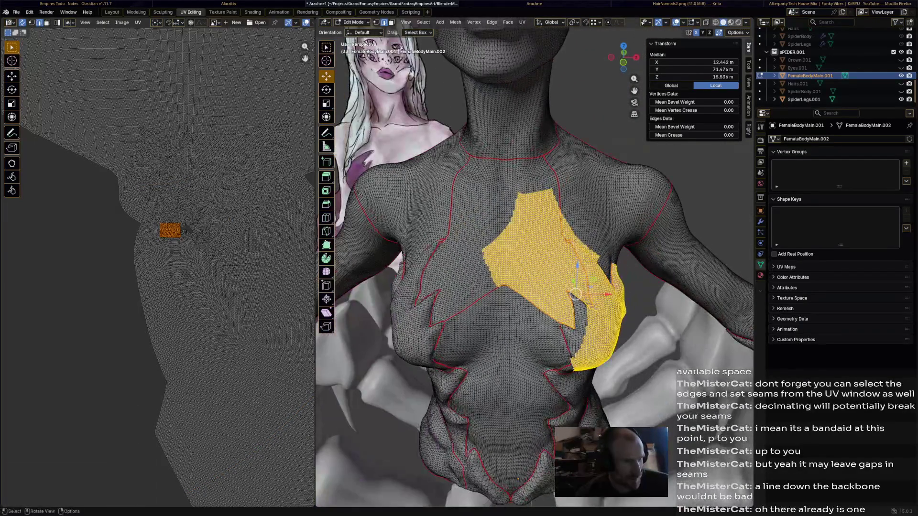
{"action": "scroll", "coordinate": [576, 294], "scroll_direction": "up", "scroll_amount": 3}
{"action": "scroll", "coordinate": [576, 294], "scroll_direction": "up", "scroll_amount": 3}
{"action": "scroll", "coordinate": [576, 294], "scroll_direction": "down", "scroll_amount": 2}
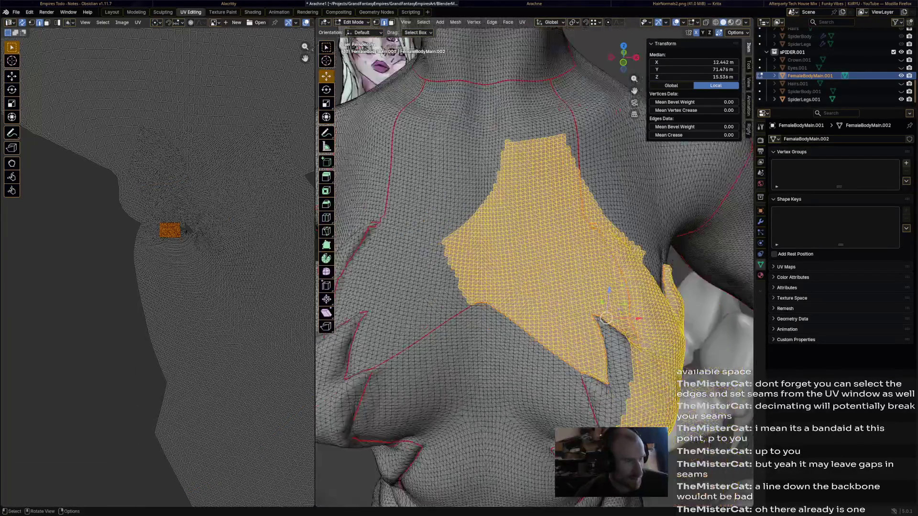
{"action": "left_click", "coordinate": [606, 318]}
{"action": "middle_click_drag", "start_coordinate": [546, 216], "coordinate": [502, 108]}
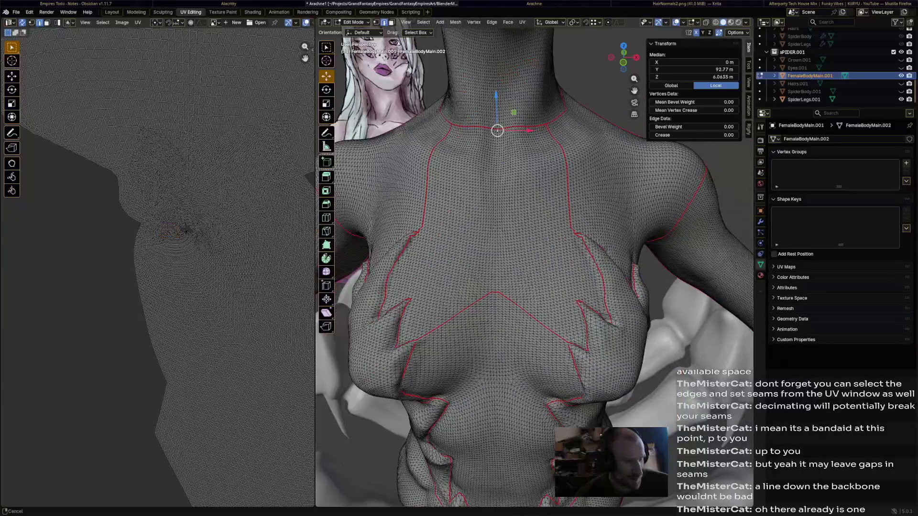
{"action": "middle_click_drag", "start_coordinate": [502, 144], "coordinate": [489, 252]}
{"action": "mouse_move", "coordinate": [503, 215]}
{"action": "middle_mouse_down"}
{"action": "mouse_move", "coordinate": [496, 258]}
{"action": "mouse_move", "coordinate": [466, 216]}
{"action": "middle_mouse_up"}
{"action": "scroll", "coordinate": [503, 252], "scroll_direction": "up", "scroll_amount": 3}
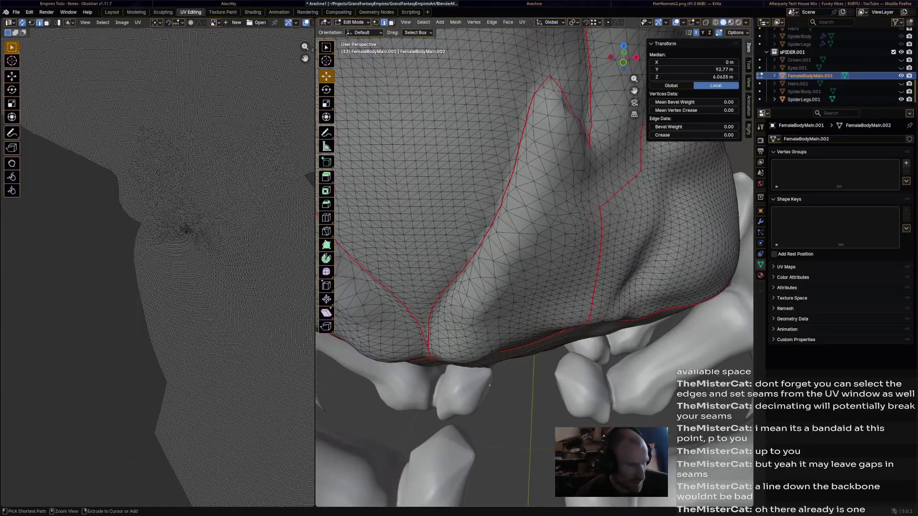
- Mark a shortest edge path on the lower torso as a seam
{"action": "left_click", "coordinate": [402, 215], "text": "ctrl"}
{"action": "right_click", "coordinate": [403, 215]}
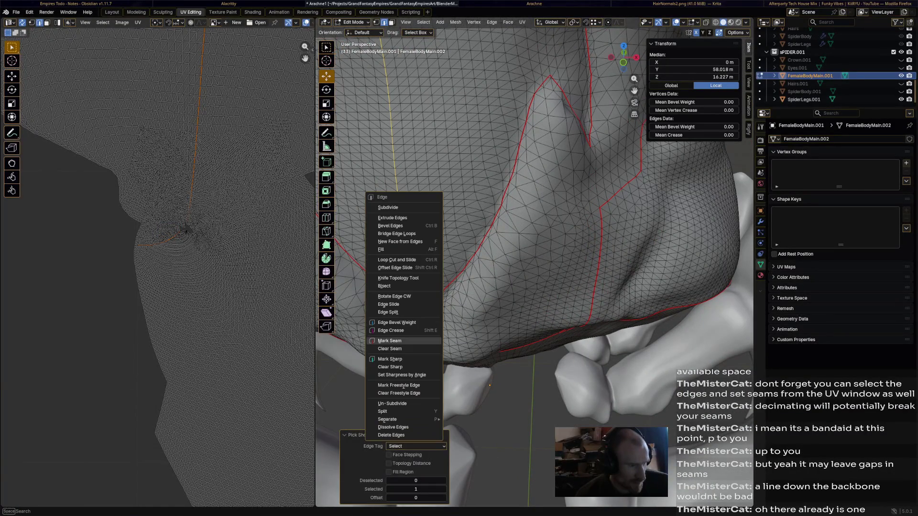
{"action": "left_click", "coordinate": [390, 341]}
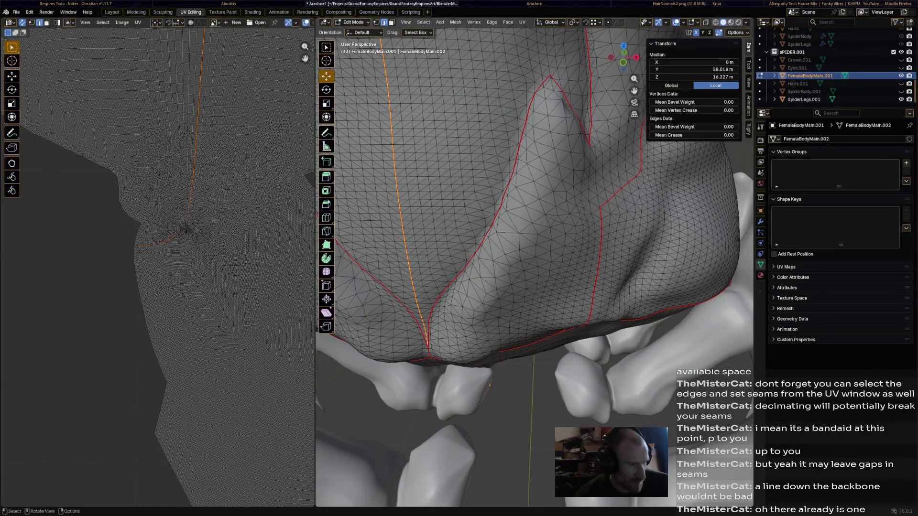
{"action": "scroll", "coordinate": [502, 215], "scroll_direction": "down", "scroll_amount": 5}
{"action": "mouse_move", "coordinate": [502, 215]}
{"action": "middle_mouse_down"}
{"action": "mouse_move", "coordinate": [430, 216]}
{"action": "mouse_move", "coordinate": [430, 252]}
{"action": "middle_mouse_up"}
{"action": "scroll", "coordinate": [502, 215], "scroll_direction": "up", "scroll_amount": 4}
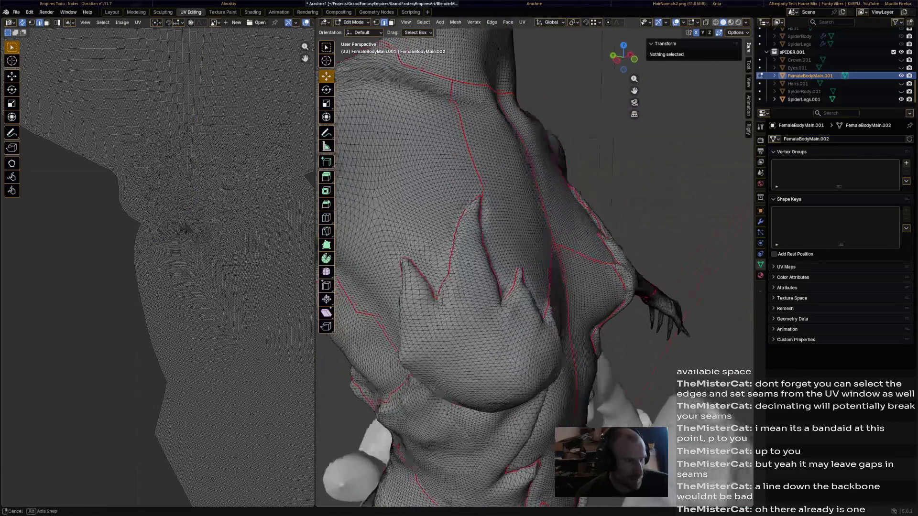
{"action": "middle_click_drag", "start_coordinate": [540, 111], "coordinate": [566, 36]}
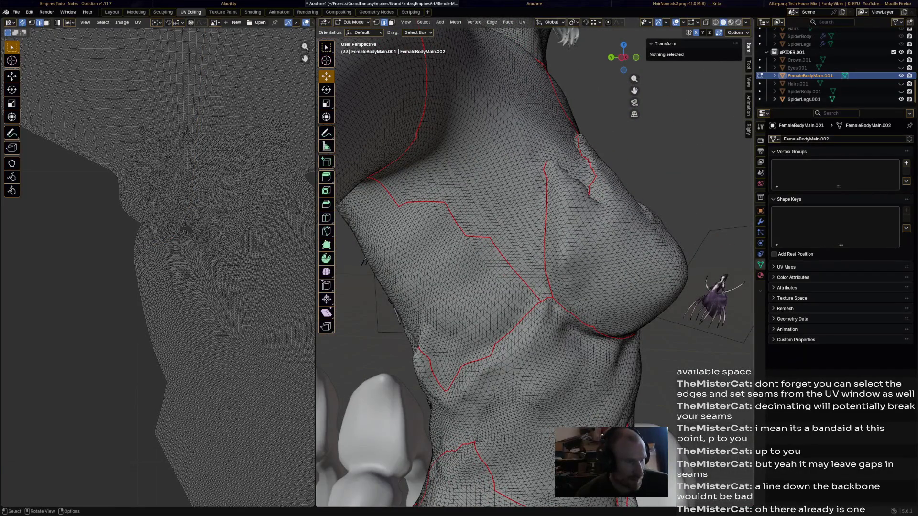
- Select an edge path across the upper chest toward the shoulder and mark it as a seam
{"action": "left_click", "coordinate": [428, 102]}
{"action": "left_click", "coordinate": [542, 167], "text": "ctrl"}
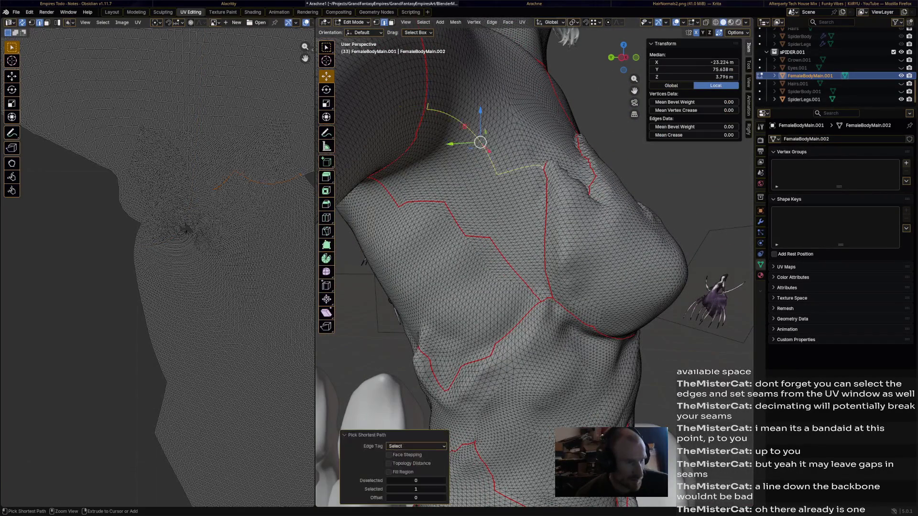
{"action": "left_click", "coordinate": [426, 110]}
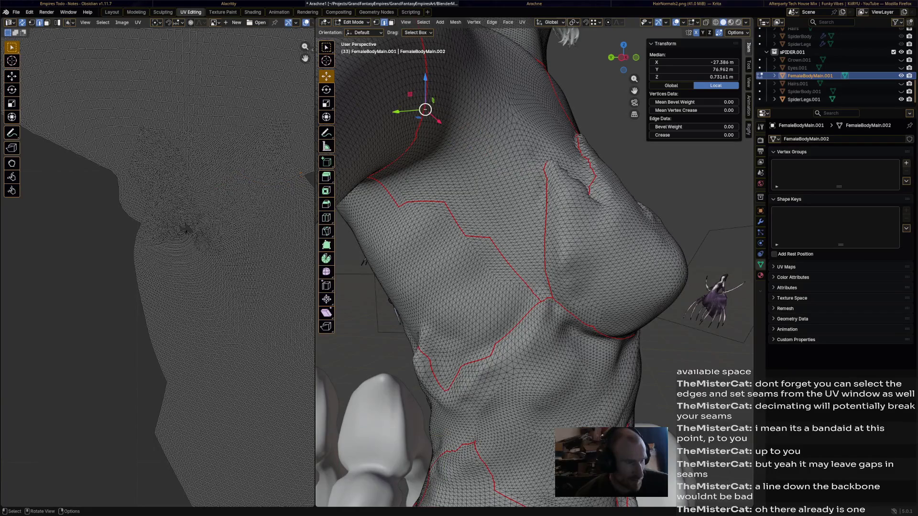
{"action": "left_click", "coordinate": [473, 154], "text": "ctrl"}
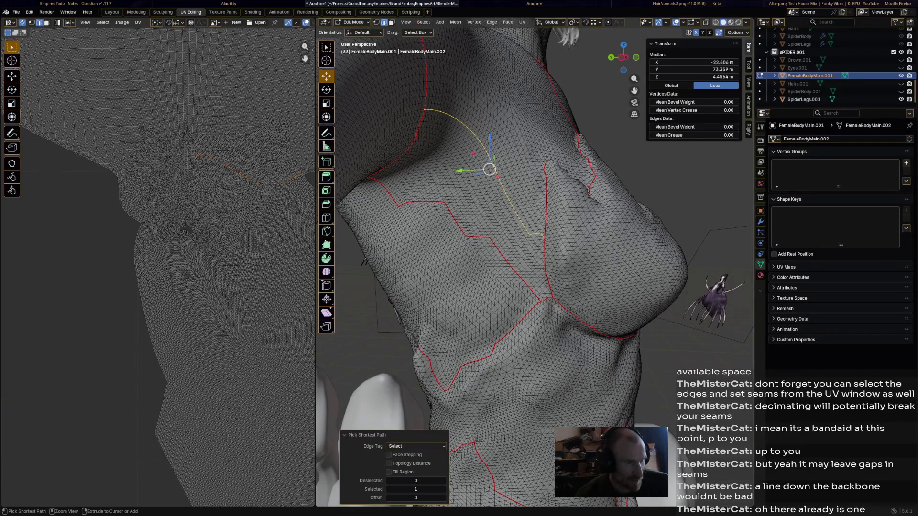
{"action": "key", "text": "ctrl+e"}
{"action": "left_click", "coordinate": [506, 238]}
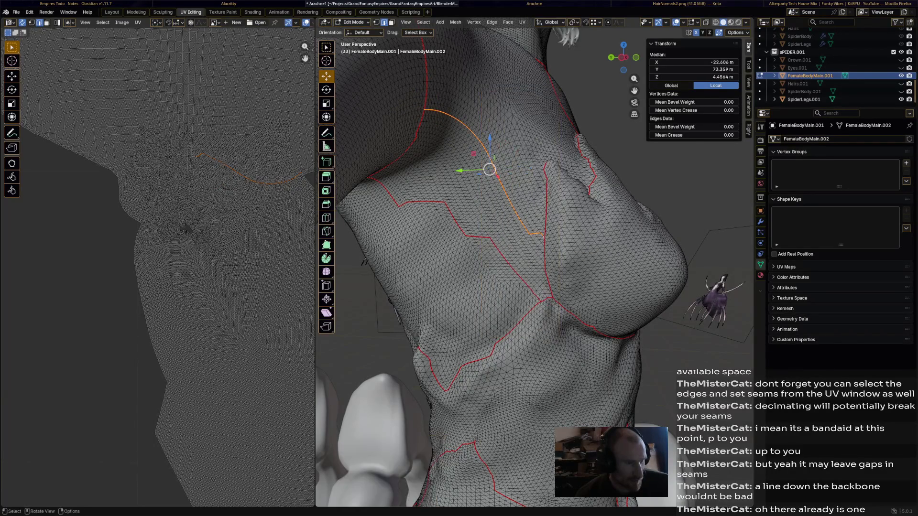
- Mirror the chest path to the opposite side and mark it as a seam too
{"action": "key", "text": "shift+ctrl+m"}
{"action": "key", "text": "ctrl+e"}
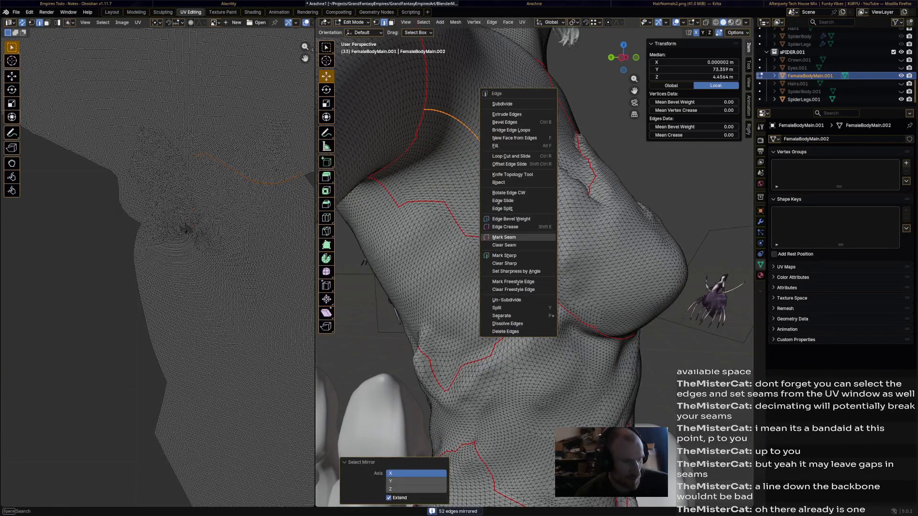
{"action": "left_click", "coordinate": [506, 237]}
{"action": "scroll", "coordinate": [538, 251], "scroll_direction": "down", "scroll_amount": 5}
{"action": "middle_click_drag", "start_coordinate": [538, 251], "coordinate": [430, 251]}
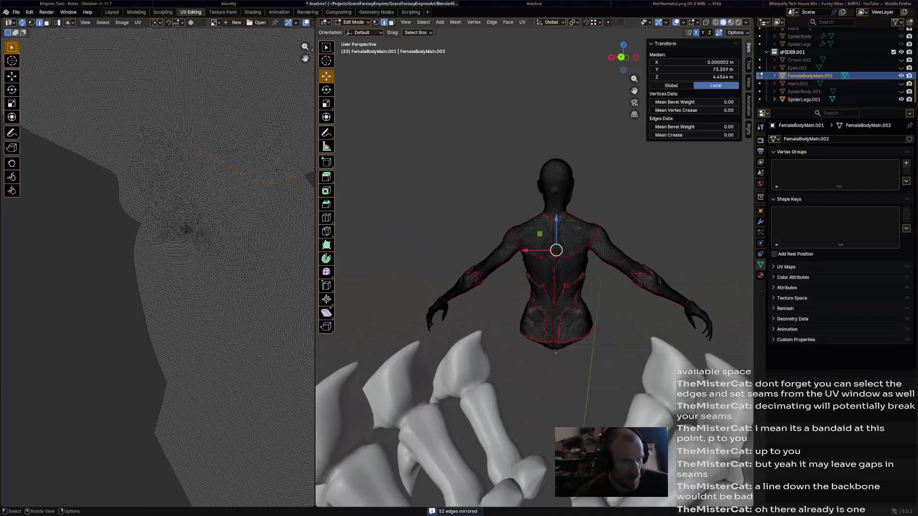
- Select the whole body mesh and bring up the UV unwrapping methods
{"action": "mouse_move", "coordinate": [556, 352]}
{"action": "middle_mouse_down"}
{"action": "mouse_move", "coordinate": [502, 344]}
{"action": "mouse_move", "coordinate": [513, 351]}
{"action": "middle_mouse_up"}
{"action": "key", "text": "a"}
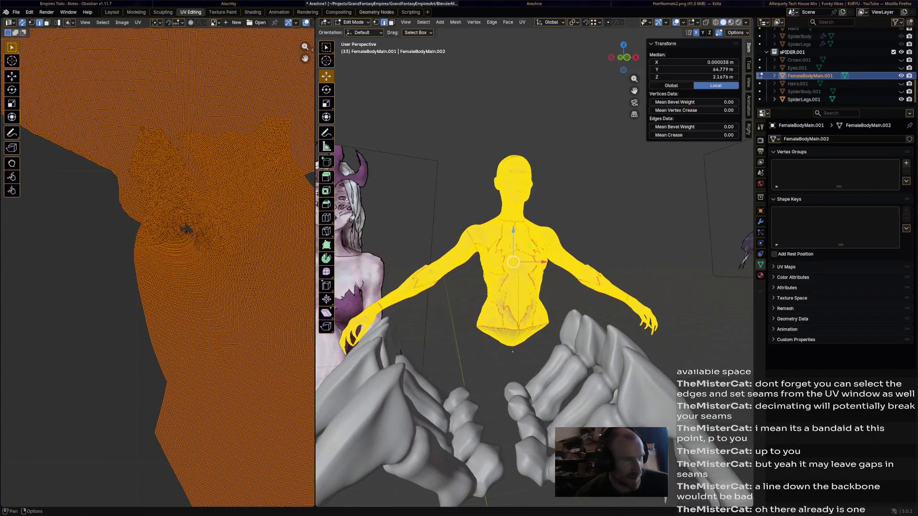
{"action": "left_click", "coordinate": [523, 22]}
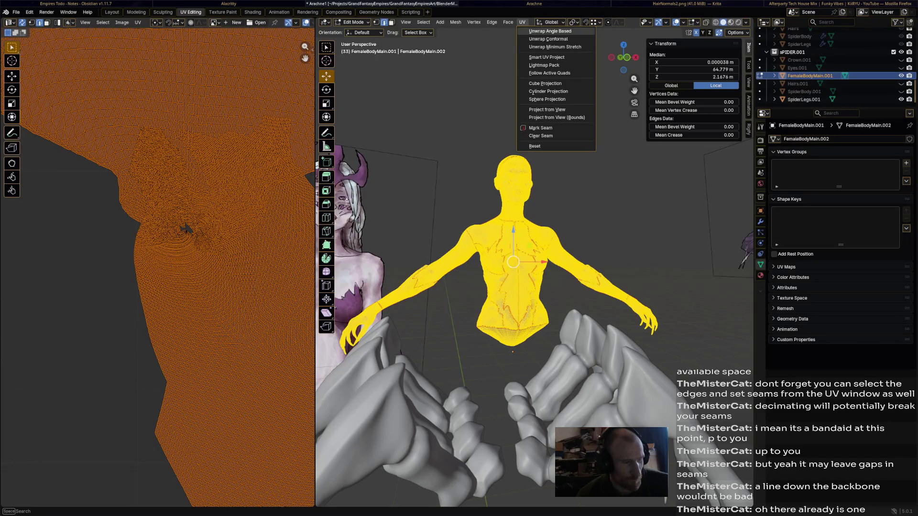
- Unwrap the body with the angle-based method and pack the resulting islands
{"action": "key", "text": "Return"}
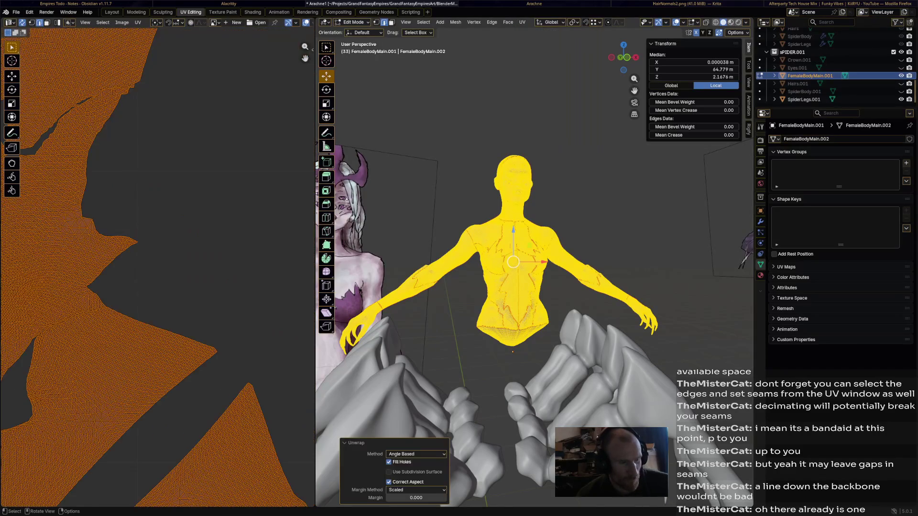
{"action": "key", "text": "Home"}
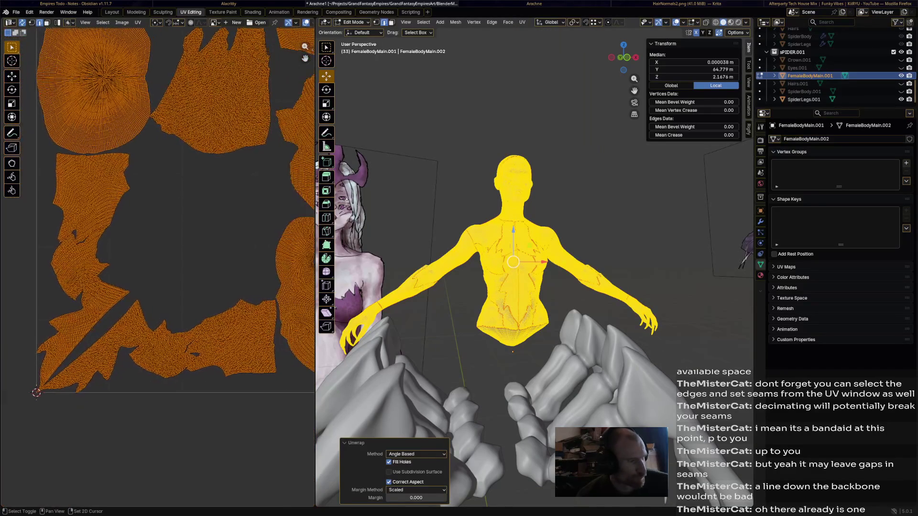
{"action": "key", "text": "alt+a"}
{"action": "scroll", "coordinate": [158, 251], "scroll_direction": "up", "scroll_amount": 3}
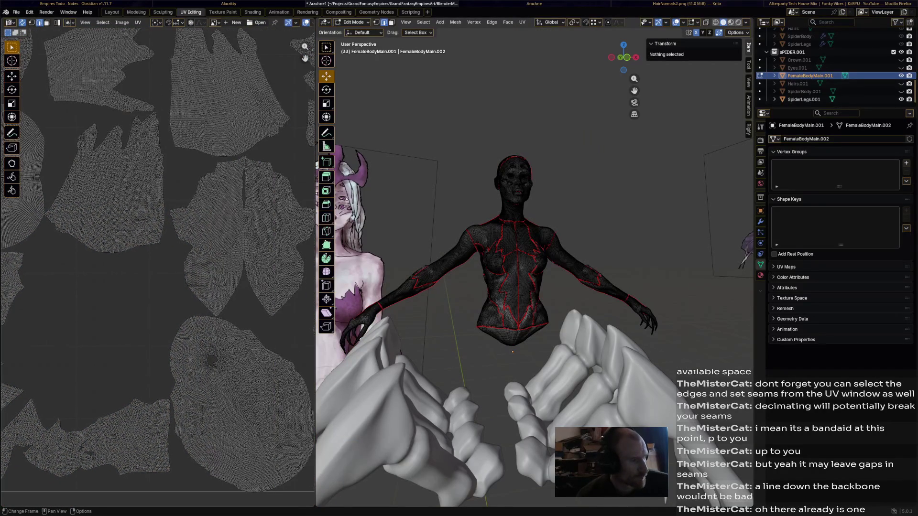
{"action": "scroll", "coordinate": [215, 323], "scroll_direction": "up", "scroll_amount": 3}
{"action": "scroll", "coordinate": [215, 323], "scroll_direction": "up", "scroll_amount": 3}
{"action": "scroll", "coordinate": [215, 323], "scroll_direction": "up", "scroll_amount": 2}
{"action": "scroll", "coordinate": [215, 301], "scroll_direction": "up", "scroll_amount": 2}
- Pan across the packed UV layout checking neighbouring islands for overlaps
{"action": "middle_click_drag", "start_coordinate": [236, 280], "coordinate": [168, 266]}
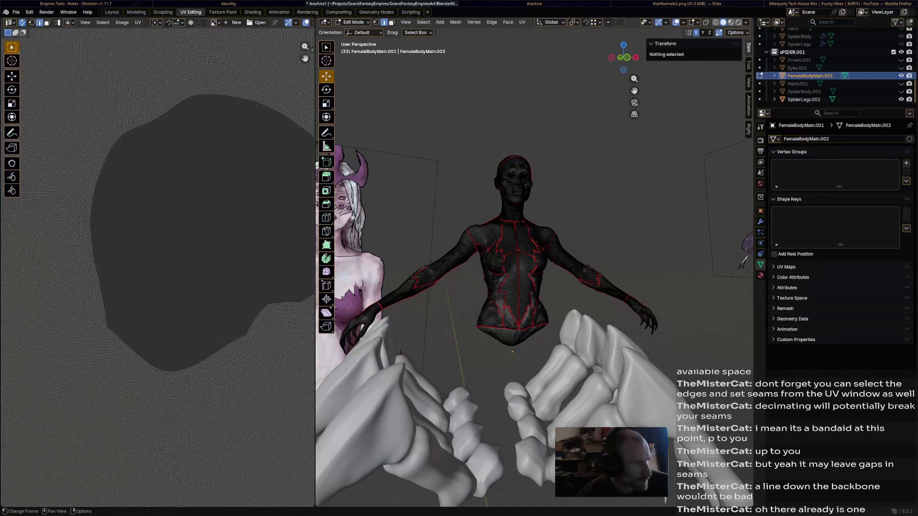
{"action": "scroll", "coordinate": [187, 251], "scroll_direction": "down", "scroll_amount": 1}
{"action": "scroll", "coordinate": [187, 251], "scroll_direction": "up", "scroll_amount": 2}
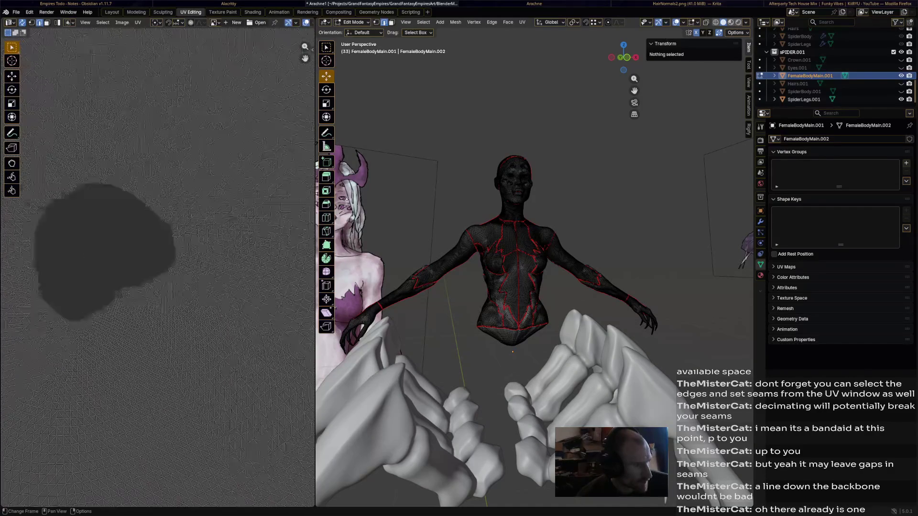
{"action": "middle_click_drag", "start_coordinate": [158, 108], "coordinate": [159, 359]}
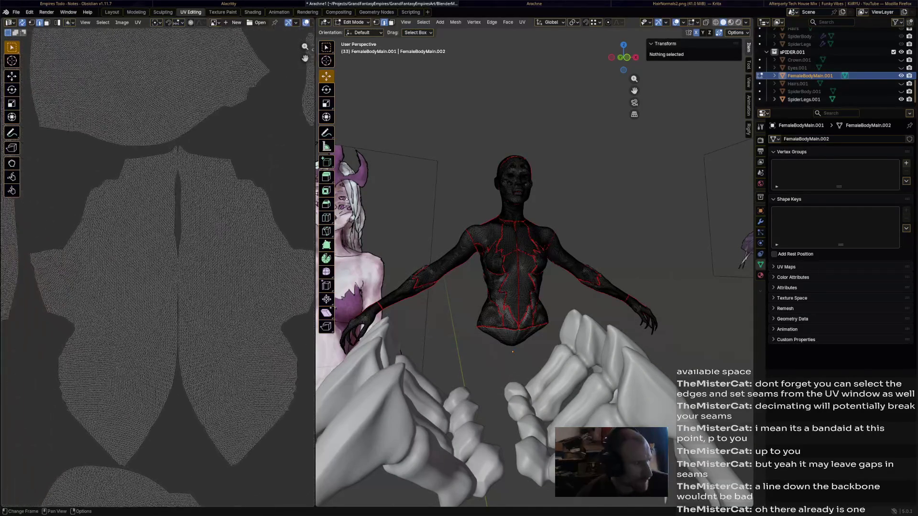
{"action": "middle_click_drag", "start_coordinate": [158, 143], "coordinate": [158, 358]}
{"action": "middle_click_drag", "start_coordinate": [158, 144], "coordinate": [158, 359]}
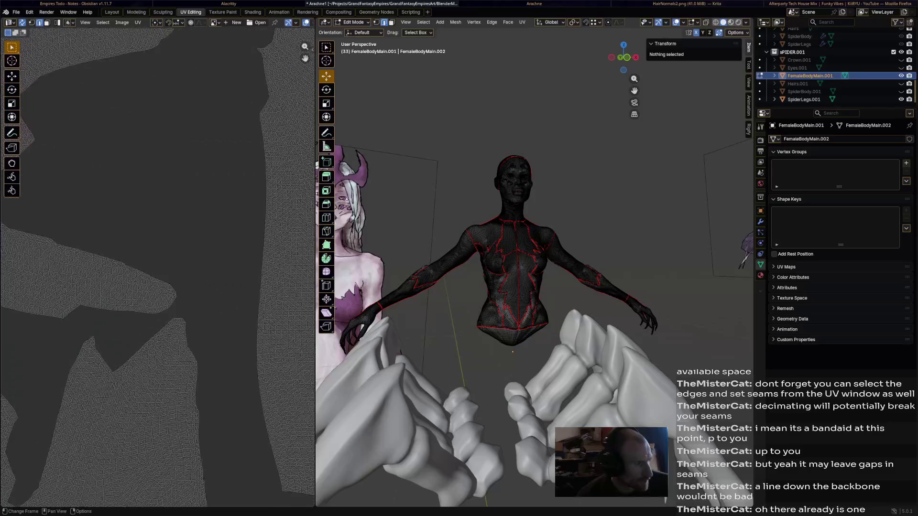
{"action": "middle_click_drag", "start_coordinate": [158, 143], "coordinate": [159, 359]}
{"action": "scroll", "coordinate": [157, 215], "scroll_direction": "up", "scroll_amount": 3}
{"action": "scroll", "coordinate": [158, 215], "scroll_direction": "up", "scroll_amount": 3}
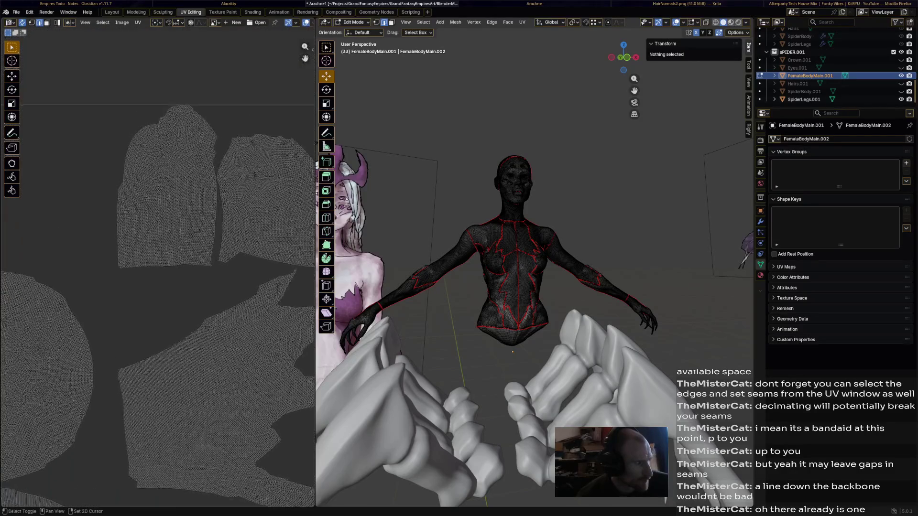
{"action": "scroll", "coordinate": [158, 215], "scroll_direction": "up", "scroll_amount": 3}
{"action": "middle_click_drag", "start_coordinate": [158, 144], "coordinate": [159, 322]}
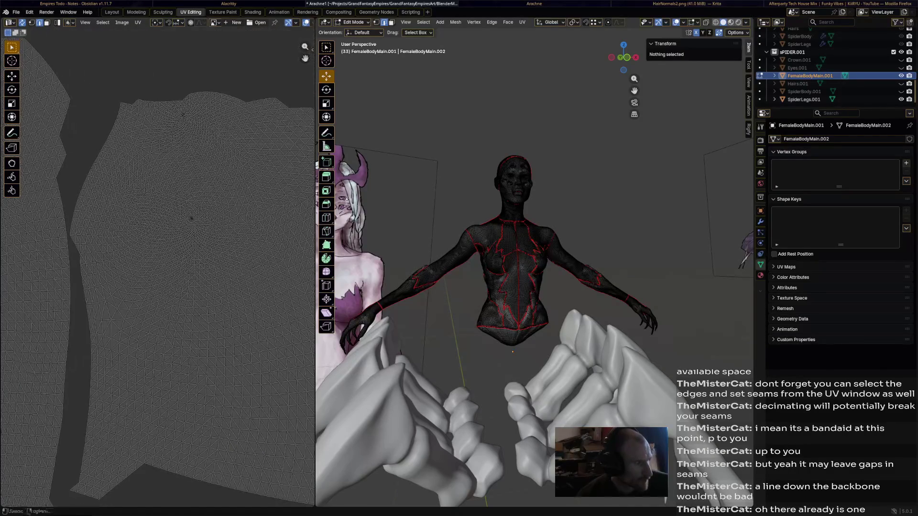
{"action": "scroll", "coordinate": [502, 288], "scroll_direction": "down", "scroll_amount": 3}
{"action": "middle_click_drag", "start_coordinate": [158, 144], "coordinate": [158, 324]}
{"action": "mouse_move", "coordinate": [158, 215]}
{"action": "middle_mouse_down"}
{"action": "mouse_move", "coordinate": [158, 323]}
{"action": "mouse_move", "coordinate": [180, 287]}
{"action": "middle_mouse_up"}
{"action": "scroll", "coordinate": [158, 251], "scroll_direction": "up", "scroll_amount": 3}
{"action": "mouse_move", "coordinate": [108, 216]}
{"action": "middle_mouse_down"}
{"action": "mouse_move", "coordinate": [215, 287]}
{"action": "mouse_move", "coordinate": [215, 144]}
{"action": "middle_mouse_up"}
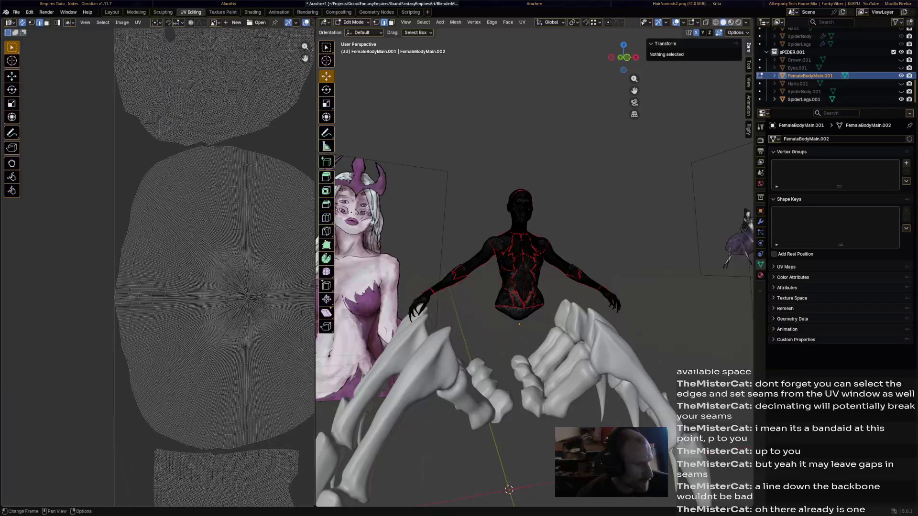
{"action": "scroll", "coordinate": [193, 266], "scroll_direction": "down", "scroll_amount": 4}
{"action": "scroll", "coordinate": [179, 287], "scroll_direction": "up", "scroll_amount": 4}
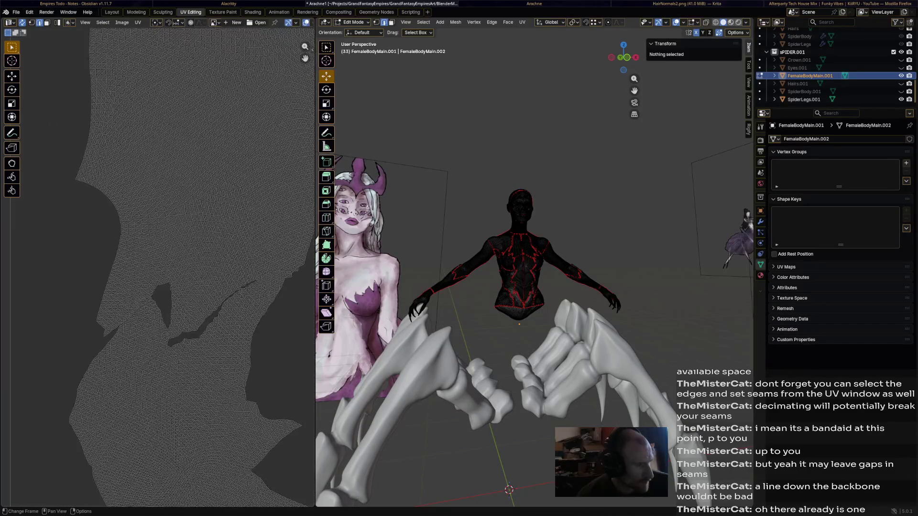
{"action": "middle_click_drag", "start_coordinate": [180, 215], "coordinate": [180, 359]}
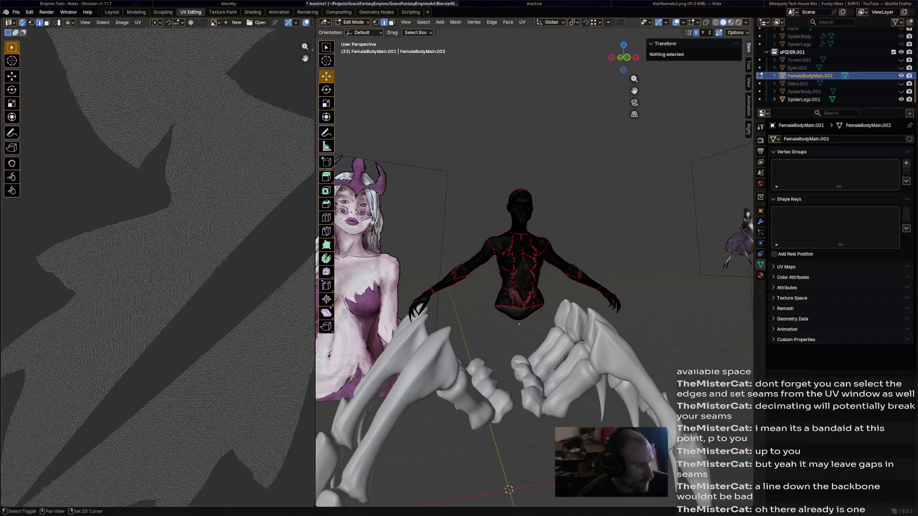
- Move around the dense island region and select one linked island at the arm tip
{"action": "middle_click_drag", "start_coordinate": [180, 144], "coordinate": [179, 287]}
{"action": "scroll", "coordinate": [179, 216], "scroll_direction": "down", "scroll_amount": 2}
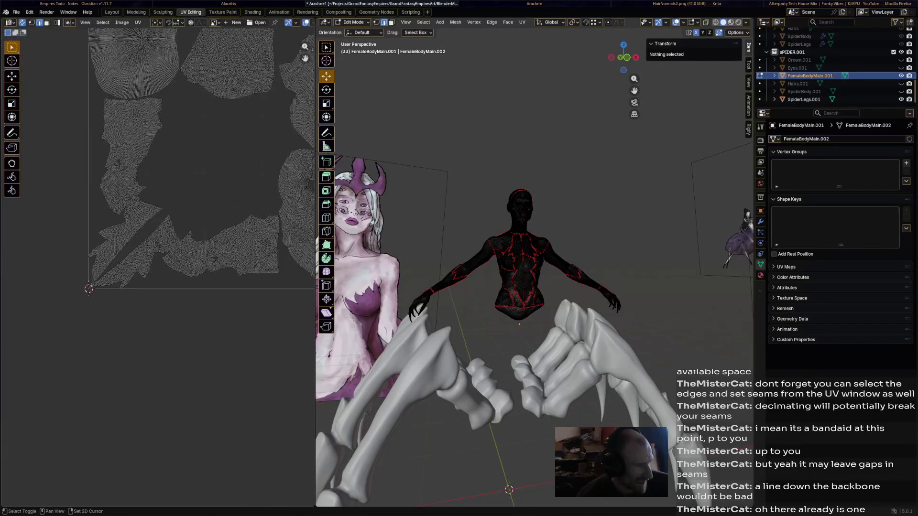
{"action": "middle_click_drag", "start_coordinate": [179, 215], "coordinate": [143, 251]}
{"action": "middle_click_drag", "start_coordinate": [144, 215], "coordinate": [179, 144]}
{"action": "middle_click_drag", "start_coordinate": [144, 179], "coordinate": [108, 251]}
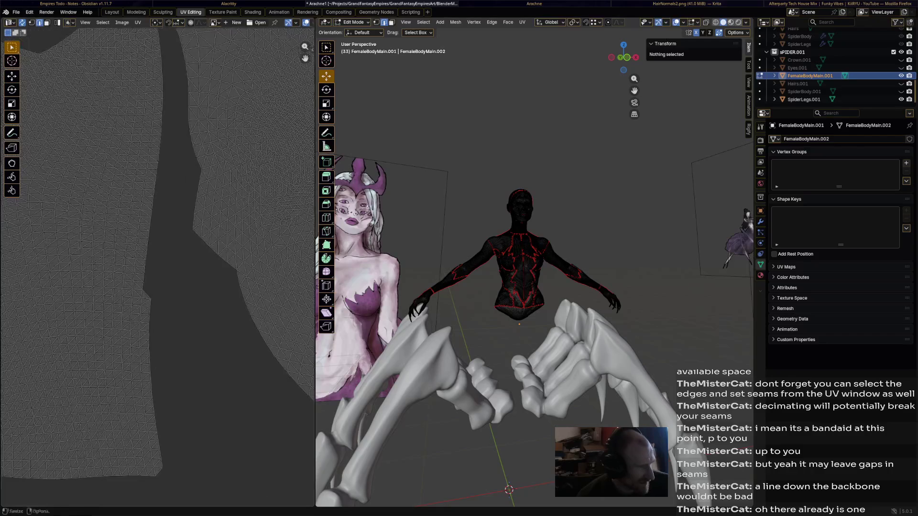
{"action": "middle_click_drag", "start_coordinate": [502, 287], "coordinate": [517, 273]}
{"action": "middle_click_drag", "start_coordinate": [144, 215], "coordinate": [180, 251]}
{"action": "mouse_move", "coordinate": [179, 216]}
{"action": "middle_mouse_down"}
{"action": "mouse_move", "coordinate": [144, 223]}
{"action": "mouse_move", "coordinate": [179, 237]}
{"action": "middle_mouse_up"}
{"action": "scroll", "coordinate": [159, 216], "scroll_direction": "down", "scroll_amount": 3}
{"action": "scroll", "coordinate": [180, 216], "scroll_direction": "up", "scroll_amount": 5}
{"action": "scroll", "coordinate": [157, 251], "scroll_direction": "down", "scroll_amount": 3}
{"action": "scroll", "coordinate": [158, 251], "scroll_direction": "up", "scroll_amount": 5}
{"action": "scroll", "coordinate": [158, 251], "scroll_direction": "down", "scroll_amount": 4}
{"action": "mouse_move", "coordinate": [157, 288]}
{"action": "middle_mouse_down"}
{"action": "mouse_move", "coordinate": [179, 251]}
{"action": "mouse_move", "coordinate": [172, 272]}
{"action": "middle_mouse_up"}
{"action": "scroll", "coordinate": [158, 251], "scroll_direction": "up", "scroll_amount": 5}
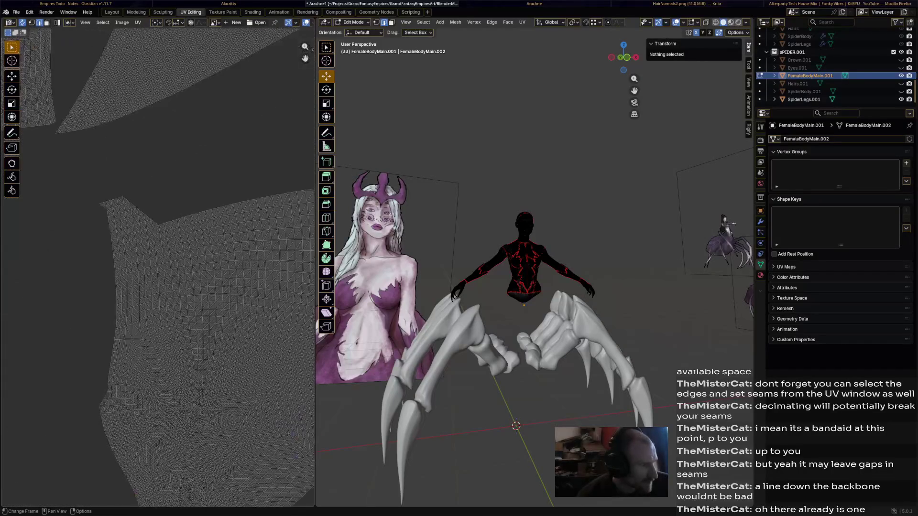
{"action": "scroll", "coordinate": [158, 287], "scroll_direction": "up", "scroll_amount": 4}
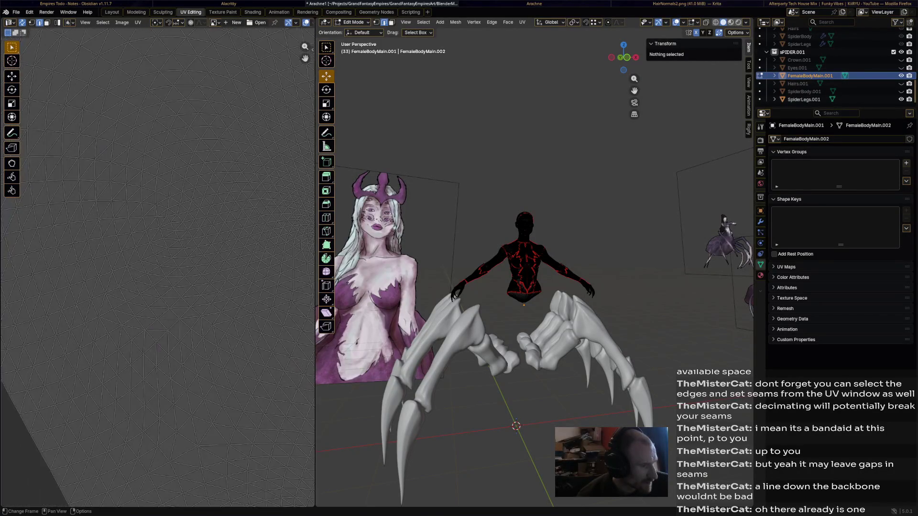
{"action": "middle_click_drag", "start_coordinate": [108, 322], "coordinate": [179, 288]}
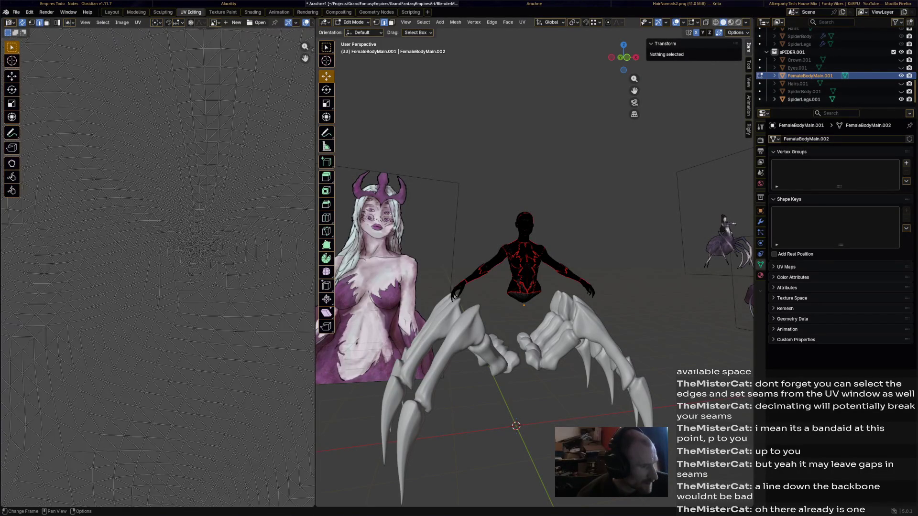
{"action": "scroll", "coordinate": [157, 251], "scroll_direction": "down", "scroll_amount": 4}
{"action": "scroll", "coordinate": [157, 252], "scroll_direction": "down", "scroll_amount": 3}
{"action": "scroll", "coordinate": [158, 251], "scroll_direction": "down", "scroll_amount": 3}
{"action": "scroll", "coordinate": [158, 252], "scroll_direction": "down", "scroll_amount": 2}
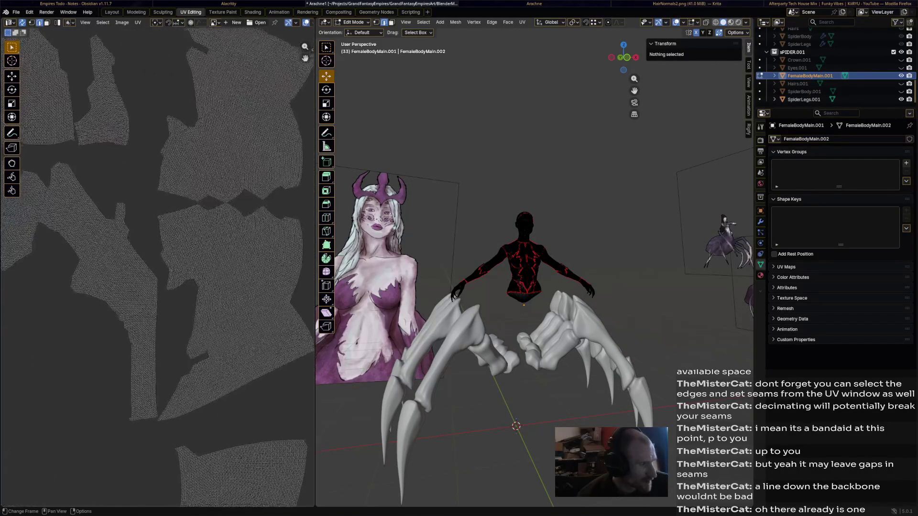
{"action": "scroll", "coordinate": [159, 252], "scroll_direction": "up", "scroll_amount": 5}
{"action": "scroll", "coordinate": [158, 251], "scroll_direction": "up", "scroll_amount": 3}
{"action": "scroll", "coordinate": [158, 251], "scroll_direction": "up", "scroll_amount": 4}
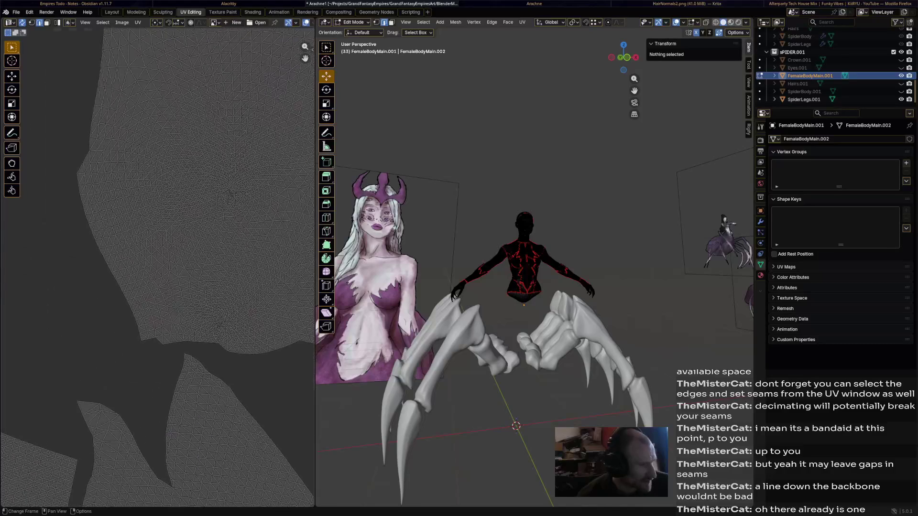
{"action": "scroll", "coordinate": [158, 251], "scroll_direction": "up", "scroll_amount": 3}
{"action": "key", "text": "a"}
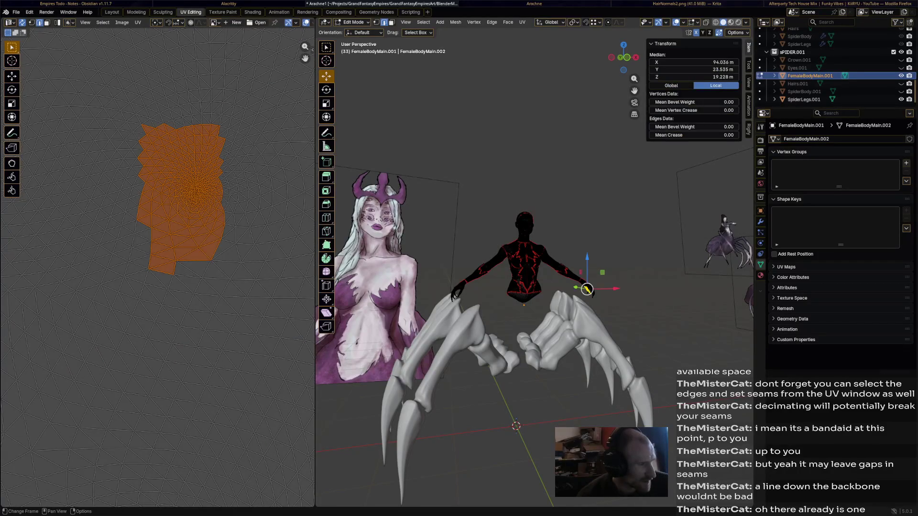
{"action": "scroll", "coordinate": [586, 289], "scroll_direction": "up", "scroll_amount": 3}
{"action": "scroll", "coordinate": [587, 290], "scroll_direction": "down", "scroll_amount": 3}
- Drop the arm-tip island and pan out to survey all of the body's UV islands
{"action": "key", "text": "alt+a"}
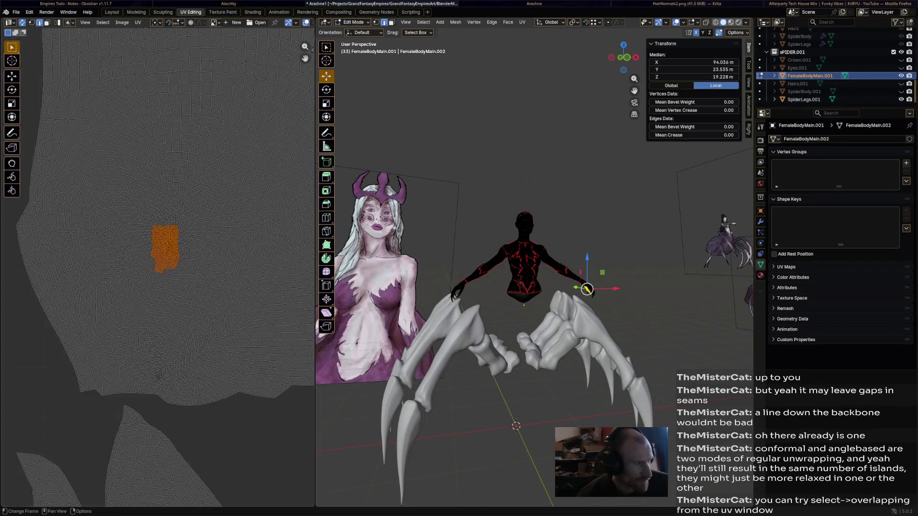
{"action": "scroll", "coordinate": [157, 252], "scroll_direction": "down", "scroll_amount": 4}
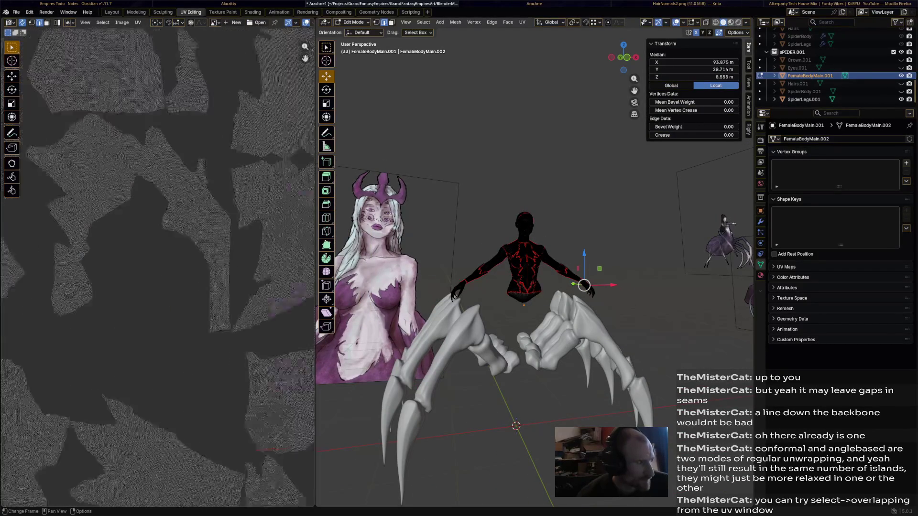
{"action": "scroll", "coordinate": [108, 215], "scroll_direction": "up", "scroll_amount": 5}
{"action": "scroll", "coordinate": [108, 216], "scroll_direction": "up", "scroll_amount": 3}
{"action": "scroll", "coordinate": [158, 215], "scroll_direction": "down", "scroll_amount": 3}
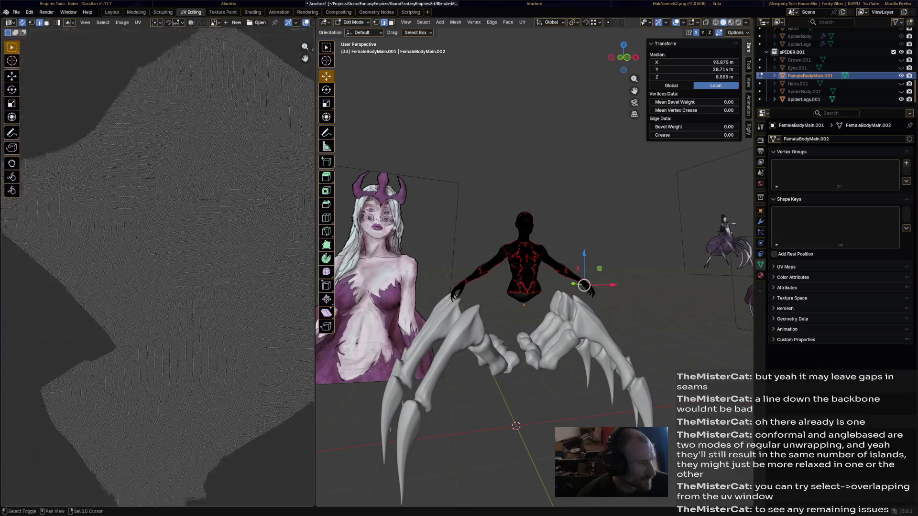
{"action": "scroll", "coordinate": [159, 215], "scroll_direction": "down", "scroll_amount": 2}
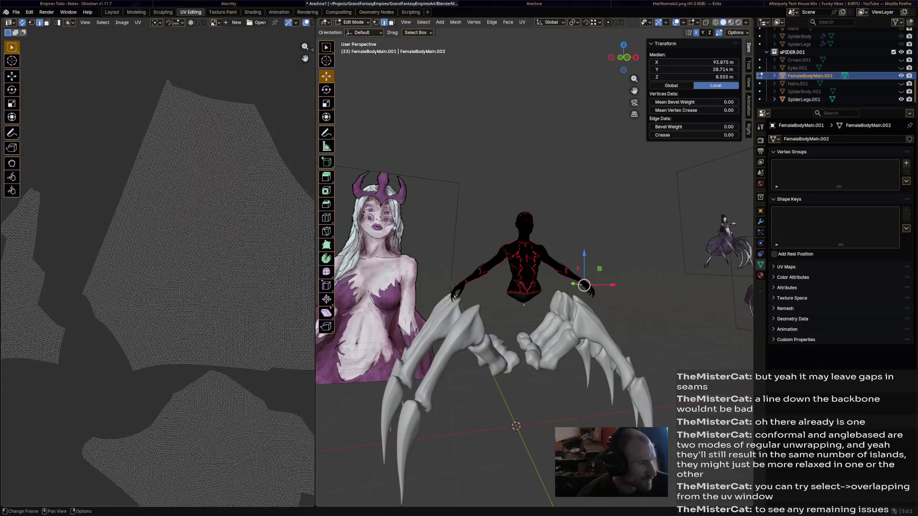
{"action": "middle_click_drag", "start_coordinate": [143, 215], "coordinate": [108, 180]}
{"action": "middle_click_drag", "start_coordinate": [503, 287], "coordinate": [574, 287]}
{"action": "scroll", "coordinate": [144, 251], "scroll_direction": "down", "scroll_amount": 3}
{"action": "scroll", "coordinate": [144, 215], "scroll_direction": "up", "scroll_amount": 3}
{"action": "scroll", "coordinate": [144, 215], "scroll_direction": "up", "scroll_amount": 2}
{"action": "scroll", "coordinate": [157, 216], "scroll_direction": "down", "scroll_amount": 3}
{"action": "scroll", "coordinate": [158, 215], "scroll_direction": "up", "scroll_amount": 3}
{"action": "scroll", "coordinate": [158, 215], "scroll_direction": "up", "scroll_amount": 3}
{"action": "middle_click_drag", "start_coordinate": [158, 251], "coordinate": [107, 215]}
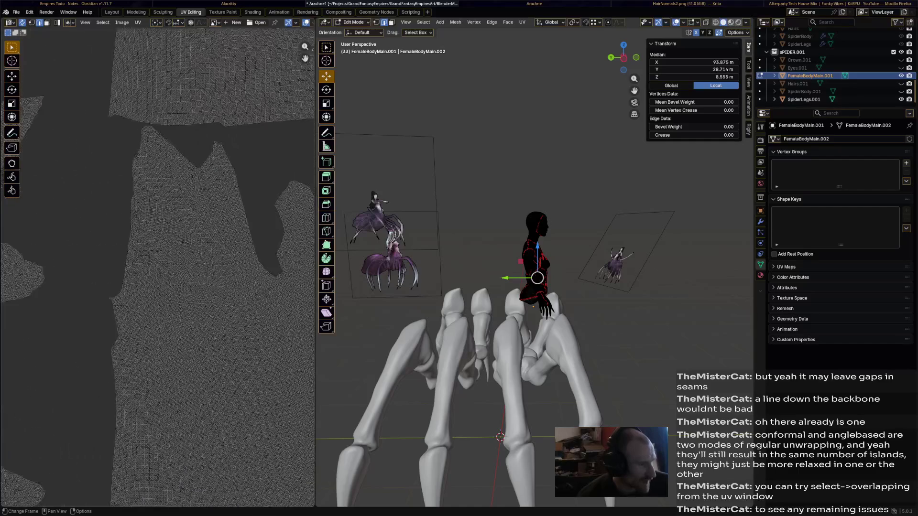
{"action": "scroll", "coordinate": [158, 251], "scroll_direction": "up", "scroll_amount": 2}
{"action": "scroll", "coordinate": [159, 251], "scroll_direction": "down", "scroll_amount": 3}
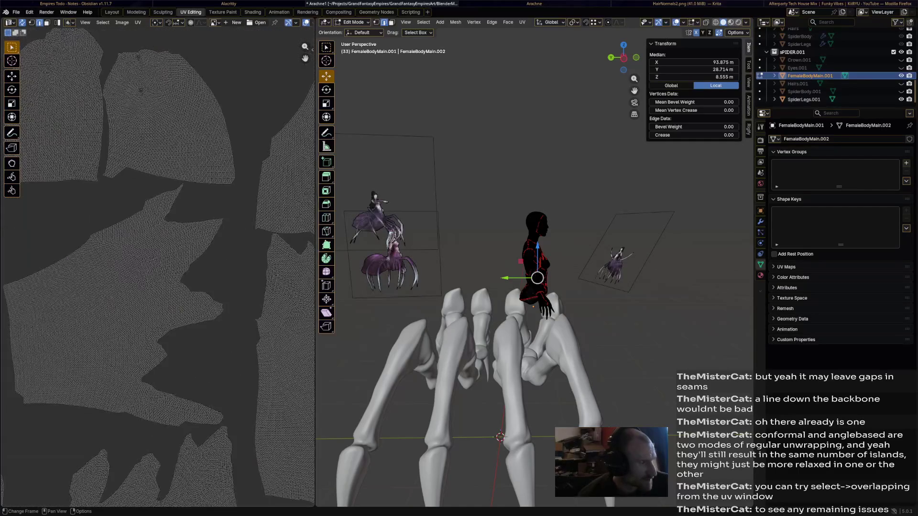
{"action": "middle_click_drag", "start_coordinate": [158, 251], "coordinate": [130, 216]}
{"action": "scroll", "coordinate": [157, 251], "scroll_direction": "down", "scroll_amount": 2}
{"action": "middle_click_drag", "start_coordinate": [158, 252], "coordinate": [143, 200]}
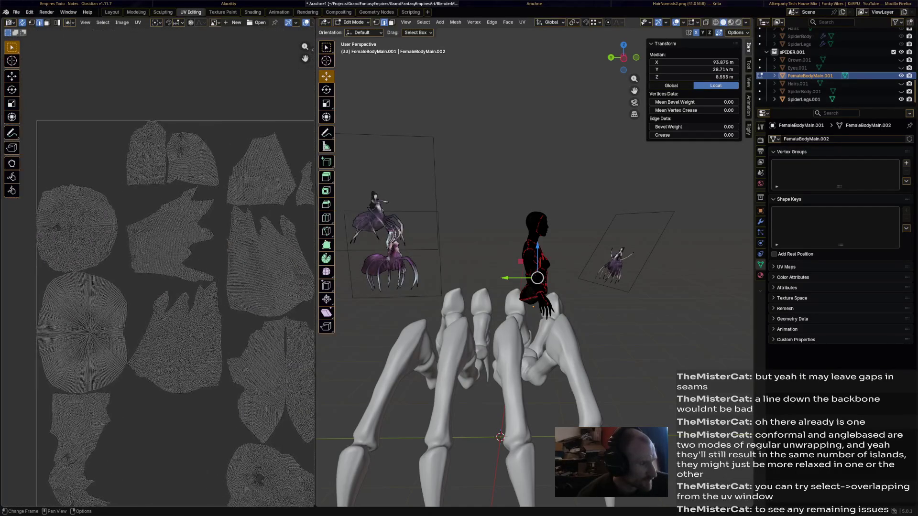
{"action": "scroll", "coordinate": [72, 322], "scroll_direction": "up", "scroll_amount": 5}
{"action": "mouse_move", "coordinate": [158, 251]}
{"action": "middle_mouse_down"}
{"action": "mouse_move", "coordinate": [215, 179]}
{"action": "mouse_move", "coordinate": [144, 244]}
{"action": "middle_mouse_up"}
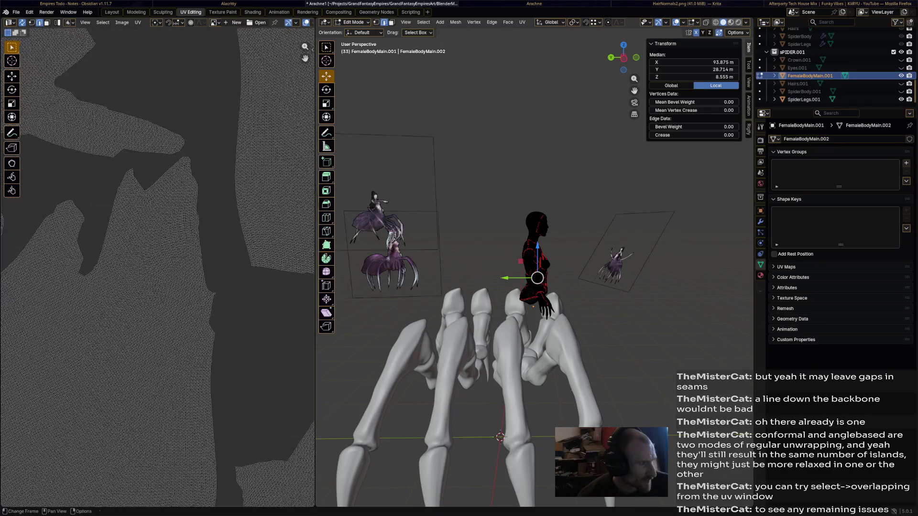
{"action": "scroll", "coordinate": [158, 215], "scroll_direction": "up", "scroll_amount": 4}
{"action": "scroll", "coordinate": [158, 252], "scroll_direction": "down", "scroll_amount": 5}
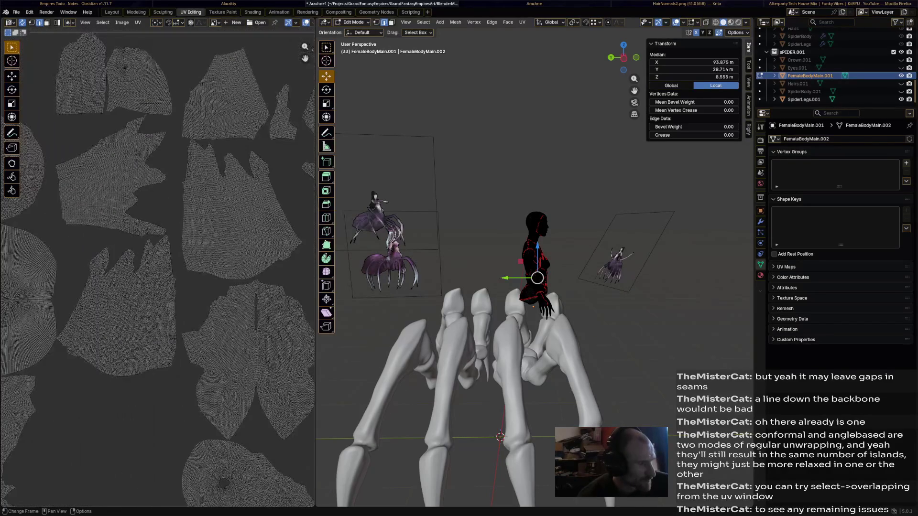
{"action": "middle_click_drag", "start_coordinate": [159, 251], "coordinate": [173, 229]}
{"action": "scroll", "coordinate": [158, 251], "scroll_direction": "up", "scroll_amount": 2}
{"action": "scroll", "coordinate": [158, 251], "scroll_direction": "down", "scroll_amount": 4}
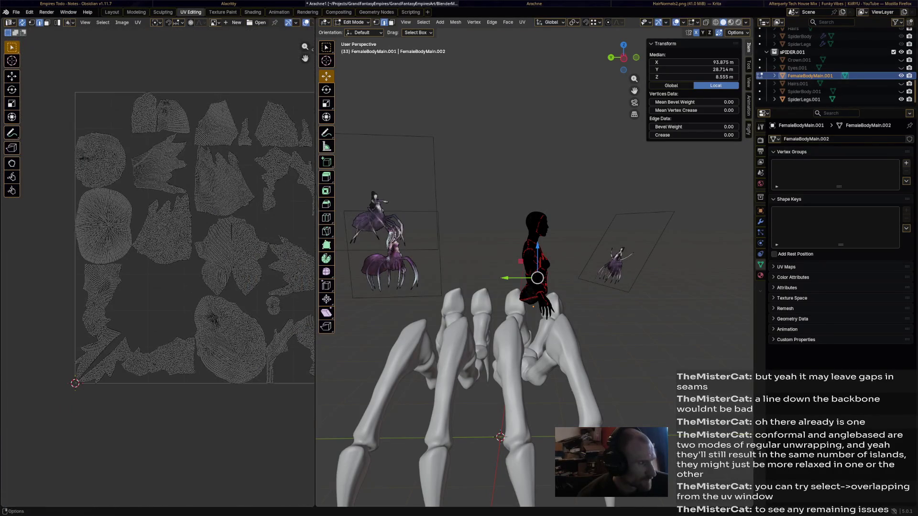
- Browse the UV editor menus and run Select Overlap to highlight overlapping UV faces
{"action": "left_click", "coordinate": [103, 22]}
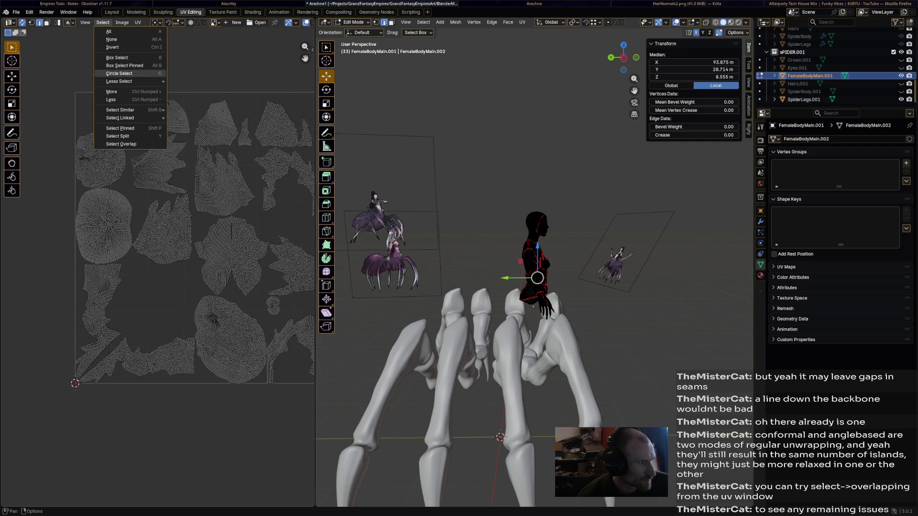
{"action": "key", "text": "Escape"}
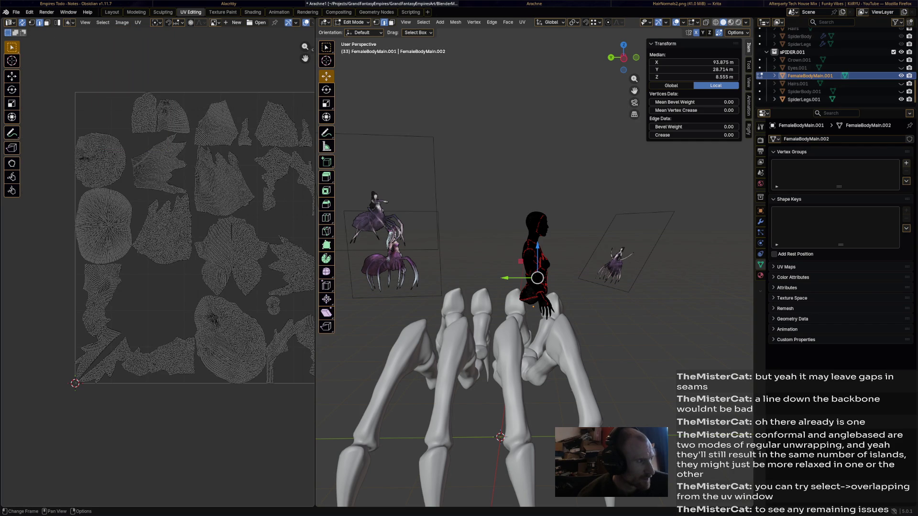
{"action": "left_click", "coordinate": [122, 23]}
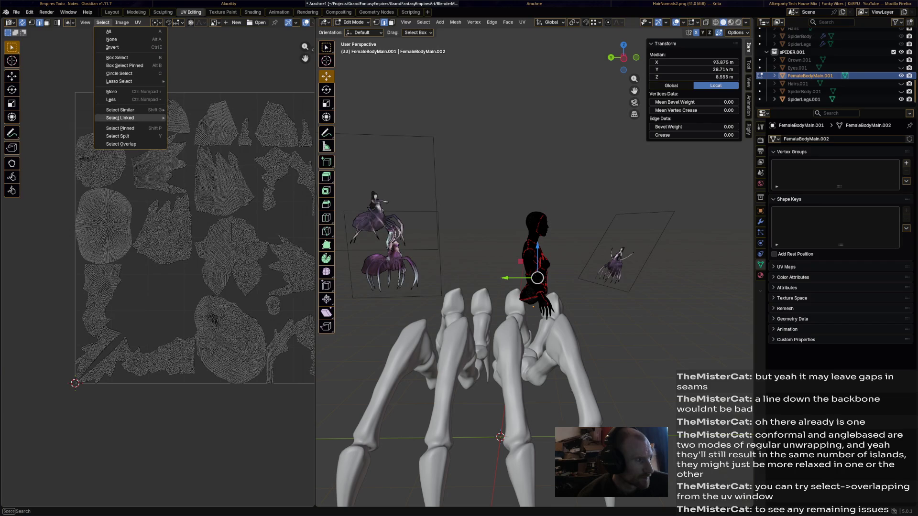
{"action": "left_click", "coordinate": [121, 143]}
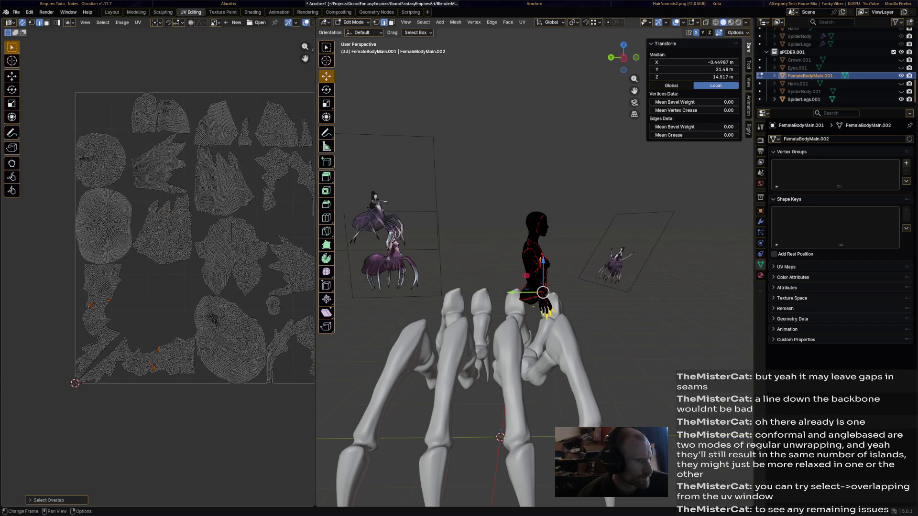
{"action": "scroll", "coordinate": [108, 323], "scroll_direction": "up", "scroll_amount": 6}
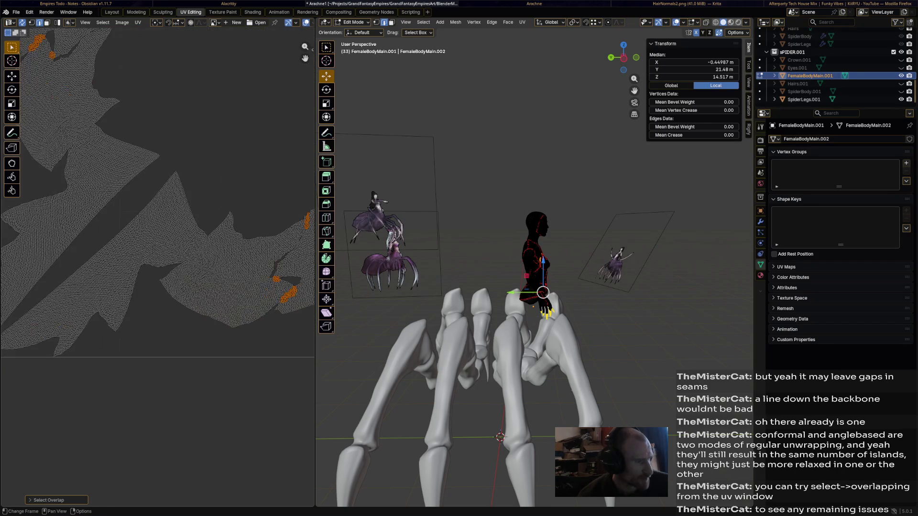
{"action": "scroll", "coordinate": [180, 179], "scroll_direction": "up", "scroll_amount": 4}
{"action": "middle_click_drag", "start_coordinate": [179, 179], "coordinate": [143, 251]}
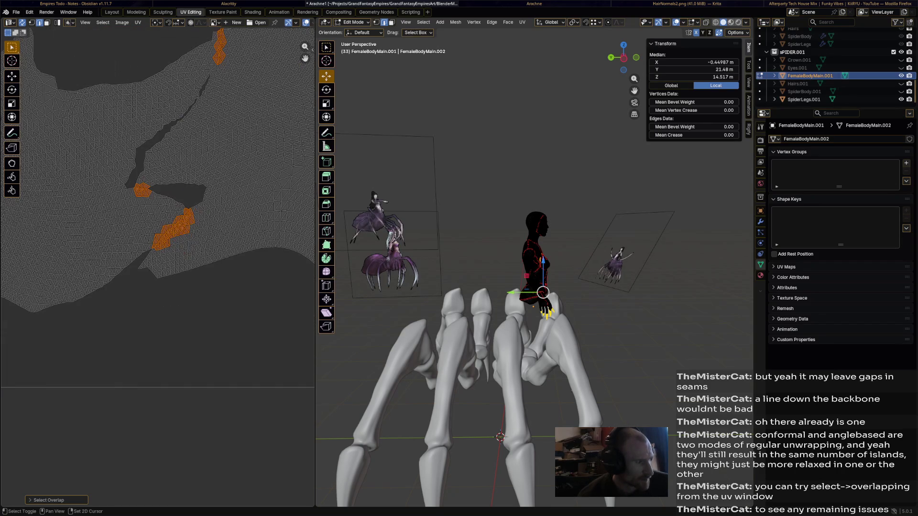
{"action": "middle_click_drag", "start_coordinate": [165, 215], "coordinate": [172, 251]}
{"action": "scroll", "coordinate": [165, 216], "scroll_direction": "up", "scroll_amount": 5}
{"action": "scroll", "coordinate": [165, 215], "scroll_direction": "up", "scroll_amount": 3}
{"action": "scroll", "coordinate": [186, 237], "scroll_direction": "down", "scroll_amount": 3}
{"action": "scroll", "coordinate": [158, 237], "scroll_direction": "up", "scroll_amount": 2}
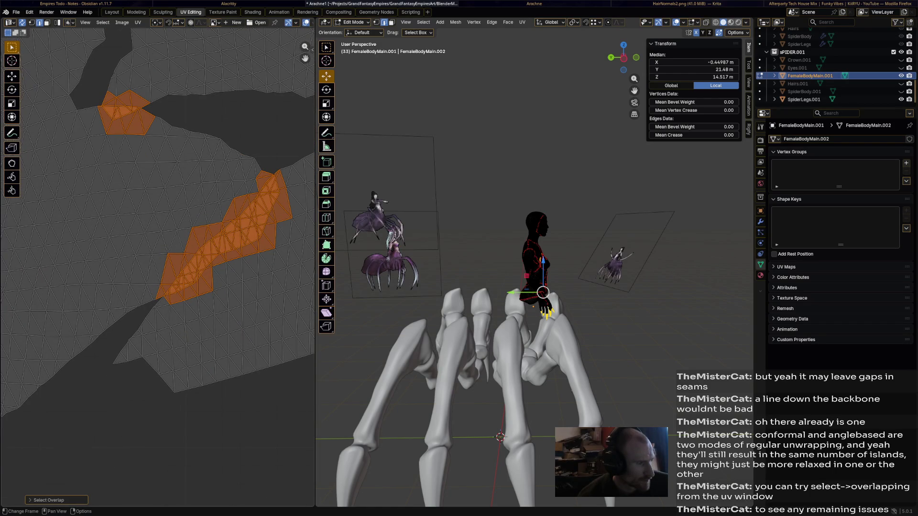
{"action": "scroll", "coordinate": [172, 244], "scroll_direction": "down", "scroll_amount": 3}
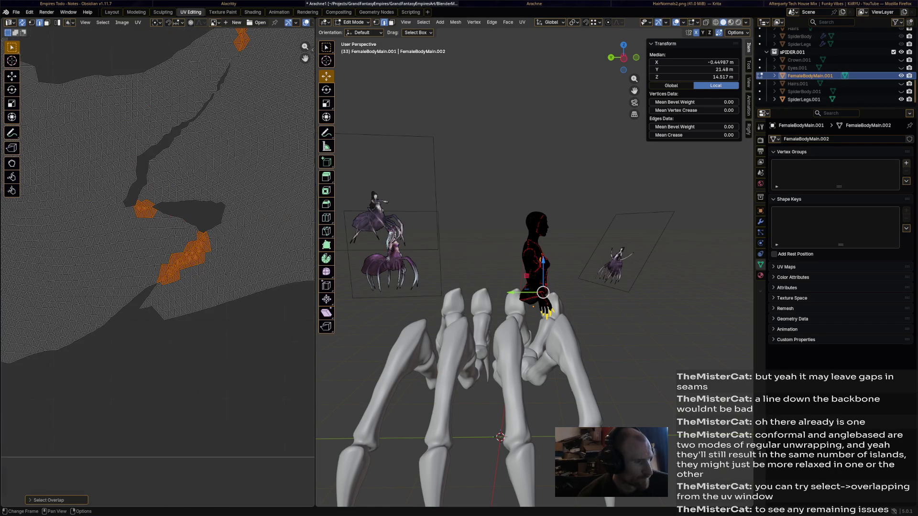
{"action": "mouse_move", "coordinate": [503, 323]}
{"action": "middle_mouse_down"}
{"action": "mouse_move", "coordinate": [546, 308]}
{"action": "mouse_move", "coordinate": [516, 330]}
{"action": "mouse_move", "coordinate": [488, 316]}
{"action": "mouse_move", "coordinate": [530, 302]}
{"action": "mouse_move", "coordinate": [444, 323]}
{"action": "mouse_move", "coordinate": [459, 302]}
{"action": "middle_mouse_up"}
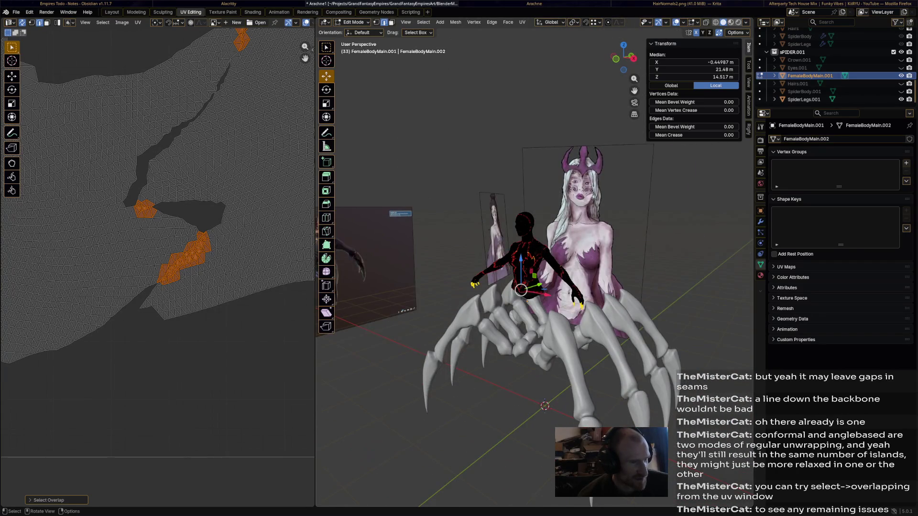
{"action": "scroll", "coordinate": [516, 288], "scroll_direction": "down", "scroll_amount": 3}
{"action": "scroll", "coordinate": [158, 215], "scroll_direction": "down", "scroll_amount": 3}
{"action": "scroll", "coordinate": [158, 215], "scroll_direction": "down", "scroll_amount": 2}
{"action": "middle_click_drag", "start_coordinate": [158, 216], "coordinate": [187, 244]}
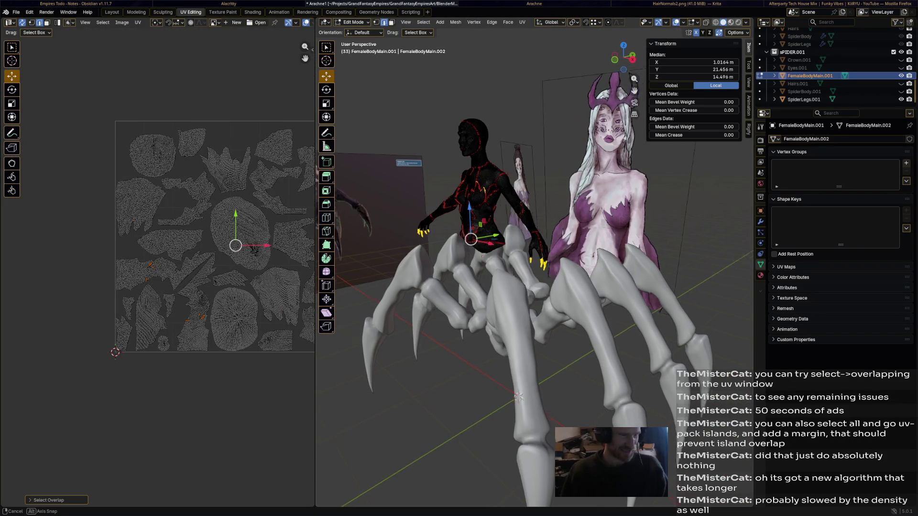
{"action": "middle_click_drag", "start_coordinate": [502, 287], "coordinate": [402, 237]}
{"action": "key", "text": "alt+a"}
{"action": "scroll", "coordinate": [466, 252], "scroll_direction": "down", "scroll_amount": 3}
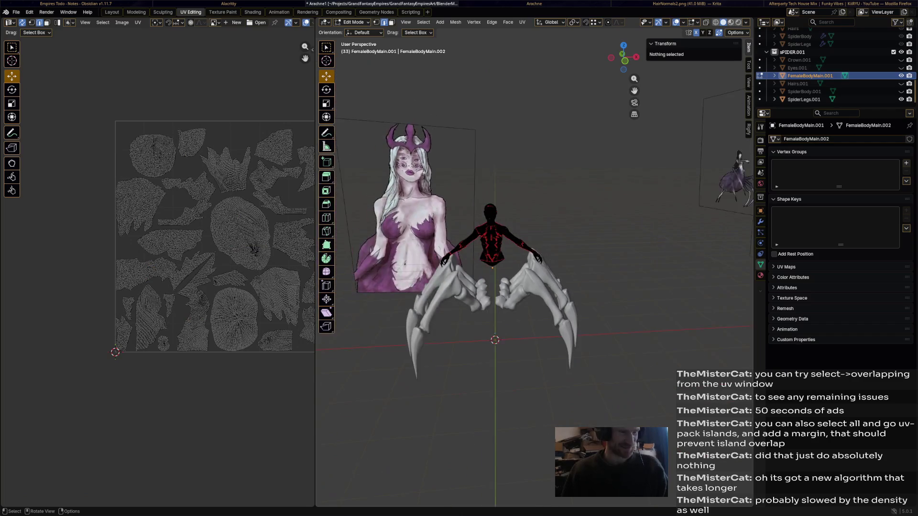
{"action": "scroll", "coordinate": [467, 251], "scroll_direction": "up", "scroll_amount": 2}
- Clear the overlap selection on the body and save the Arachne1 file
{"action": "middle_click_drag", "start_coordinate": [502, 273], "coordinate": [467, 258]}
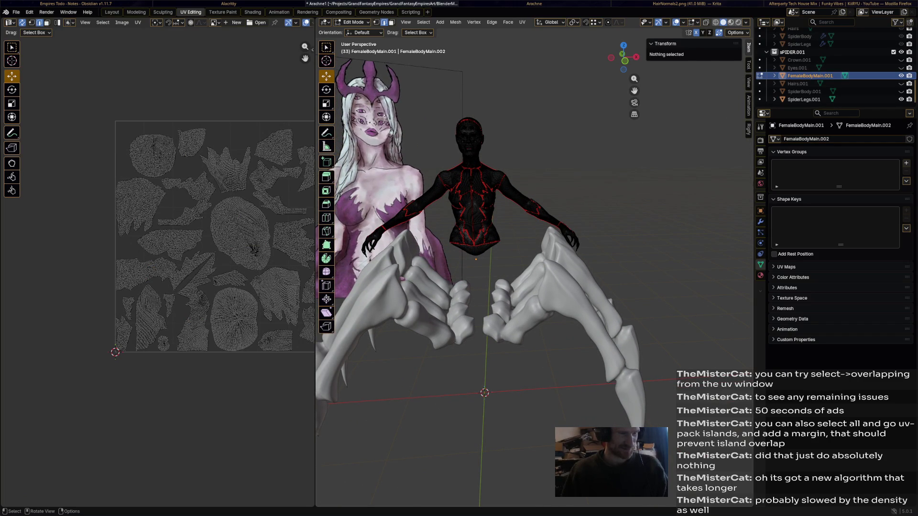
{"action": "key", "text": "a"}
{"action": "key", "text": "alt+a"}
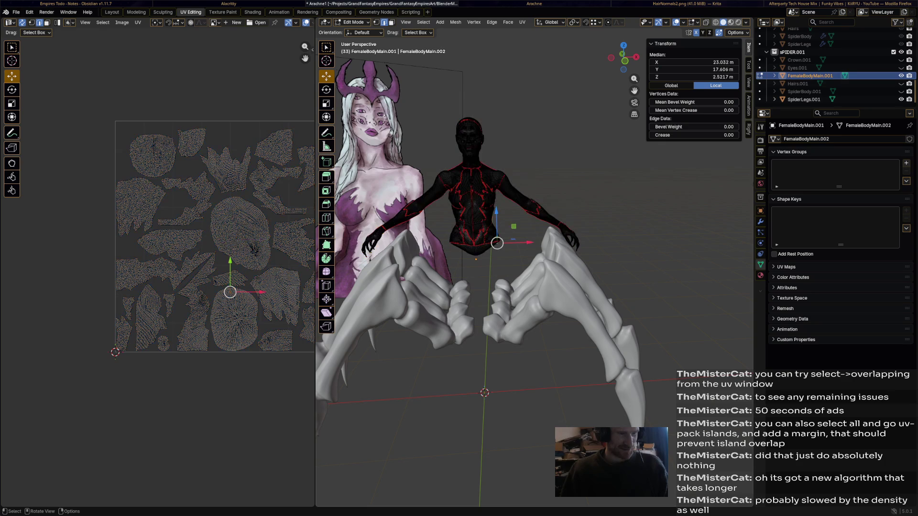
{"action": "left_click", "coordinate": [499, 238]}
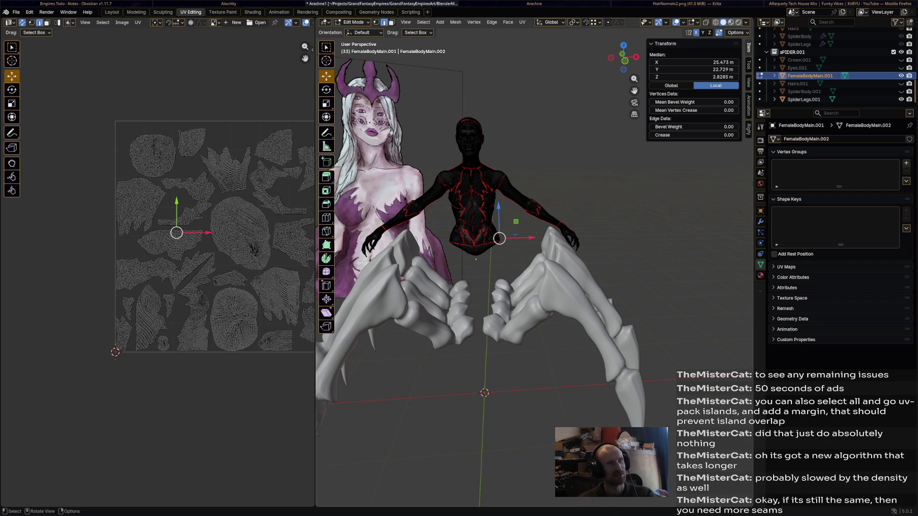
{"action": "mouse_move", "coordinate": [502, 287]}
{"action": "middle_mouse_down"}
{"action": "mouse_move", "coordinate": [545, 287]}
{"action": "mouse_move", "coordinate": [546, 301]}
{"action": "mouse_move", "coordinate": [574, 301]}
{"action": "mouse_move", "coordinate": [445, 287]}
{"action": "mouse_move", "coordinate": [401, 287]}
{"action": "mouse_move", "coordinate": [401, 302]}
{"action": "mouse_move", "coordinate": [488, 301]}
{"action": "mouse_move", "coordinate": [503, 287]}
{"action": "middle_mouse_up"}
{"action": "key", "text": "ctrl+s"}
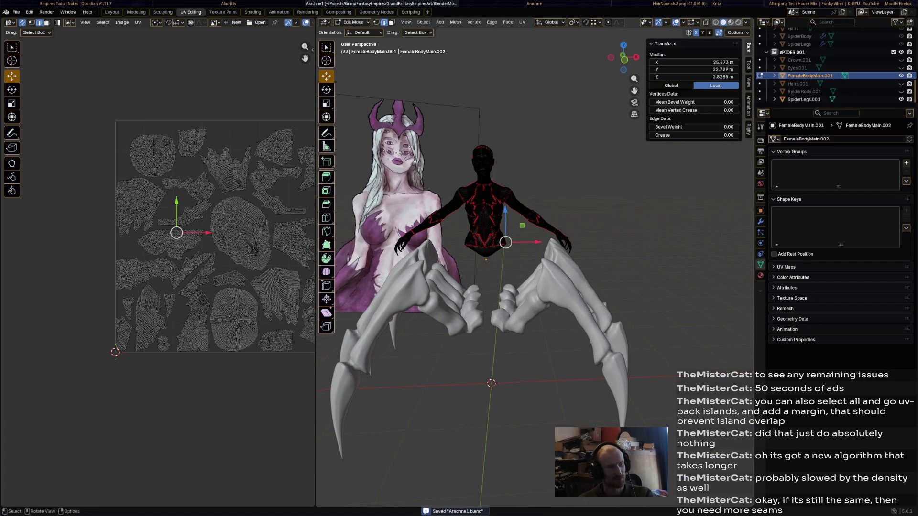